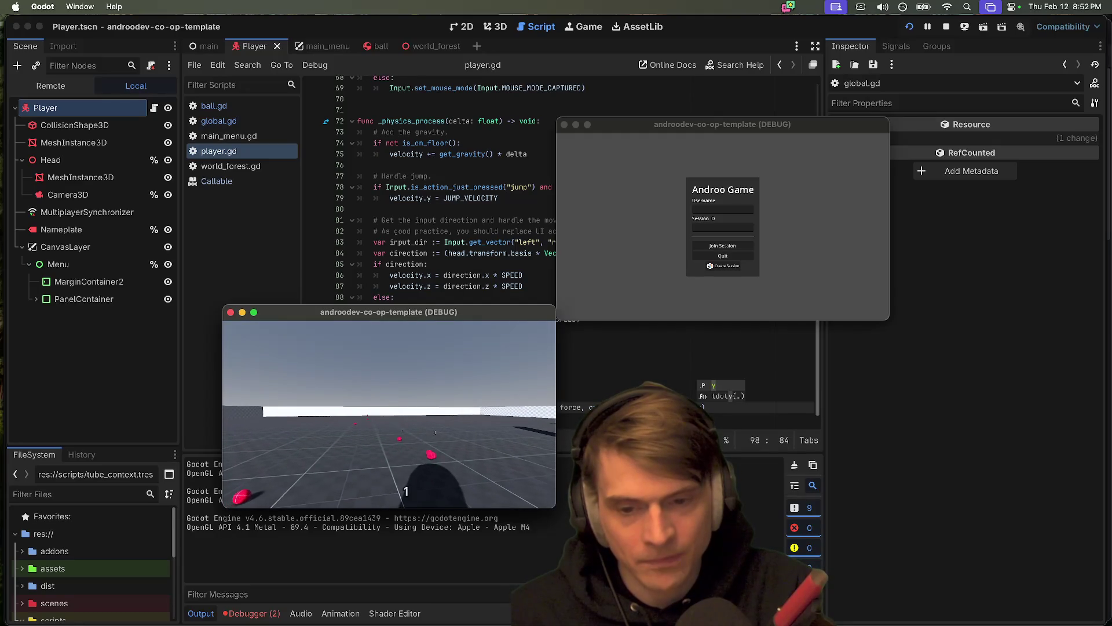
Stop the game and edit the transform term on line 98 of player.gd.
key(super+period)
double_click(646, 407)
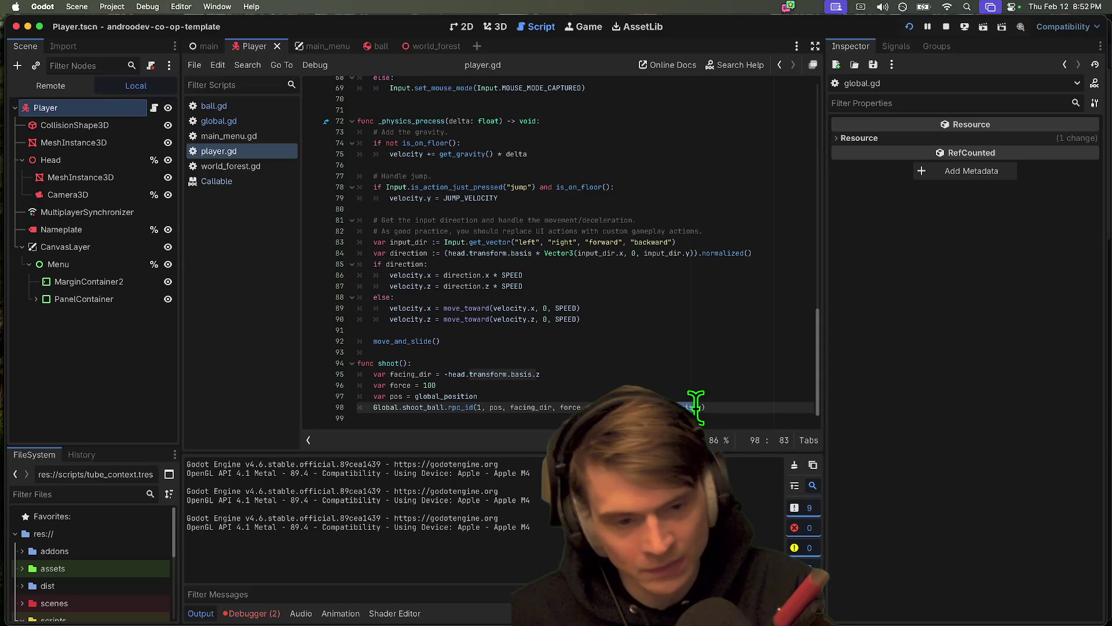
text(x)
key(BackSpace)
text(y)
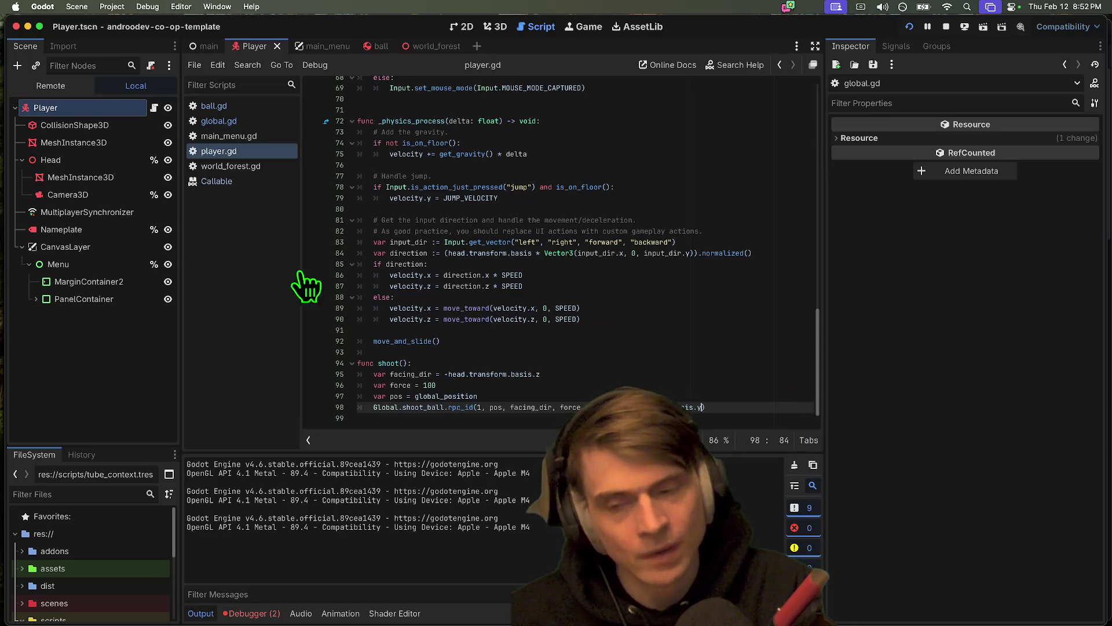
Delete a character from the impulse line in global.gd.
click(230, 120)
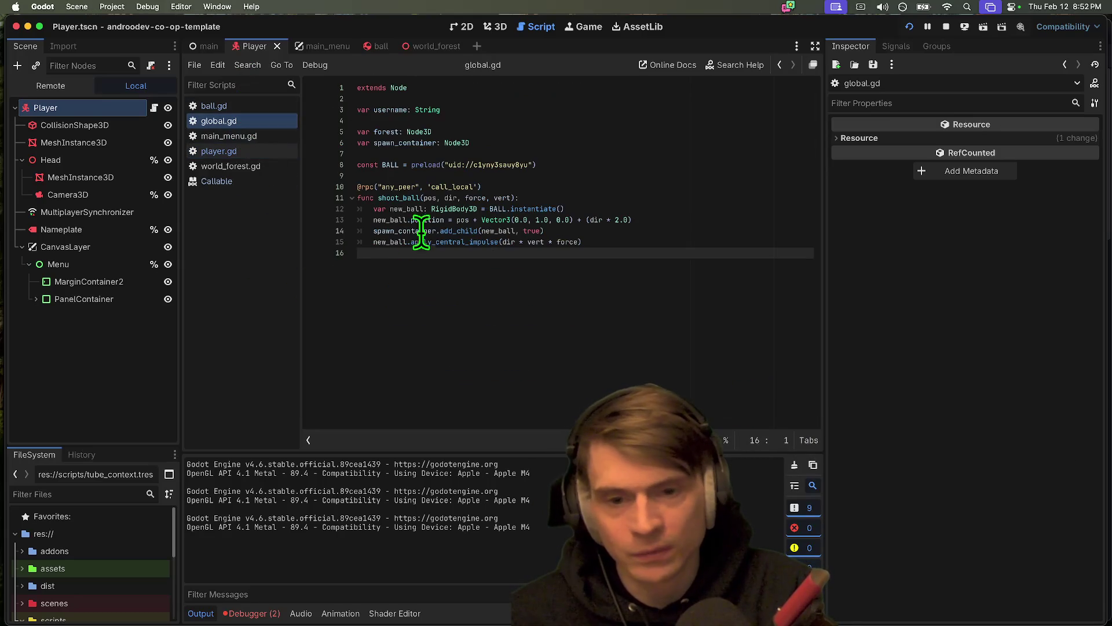
click(502, 242)
key(Delete)
key(Delete)
key(Delete)
Make player.gd line 98 pass camera_3d.transform.basis.x, then save and run.
click(277, 154)
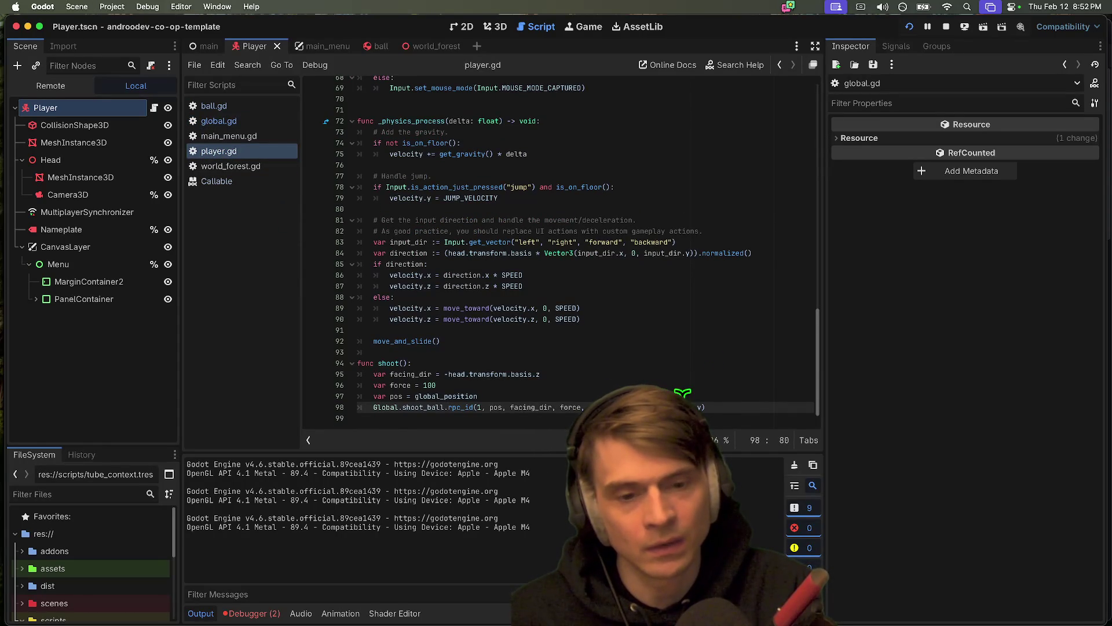
text(.x)
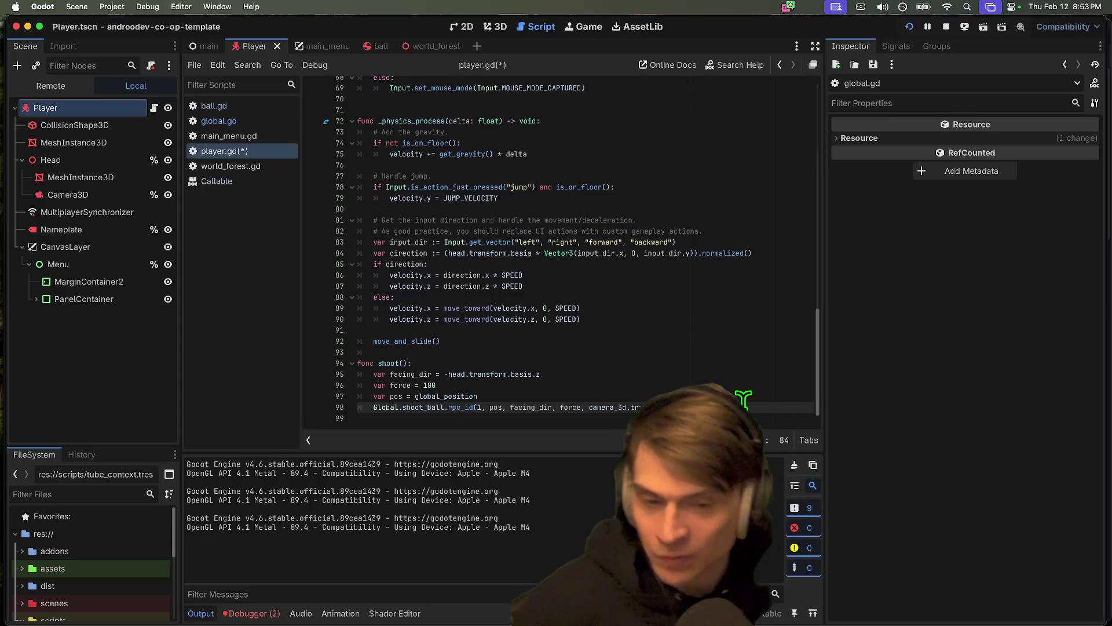
key(super+b)
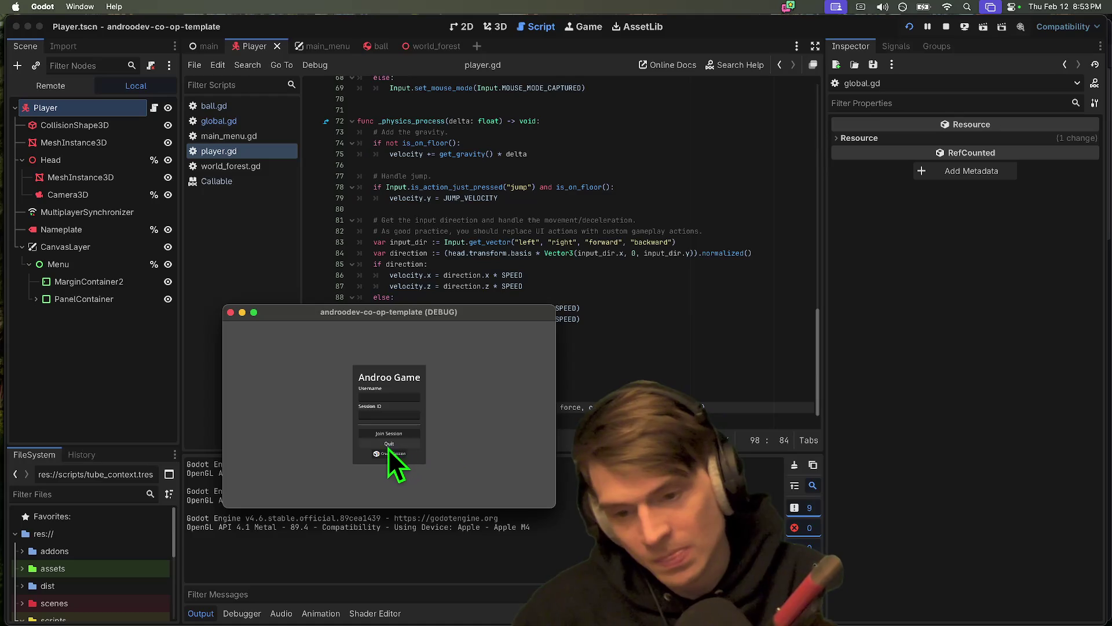
Create a new game session in the running game, then stop it.
click(383, 453)
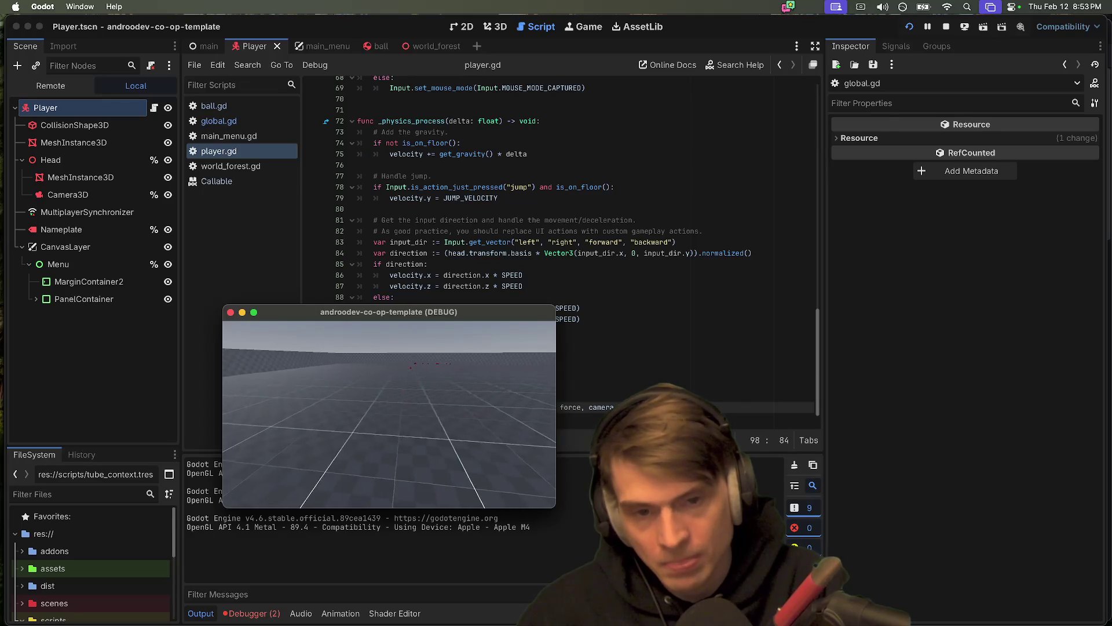
click(751, 415)
key(super+period)
Append .z to line 98's camera argument and rerun the game to test it.
click(750, 412)
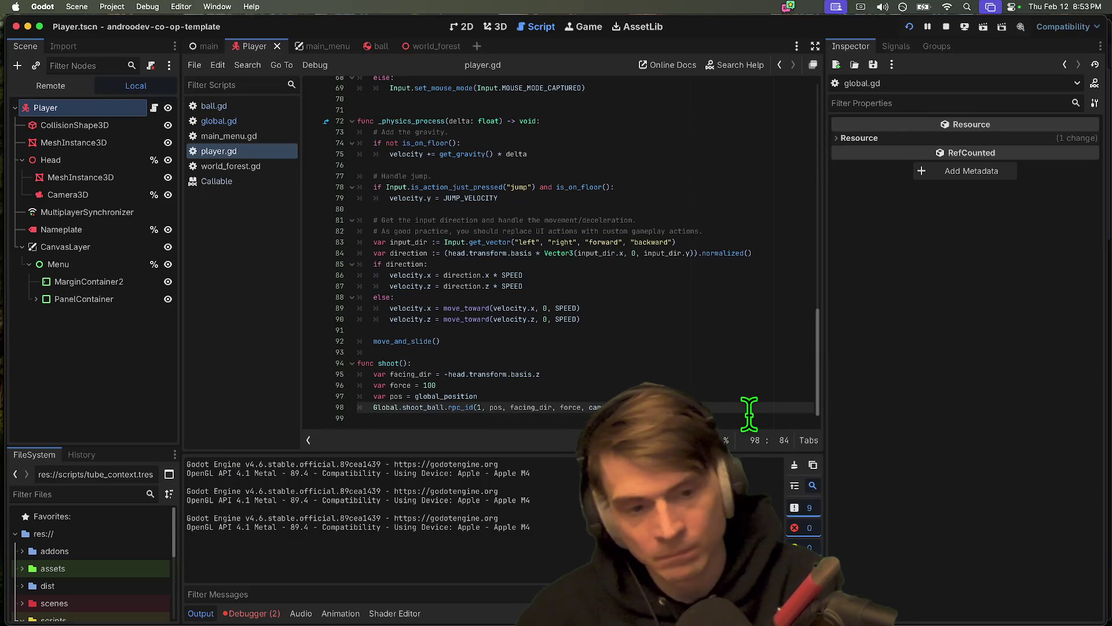
text(.z)
key(super+b)
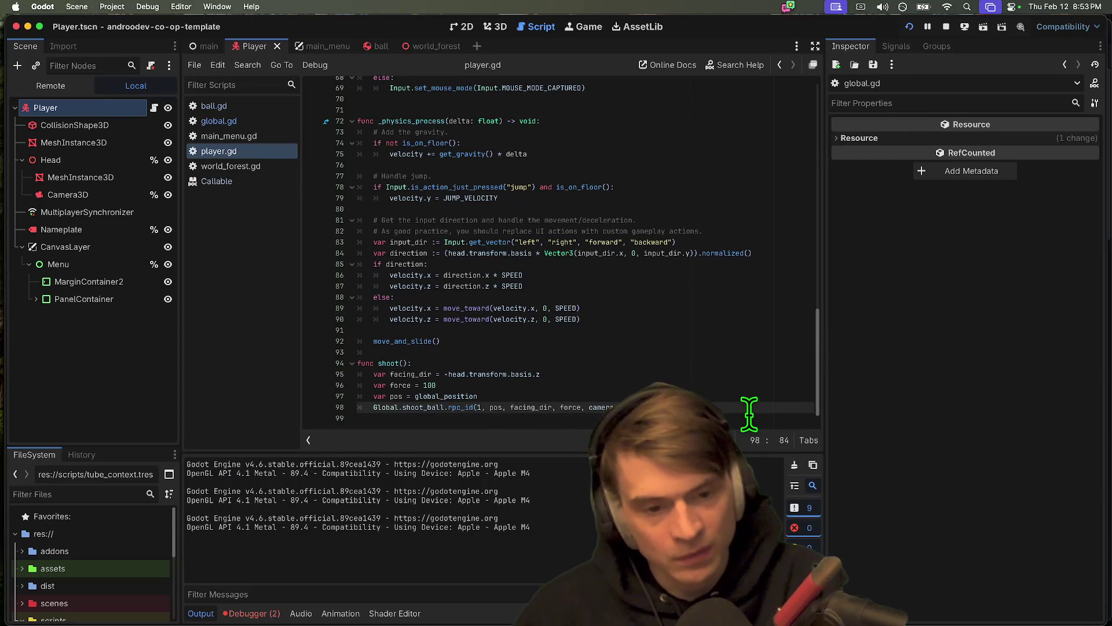
key(super+Tab)
key(super+Tab)
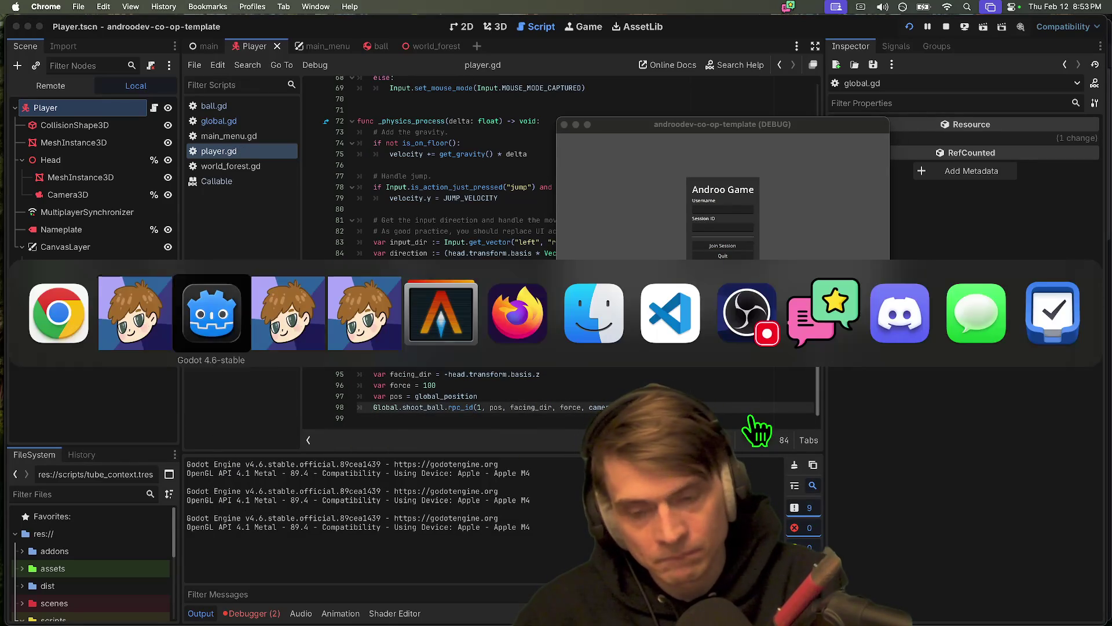
click(391, 417)
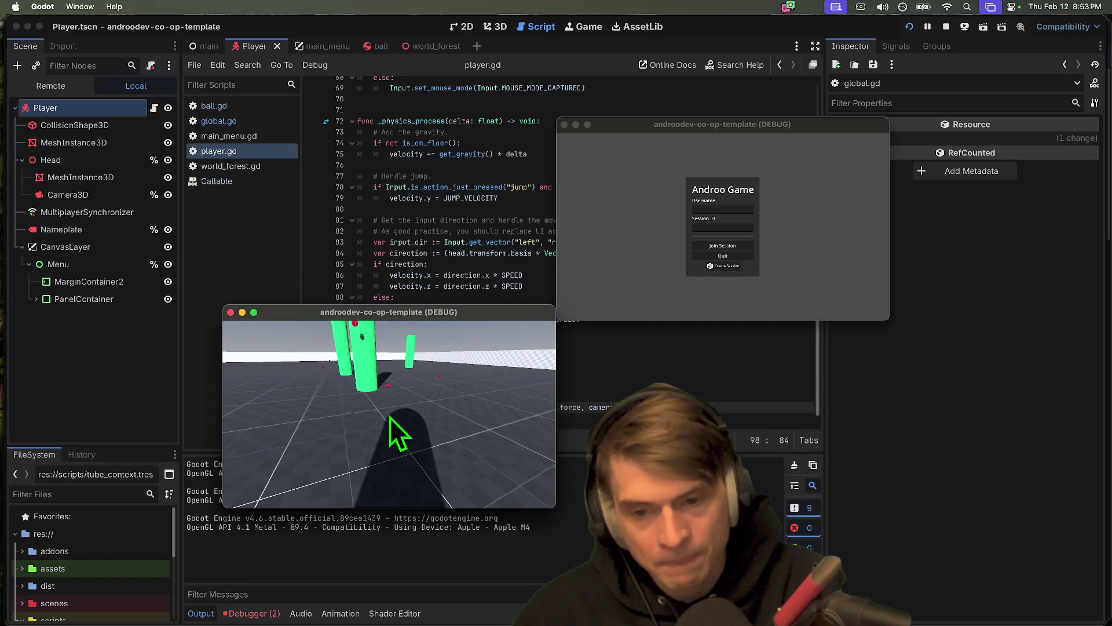
Negate the camera vector with '-' before camera_3d on line 98, save and rerun.
key(super+Tab)
click(590, 407)
text(-)
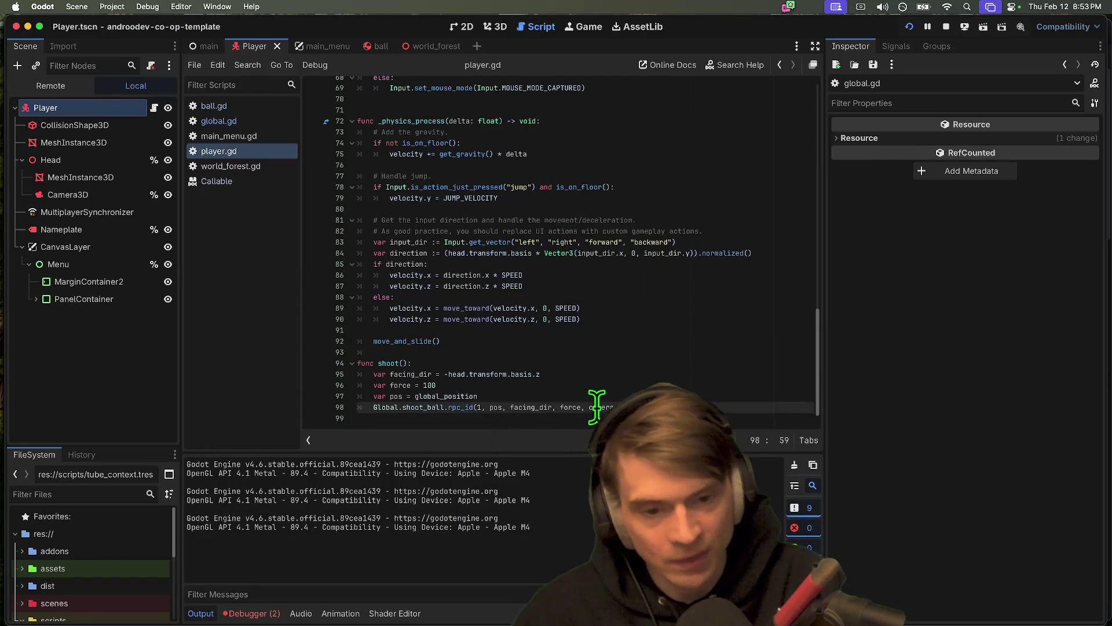
key(super+s)
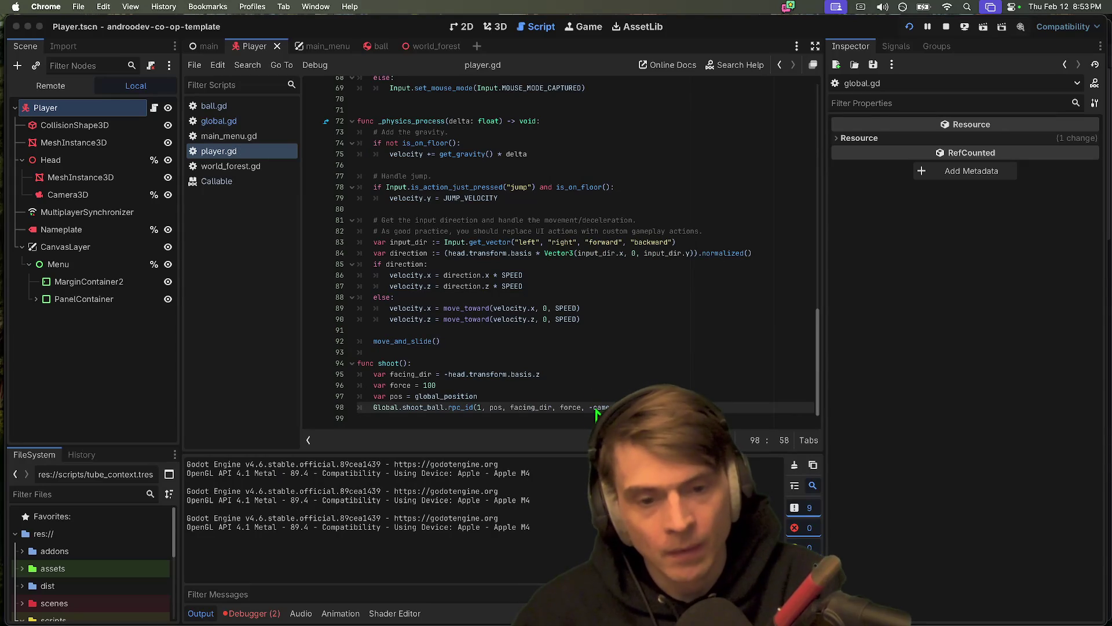
Open global.gd and cycle through the three debug game windows back to the editor.
click(232, 121)
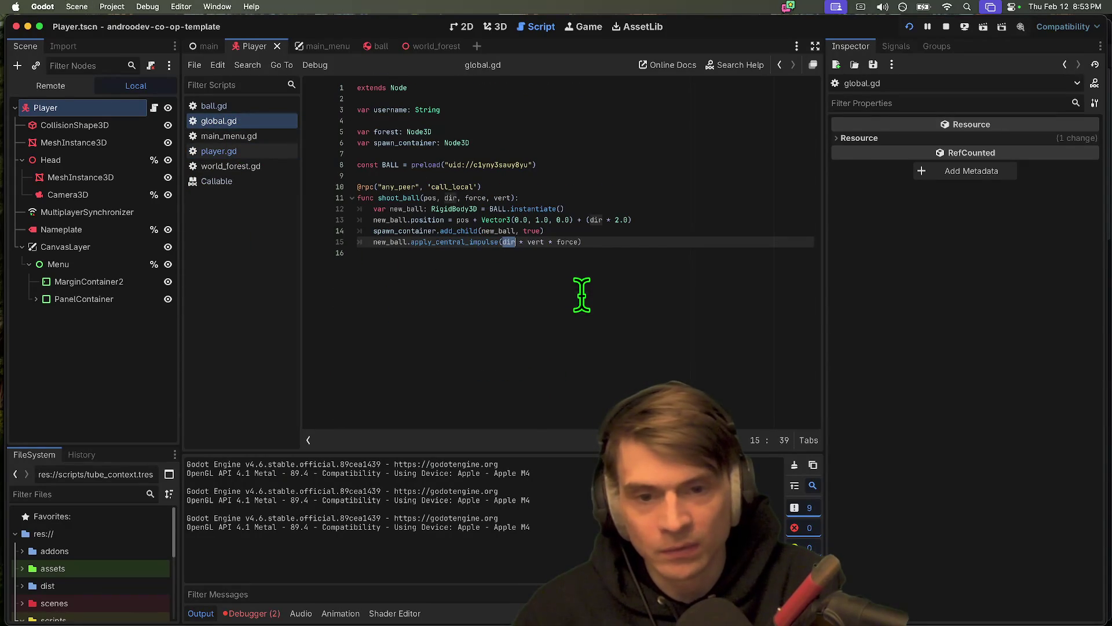
key(super+Tab)
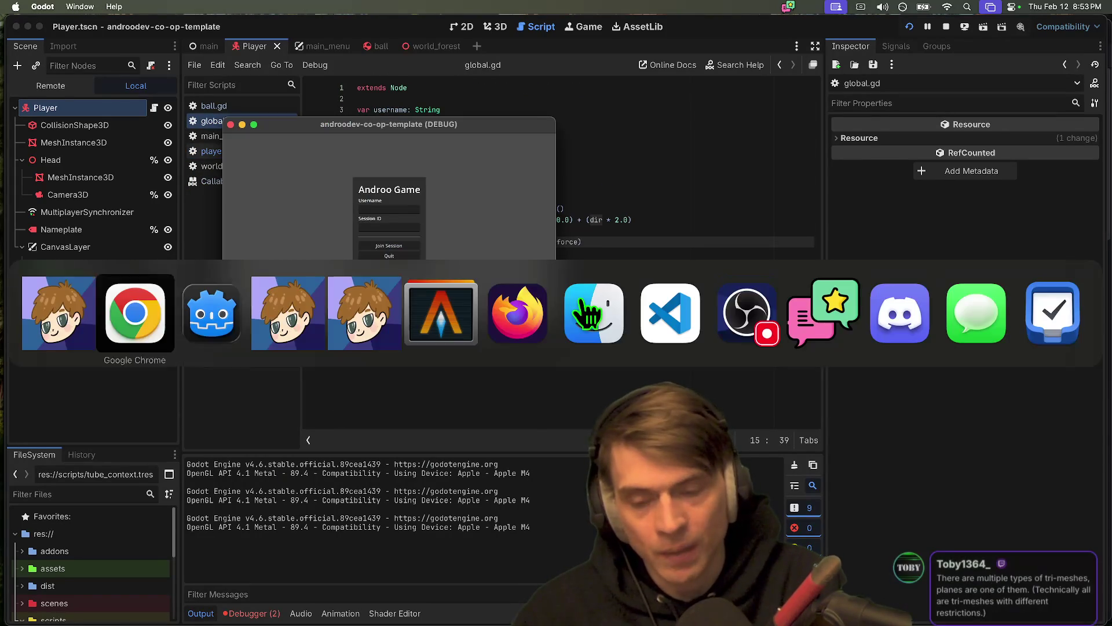
key(super+Tab)
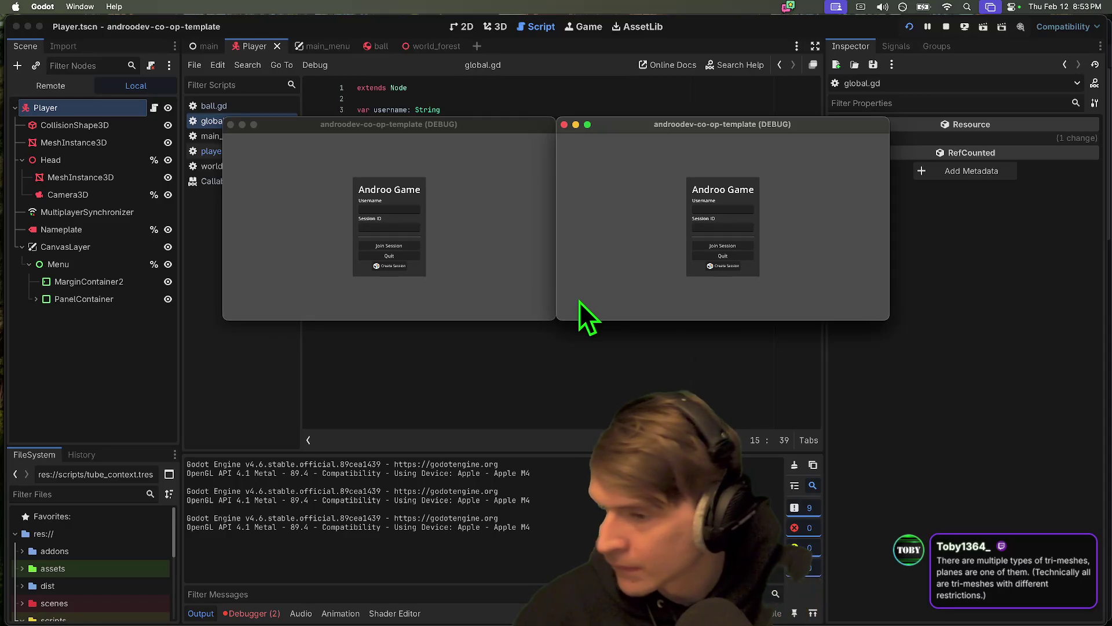
key(super+Tab)
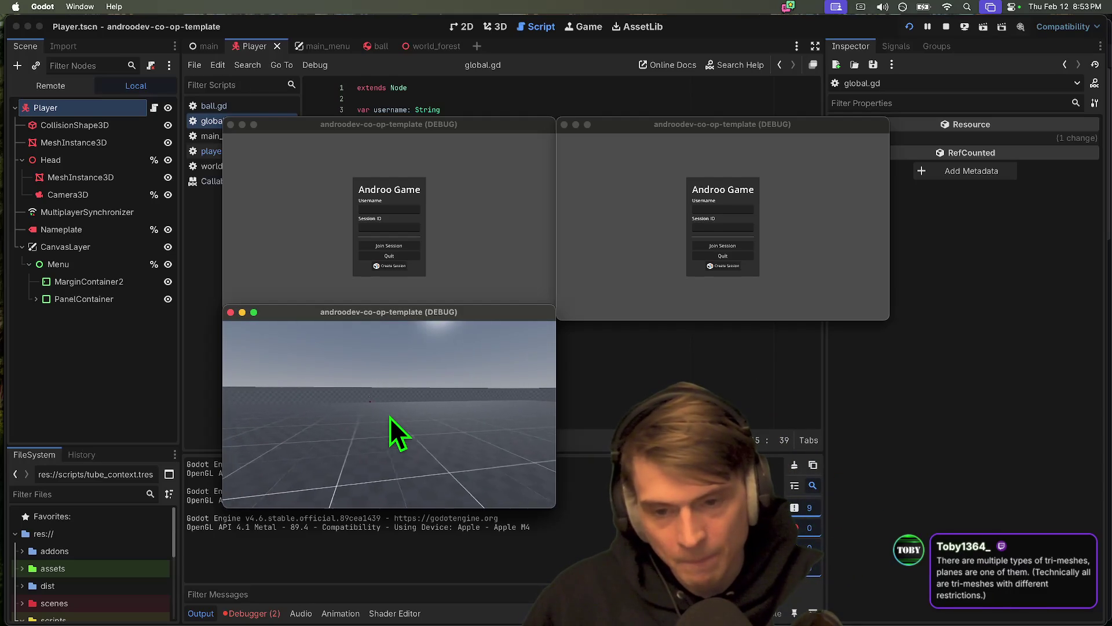
key(super+Tab)
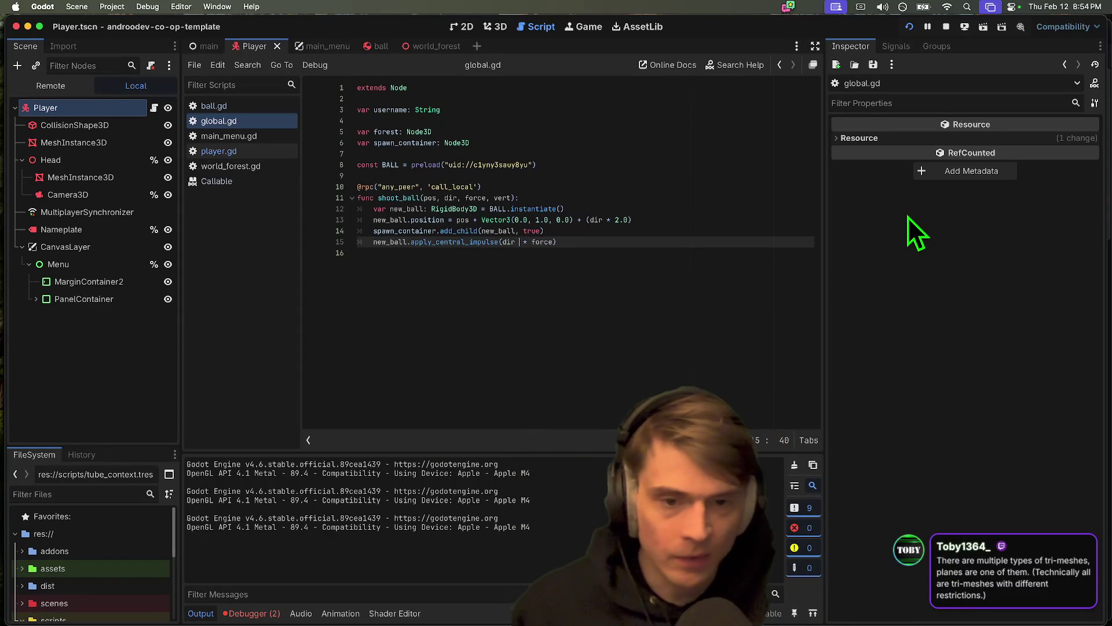
Edit the impulse expression on global.gd line 15 and save.
click(649, 320)
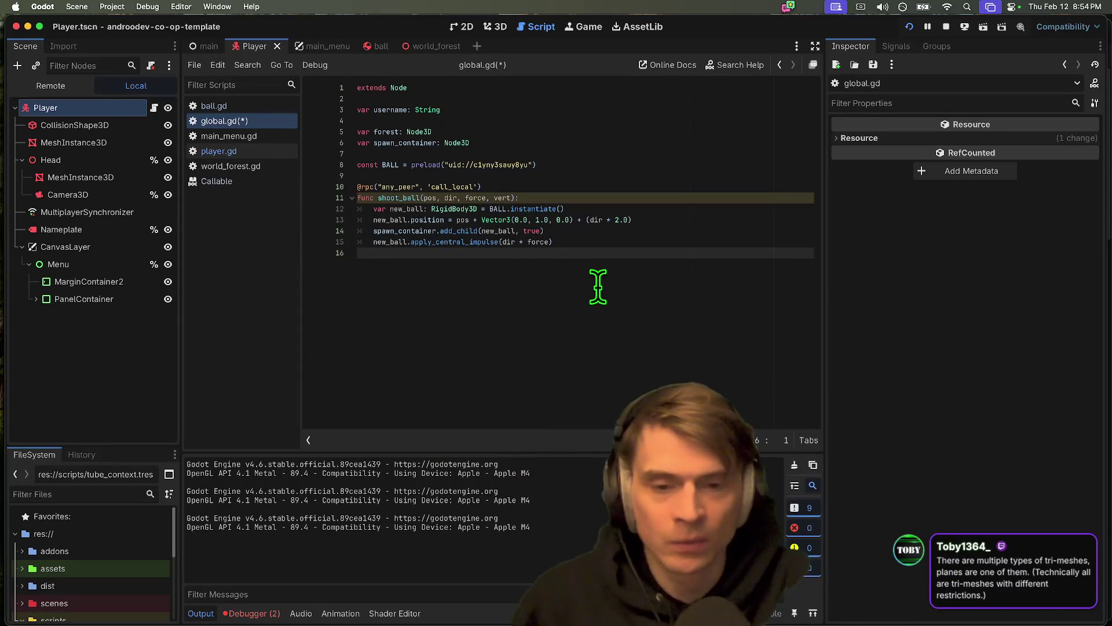
key(Up)
key(End)
key(Left)
key(Left)
key(Left)
text(*)
drag(508, 243, 534, 248)
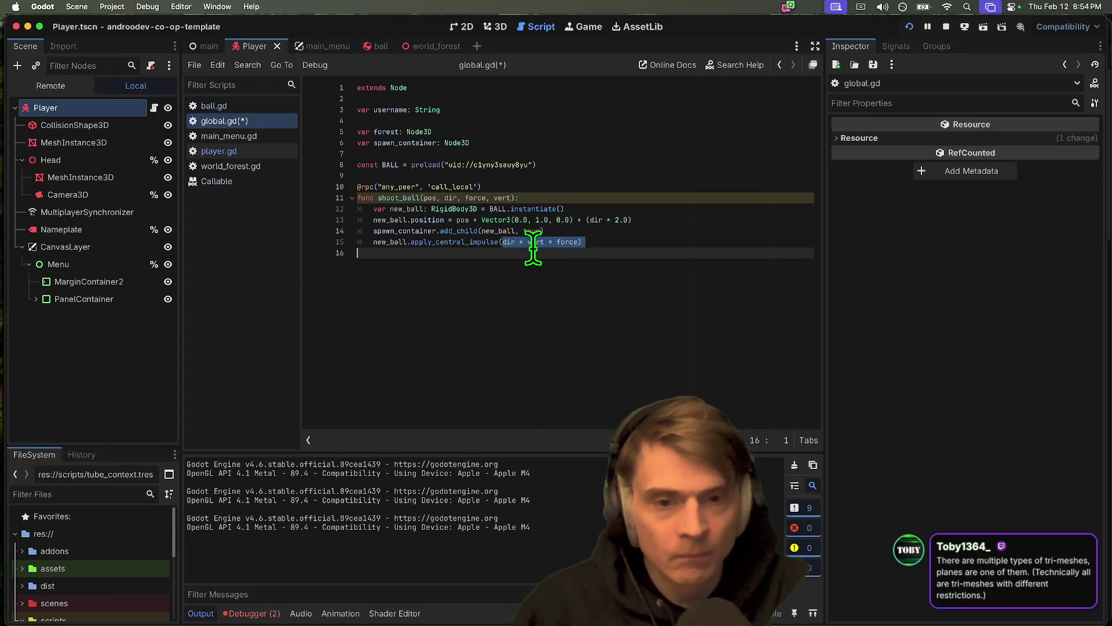
key(ctrl+s)
Change the impulse to (dir + vert) * force and run the project.
click(524, 242)
text(+)
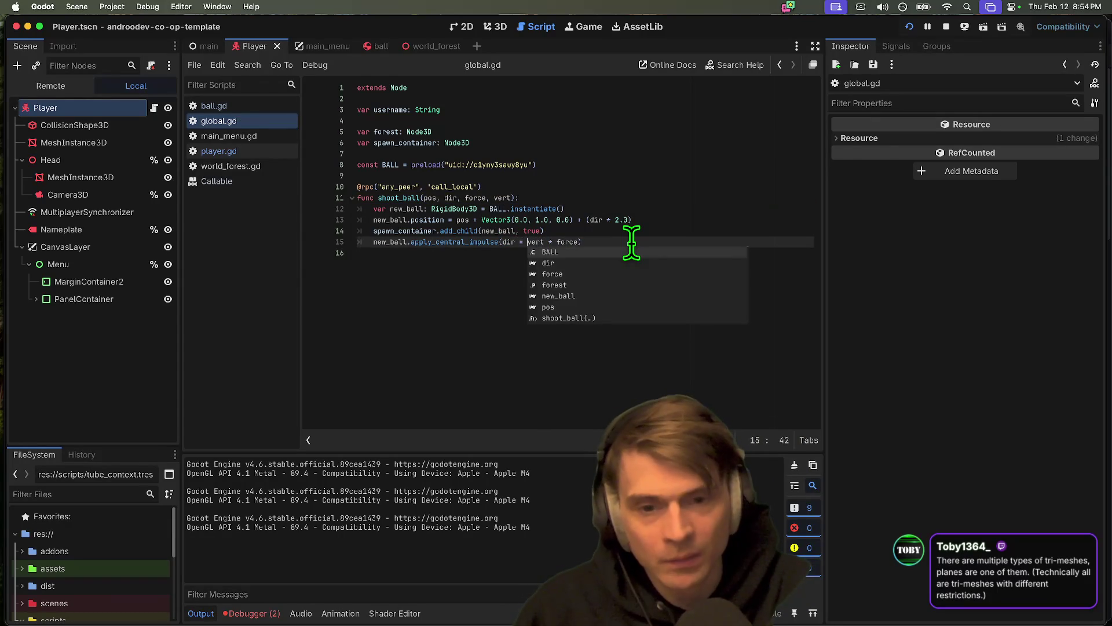
key(Right)
text())
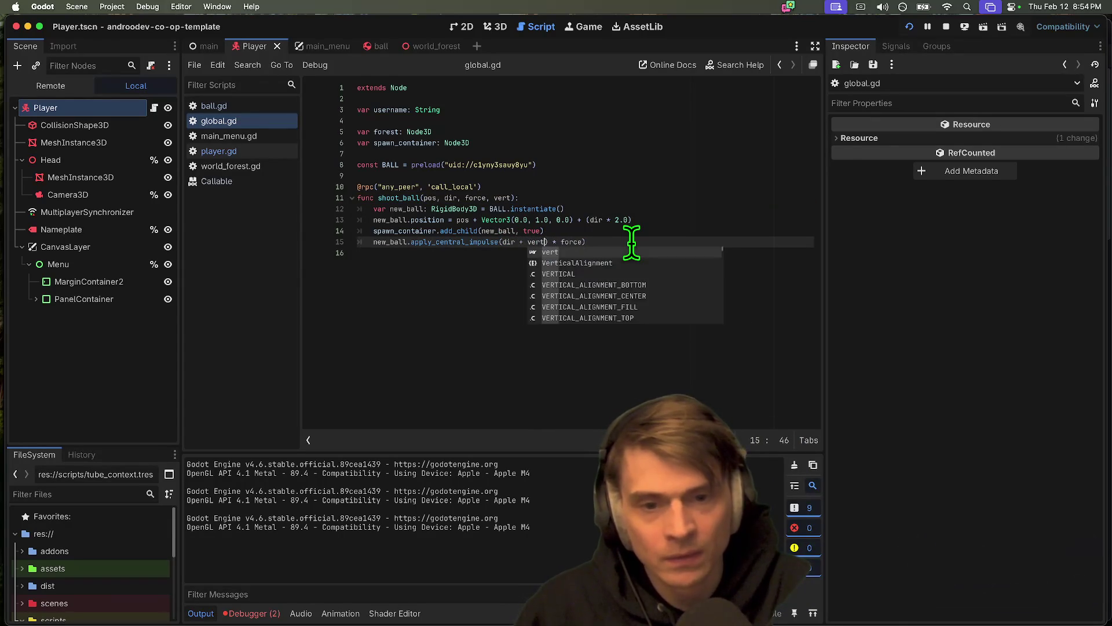
key(Left)
key(Left)
key(Left)
key(super+b)
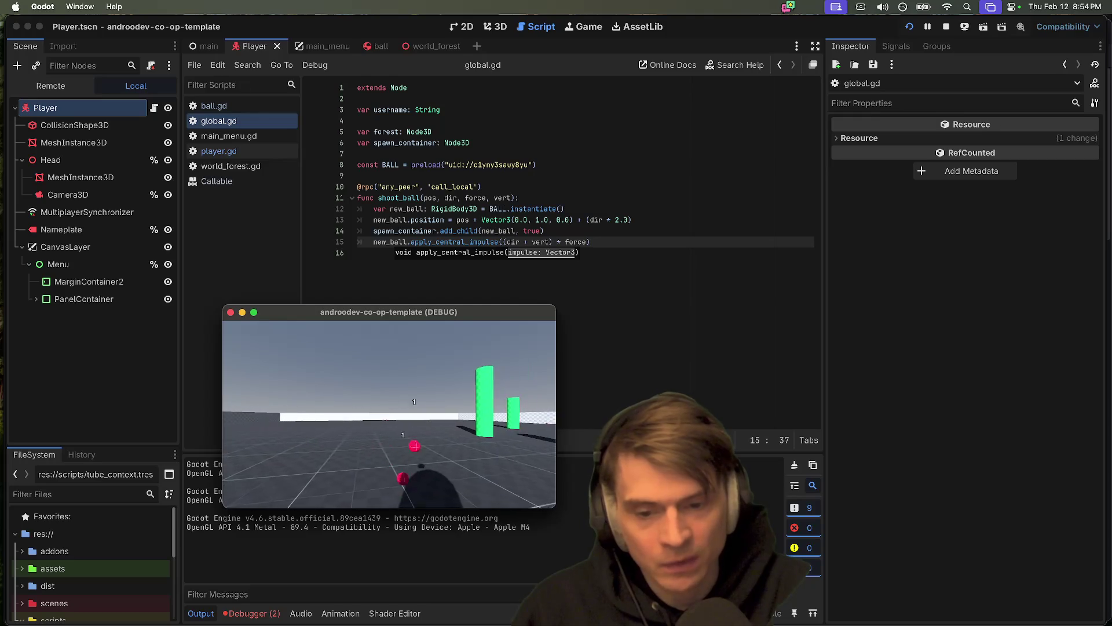
Replace transform with global_basis in player.gd's line 98 shoot call, save and rerun.
key(super+q)
click(426, 401)
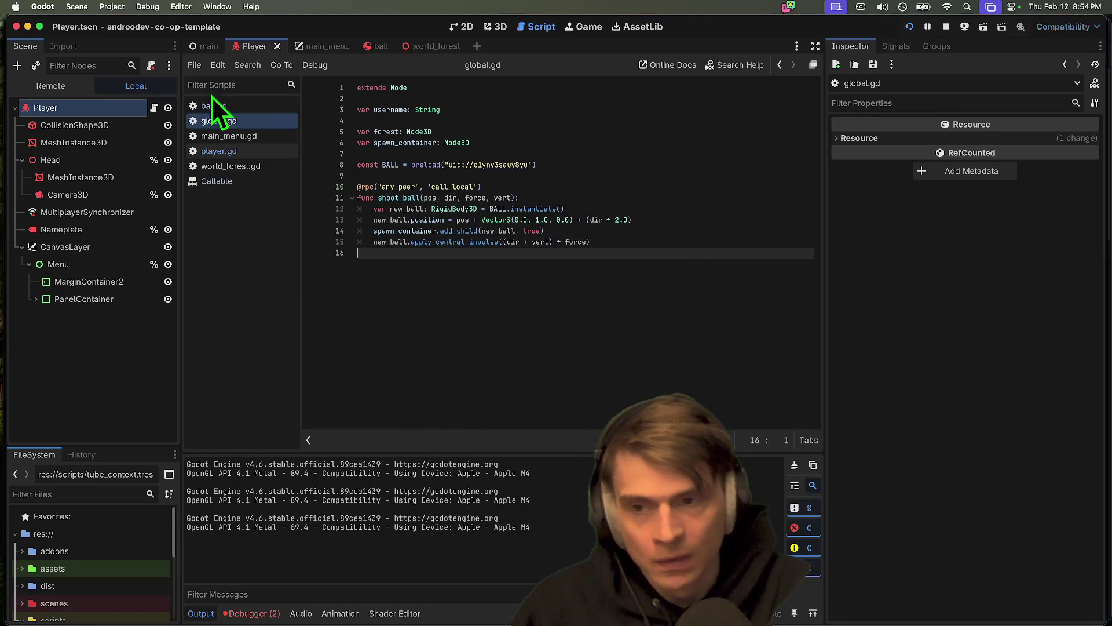
click(225, 152)
mouse_move(666, 407)
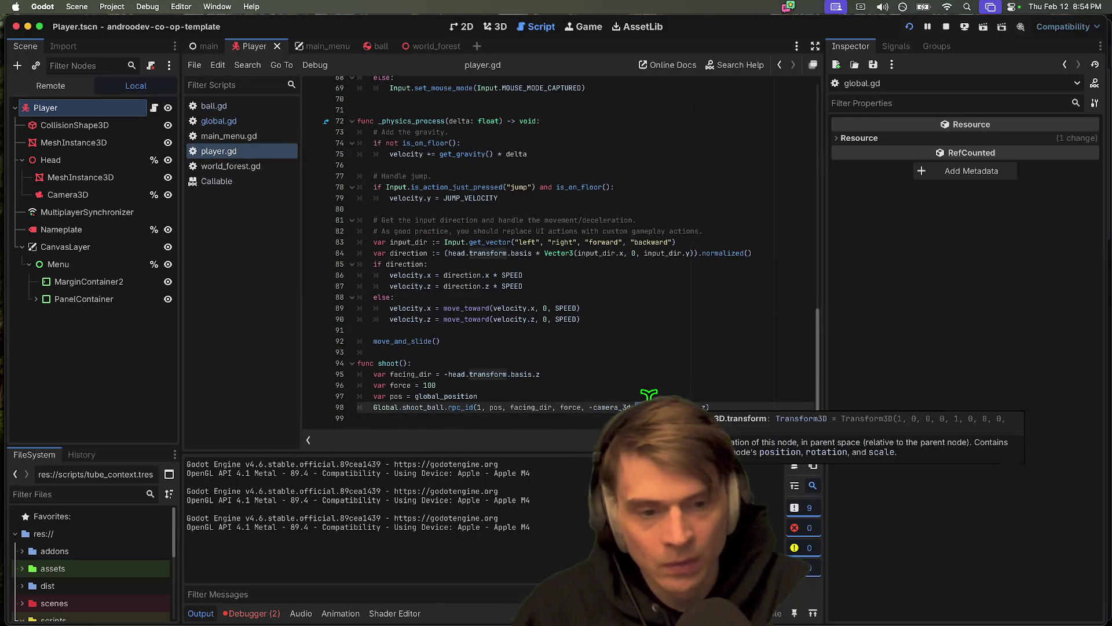
text(global)
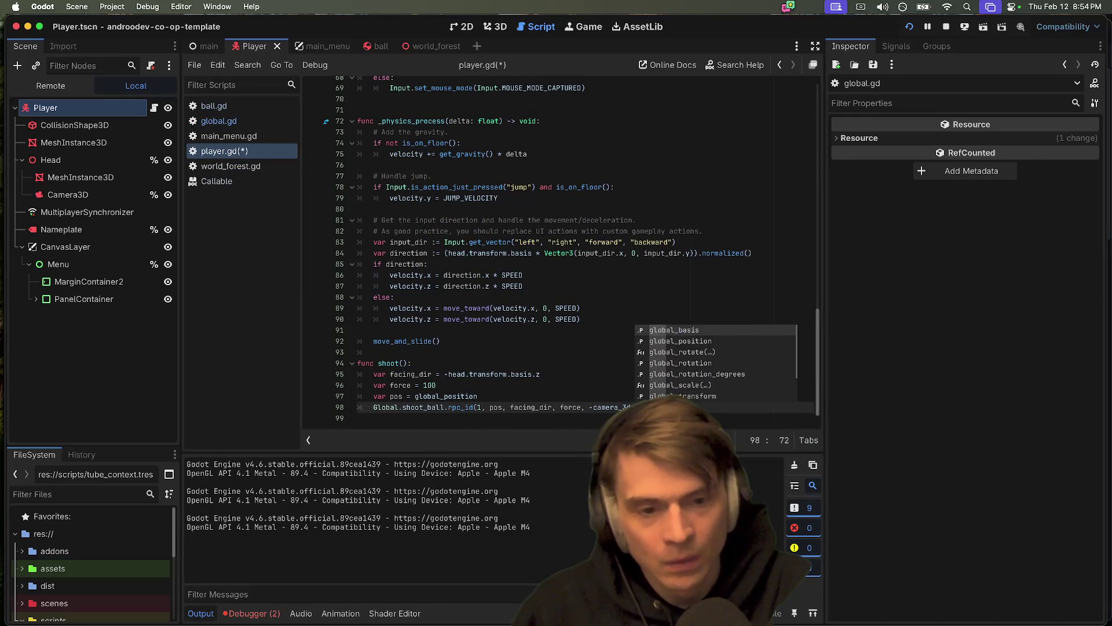
key(Return)
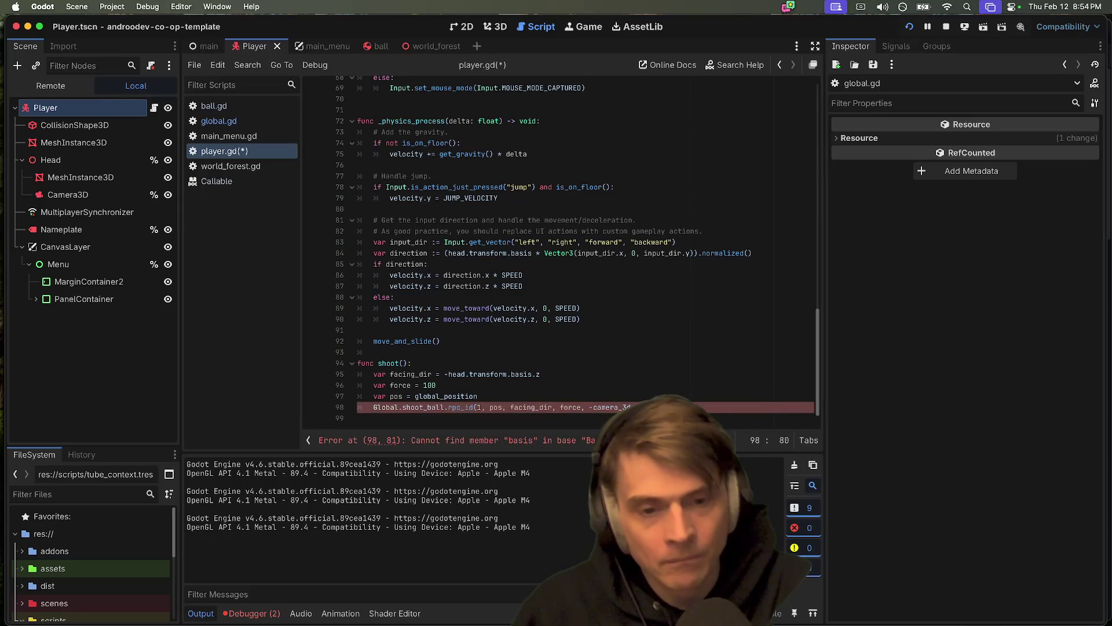
key(super+b)
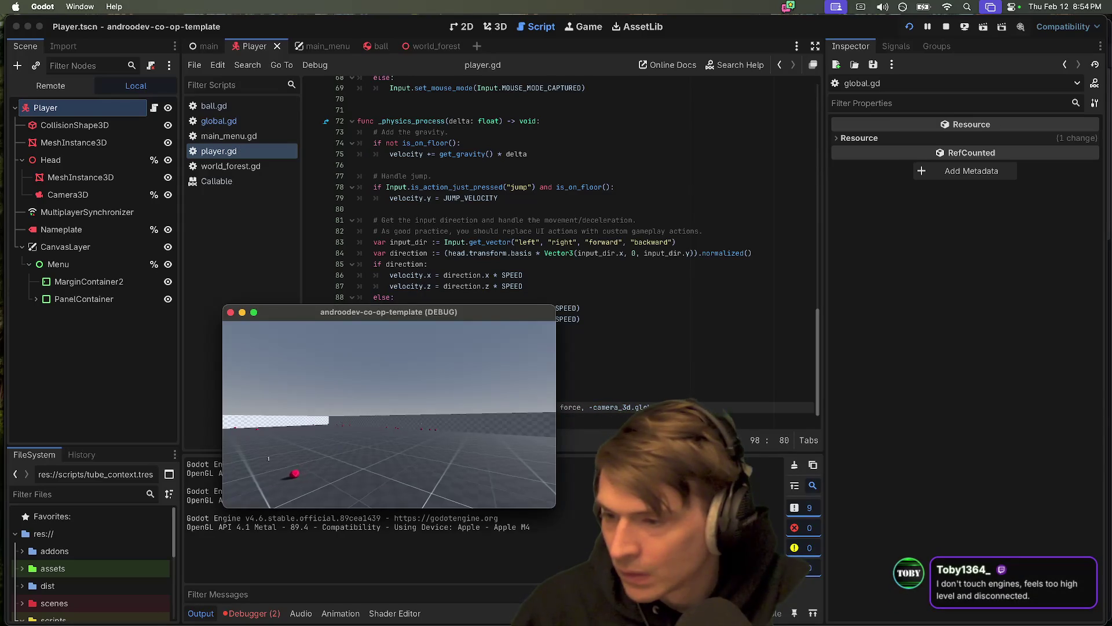
Playtest by walking toward the green pillar, then release the mouse and close both debug windows.
click(261, 432)
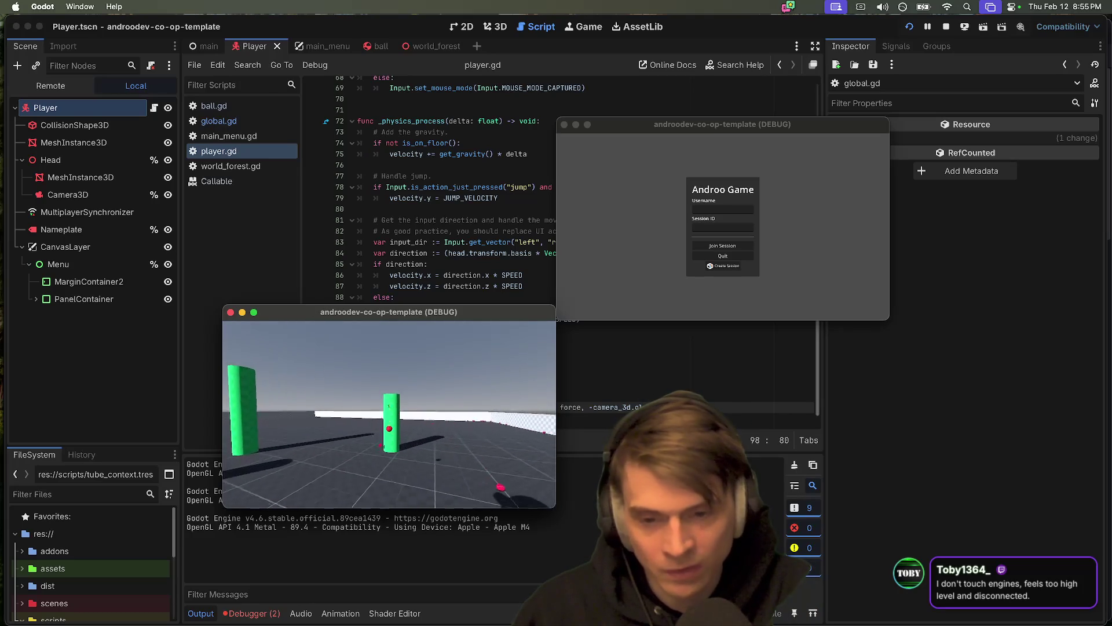
key(w)
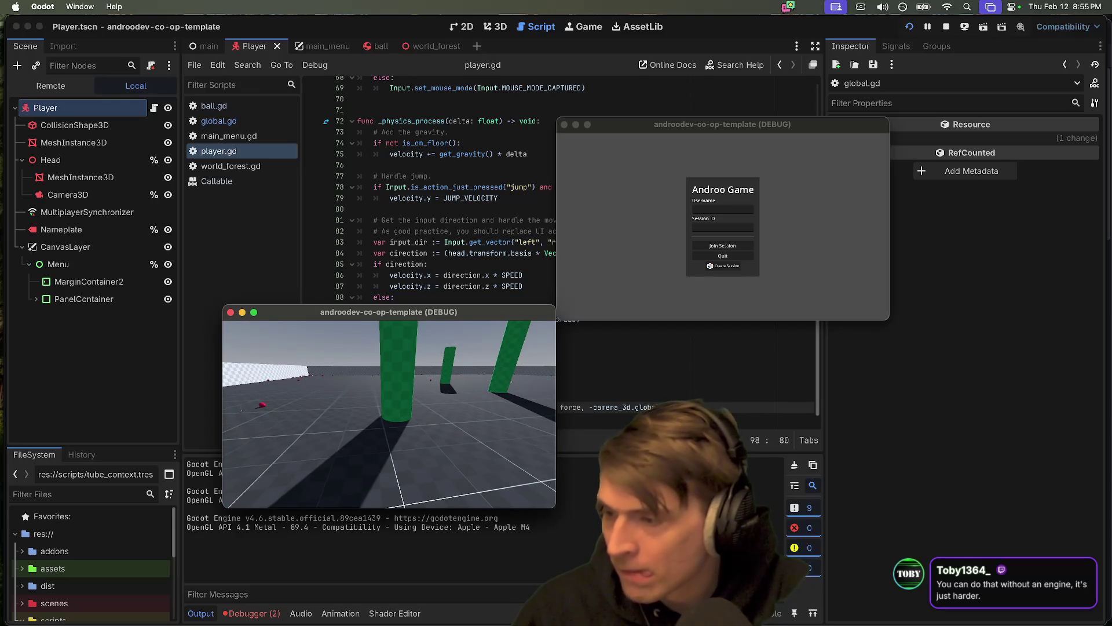
key(Escape)
click(616, 252)
key(super+q)
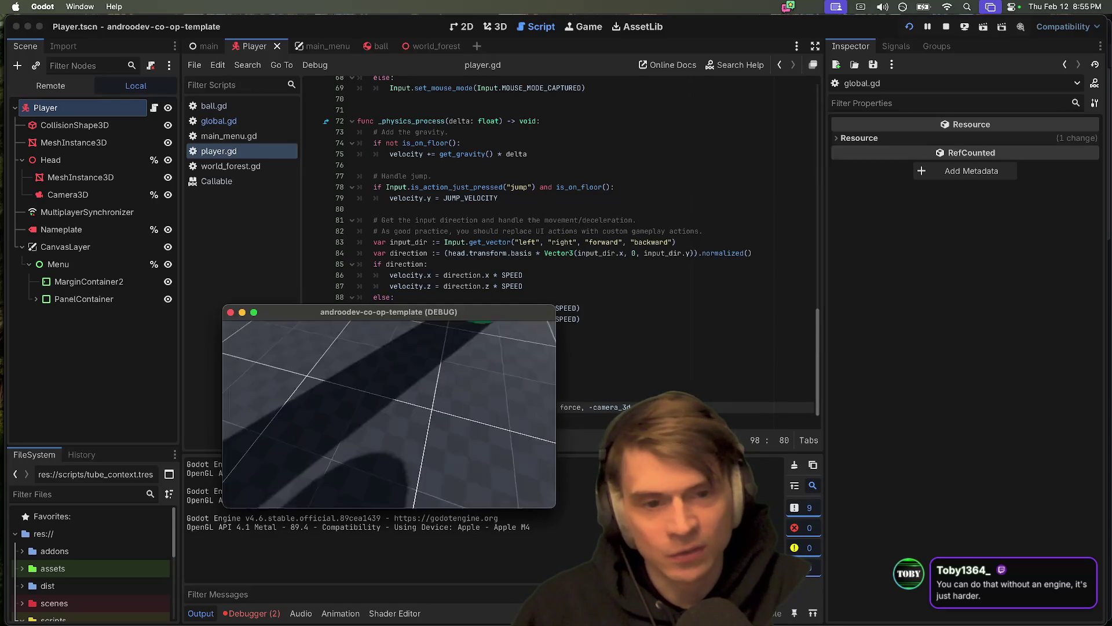
key(super+q)
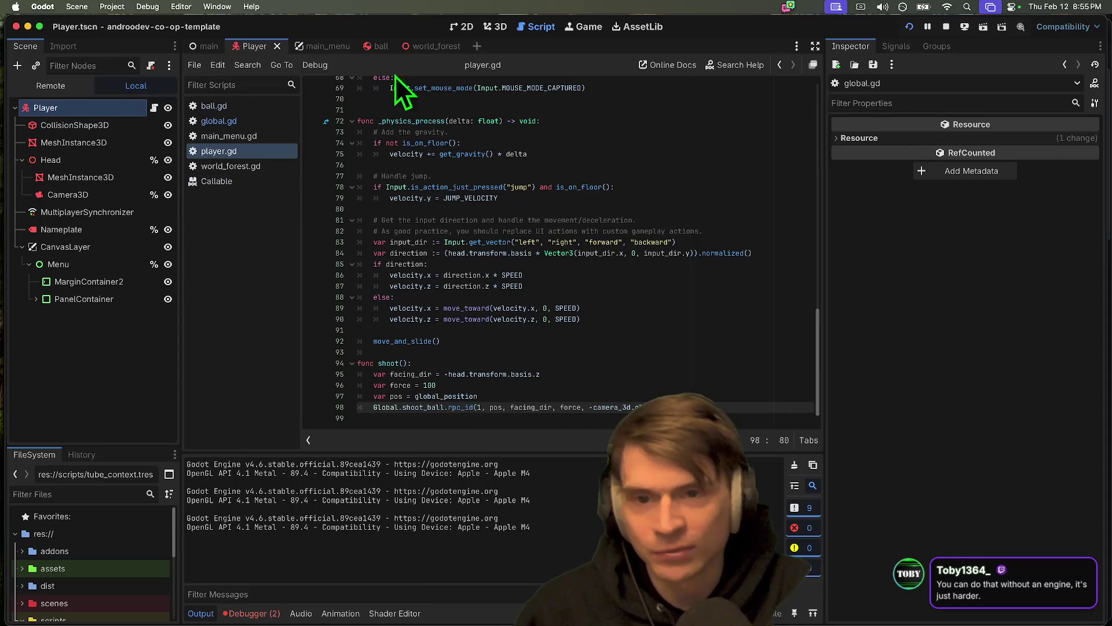
Set the Ball node's RigidBody3D mass to 4 in the ball scene.
click(366, 45)
click(92, 110)
click(1044, 142)
text(4)
key(Return)
Run the game and play in a debug window, then stop it and deselect the node.
key(super+b)
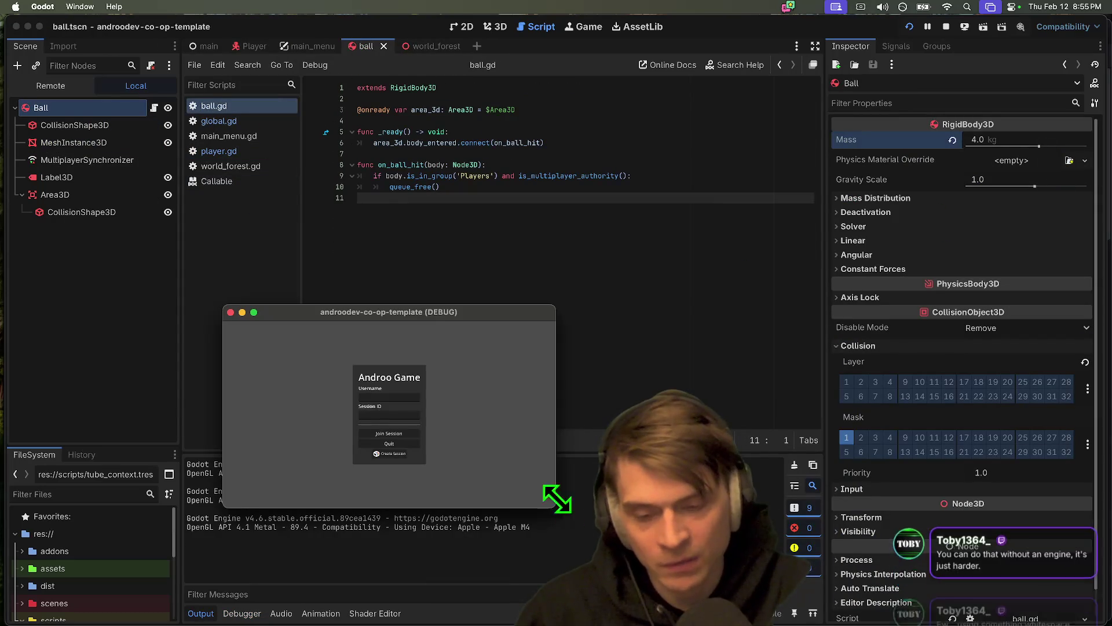
key(super+Tab)
click(387, 454)
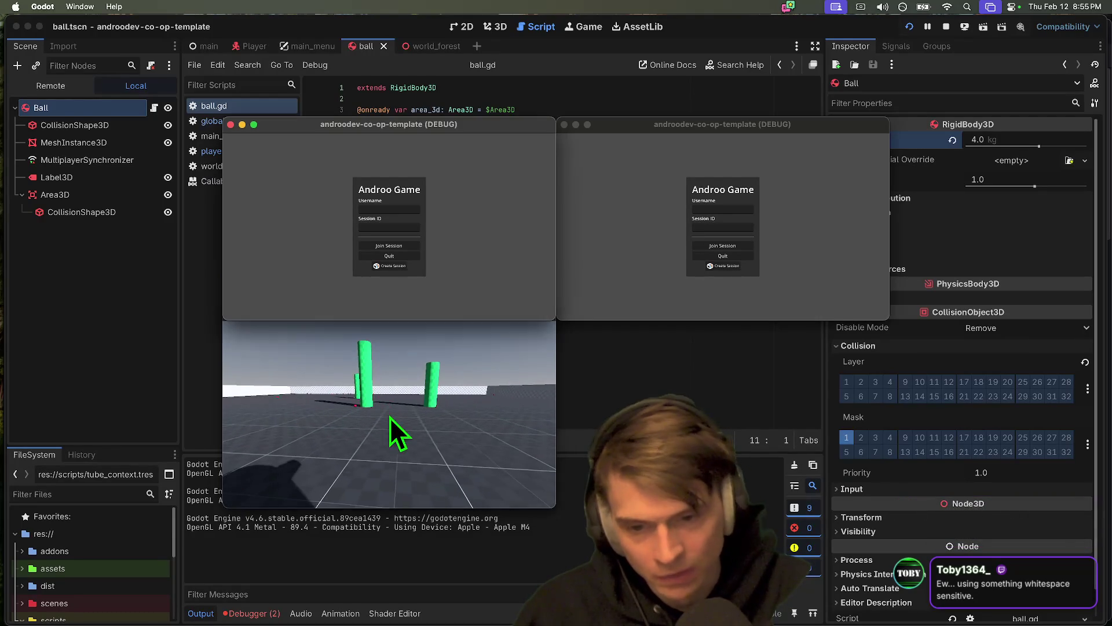
key(super+Tab)
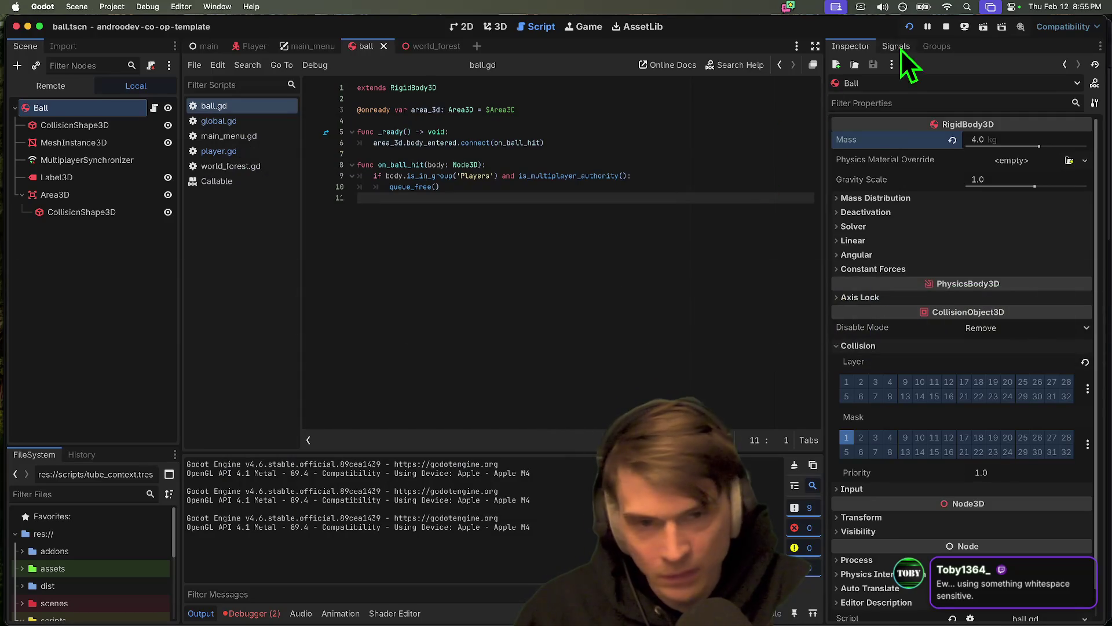
click(943, 28)
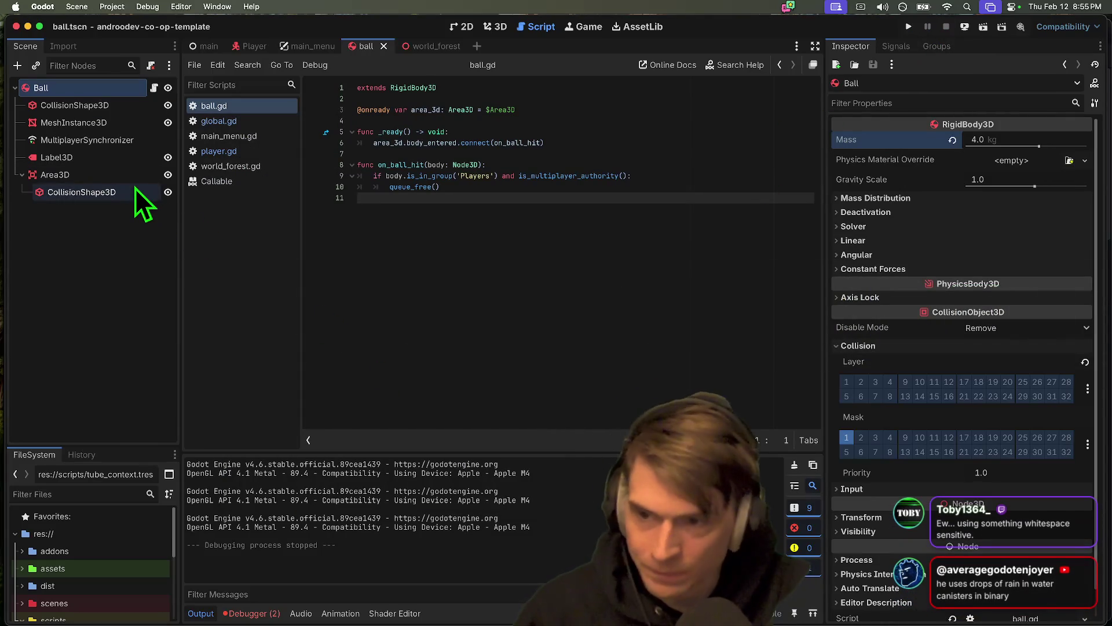
click(120, 257)
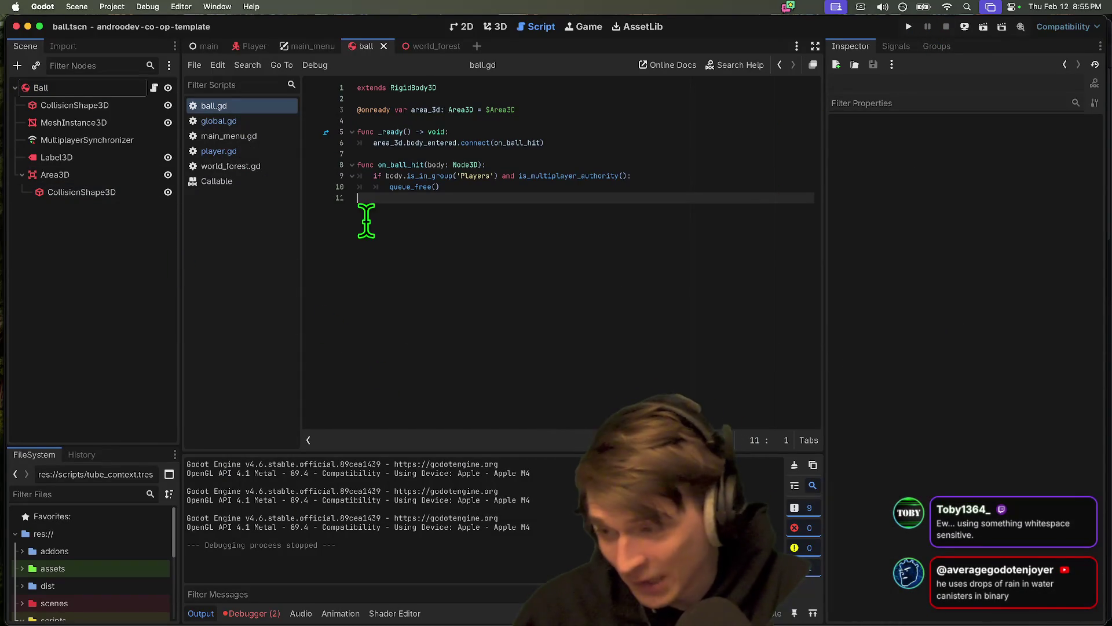
Review lines 9–11 of ball.gd, then switch to player.gd.
drag(366, 220, 459, 188)
click(482, 230)
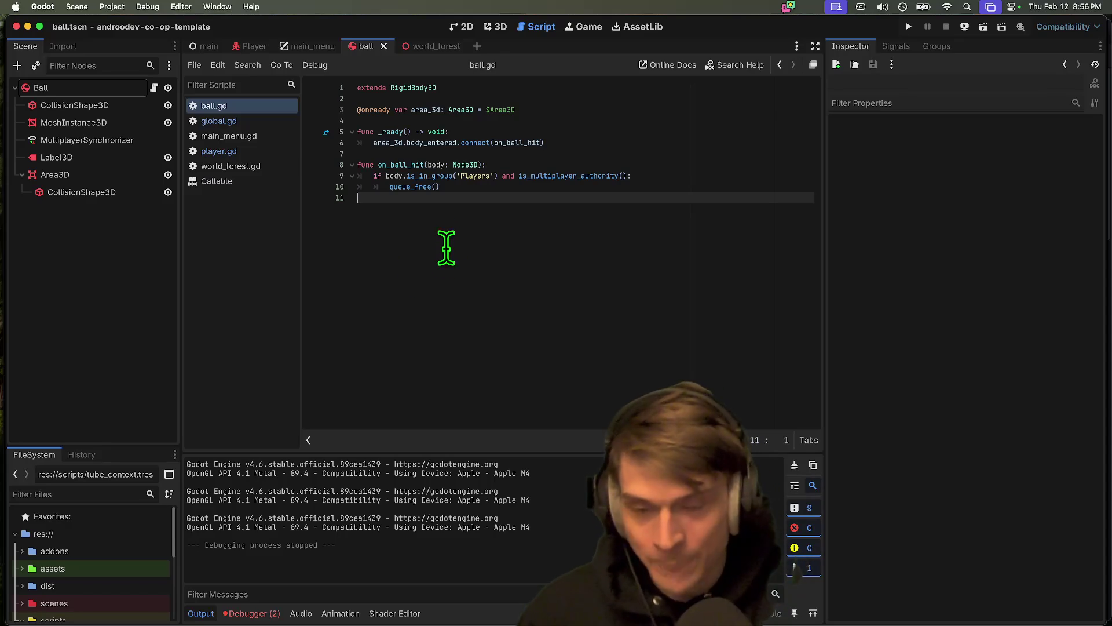
click(215, 150)
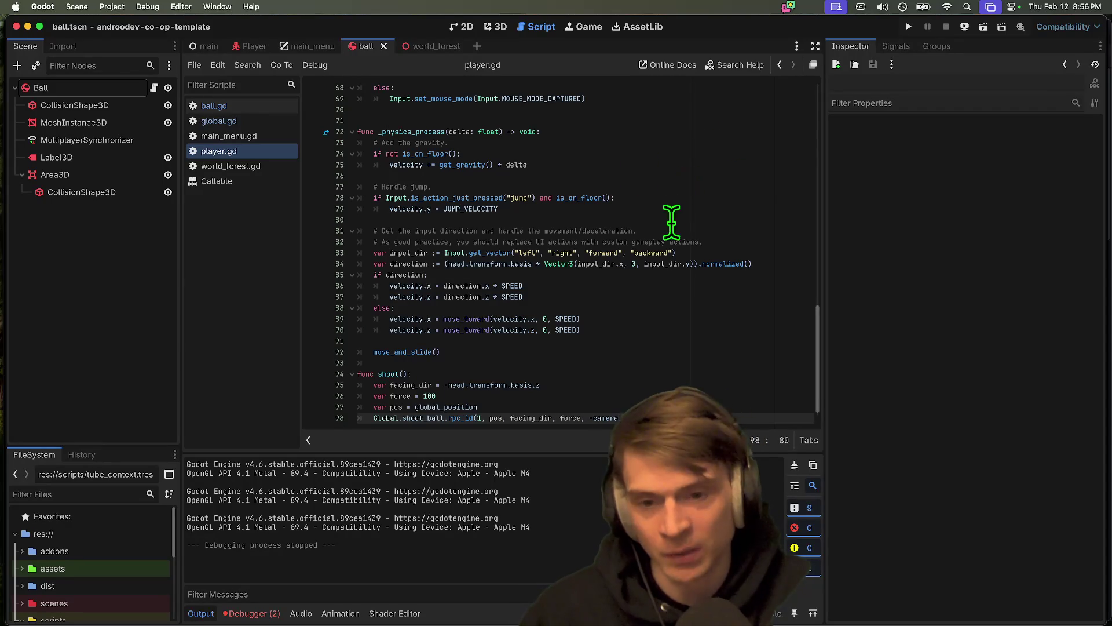
Scroll player.gd up to lines 29–60 and place the caret at the end of line 39.
scroll(672, 220, down, 1)
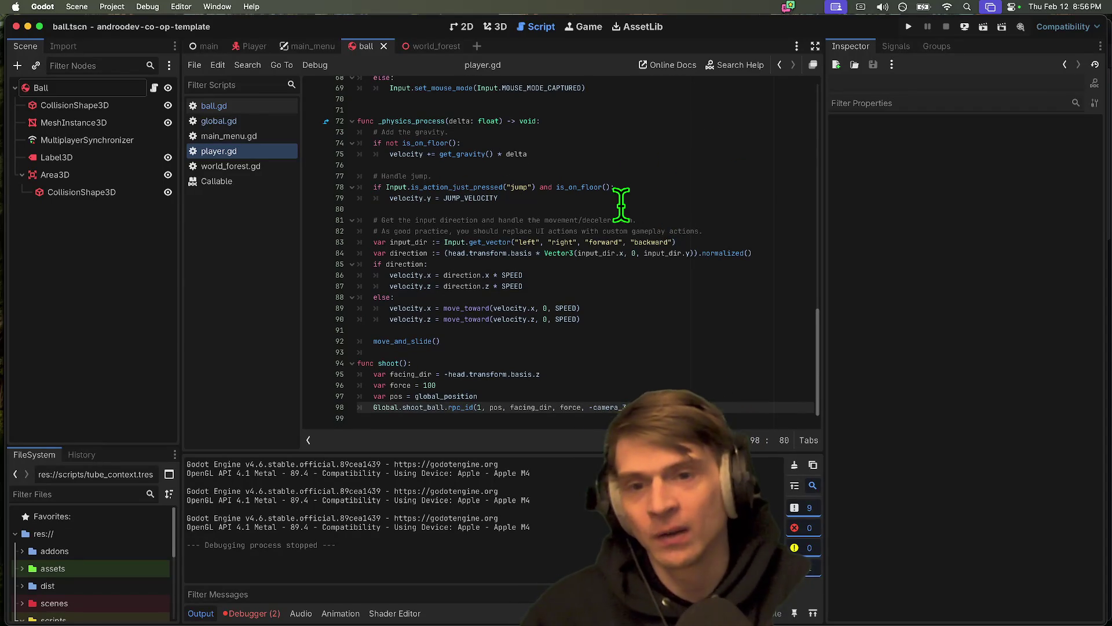
scroll(620, 218, up, 10)
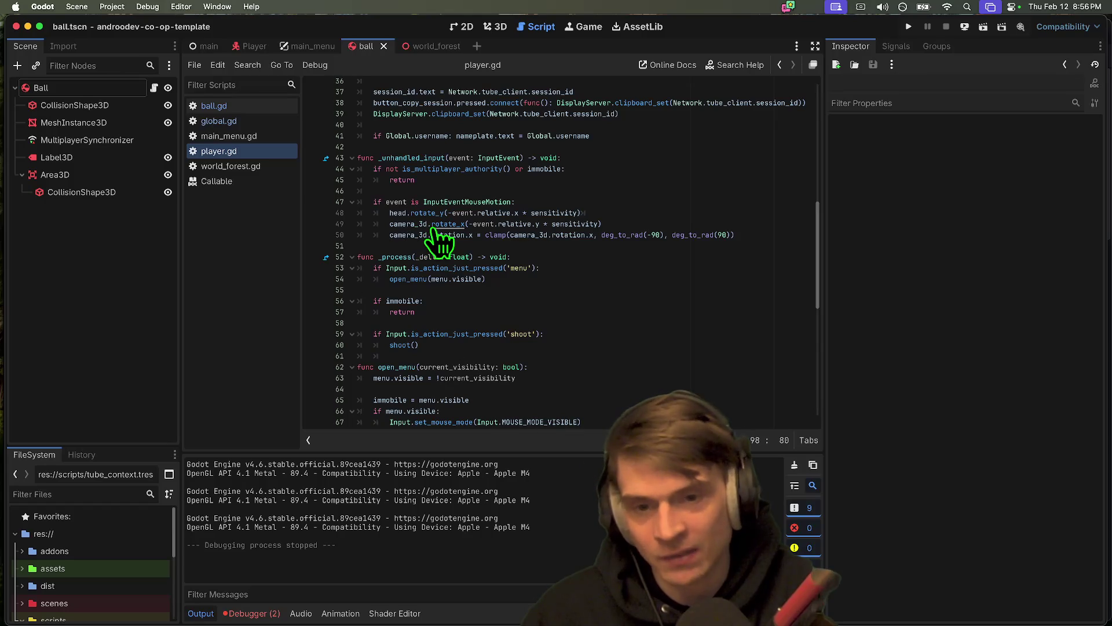
scroll(791, 167, up, 3)
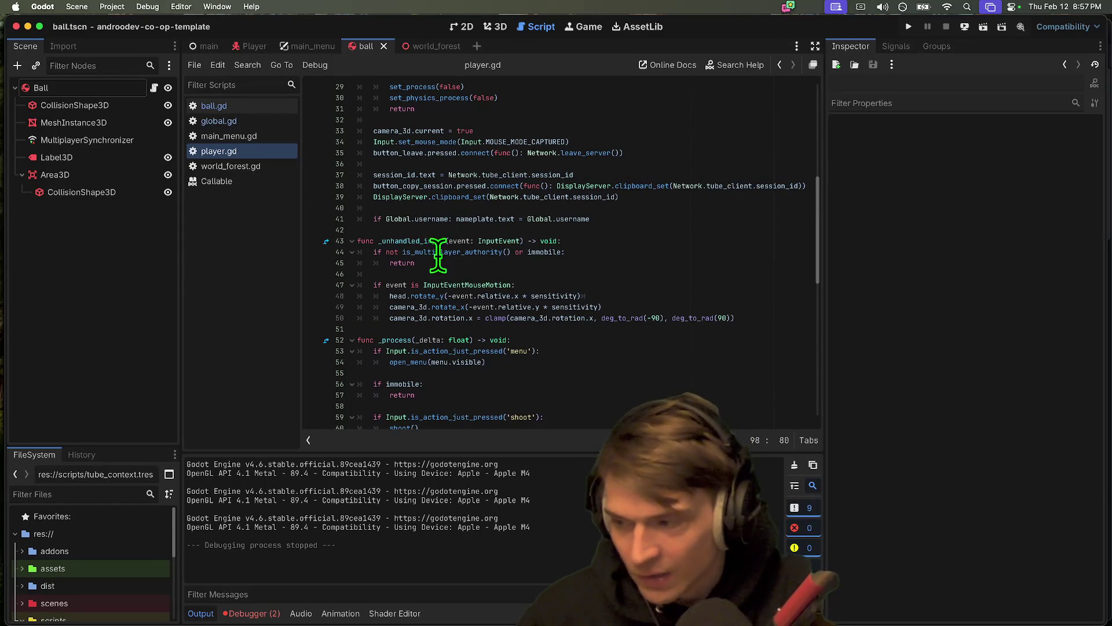
click(653, 198)
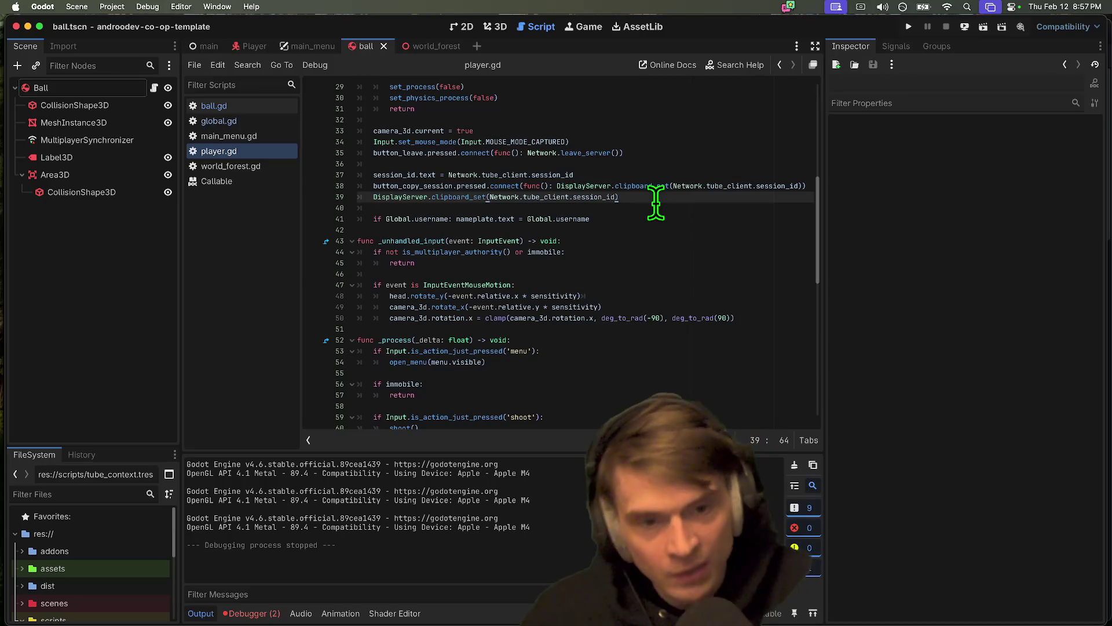
key(Return)
key(Return)
text(UT MY I)
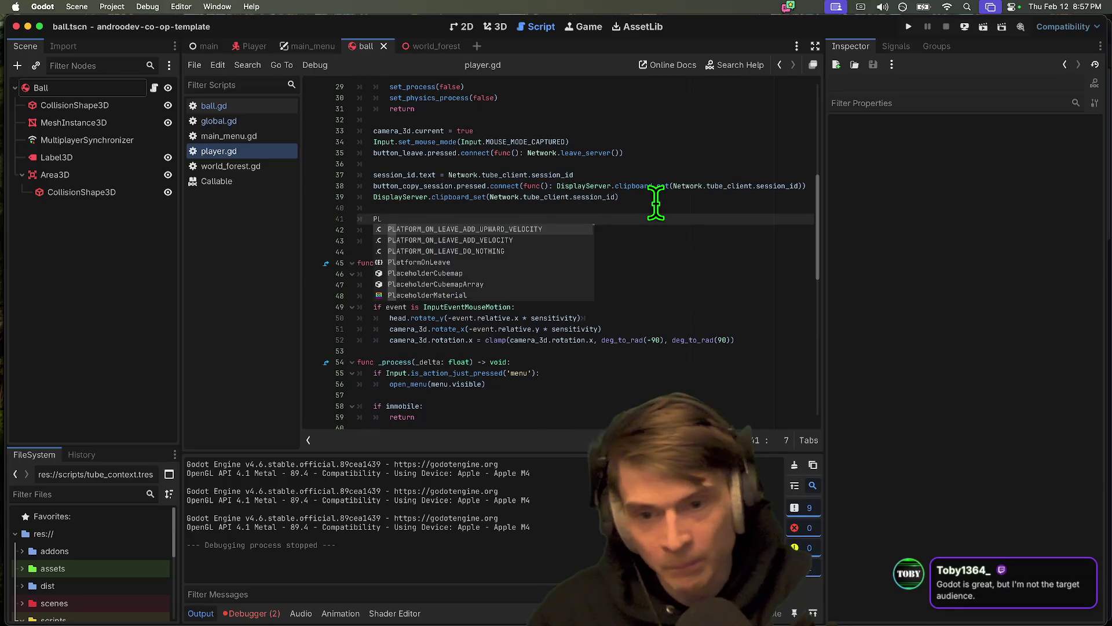
key(BackSpace)
text(P)
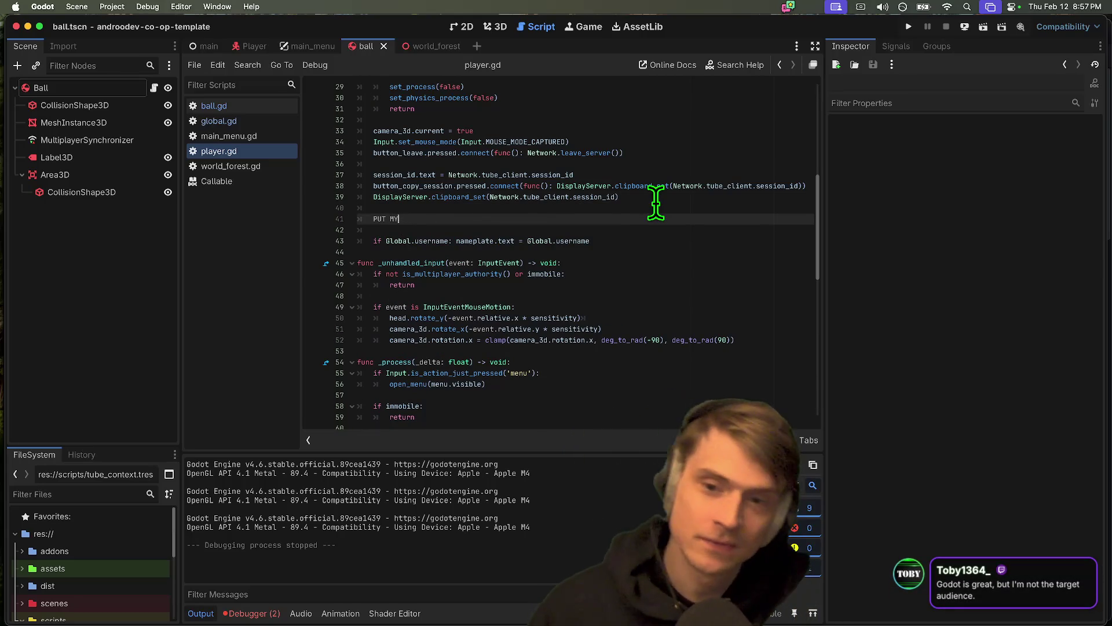
text(crreate)
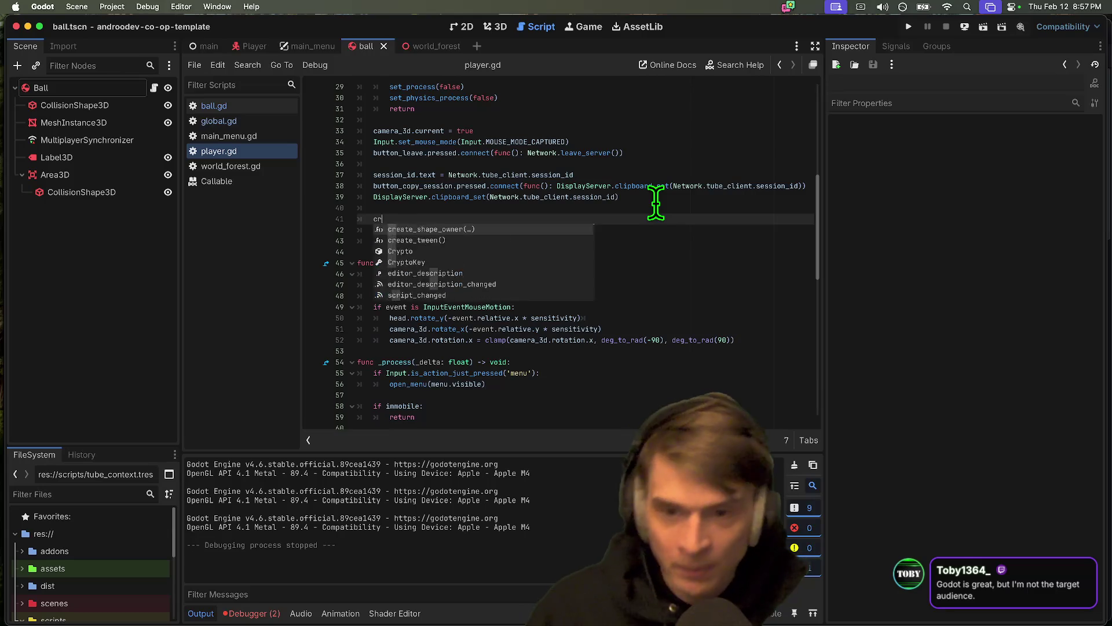
key(super+z)
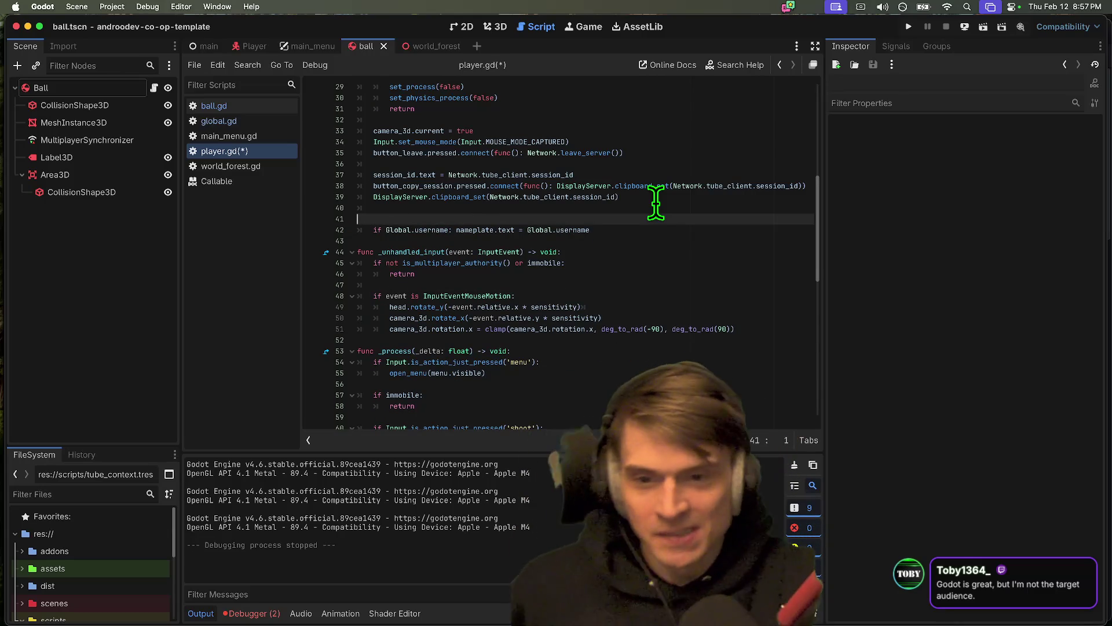
key(super+z)
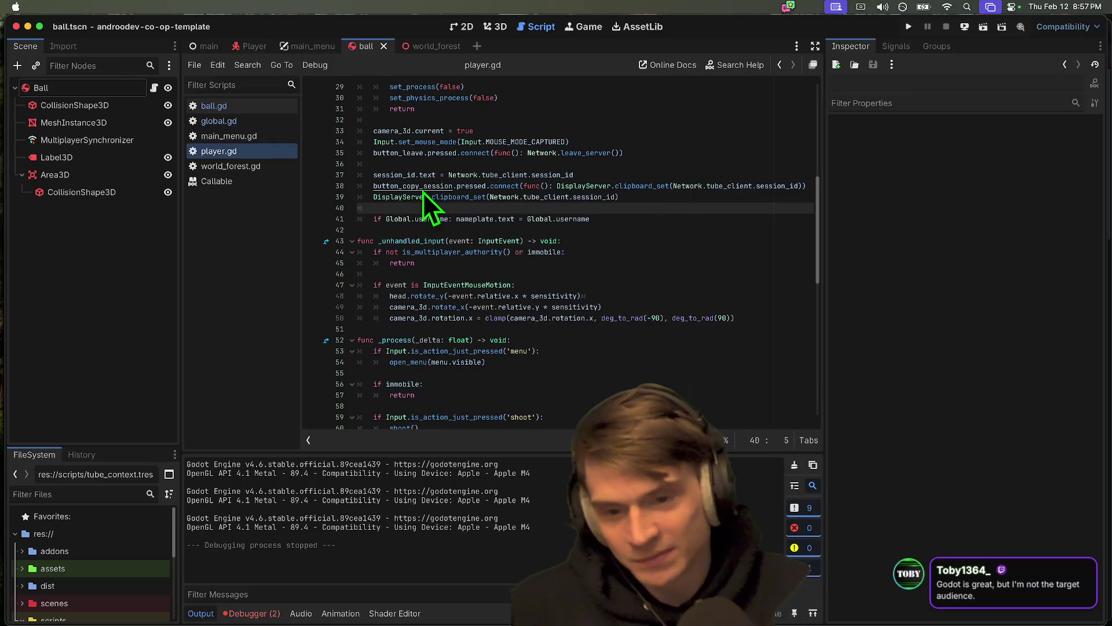
key(super+b)
key(super+Tab)
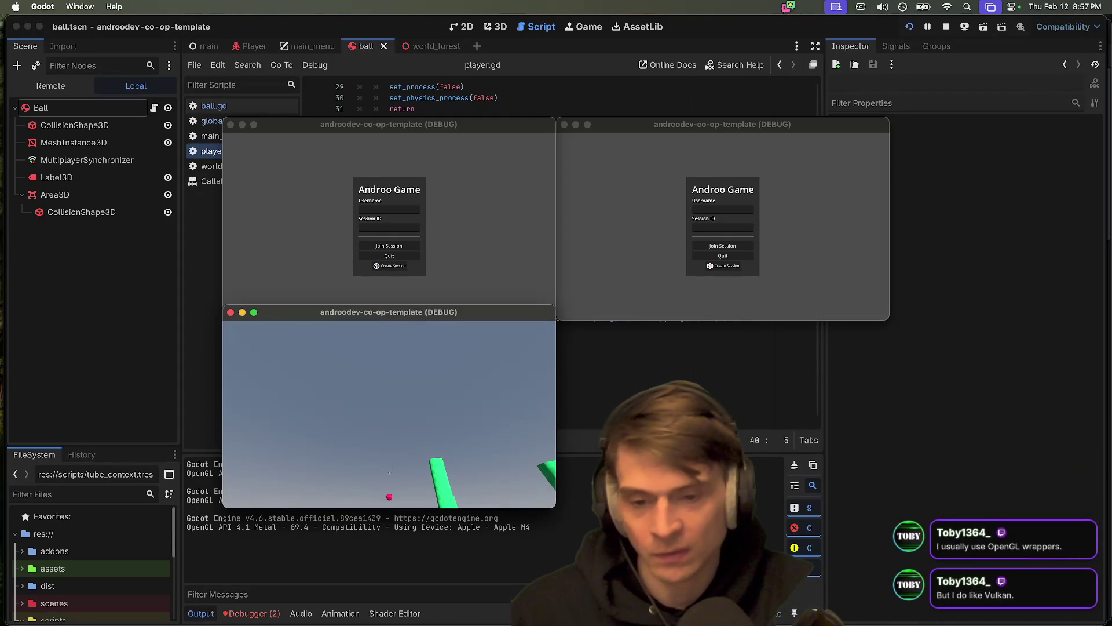
key(super+period)
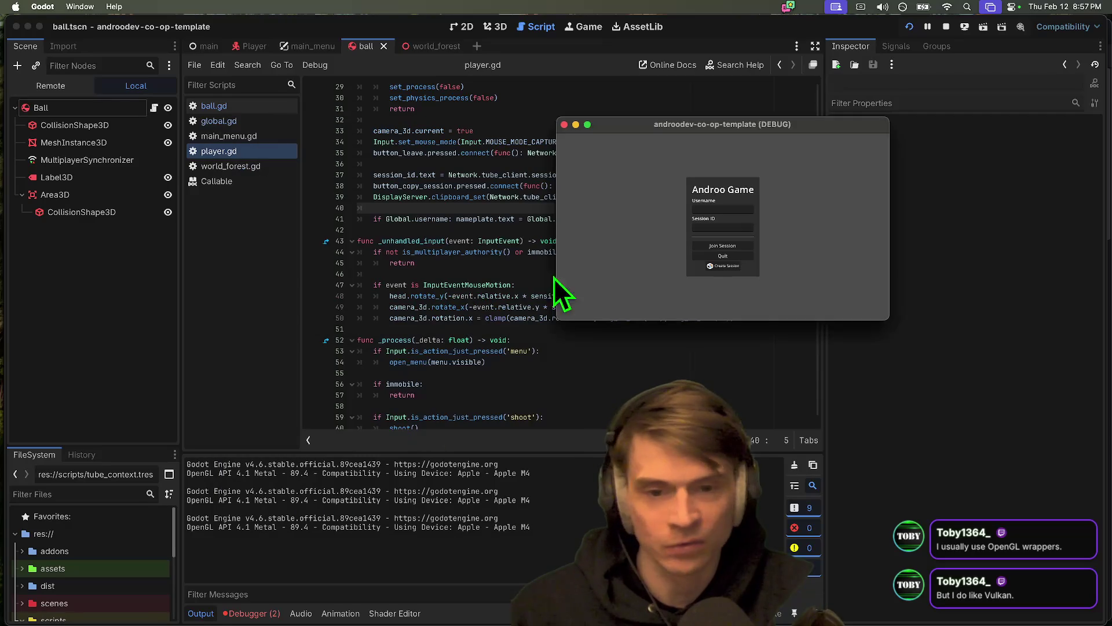
scroll(536, 351, down, 5)
scroll(536, 351, down, 8)
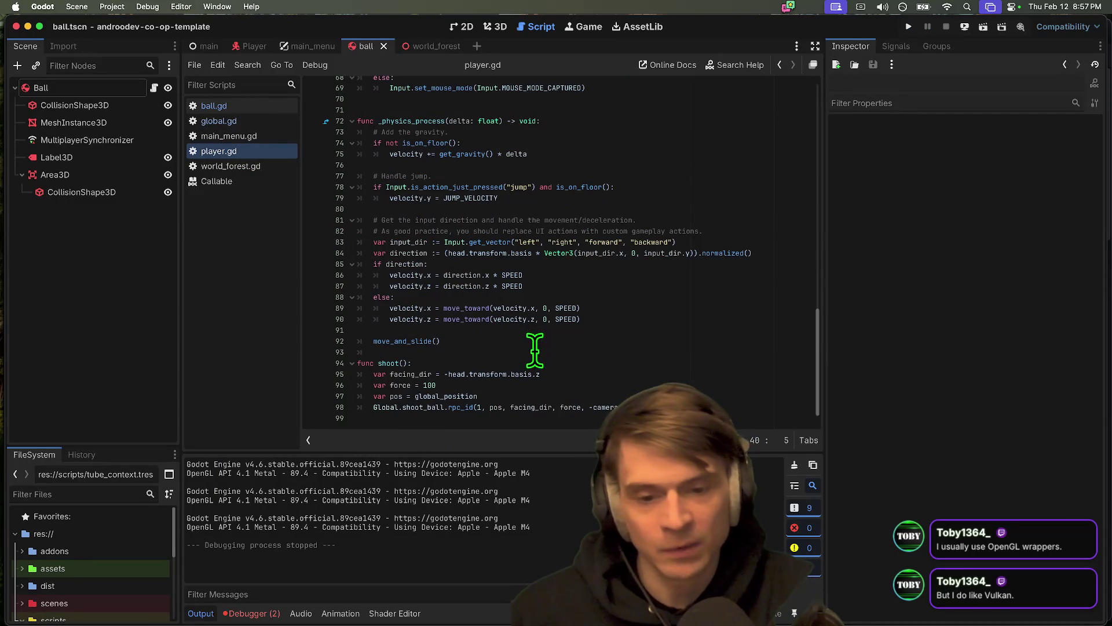
Inspect the pos argument and rpc_id docs on line 98, then open a new Firefox tab.
double_click(496, 407)
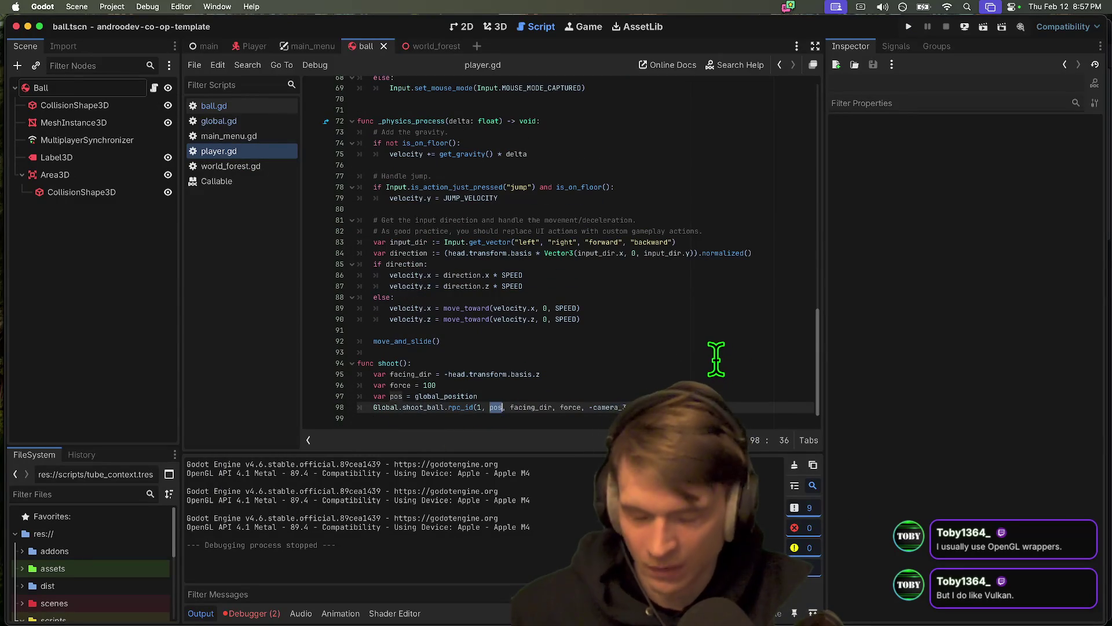
mouse_move(446, 403)
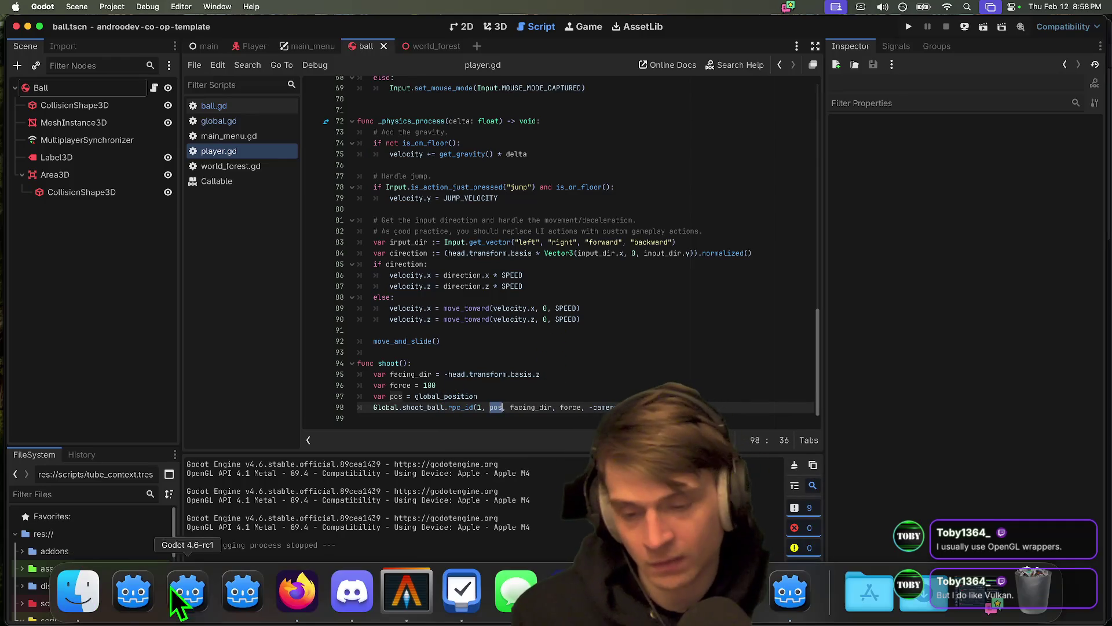
click(298, 588)
key(super+t)
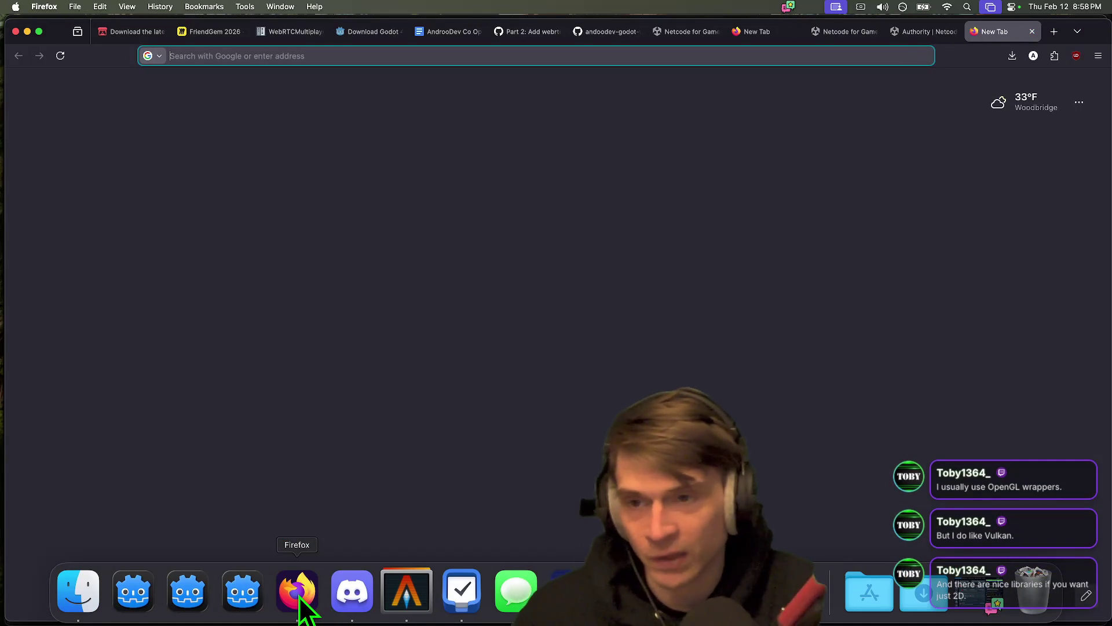
Go to the developer's itch.io profile page.
text(ea)
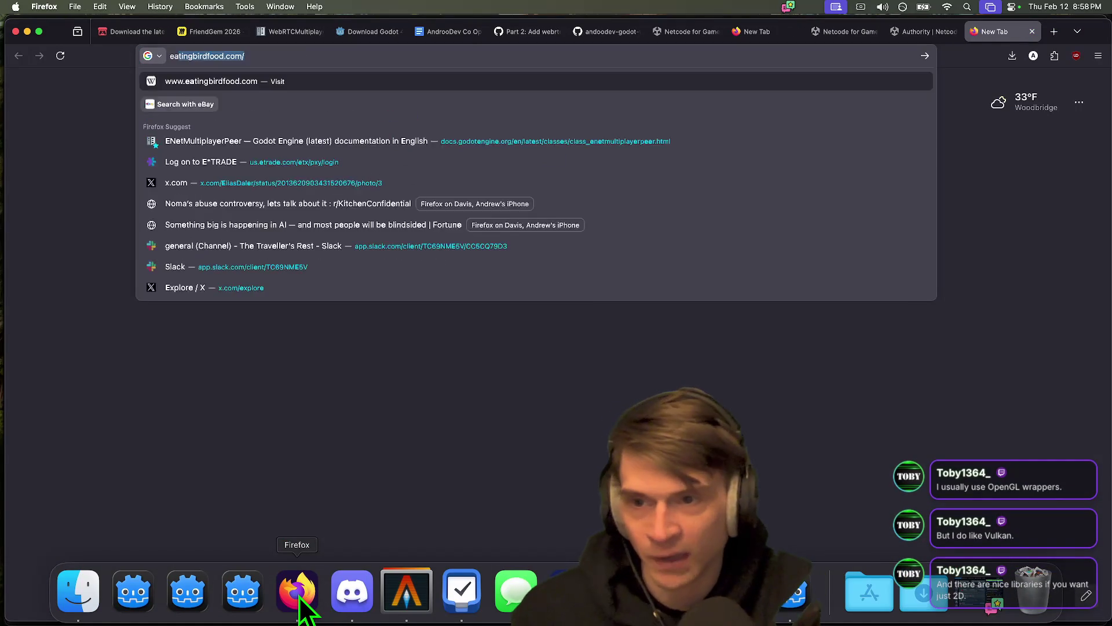
key(BackSpace)
text(liasdaler.itch.io/)
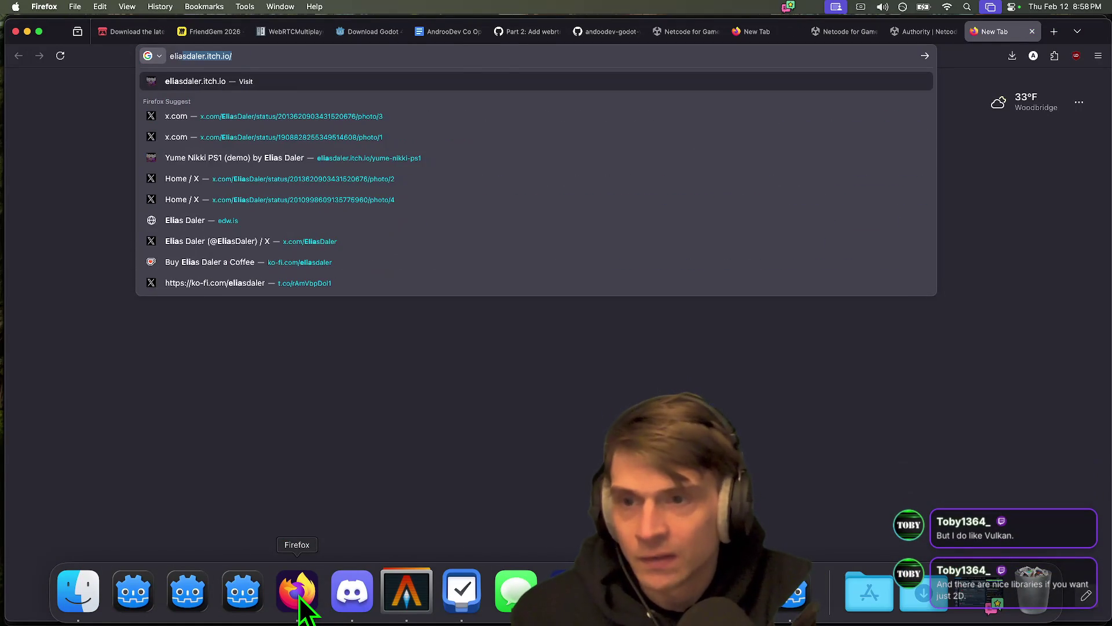
key(Return)
Open the developer's website edw.is from the profile, confirming the leaving-itch.io prompt.
scroll(915, 299, down, 4)
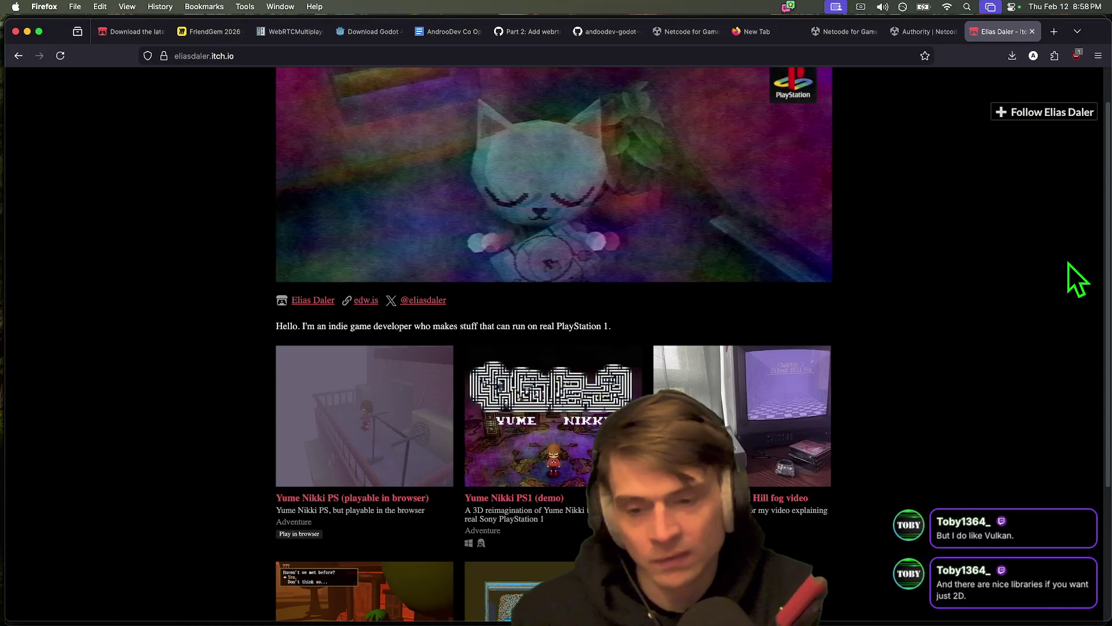
scroll(1028, 276, down, 2)
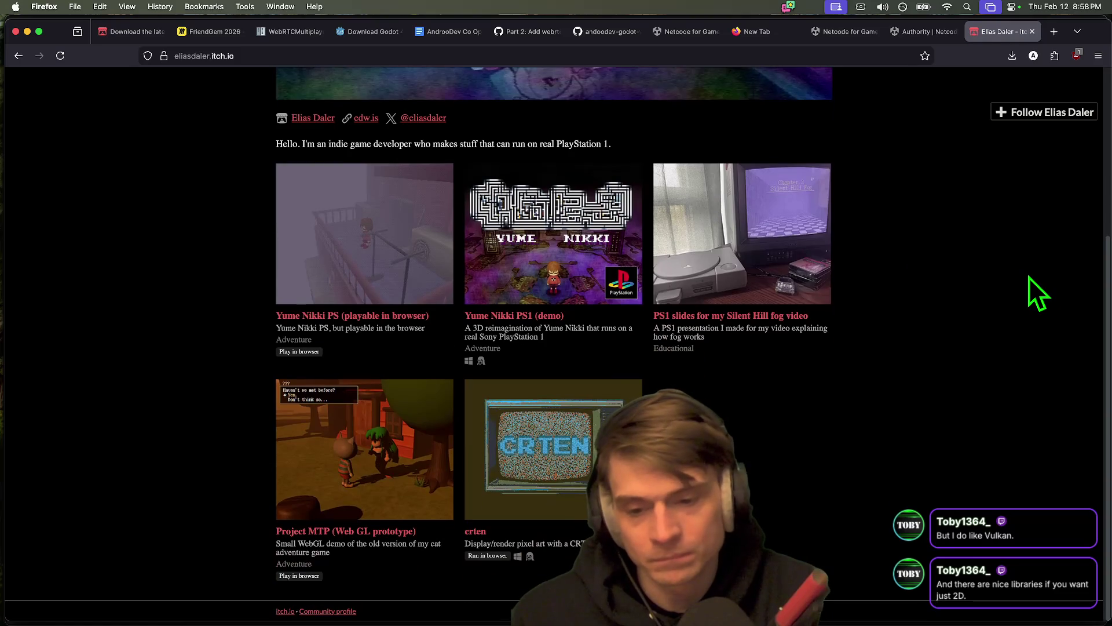
scroll(97, 416, up, 6)
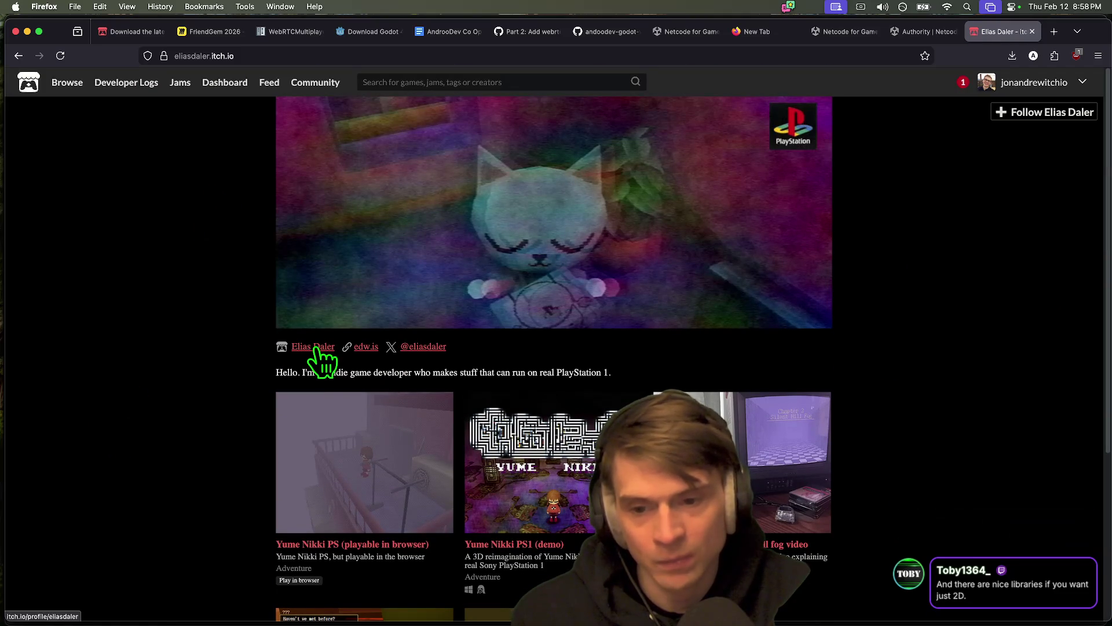
click(371, 347)
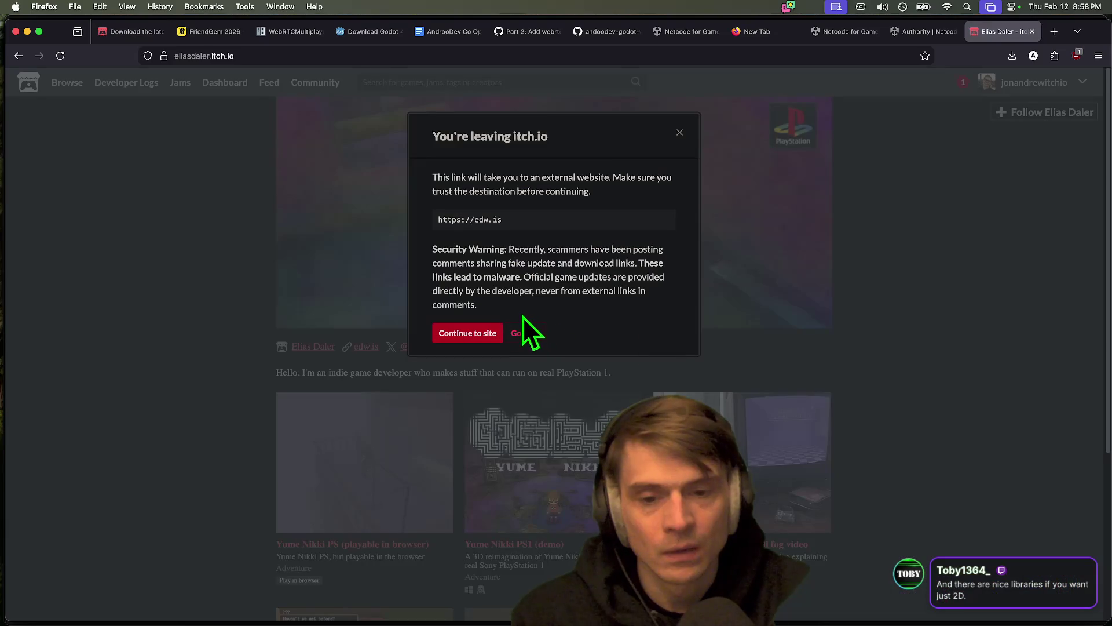
click(466, 342)
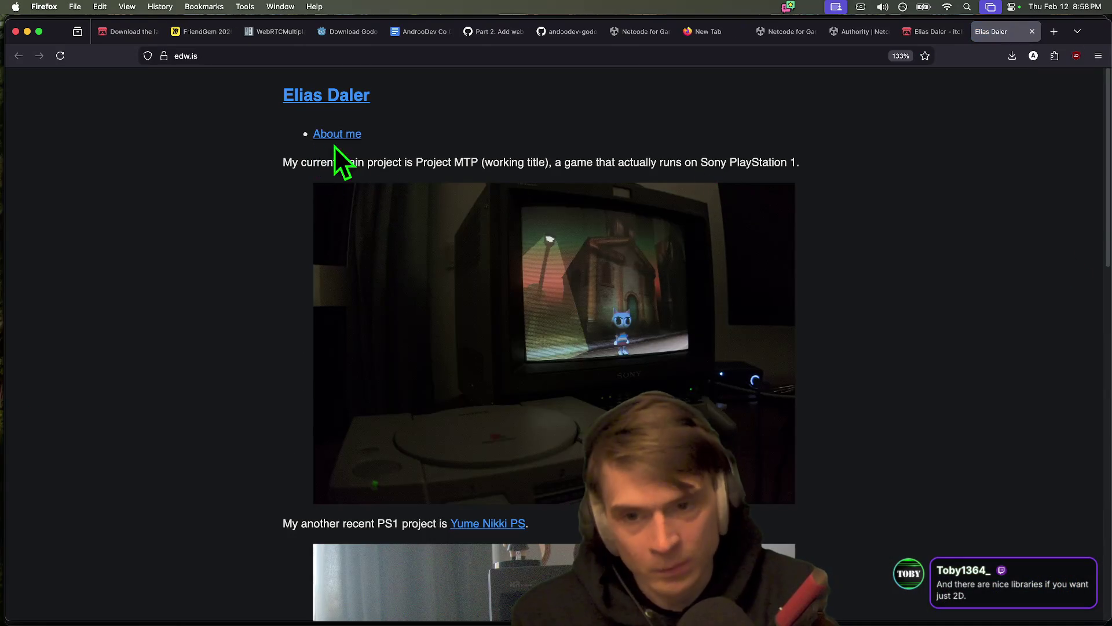
Open the 'How I Learned Vulkan' article from the profile and copy its web address.
scroll(323, 154, down, 10)
scroll(1011, 235, down, 3)
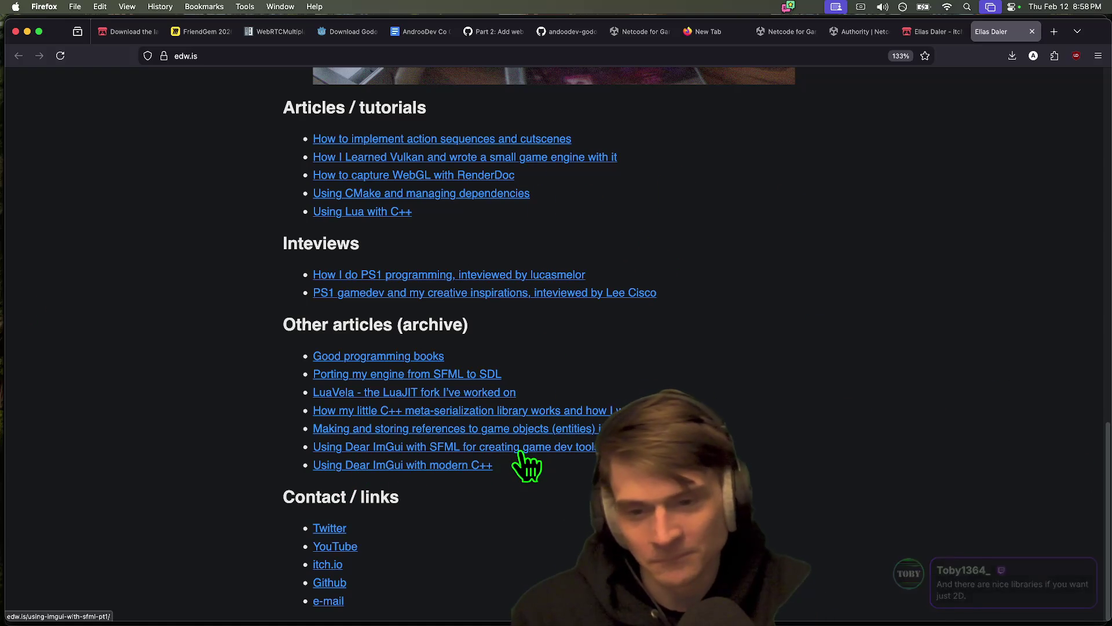
scroll(818, 261, up, 1)
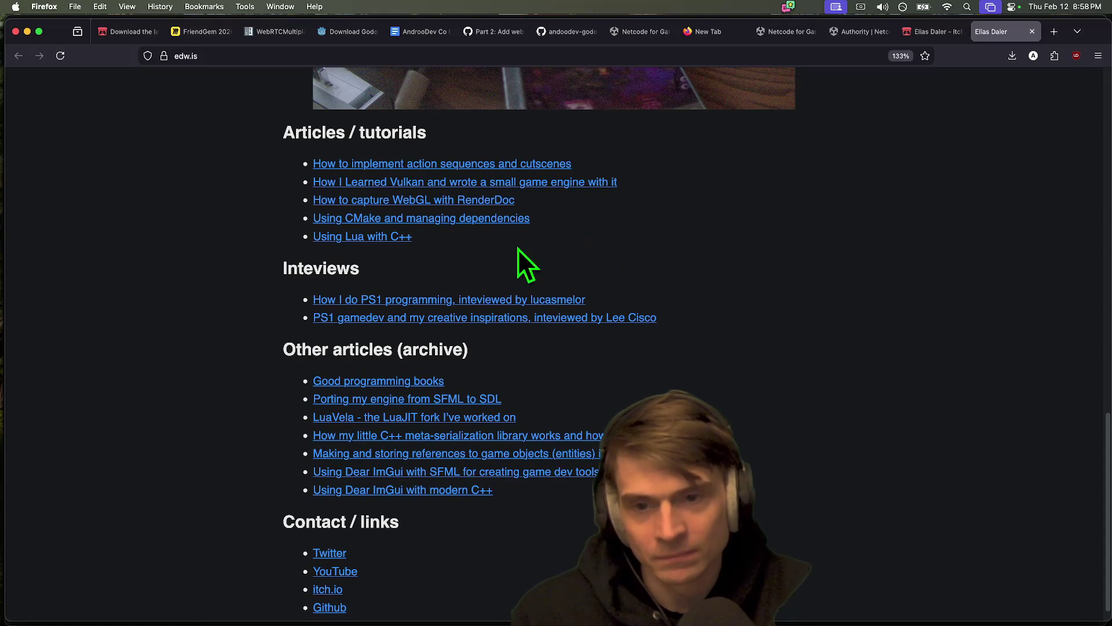
click(518, 183)
click(581, 55)
key(Escape)
Read through the Vulkan article, selecting the engine-purpose paragraph, then close it and return to Godot.
scroll(978, 387, down, 20)
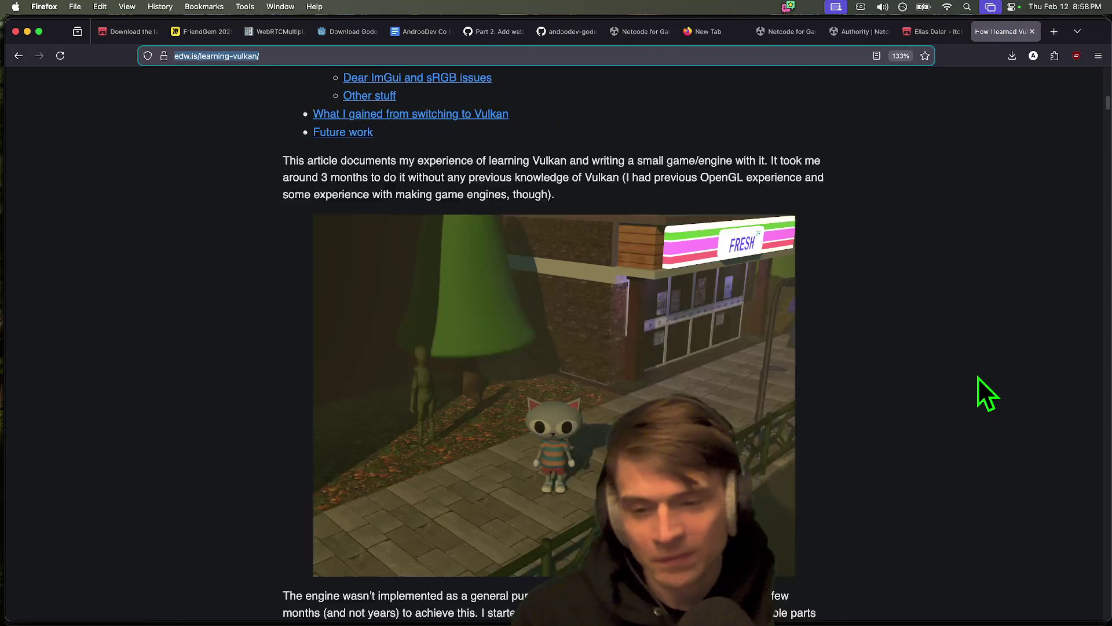
scroll(976, 376, down, 15)
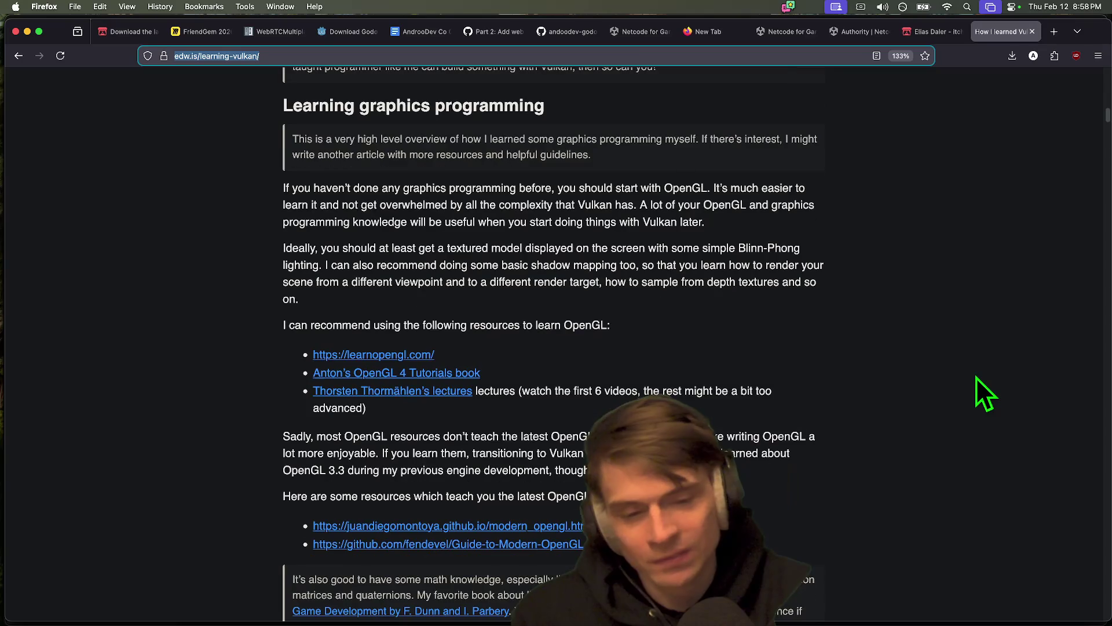
scroll(976, 377, up, 7)
scroll(976, 376, up, 3)
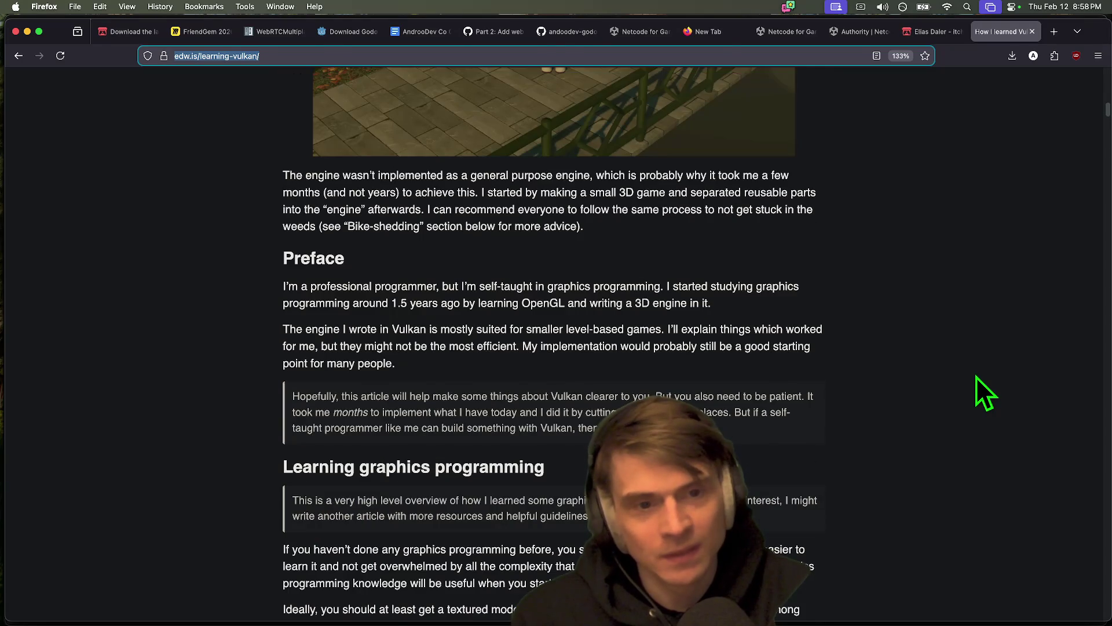
mouse_move(279, 177)
mouse_down()
mouse_move(323, 190)
mouse_move(410, 174)
mouse_move(776, 179)
mouse_move(382, 191)
mouse_move(555, 210)
mouse_up()
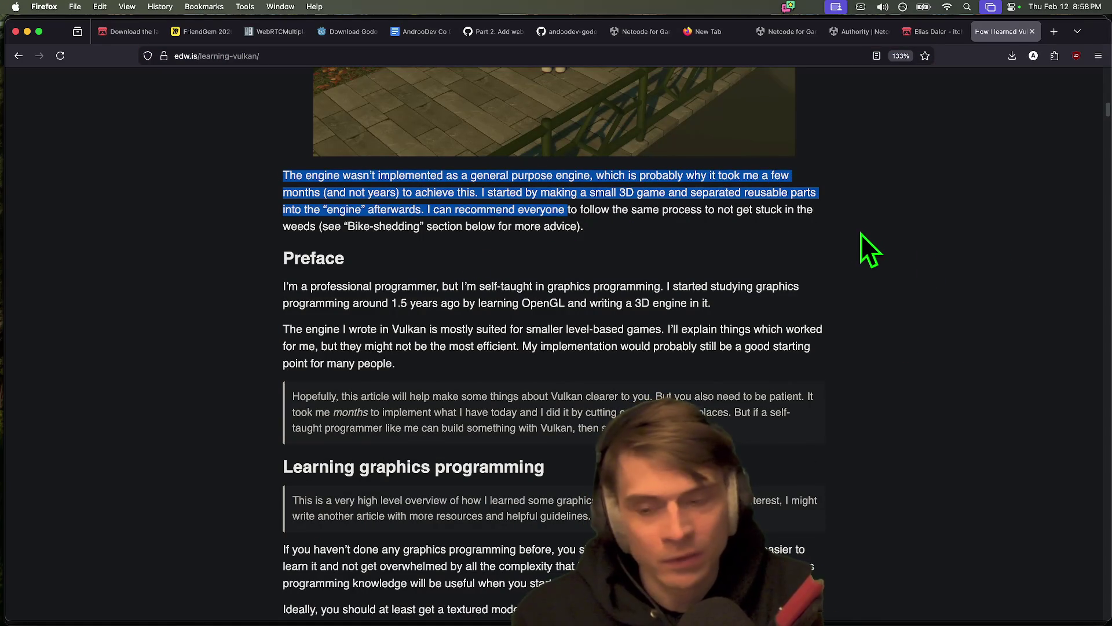
scroll(859, 248, down, 15)
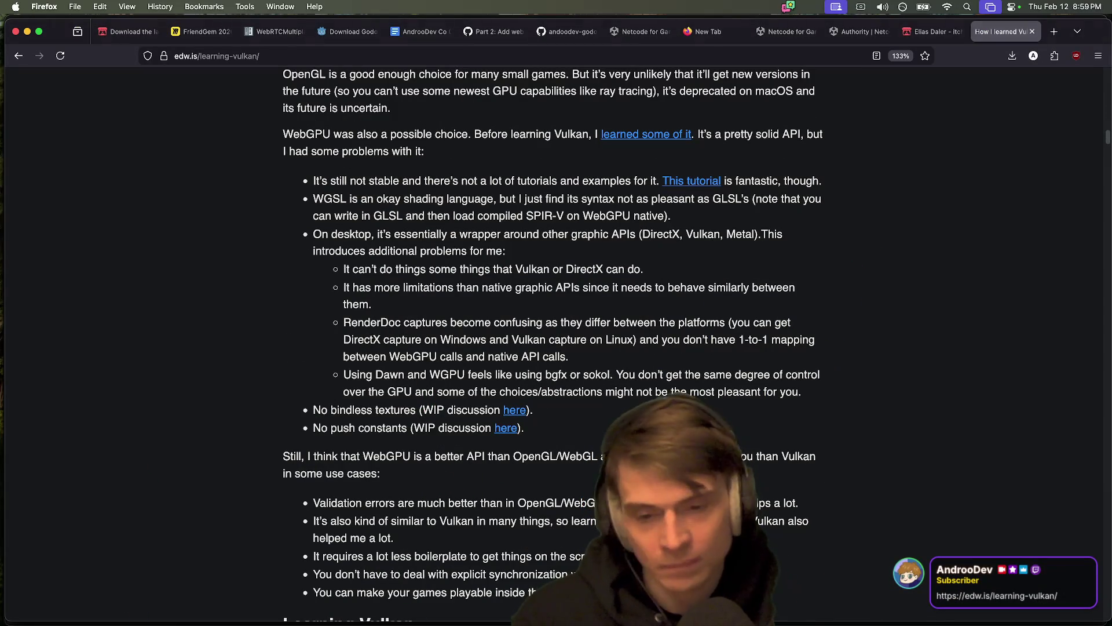
scroll(807, 509, down, 20)
scroll(963, 418, down, 20)
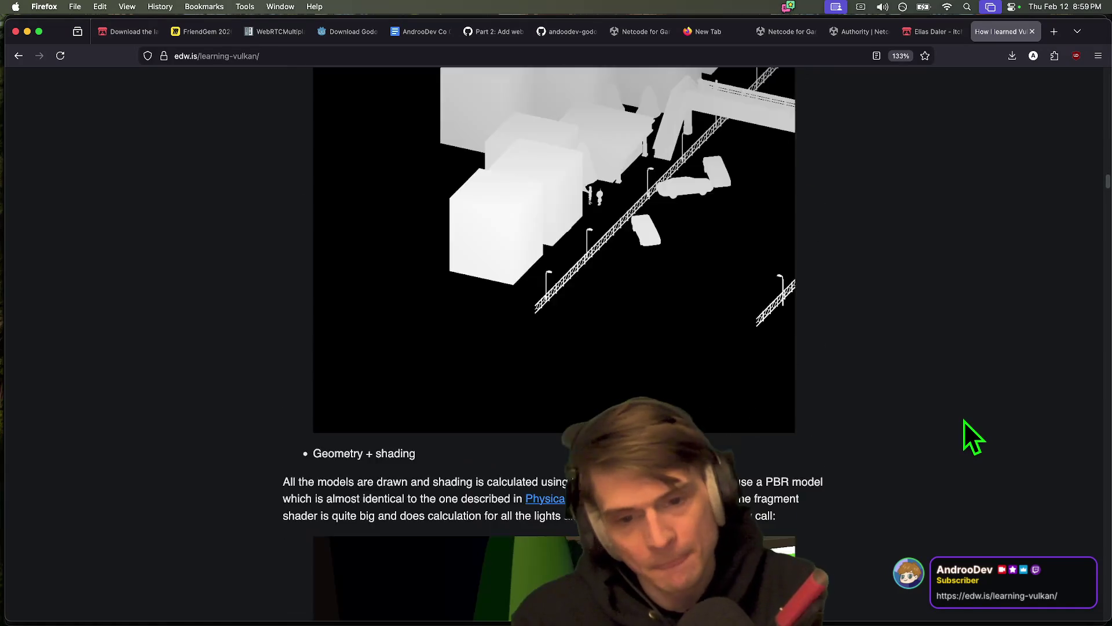
scroll(955, 419, down, 20)
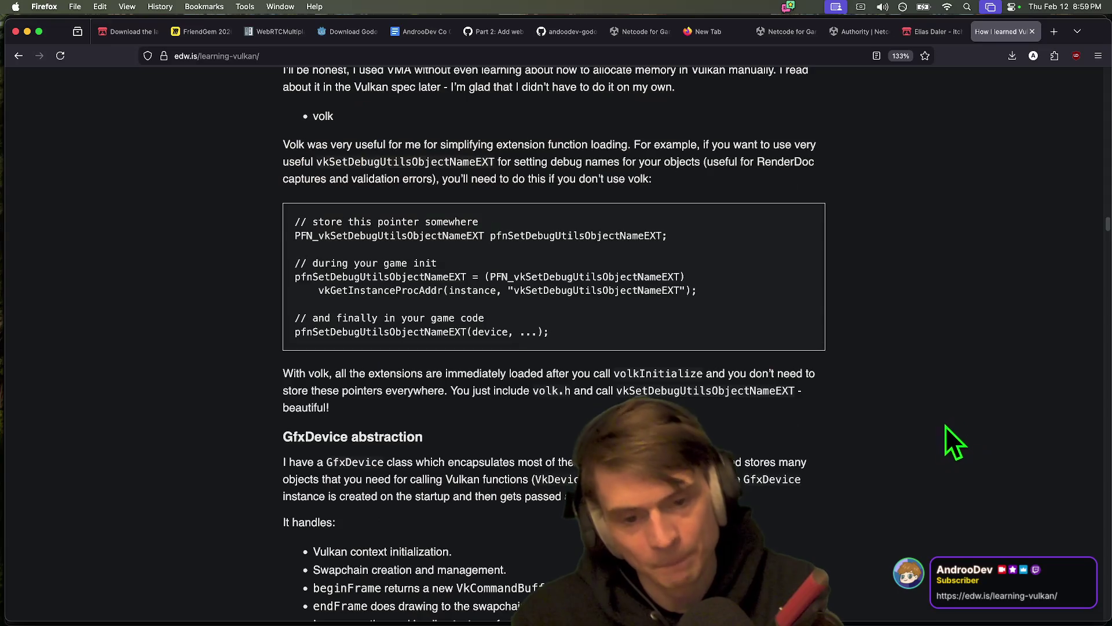
scroll(923, 467, down, 20)
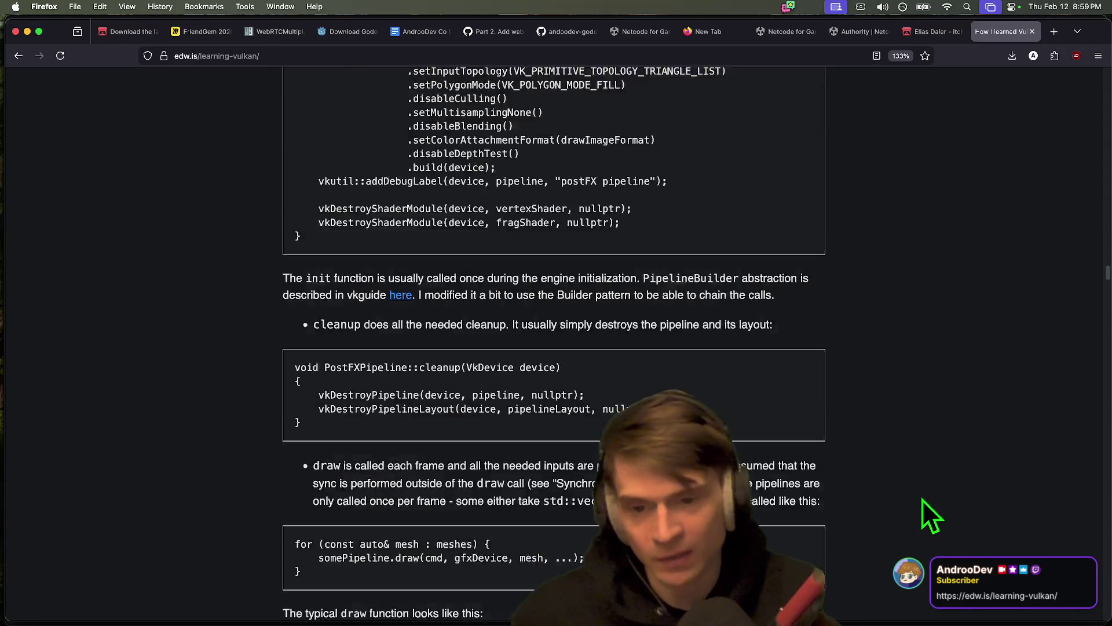
key(super+w)
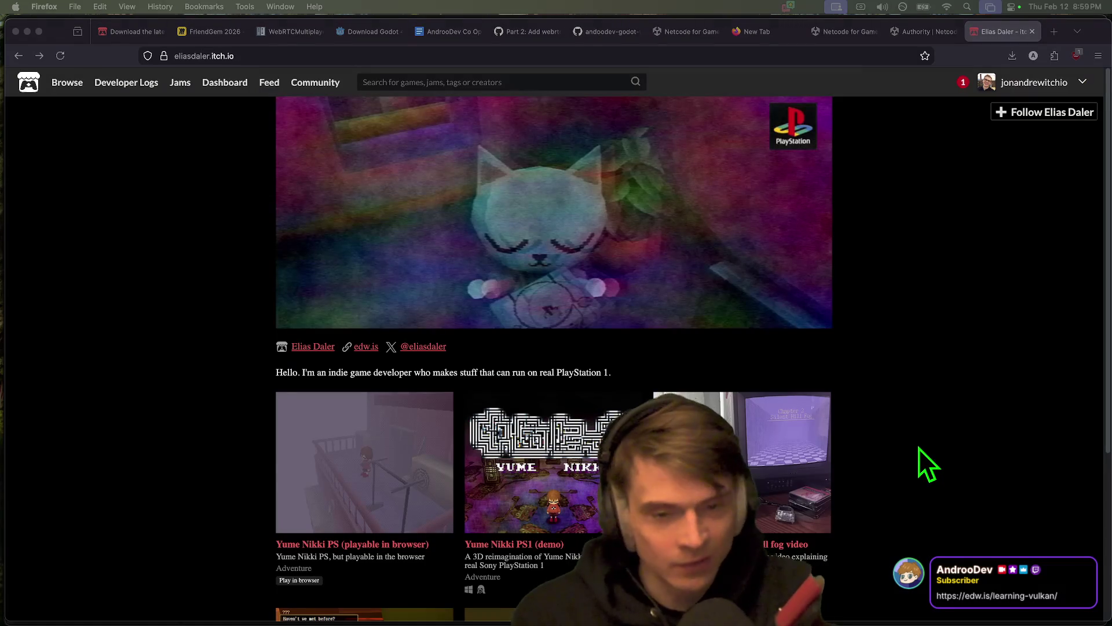
key(super+Tab)
key(super+Tab)
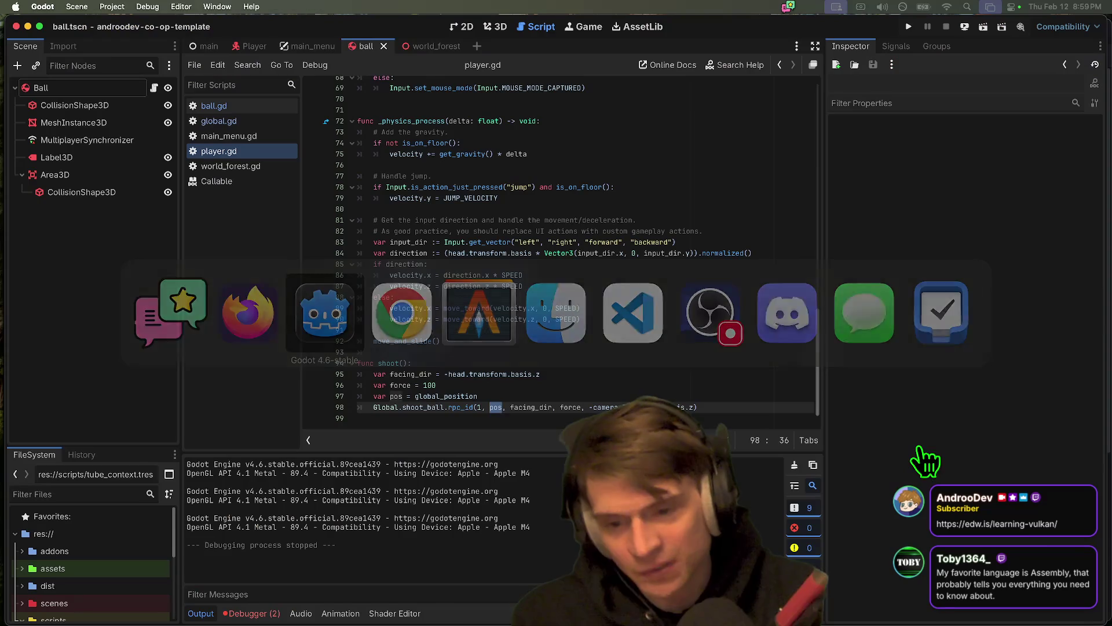
Add an indented blank line after the shoot function in player.gd, then open the world_forest scene.
click(794, 466)
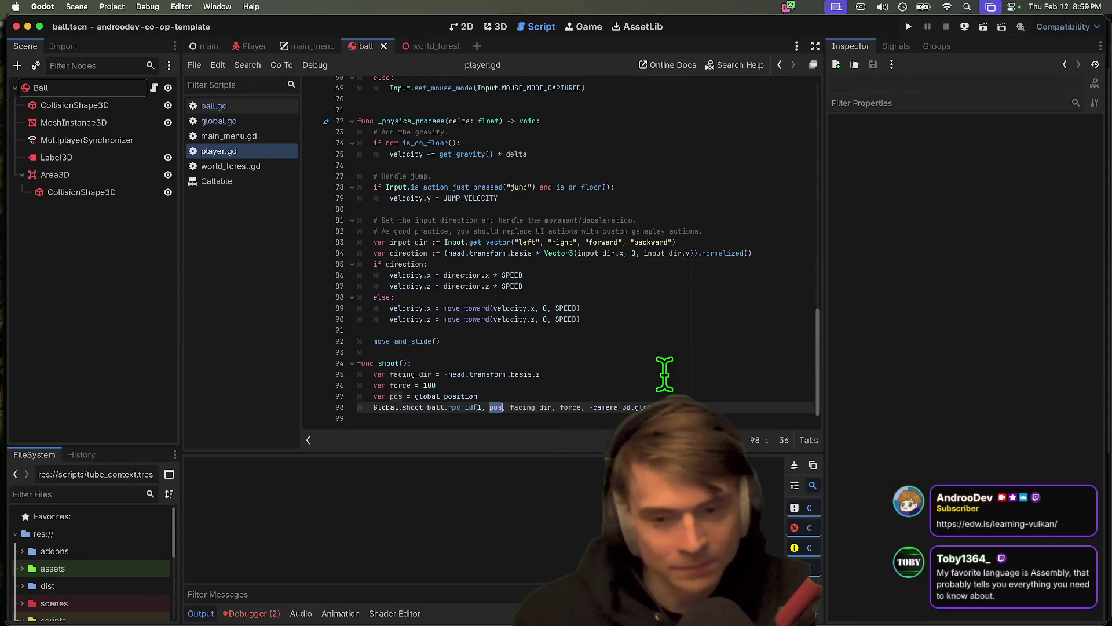
click(582, 418)
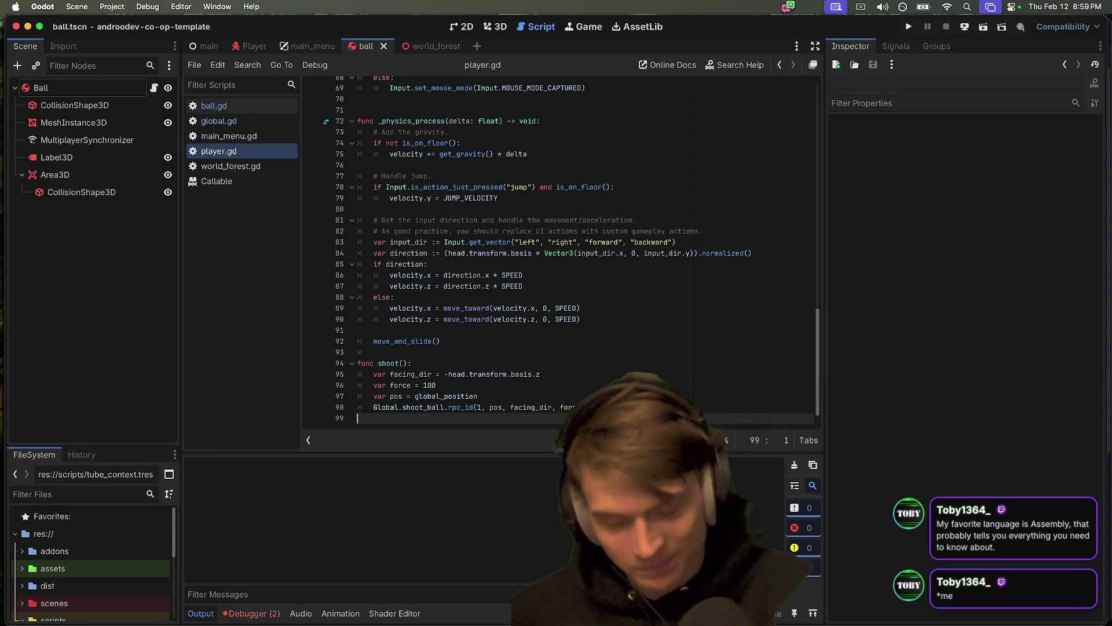
key(Tab)
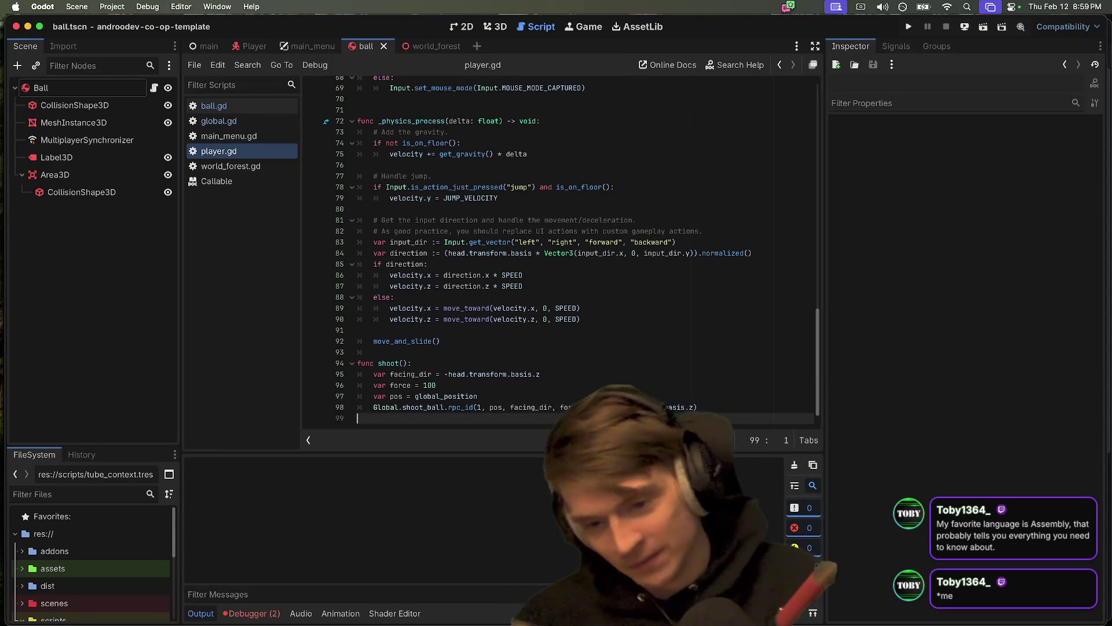
key(Return)
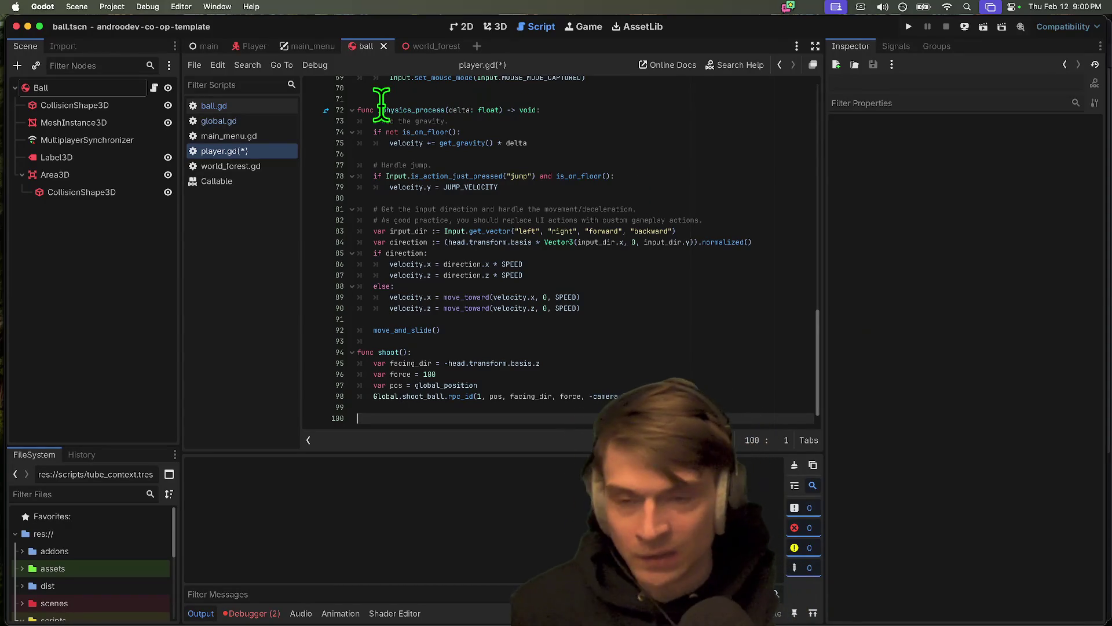
click(410, 51)
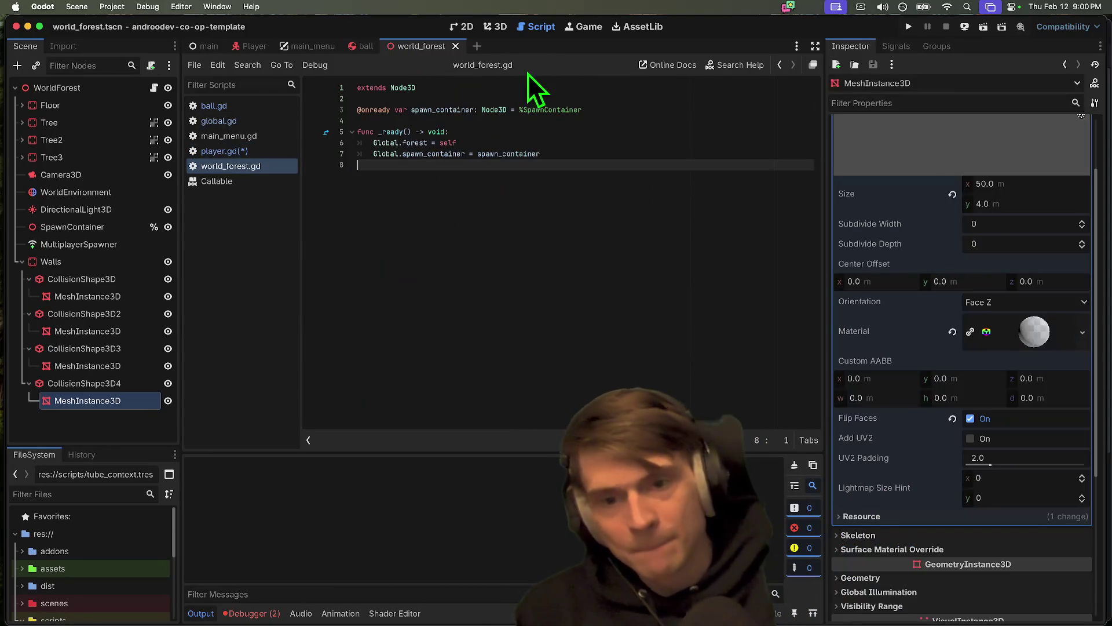
View the world_forest level in 3D with nothing selected, move the Finder window lower, then switch to Firefox.
click(497, 27)
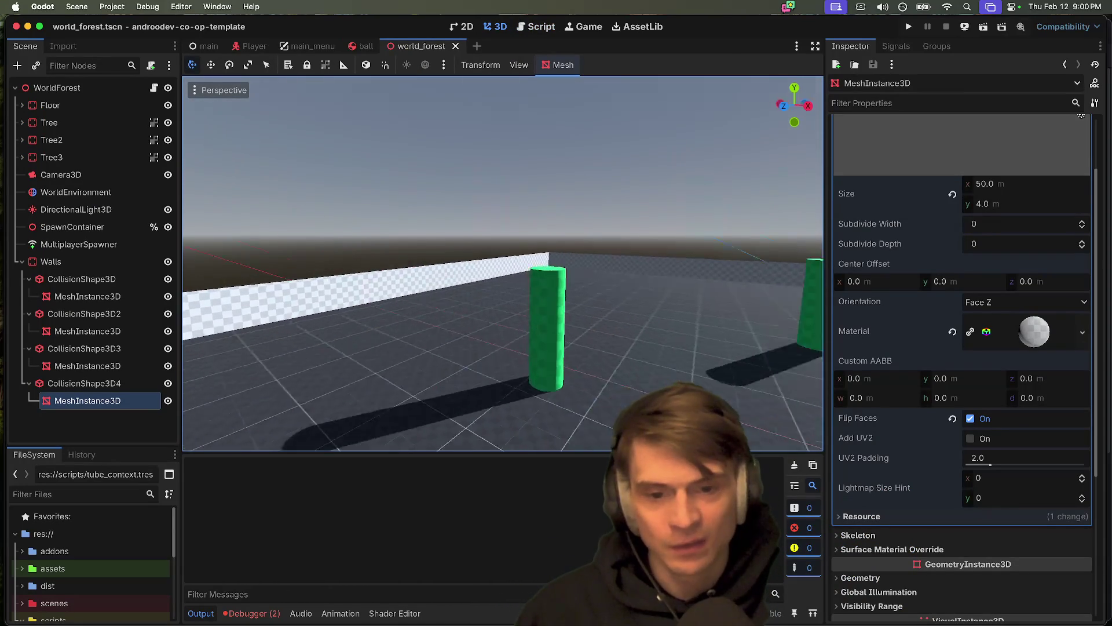
click(541, 277)
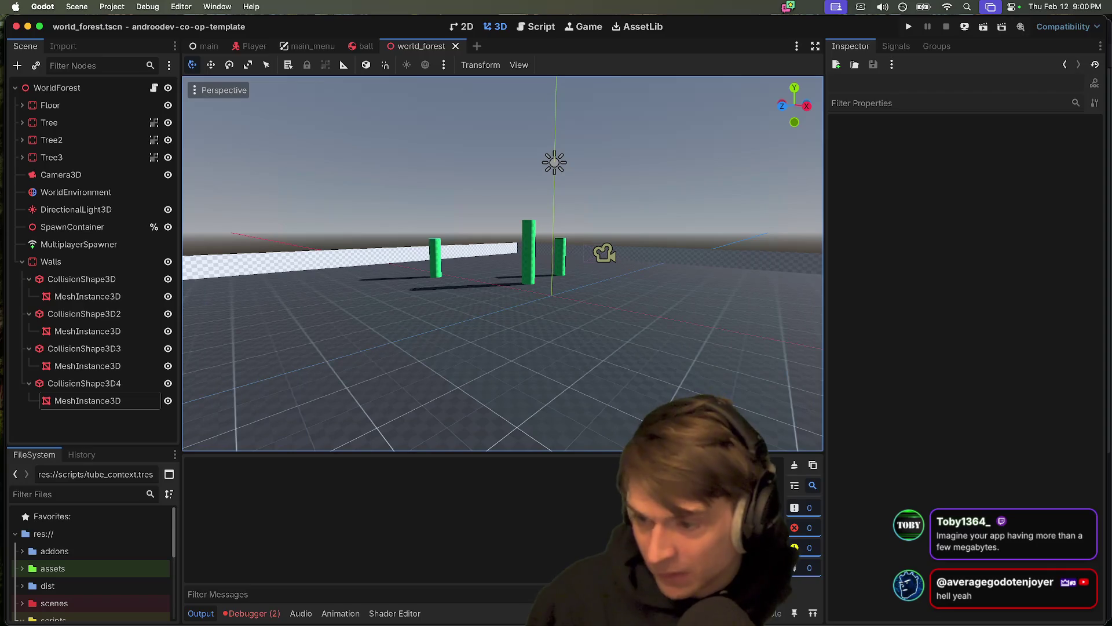
click(79, 596)
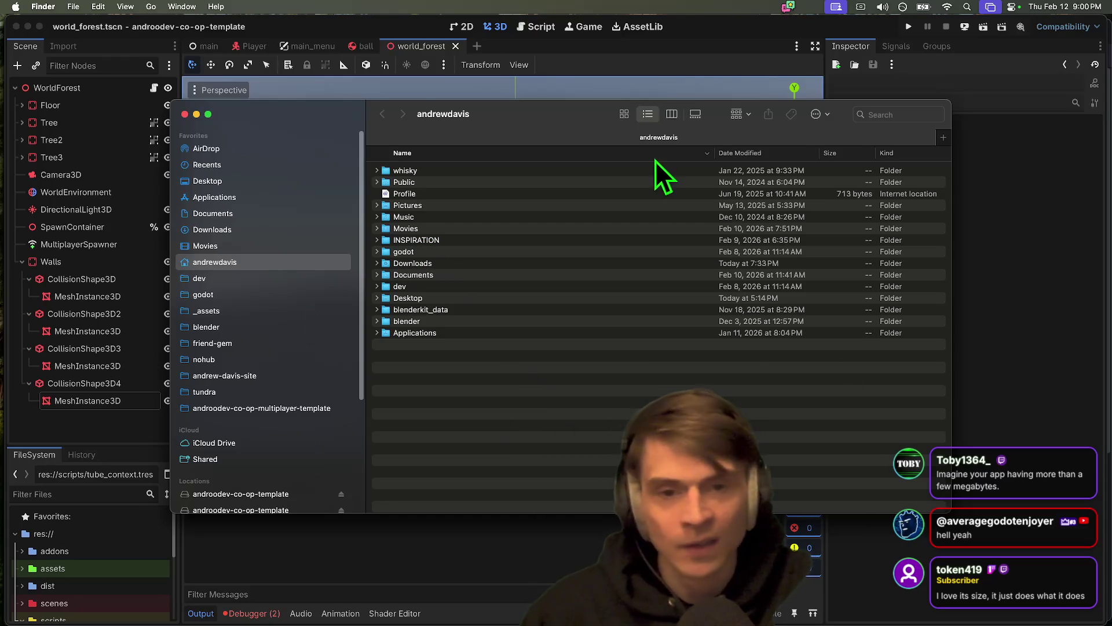
drag(640, 119, 531, 218)
key(super+Tab)
key(super+Tab)
key(super+Tab)
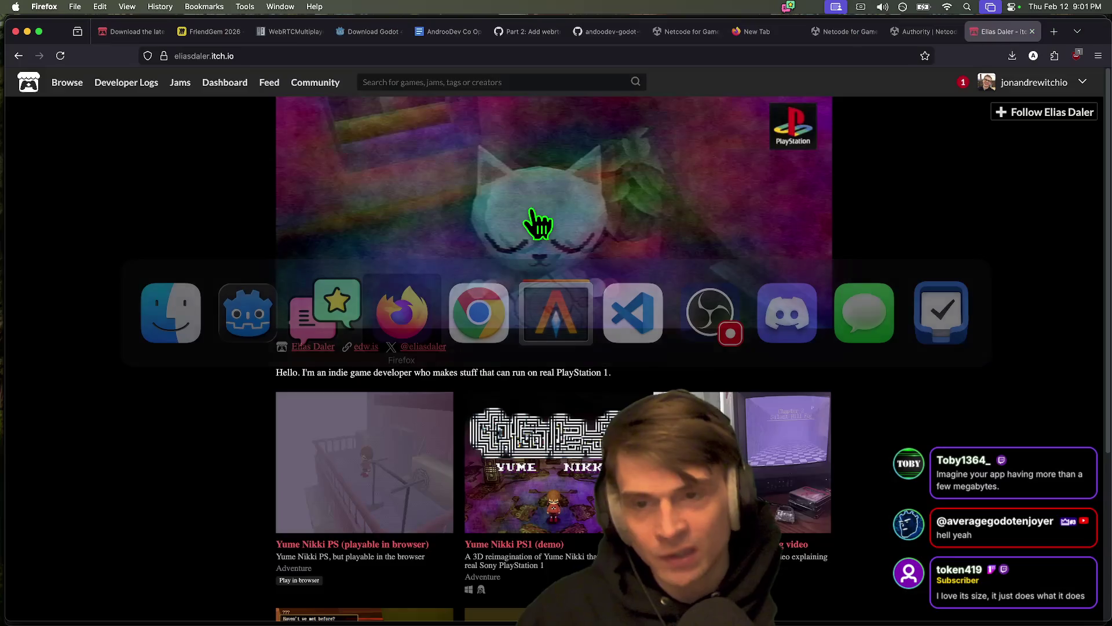
Load the developer's personal website in a new tab and open the post about learning game development.
key(super+t)
text(jon)
text(andrewdavis.com/)
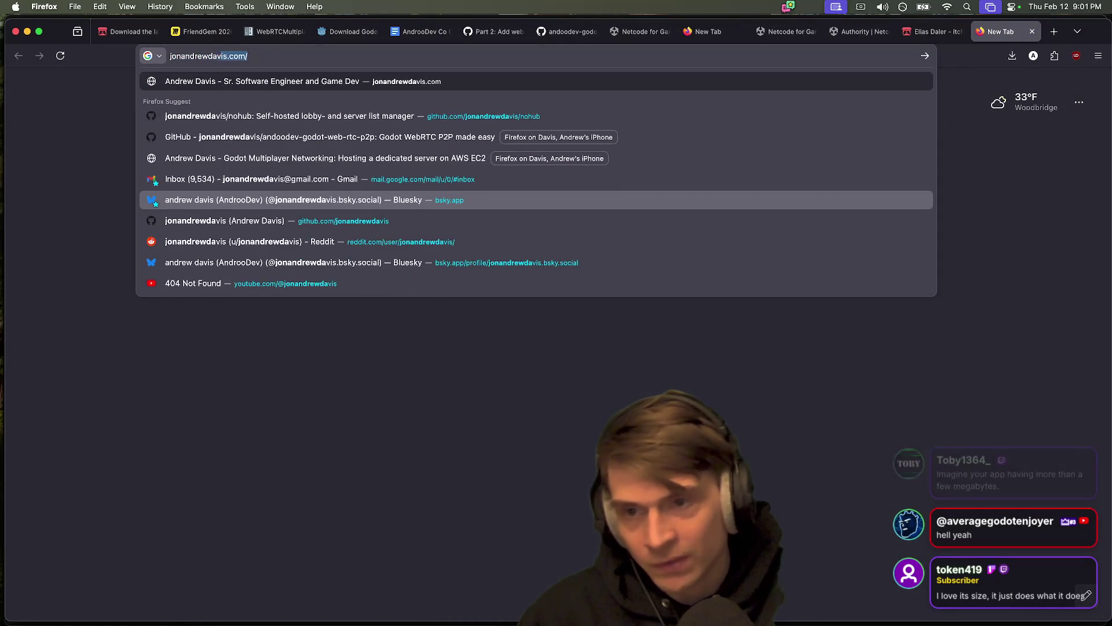
key(Return)
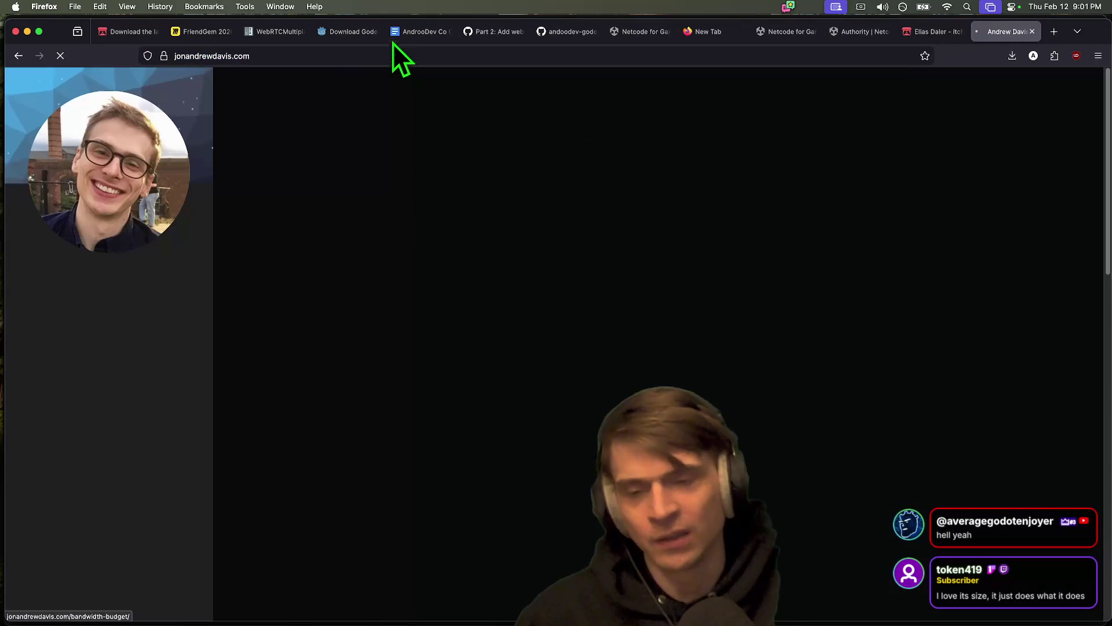
scroll(1043, 249, down, 2)
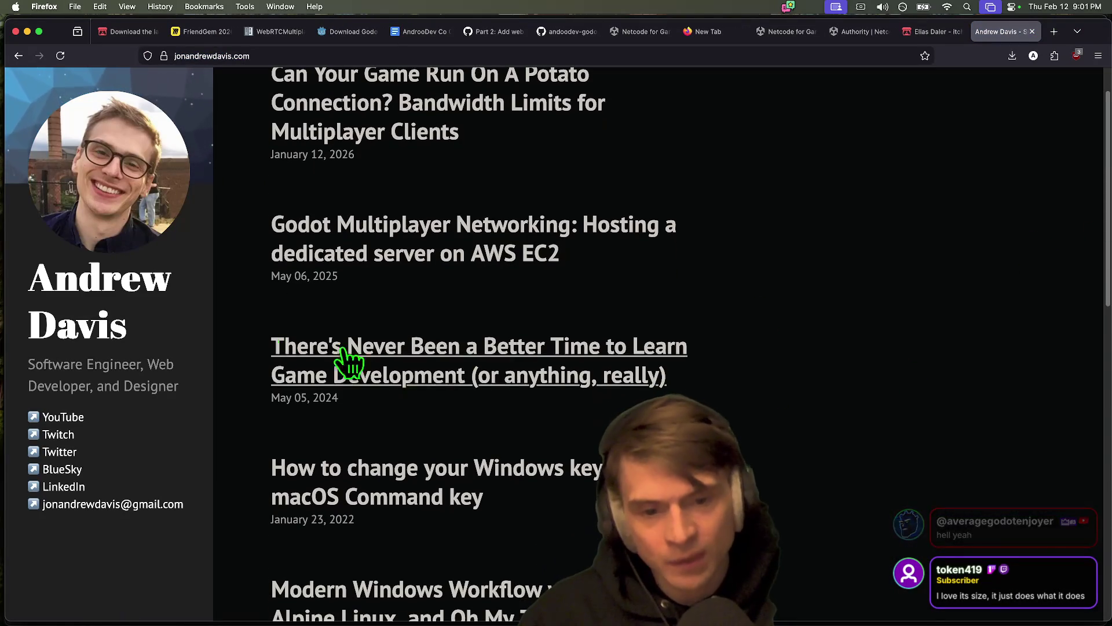
triple_click(690, 372)
click(844, 405)
click(416, 371)
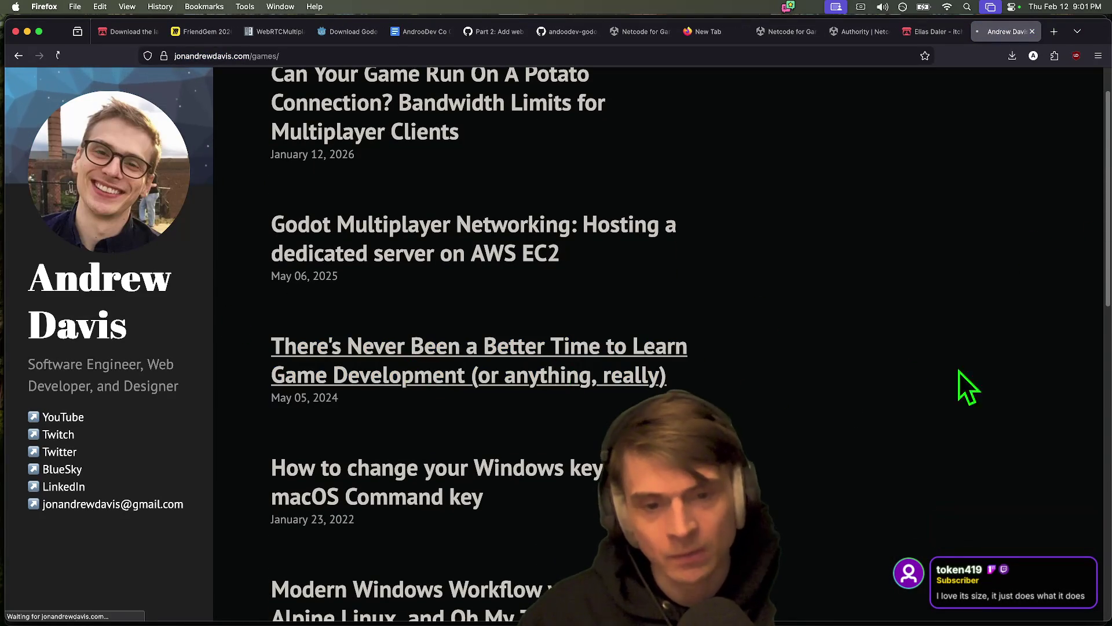
Read the opening of the game development post, selecting several passages along the way.
scroll(973, 240, down, 15)
scroll(956, 241, down, 5)
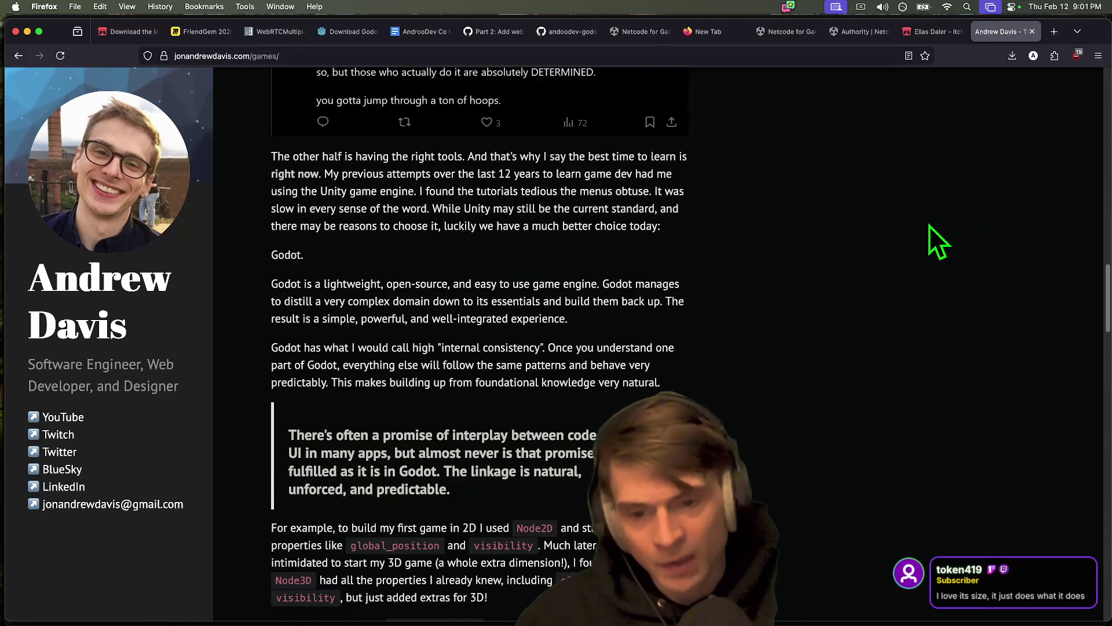
scroll(938, 242, up, 3)
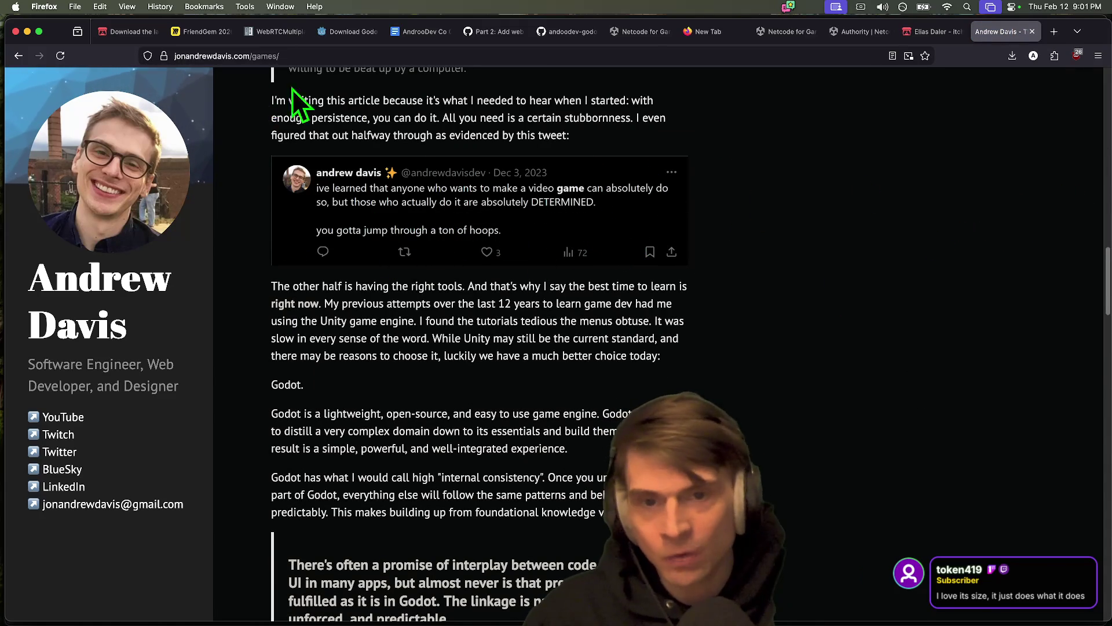
drag(324, 101, 562, 118)
scroll(782, 218, down, 2)
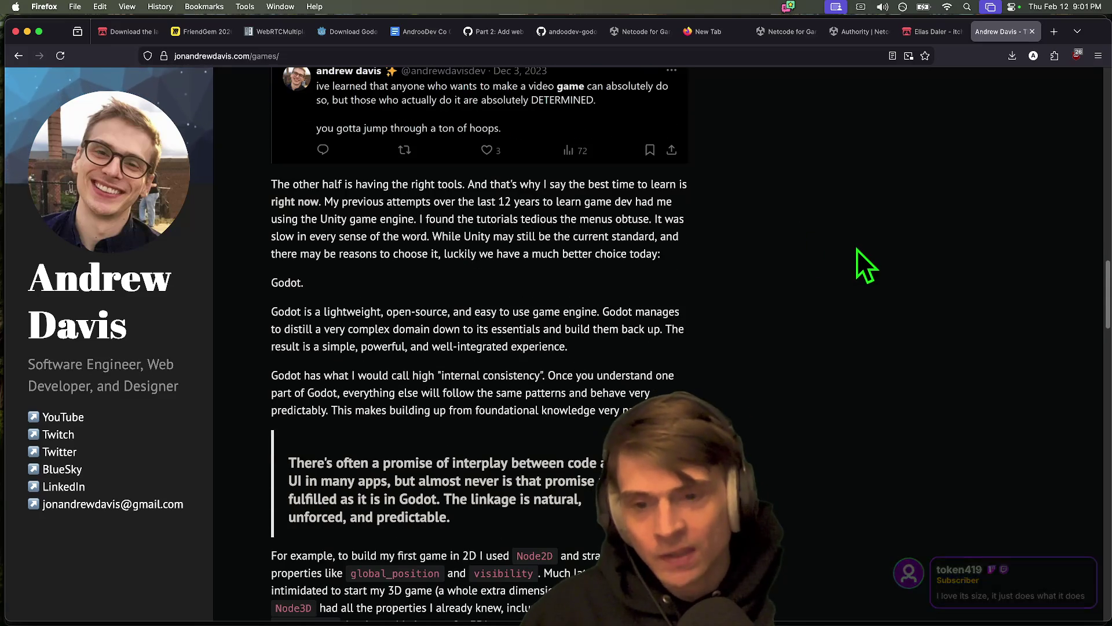
drag(276, 311, 602, 313)
scroll(837, 345, down, 2)
drag(369, 226, 634, 227)
scroll(834, 258, down, 1)
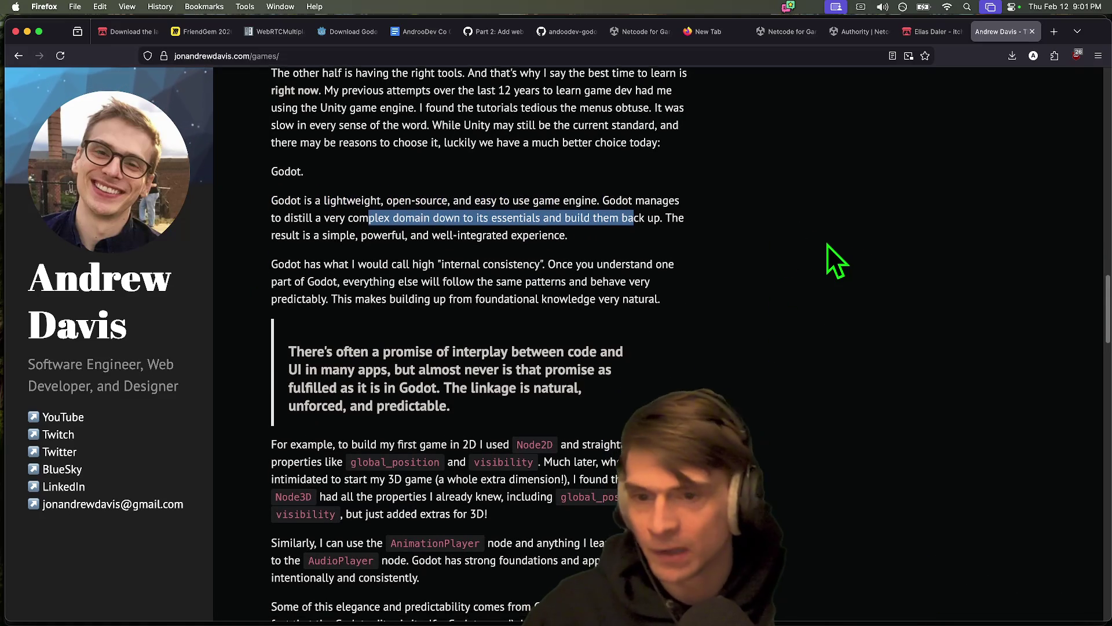
scroll(828, 261, down, 1)
scroll(782, 226, down, 1)
Highlight the passages on internal consistency, following the same patterns, and foundational knowledge.
mouse_move(273, 232)
mouse_down()
mouse_move(620, 246)
mouse_move(672, 281)
mouse_up()
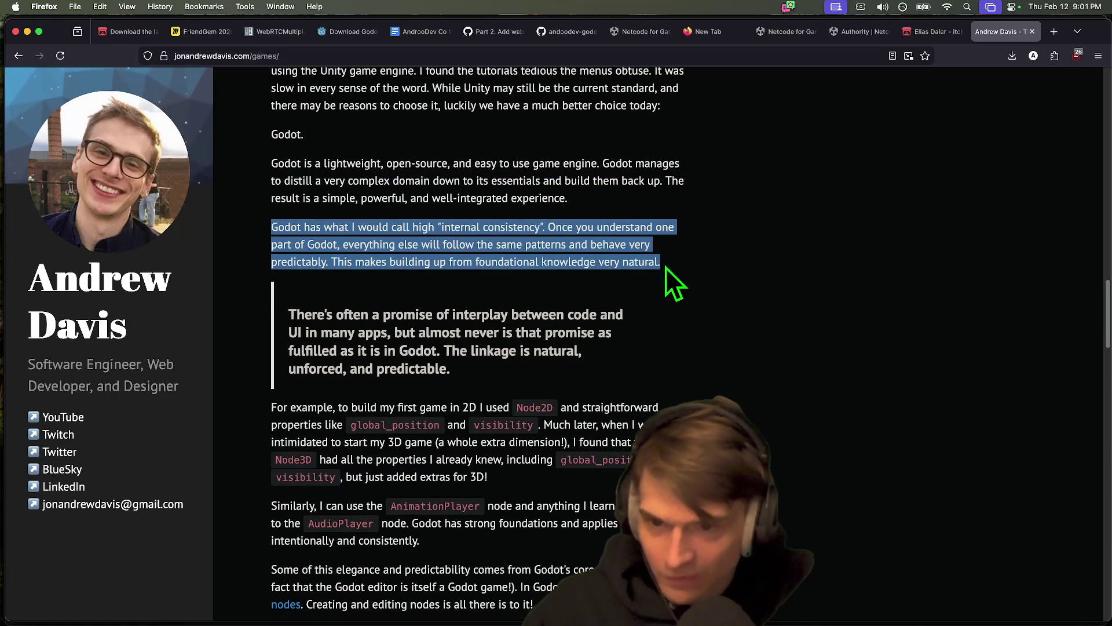
click(760, 240)
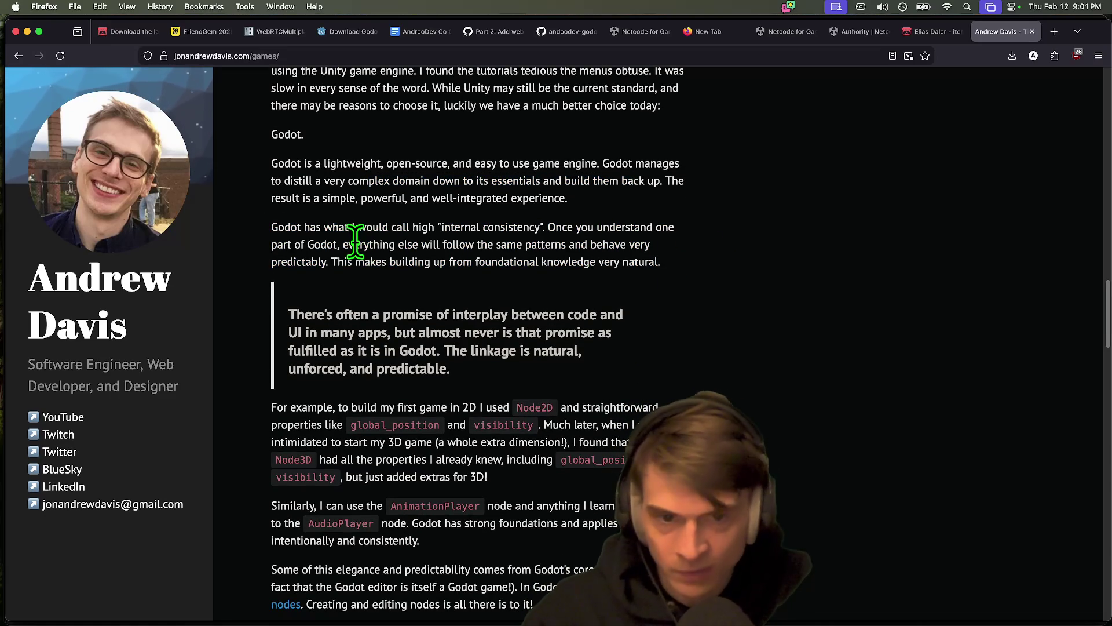
drag(343, 244, 326, 262)
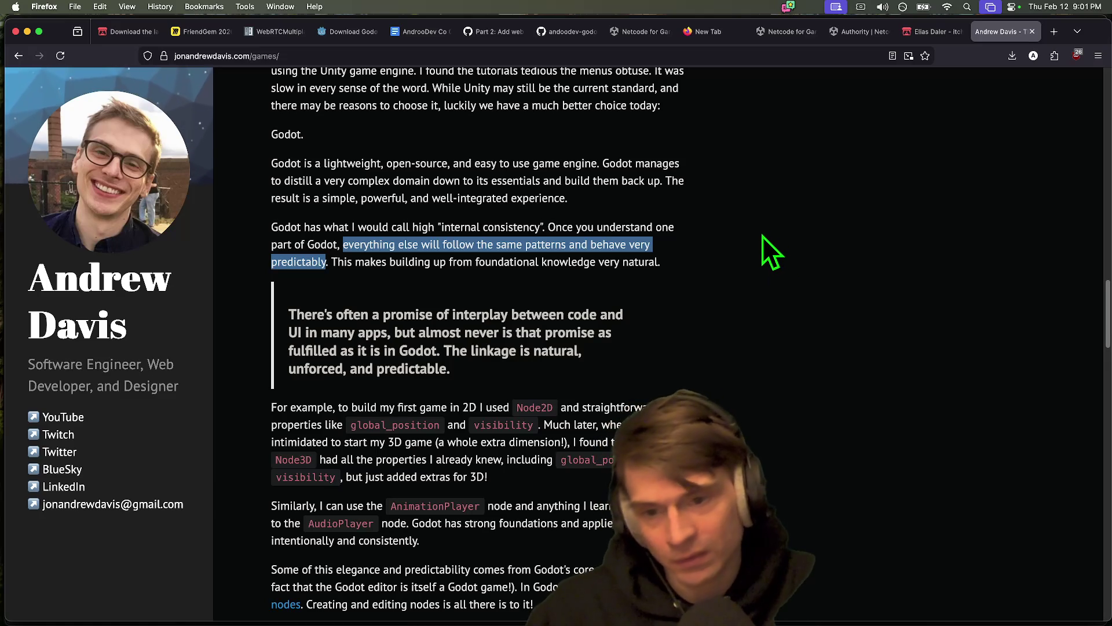
drag(332, 262, 663, 262)
click(681, 265)
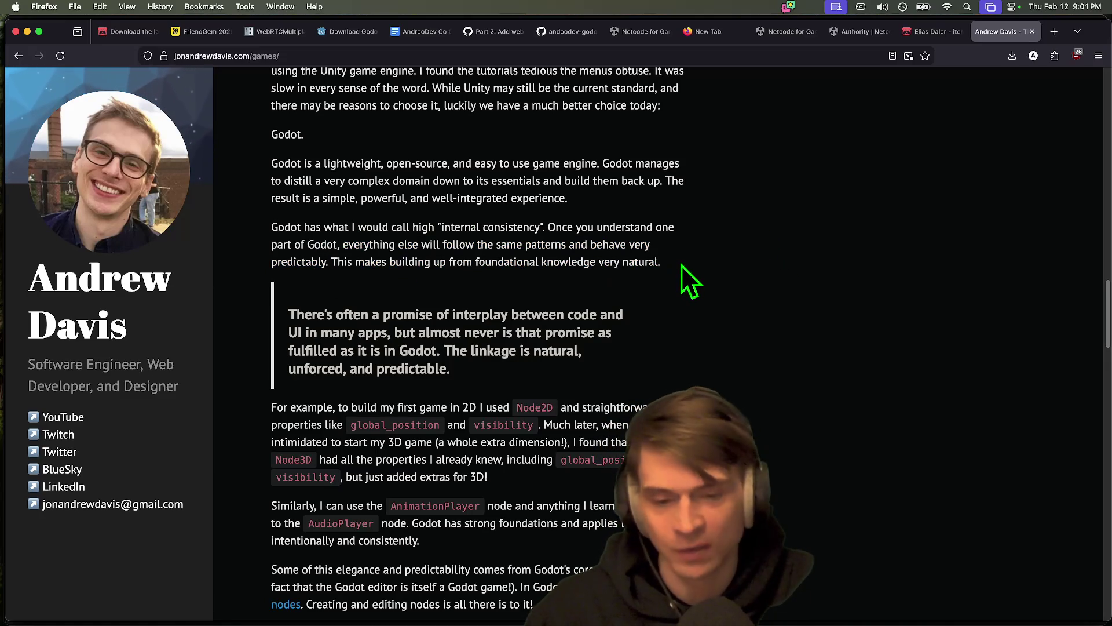
Scroll past the Batun clips down to the 'Hook' playtest video, then leave the browser.
scroll(991, 330, down, 2)
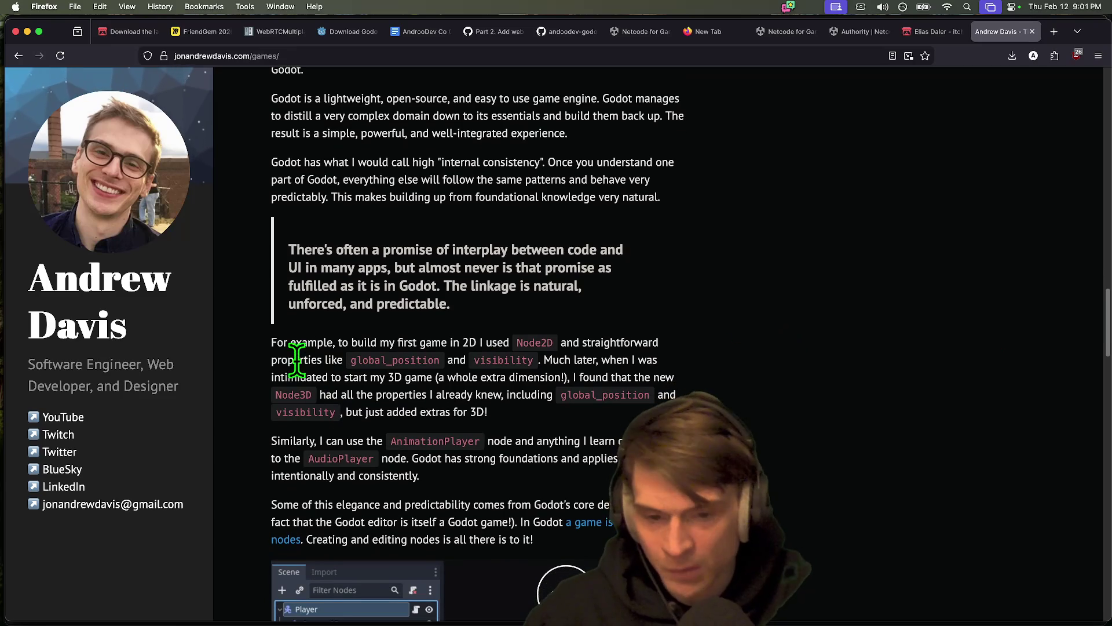
scroll(732, 368, down, 5)
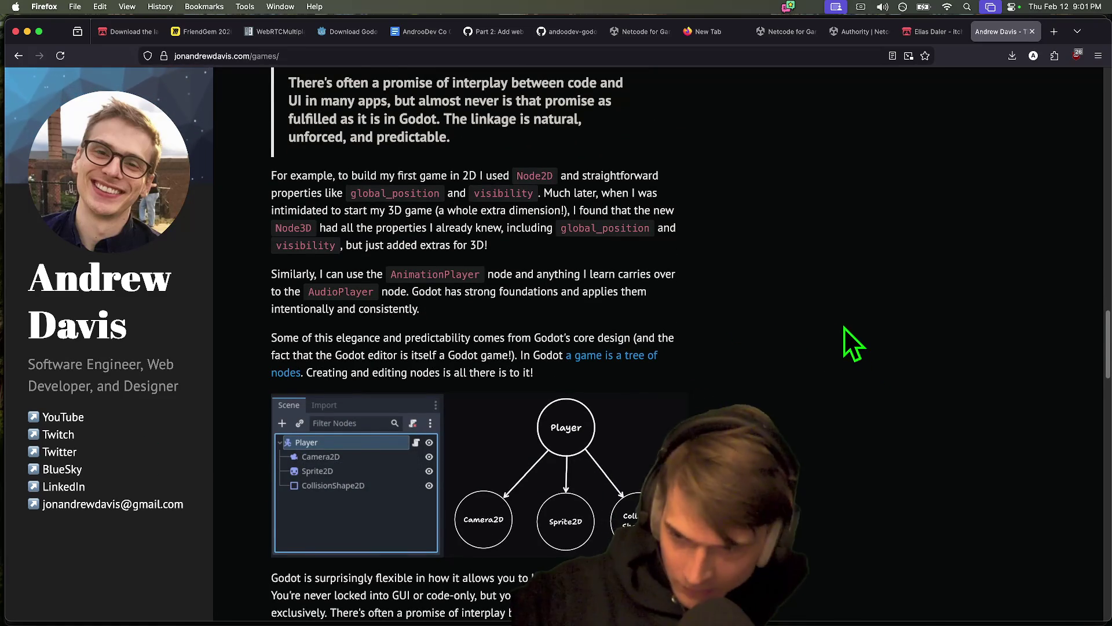
scroll(672, 301, down, 3)
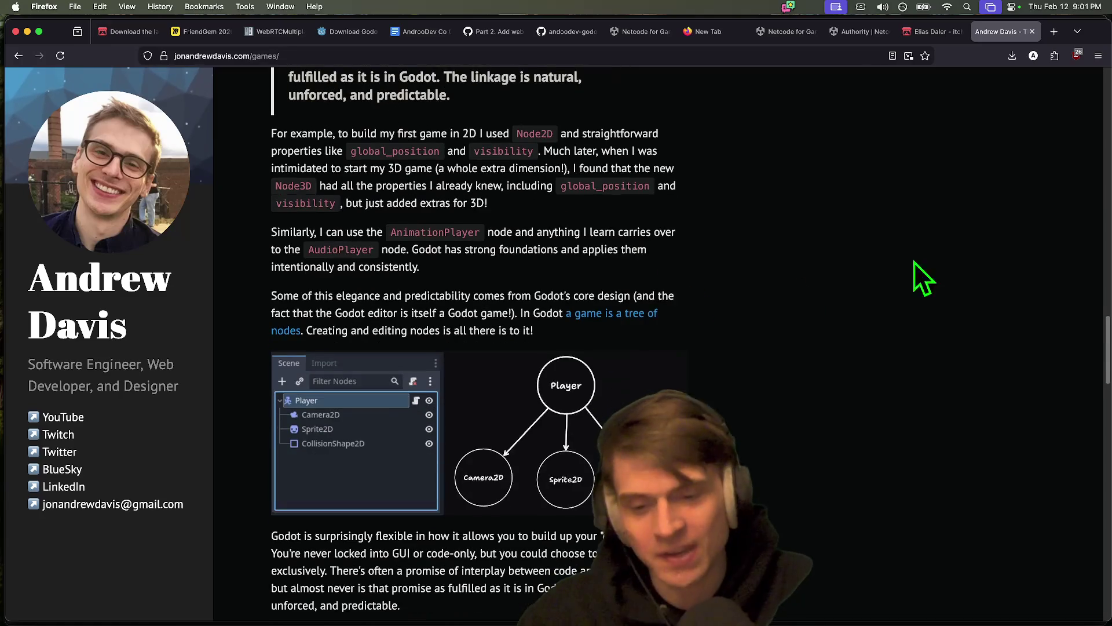
scroll(927, 270, down, 10)
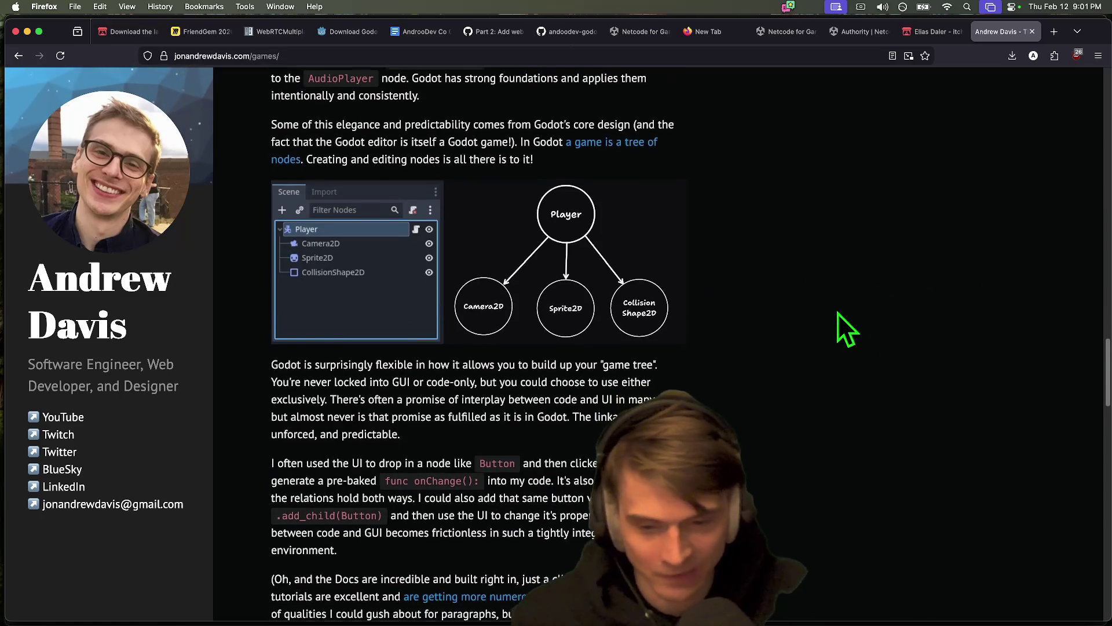
scroll(779, 368, down, 1)
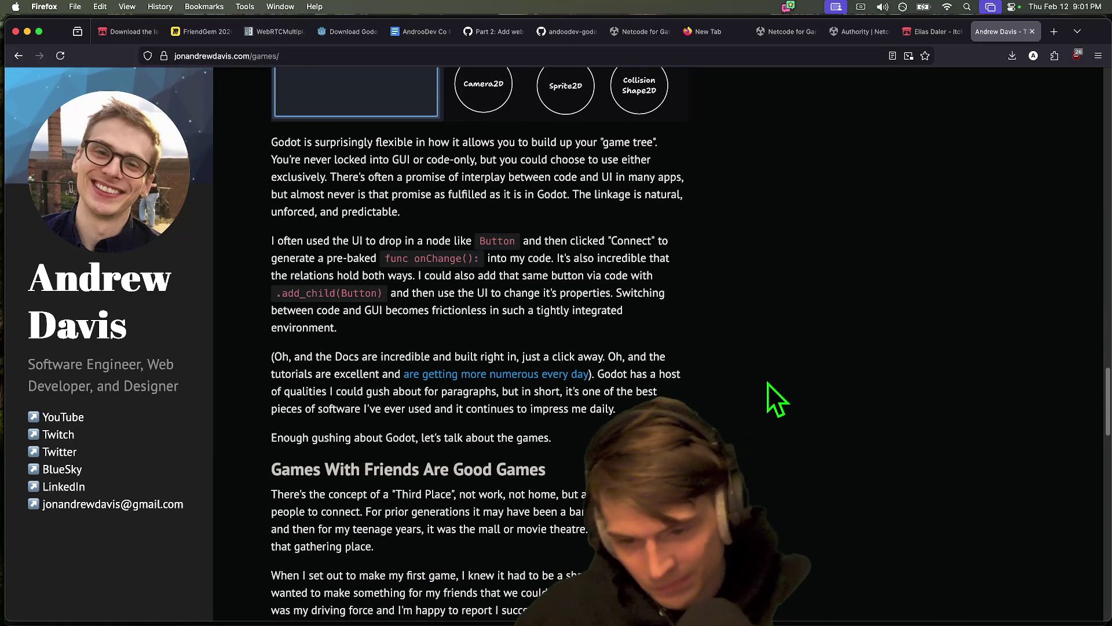
scroll(776, 400, down, 8)
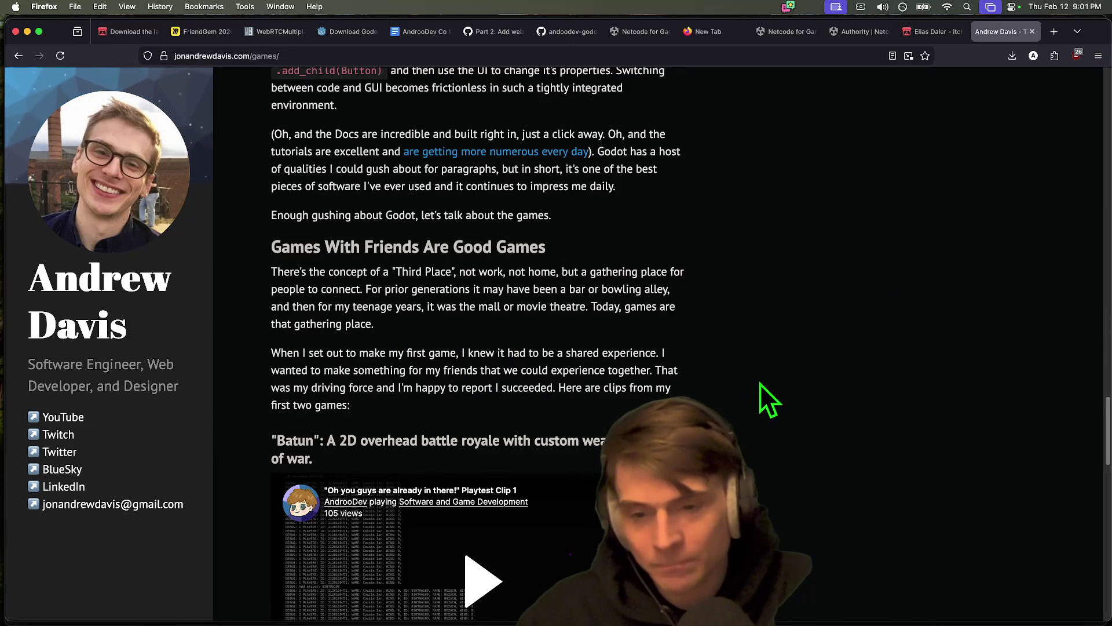
scroll(756, 370, down, 12)
scroll(472, 324, down, 7)
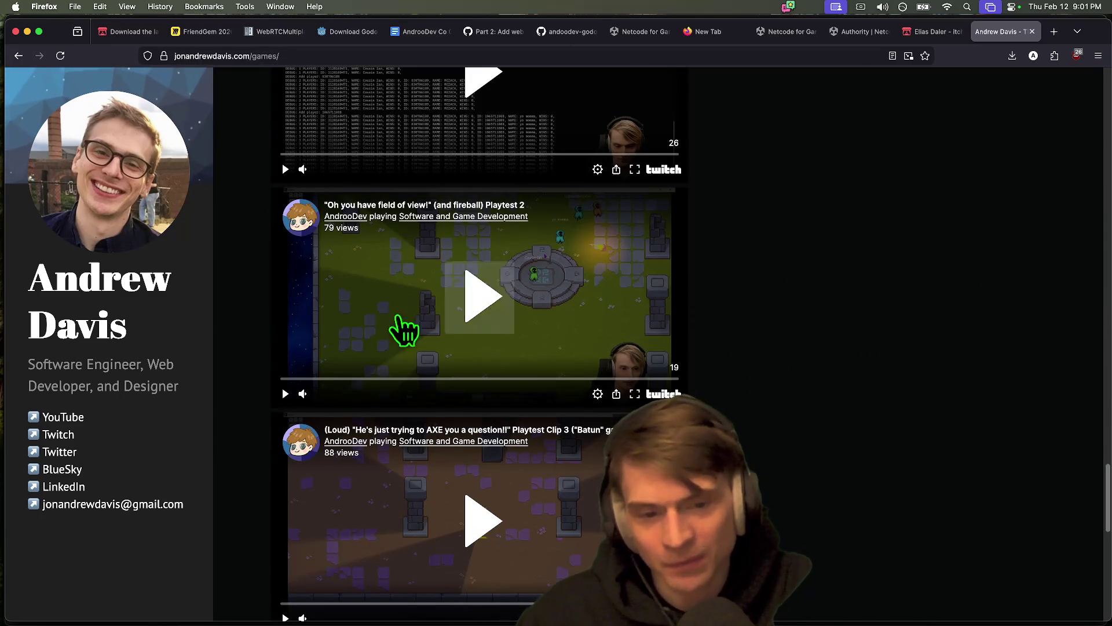
scroll(522, 342, down, 15)
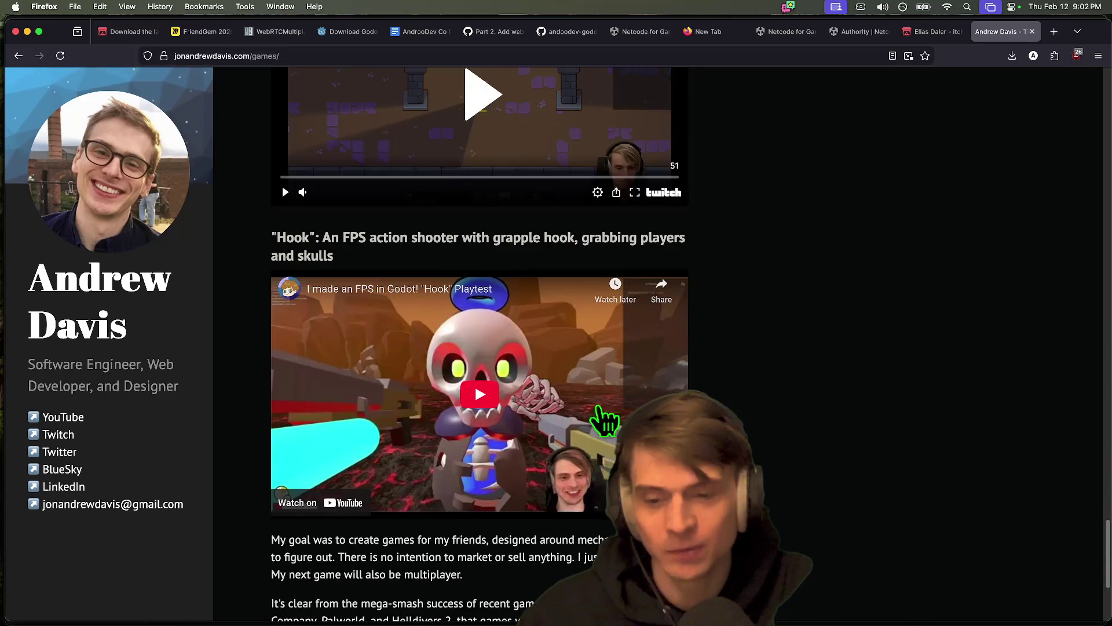
scroll(586, 411, down, 9)
scroll(1031, 298, up, 20)
key(super+Tab)
Bring the Godot editor back to the front and orbit the forest scene view.
key(super+Tab)
key(ctrl+shift+Tab)
key(super+Tab)
key(Tab)
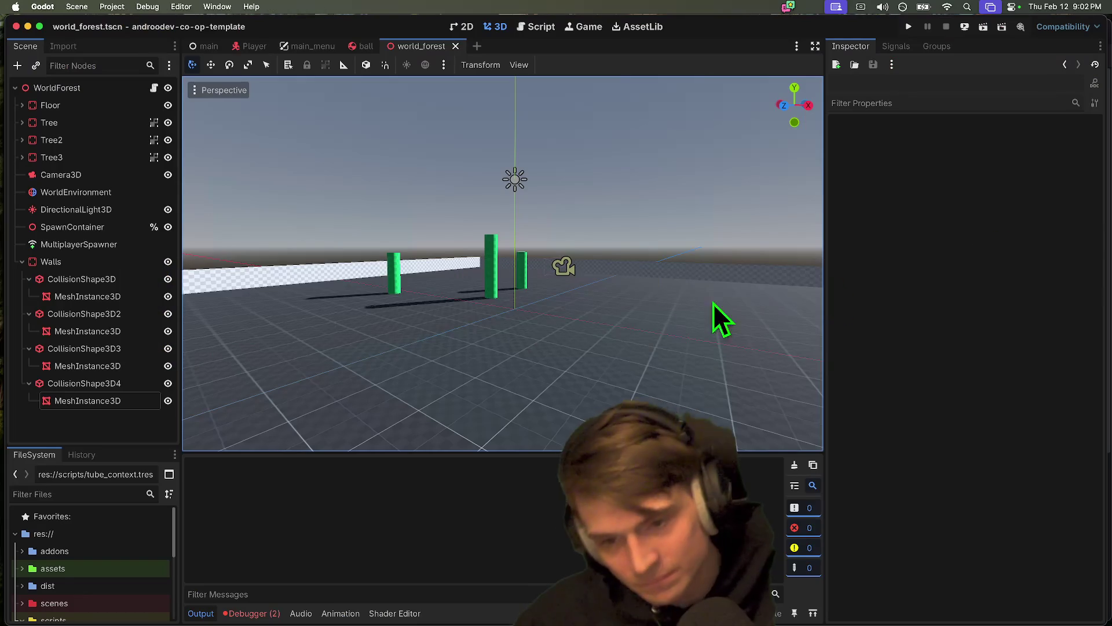
mouse_move(600, 288)
mouse_down()
mouse_move(571, 286)
mouse_move(565, 321)
mouse_move(482, 238)
mouse_up()
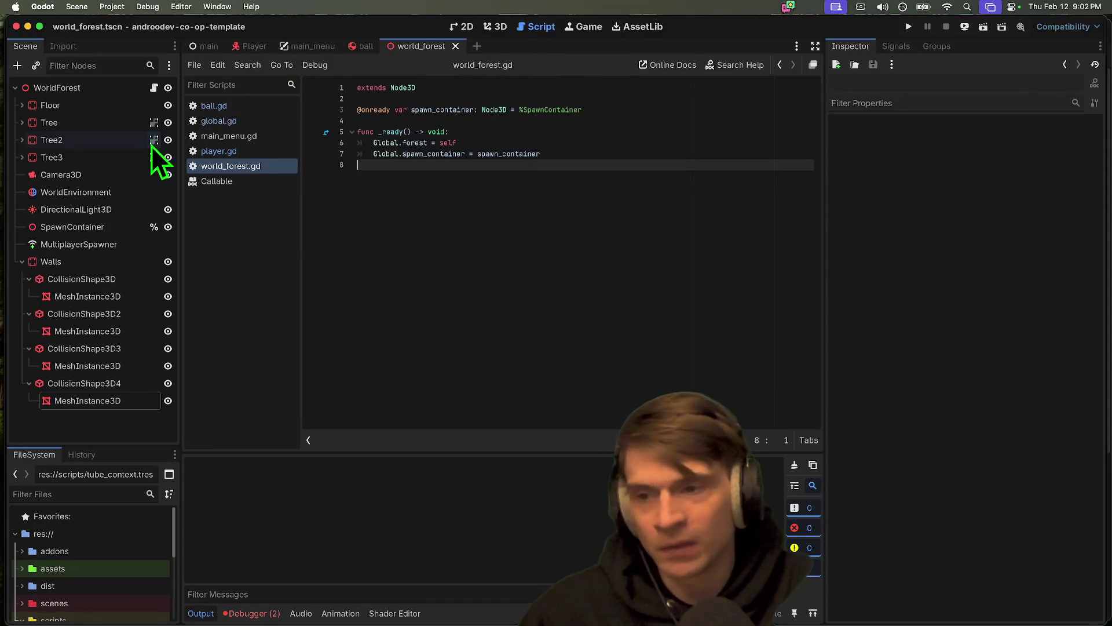
Open the Player scene's player.gd script and look up set_mouse_mode in the documentation.
click(244, 49)
click(52, 174)
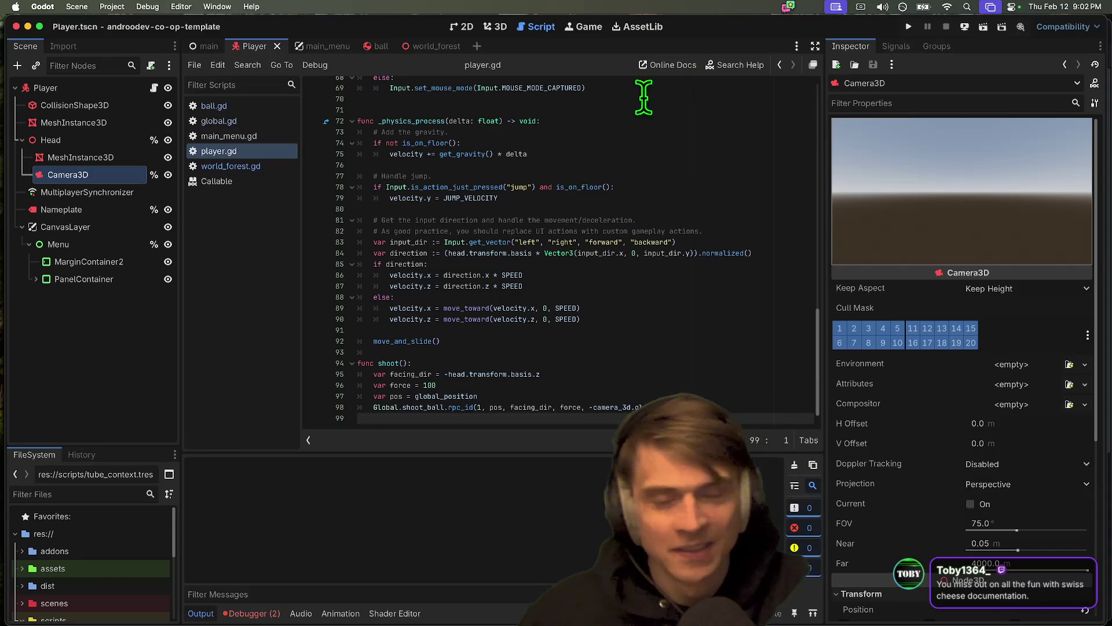
click(597, 164)
scroll(597, 159, up, 5)
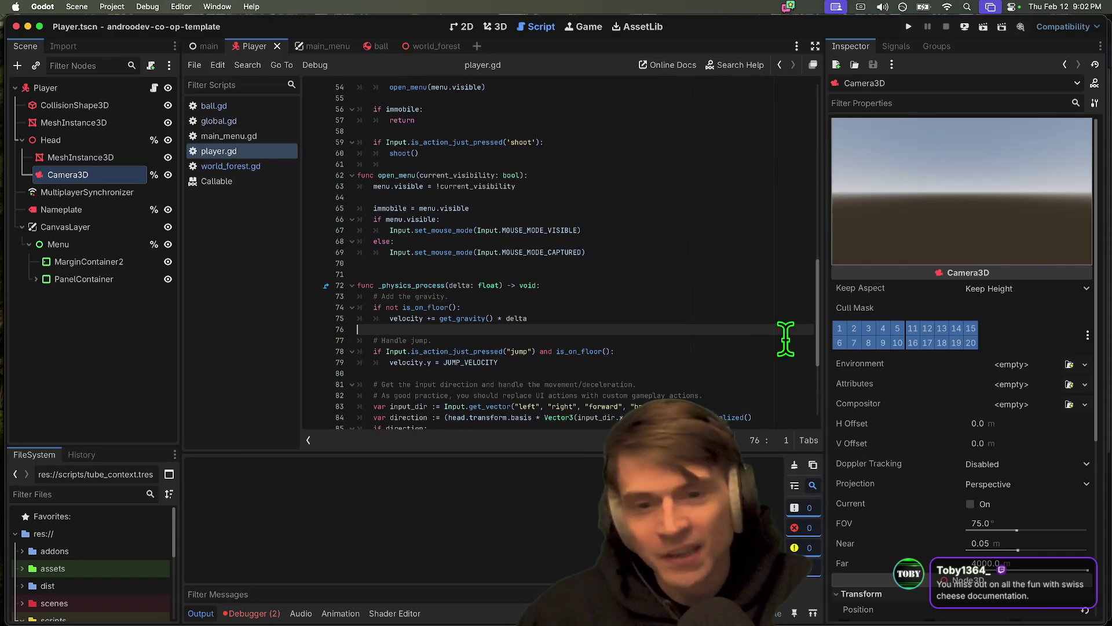
super+click(452, 253)
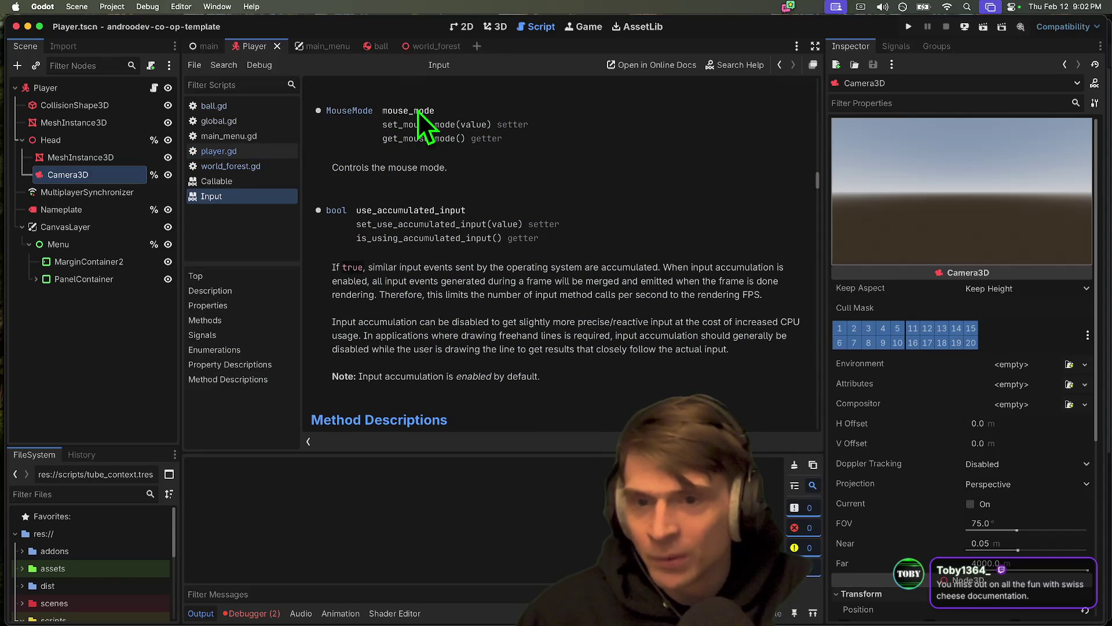
Jump to the MouseMode constants in the Input help, highlight them, then open the page online.
click(350, 112)
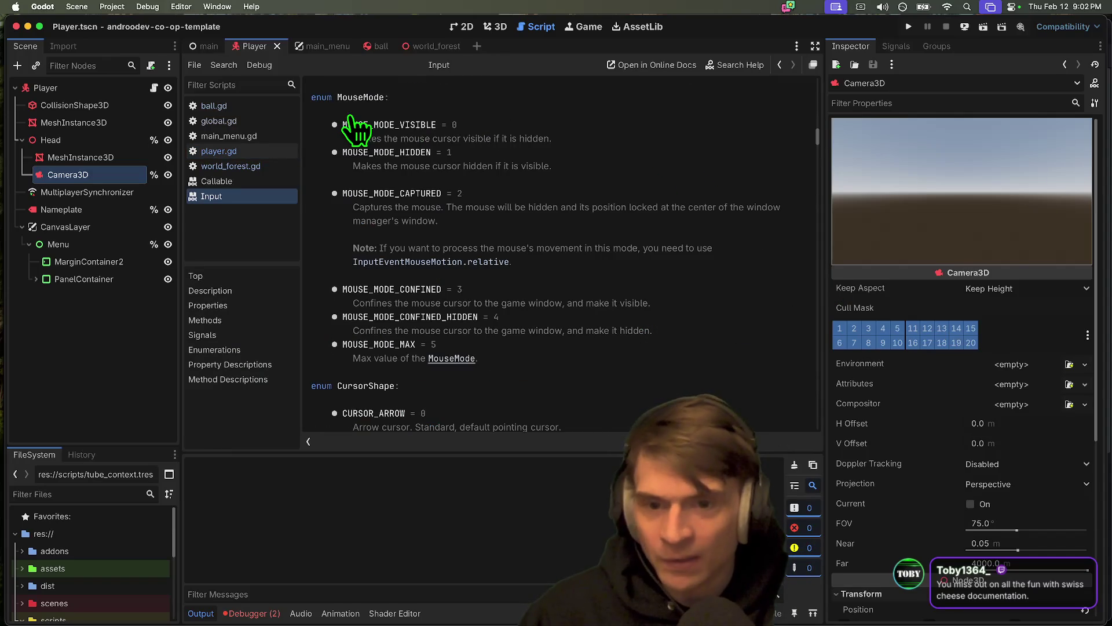
mouse_move(564, 113)
mouse_down()
mouse_move(638, 154)
mouse_move(662, 243)
mouse_up()
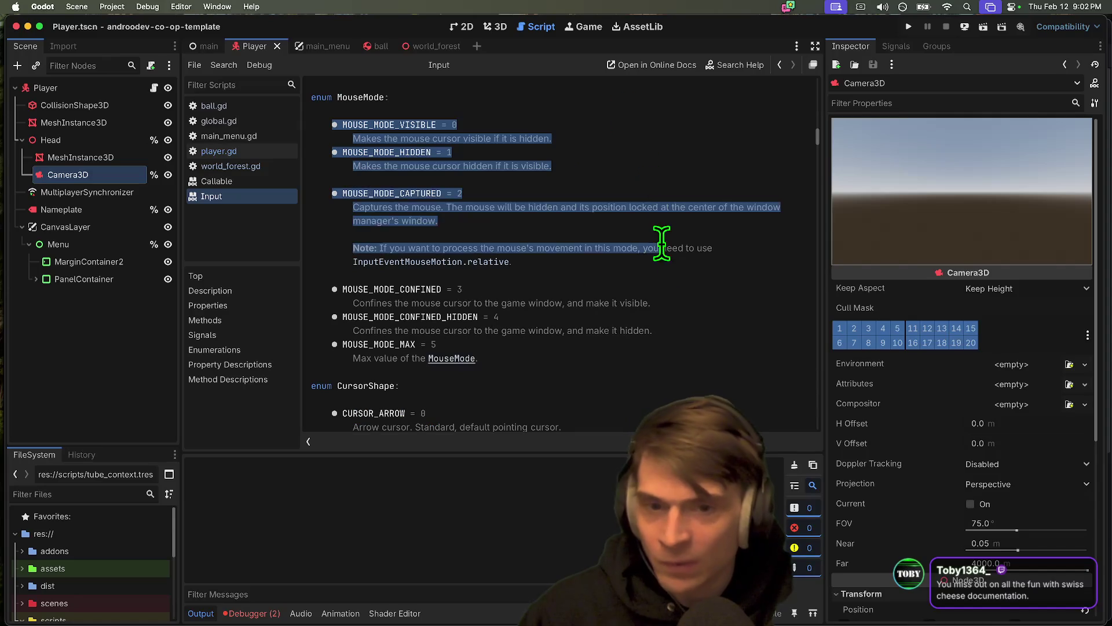
click(662, 244)
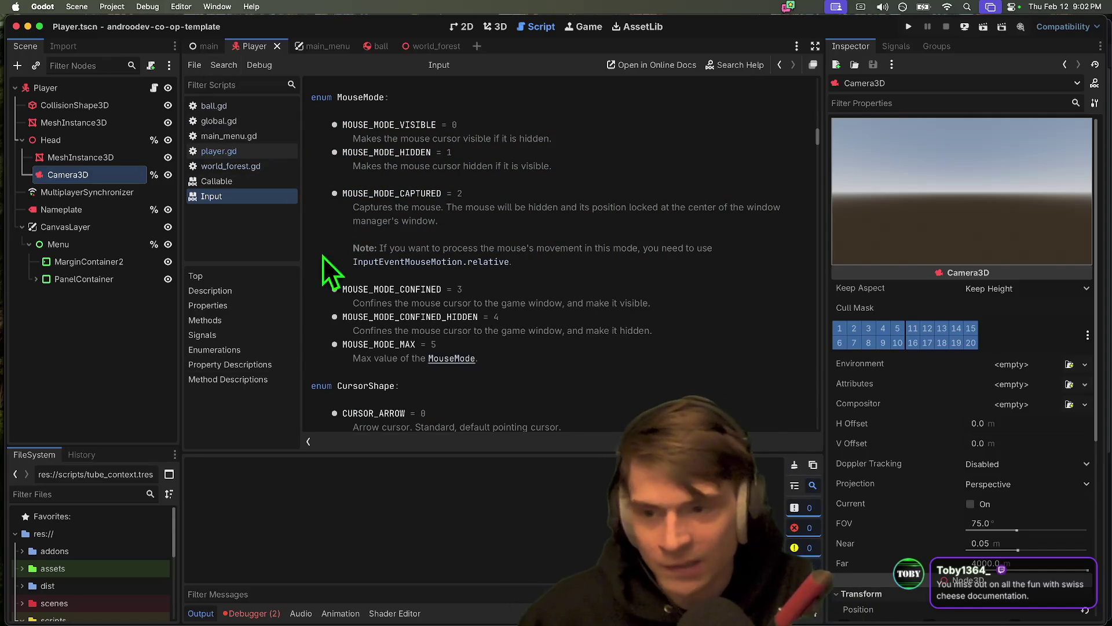
click(659, 64)
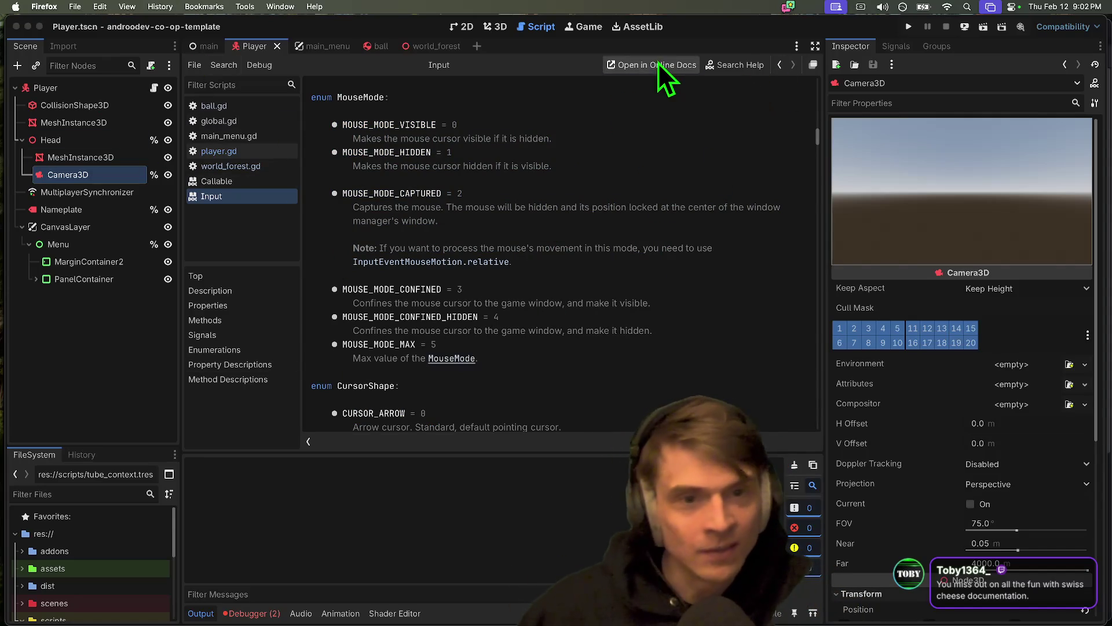
scroll(770, 236, down, 10)
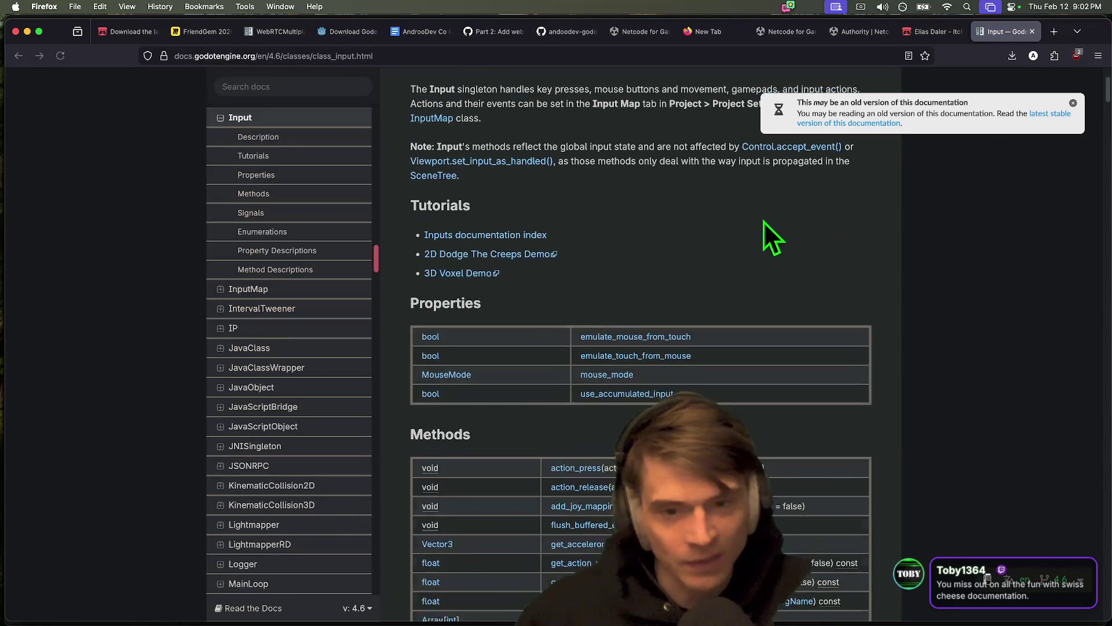
Scroll the online Input class page through Methods to Enumerations and back, then return to Godot.
scroll(850, 265, down, 4)
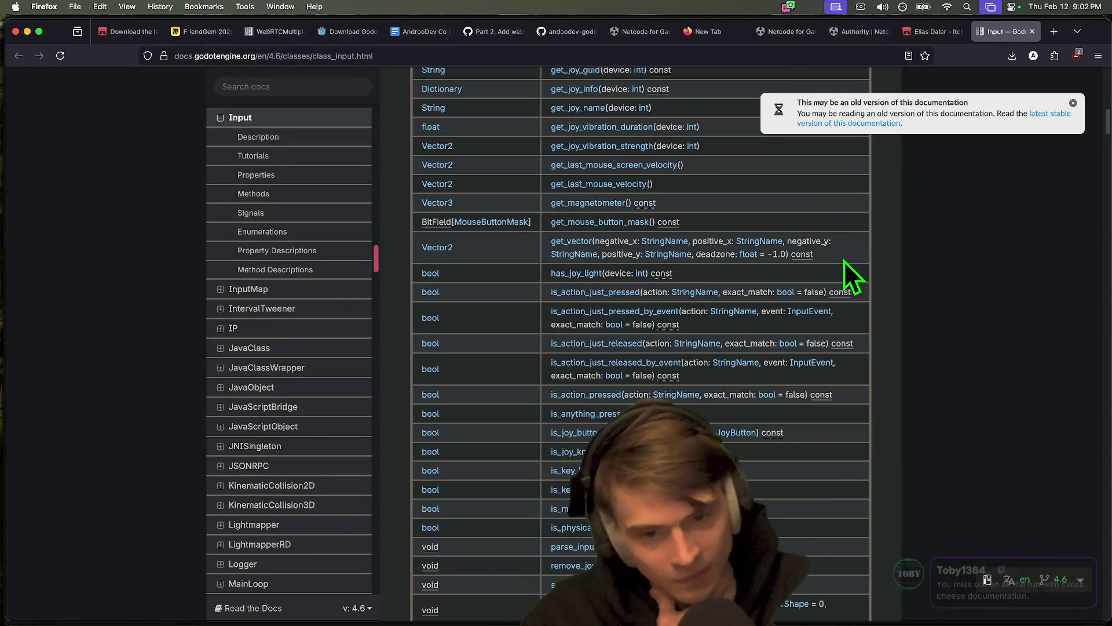
scroll(844, 262, down, 10)
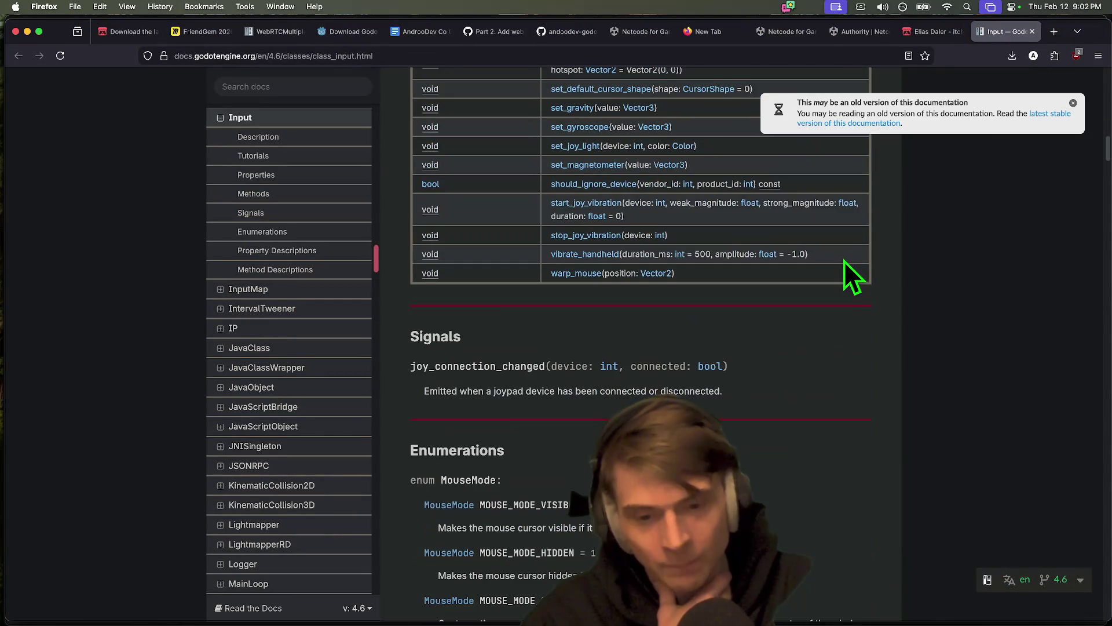
scroll(844, 278, down, 2)
scroll(844, 286, up, 10)
scroll(261, 312, up, 10)
scroll(263, 310, up, 15)
scroll(869, 139, up, 3)
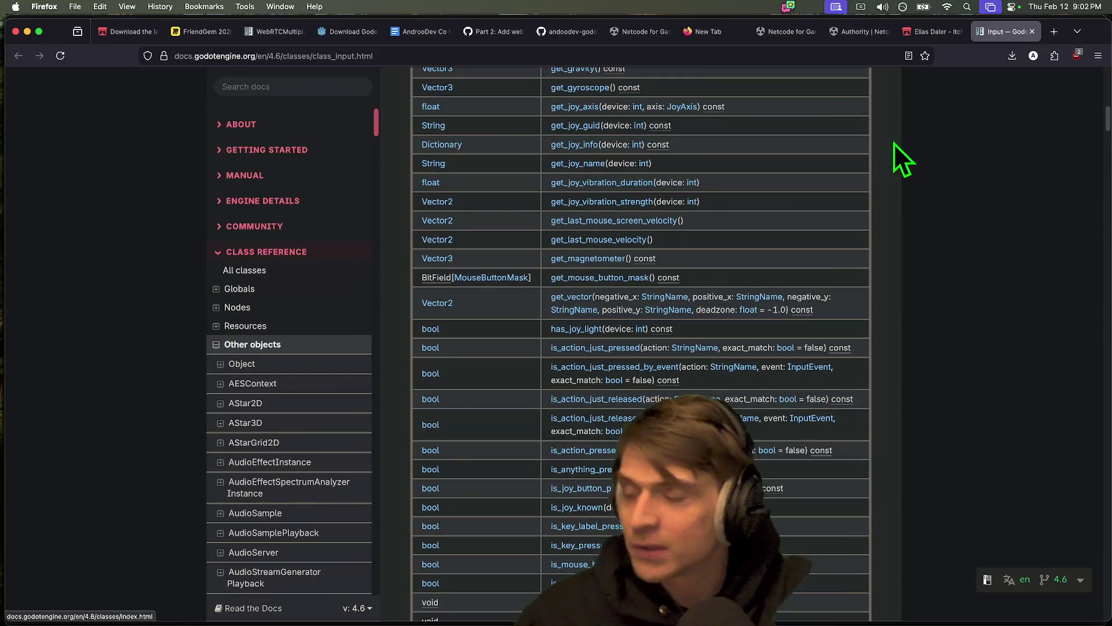
key(super+Tab)
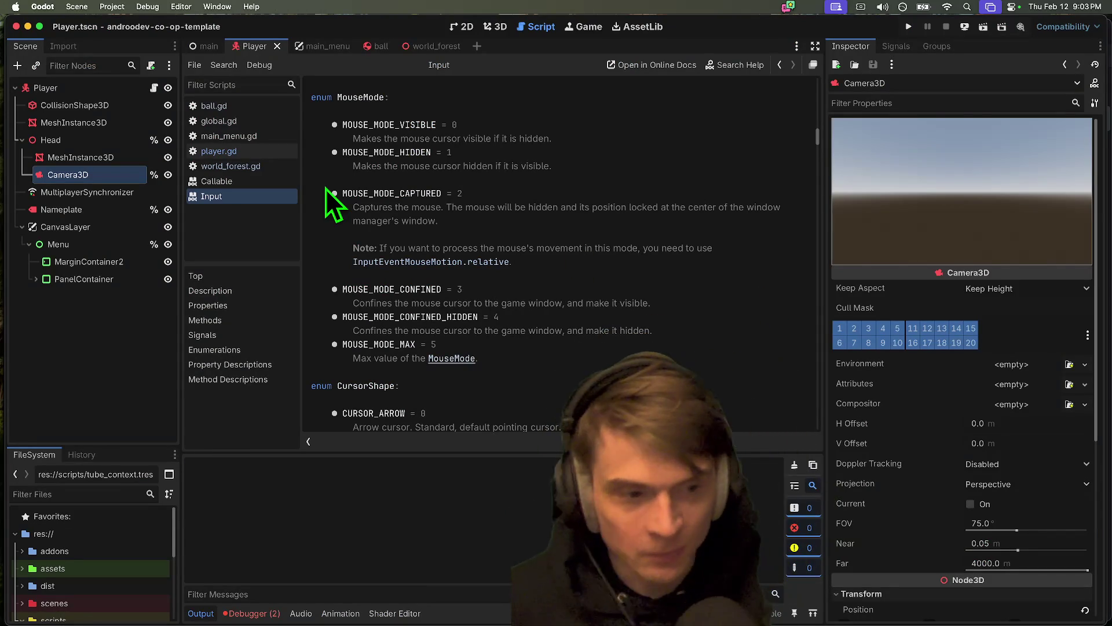
View the Player in 3D with Camera3D deselected, then open main.tscn and enlarge the file list.
click(500, 27)
click(685, 315)
scroll(685, 315, down, 3)
scroll(686, 315, up, 4)
scroll(547, 304, down, 3)
scroll(547, 305, up, 2)
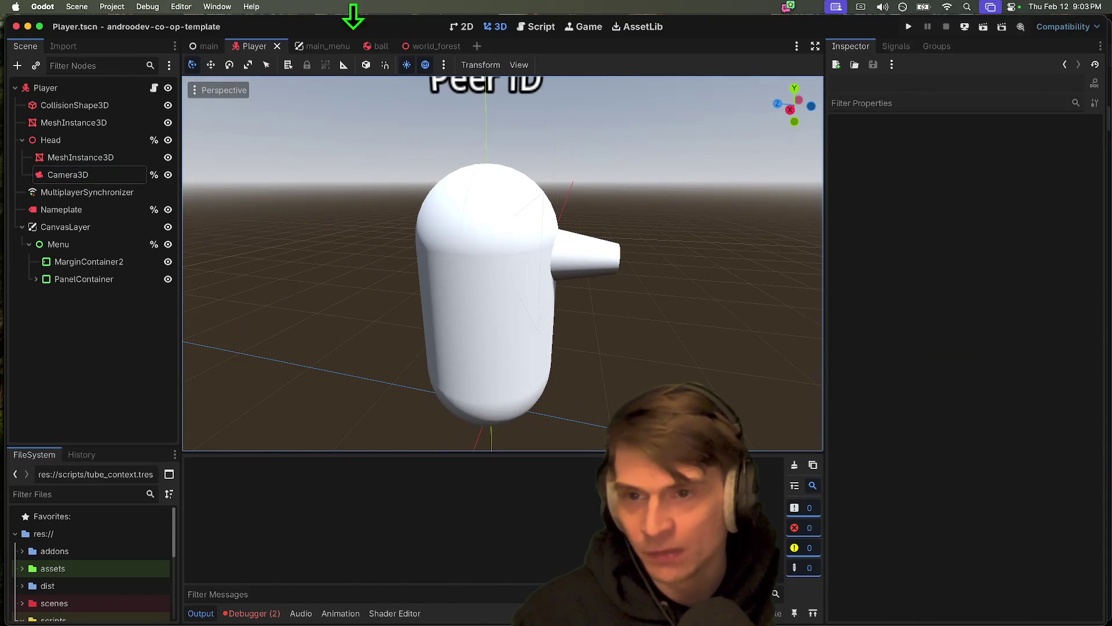
click(203, 46)
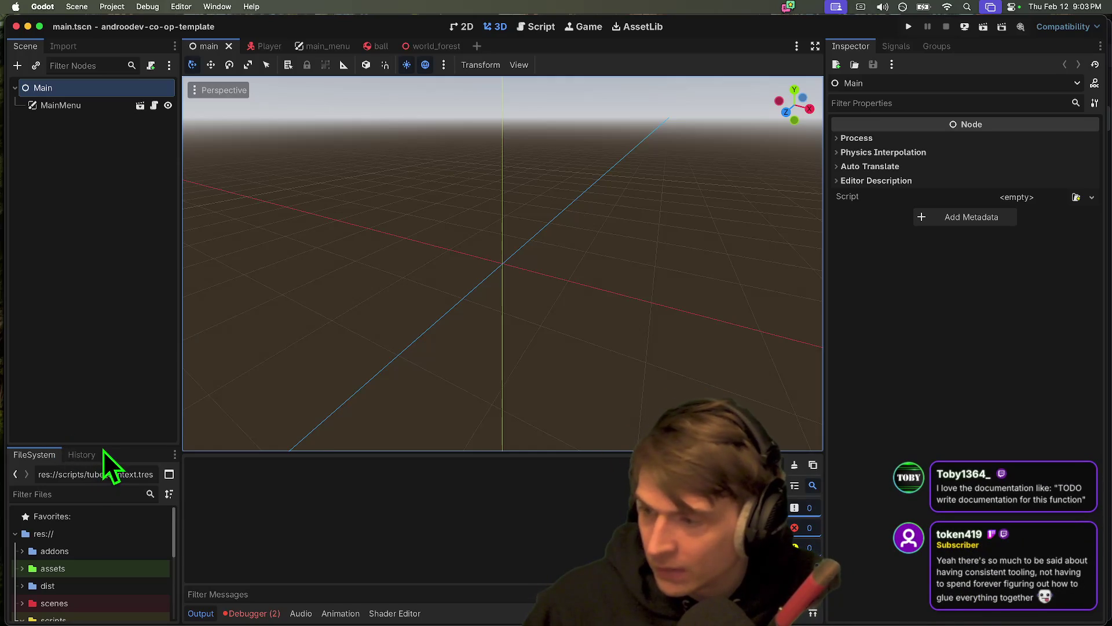
drag(99, 447, 101, 343)
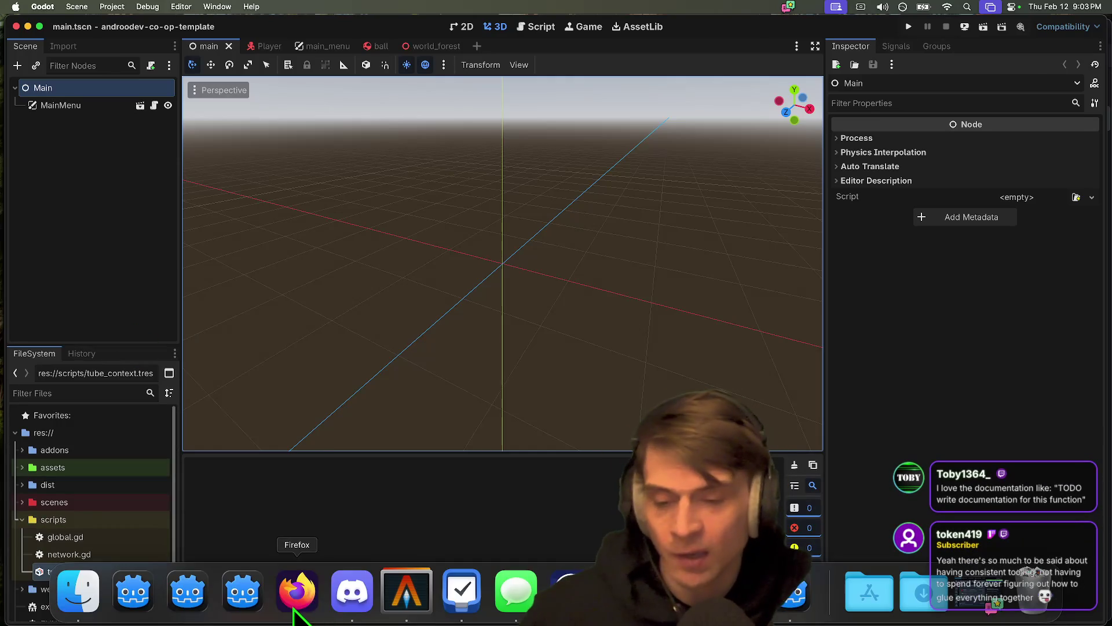
Bring the Input docs forward, expand the ENGINE DETAILS sidebar section, then go back to Godot.
click(297, 598)
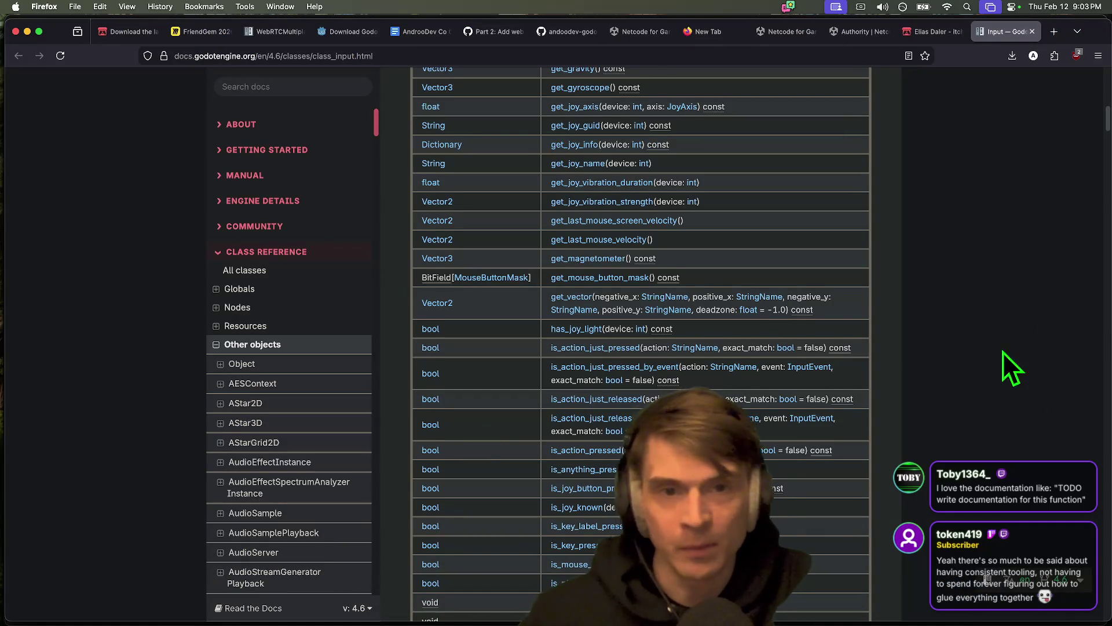
scroll(984, 260, up, 1)
scroll(650, 268, up, 2)
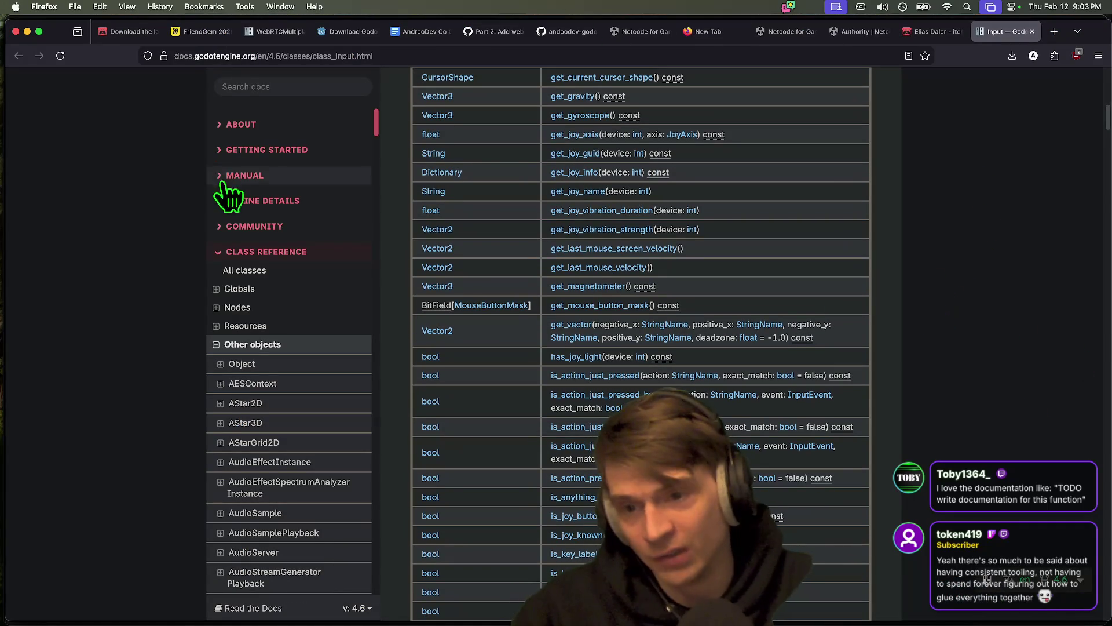
click(277, 200)
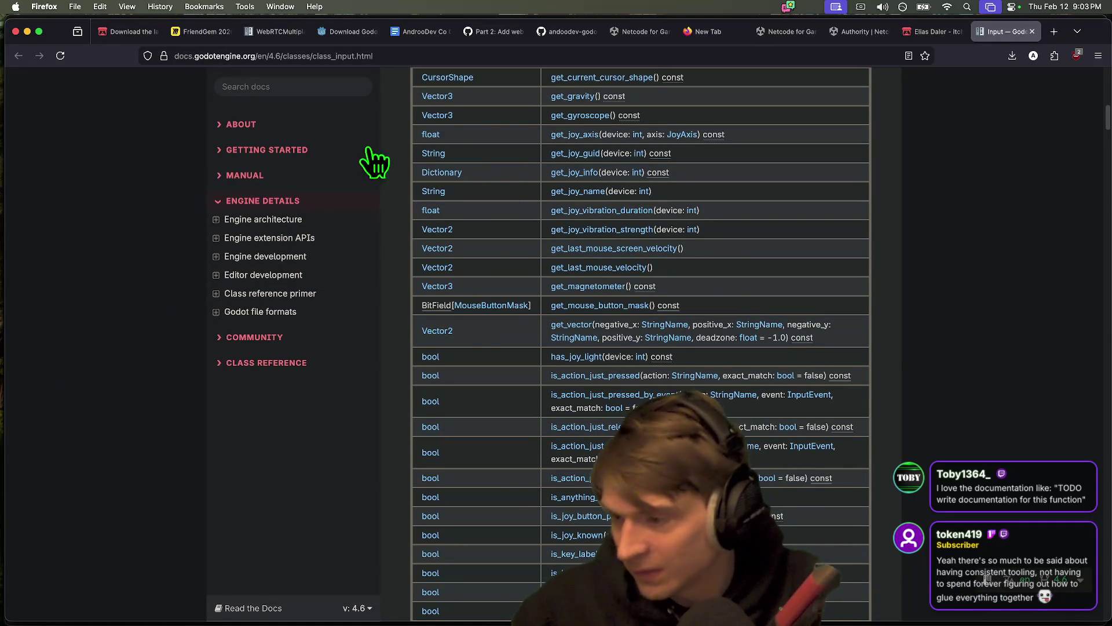
scroll(851, 290, up, 15)
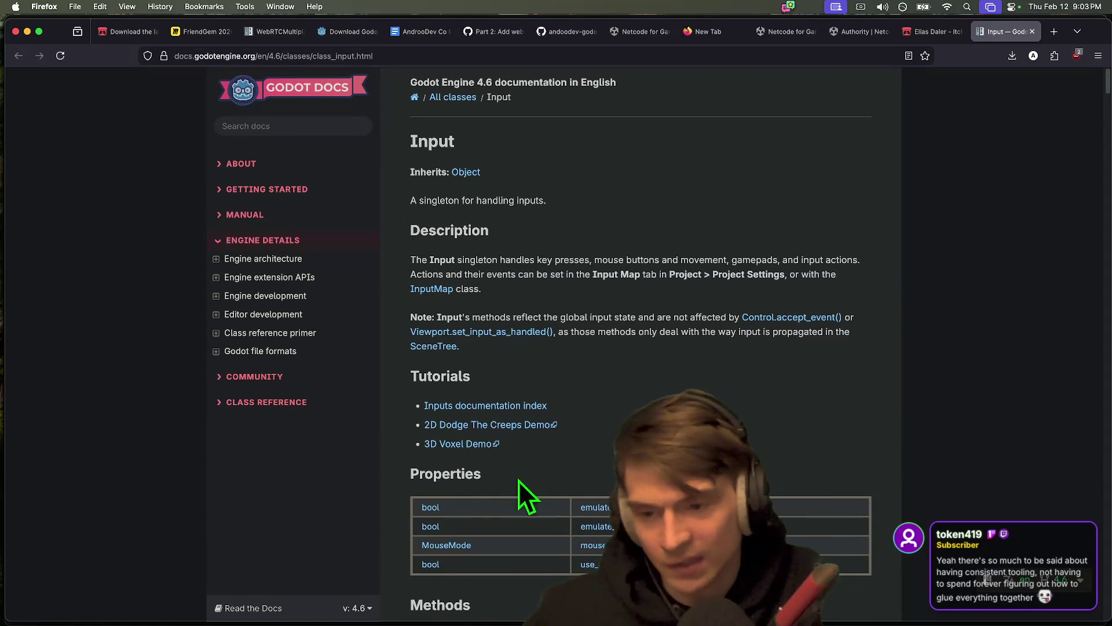
click(191, 596)
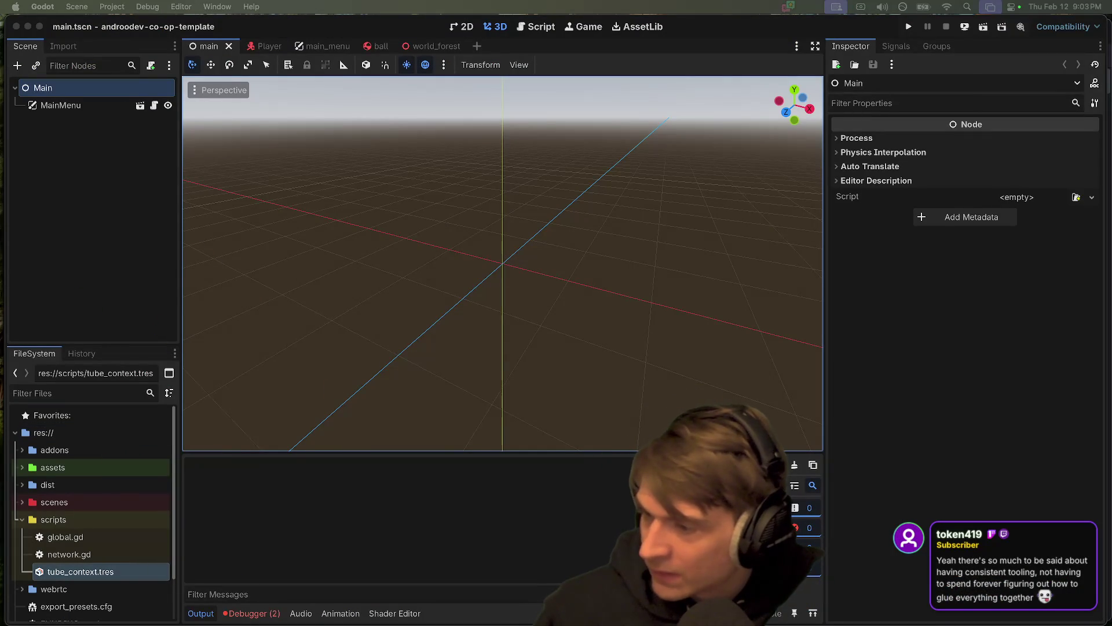
Deselect and orbit the main scene, cycle scene tabs through Player to main_menu, then switch to Firefox.
click(577, 342)
mouse_move(577, 343)
mouse_down()
mouse_move(577, 301)
mouse_move(579, 354)
mouse_up()
key(ctrl+Tab)
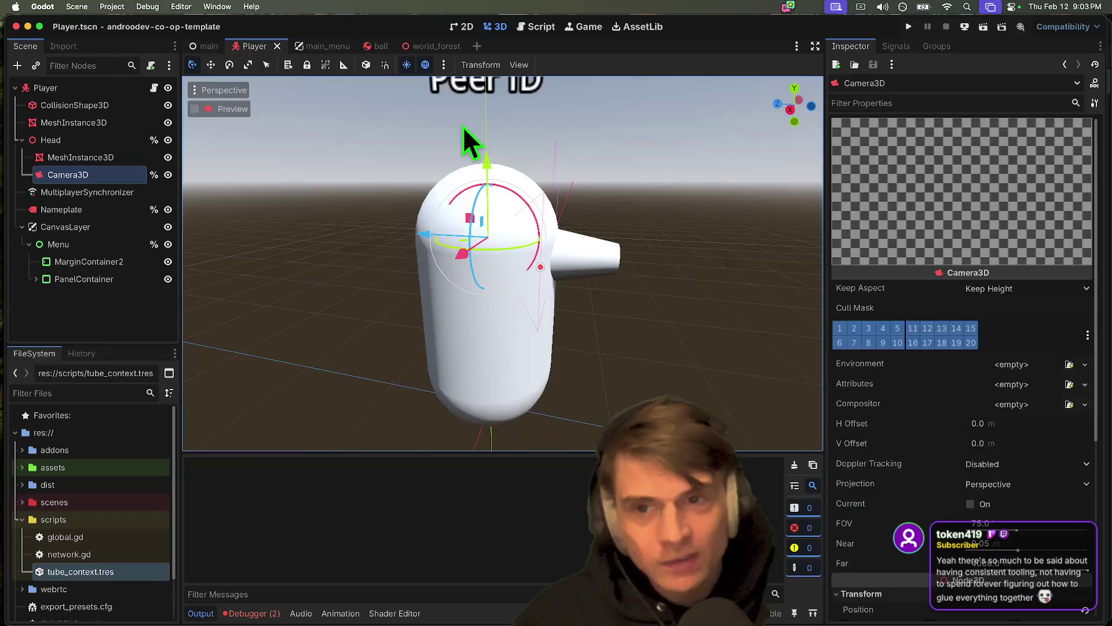
key(ctrl+shift+Tab)
key(ctrl+Tab)
key(ctrl+Tab)
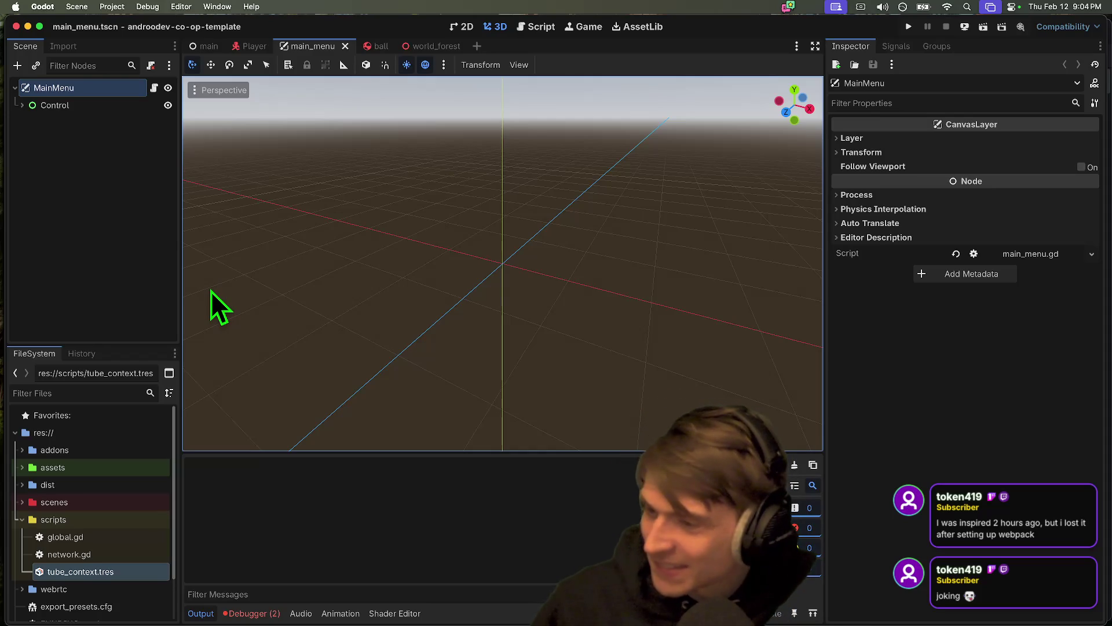
key(super+Tab)
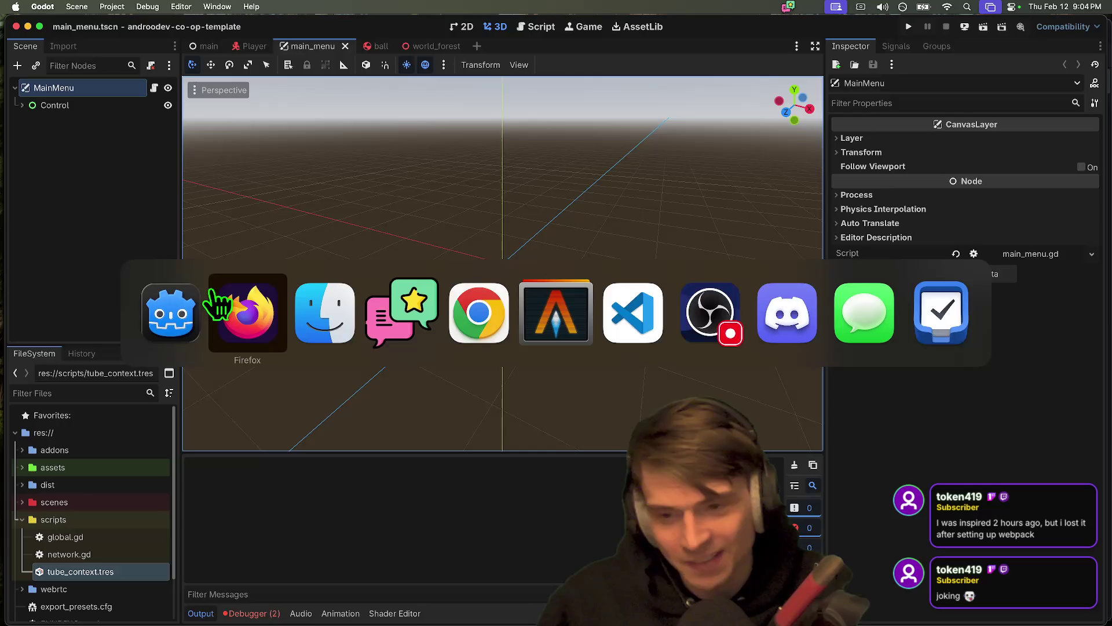
Search the web for 'webpack' and open the official webpack.js.org site.
text(e)
key(BackSpace)
key(BackSpace)
text(webpack)
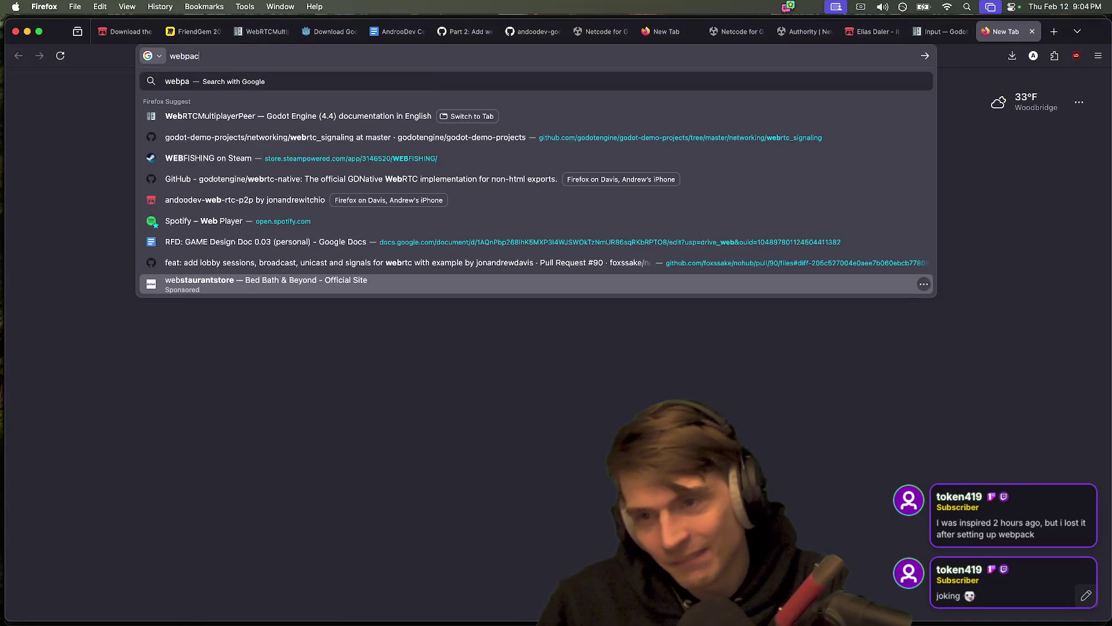
key(Return)
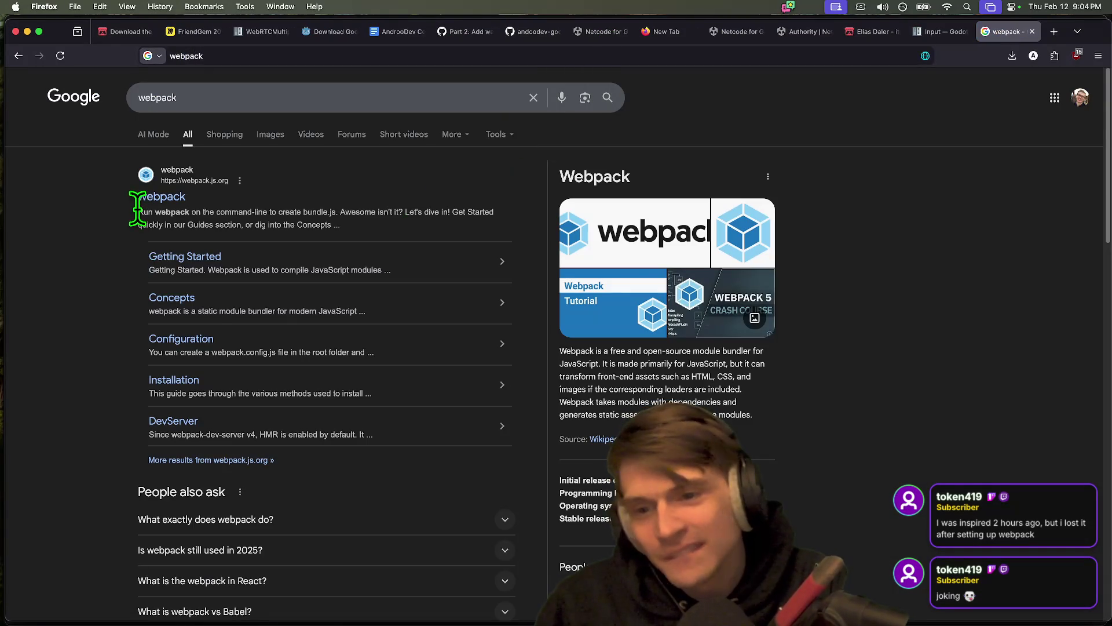
click(141, 200)
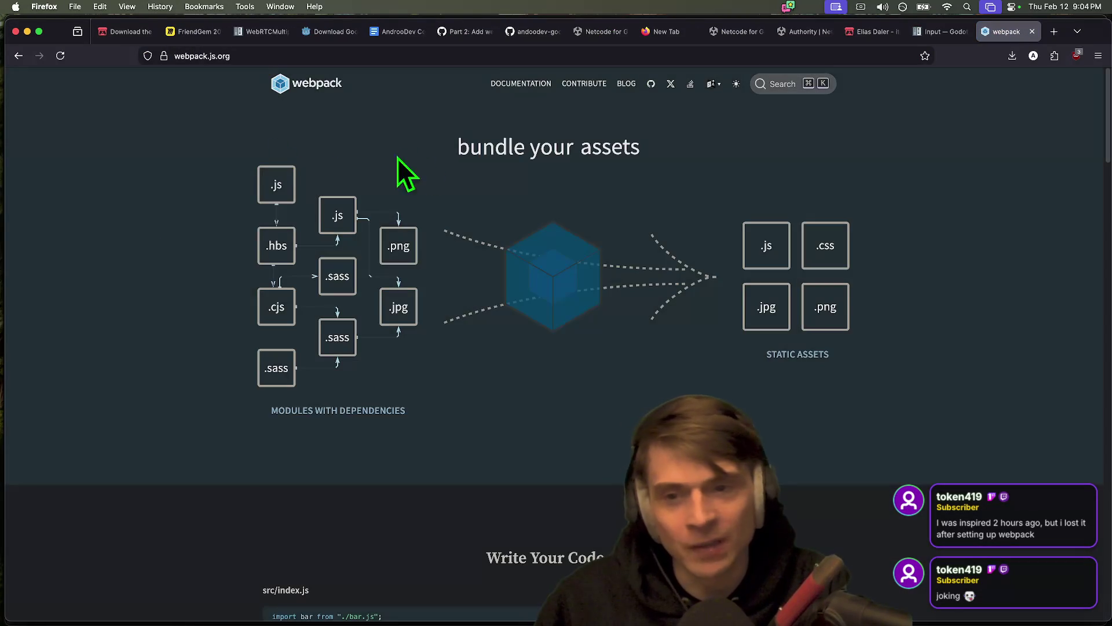
Search for 'vite', open vite.dev, skim the page and close its tab.
click(343, 55)
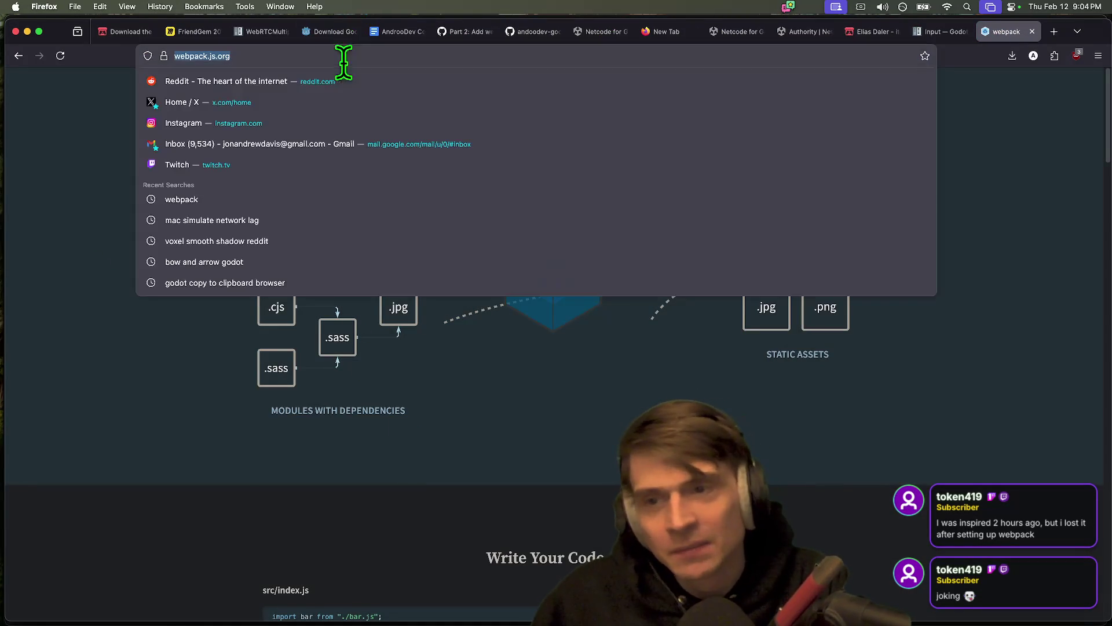
text(vite)
key(Return)
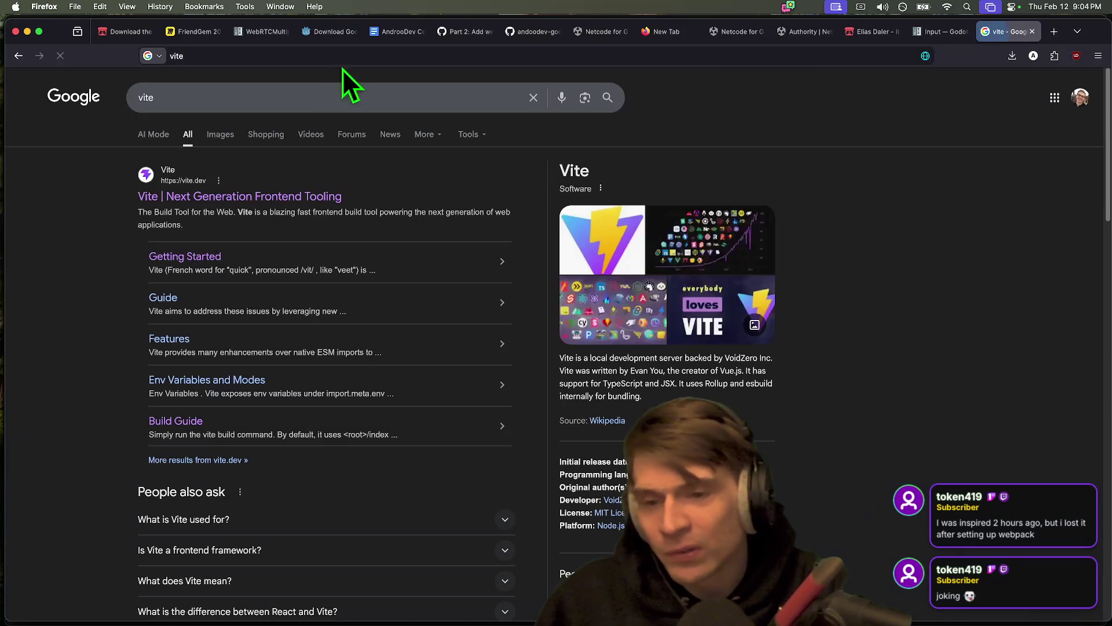
click(248, 196)
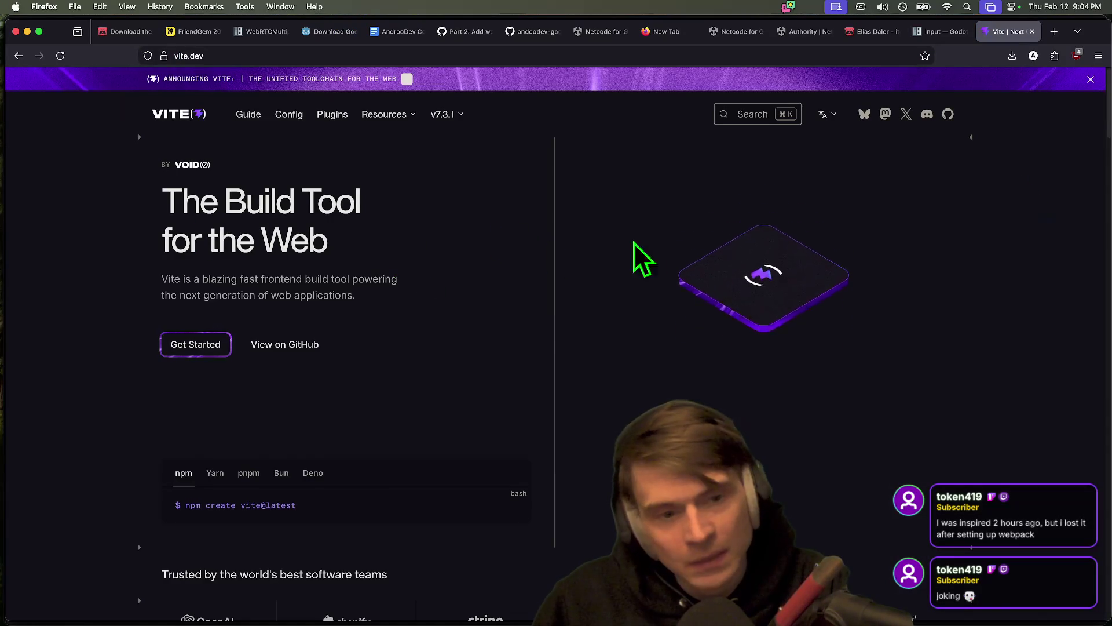
scroll(742, 260, down, 1)
scroll(826, 331, down, 10)
scroll(832, 346, up, 10)
key(super+w)
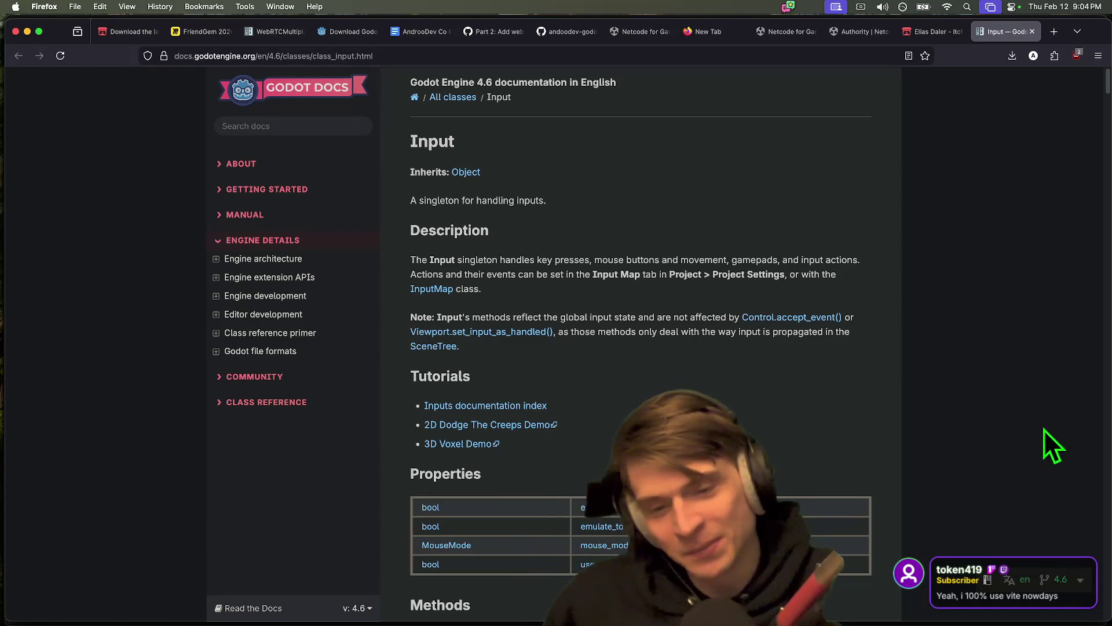
Skim the Godot Input docs, close it and the next tab, and return to Godot.
scroll(623, 457, down, 6)
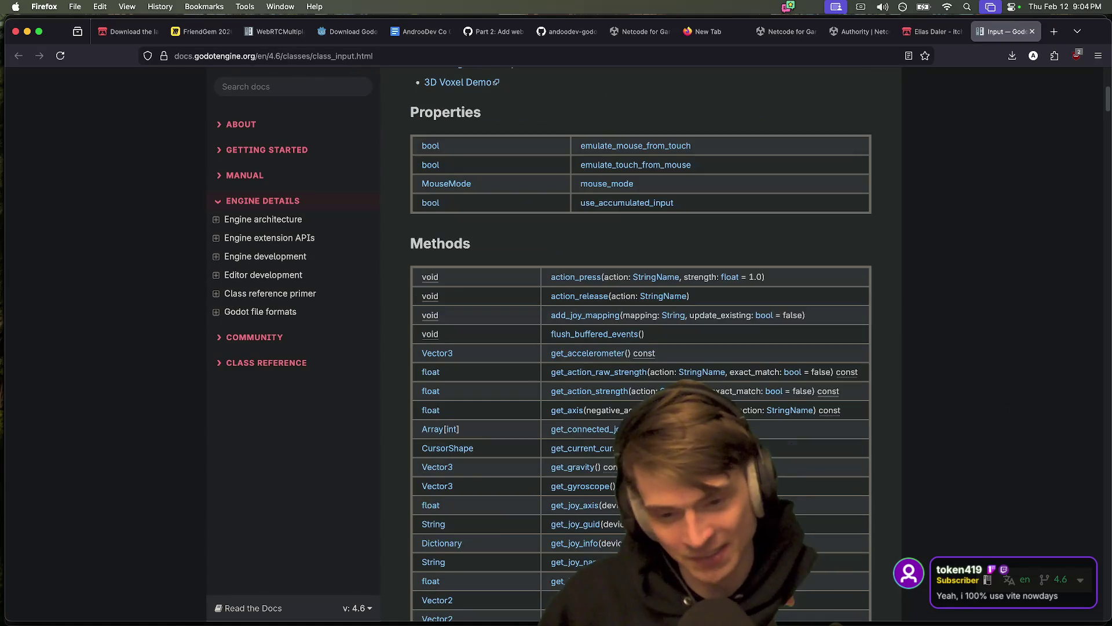
scroll(509, 420, up, 6)
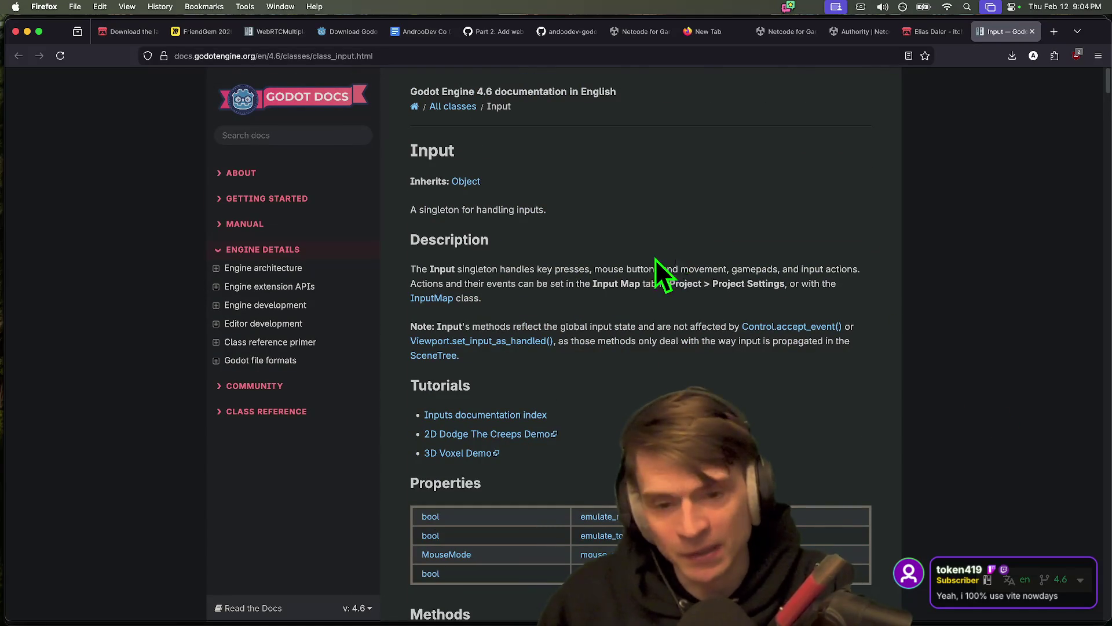
scroll(659, 256, down, 5)
mouse_move(571, 591)
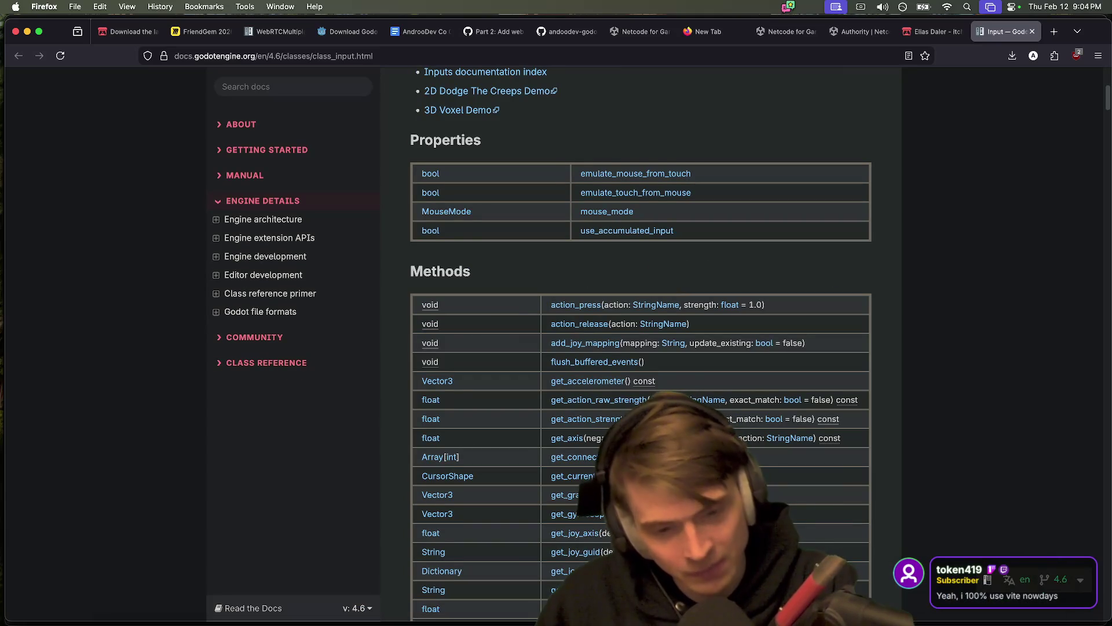
scroll(748, 417, up, 5)
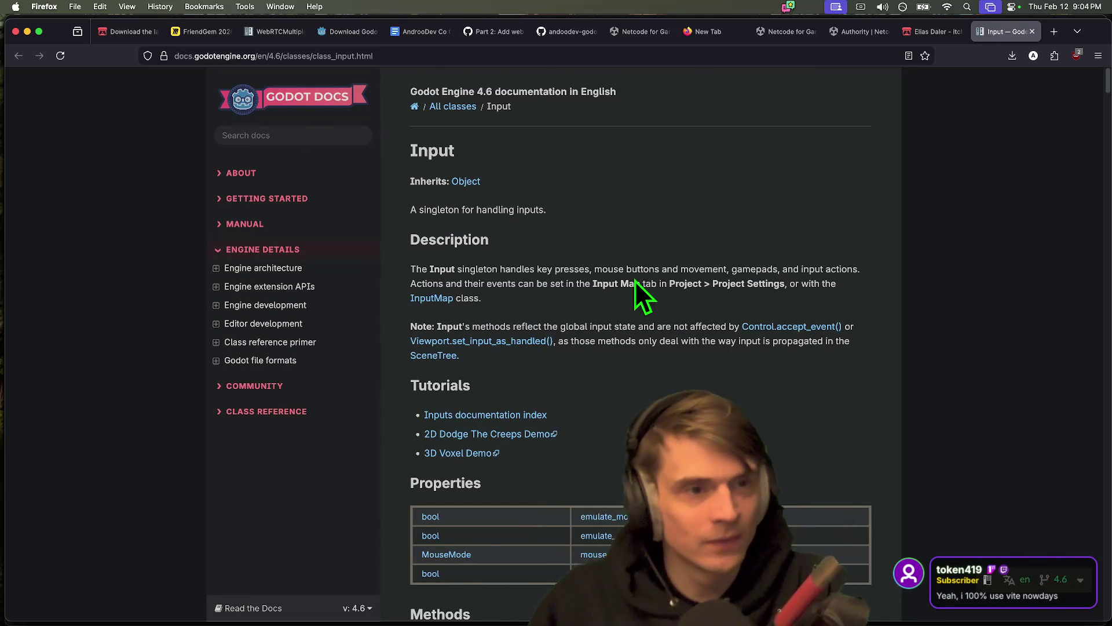
key(super+w)
key(super+w)
key(super+w)
key(super+w)
key(super+w)
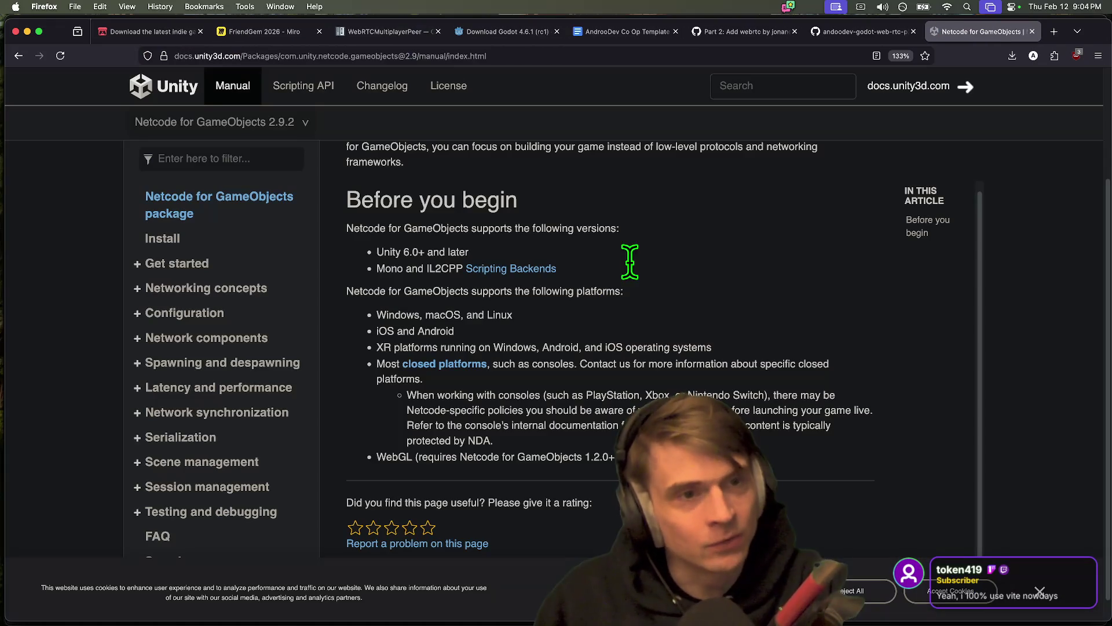
key(super+Tab)
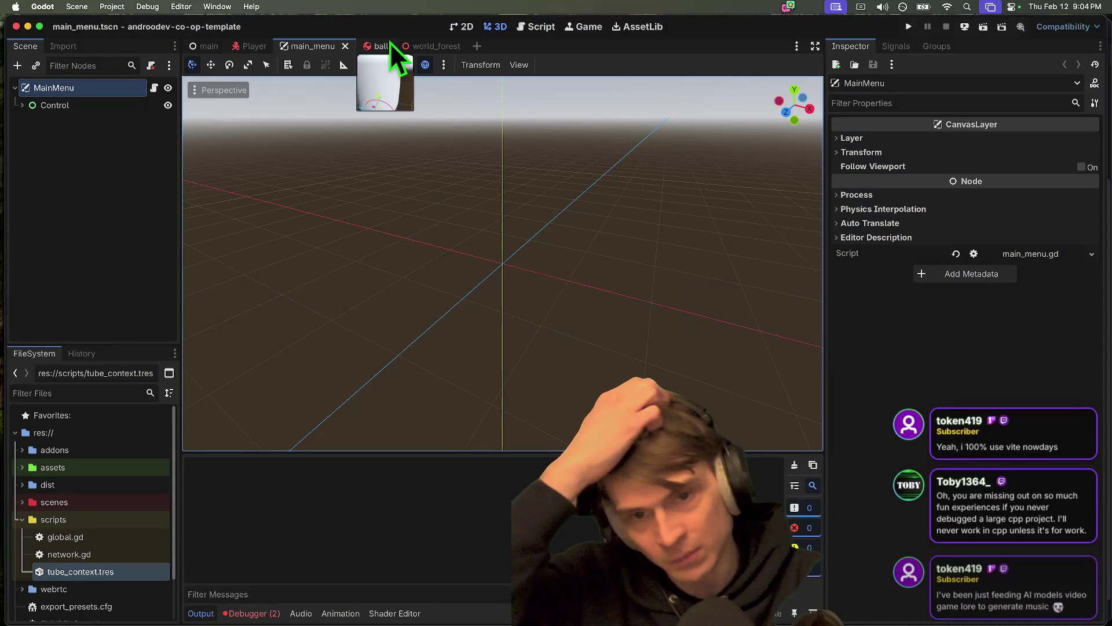
Show the main_menu.gd script in the Script workspace.
click(529, 26)
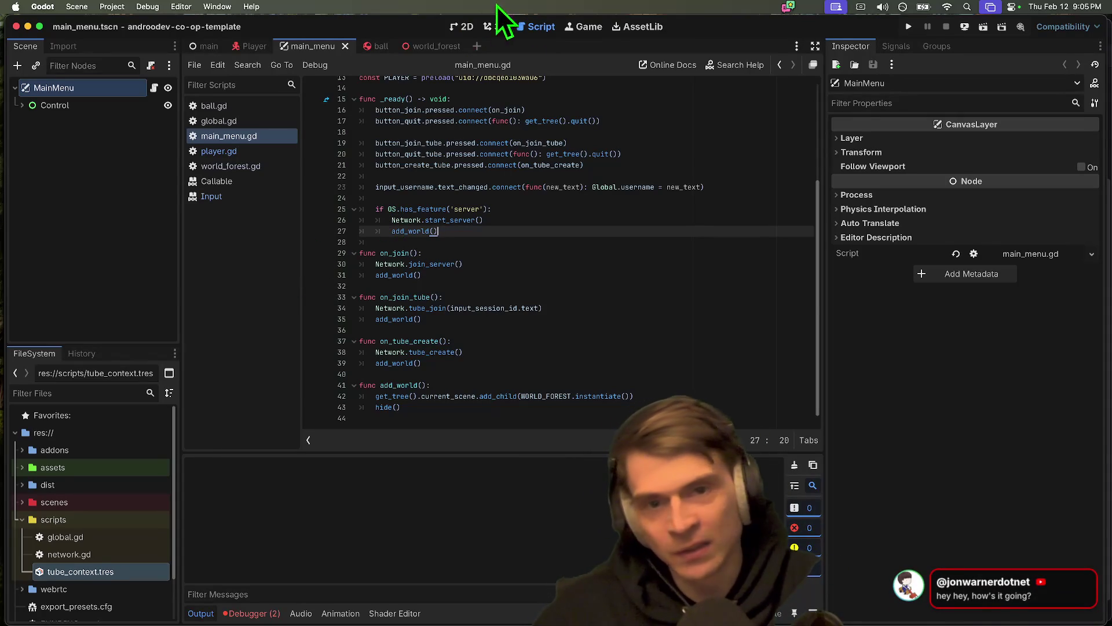
Run the project with Cmd+B as a three-window playtest.
key(super+b)
In the top-left game window, enter a player username, paste the session ID and join the session.
key(super+Tab)
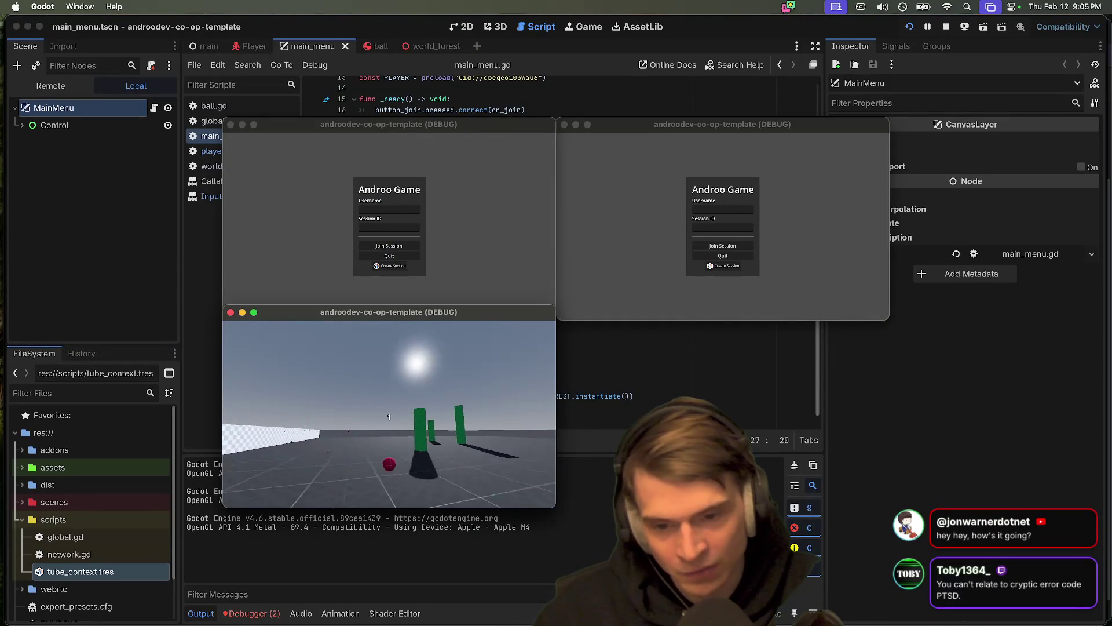
click(394, 273)
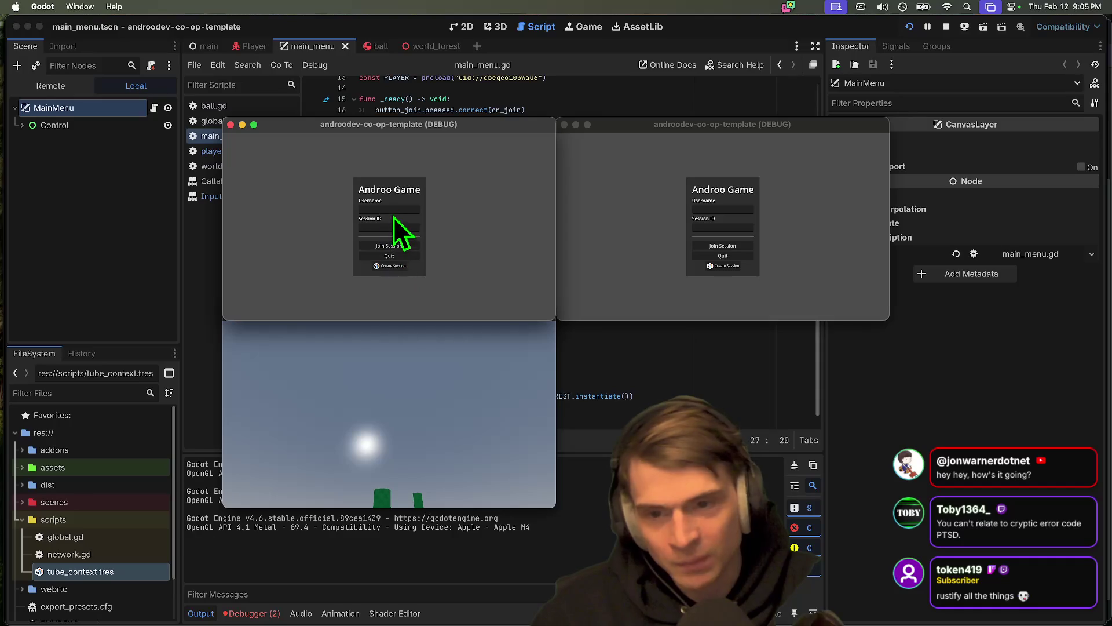
text(ANDRRRRR)
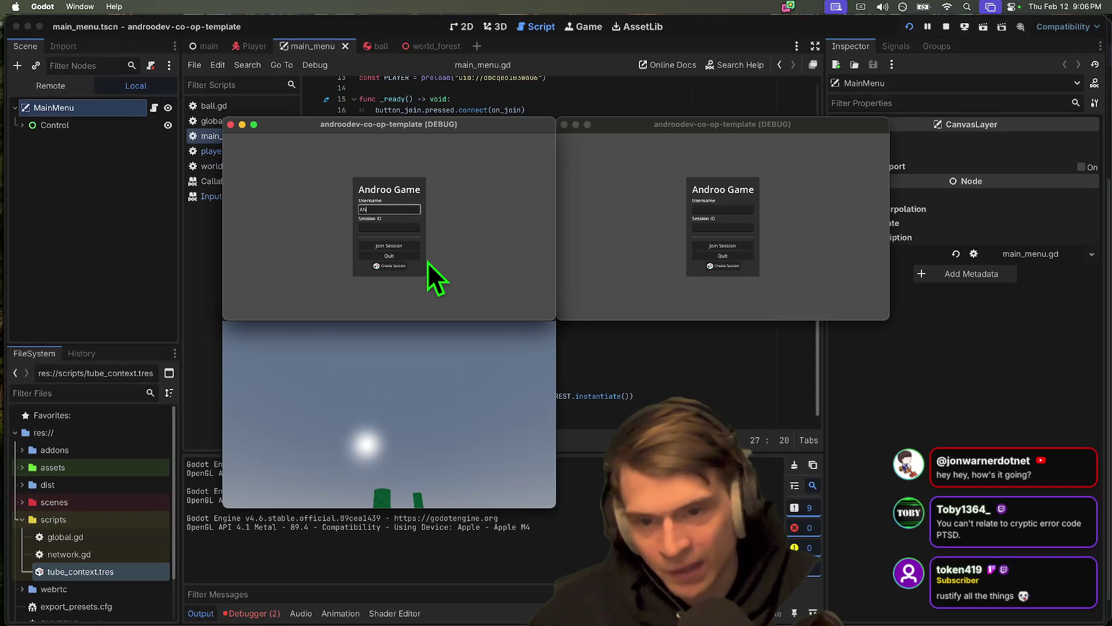
key(Tab)
key(super+v)
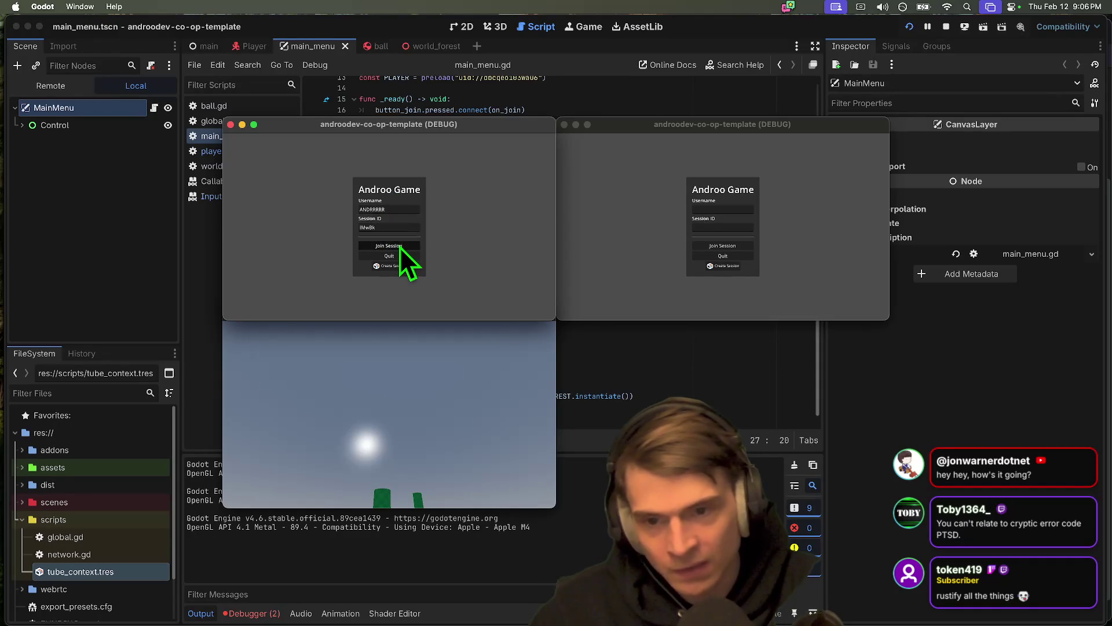
click(400, 246)
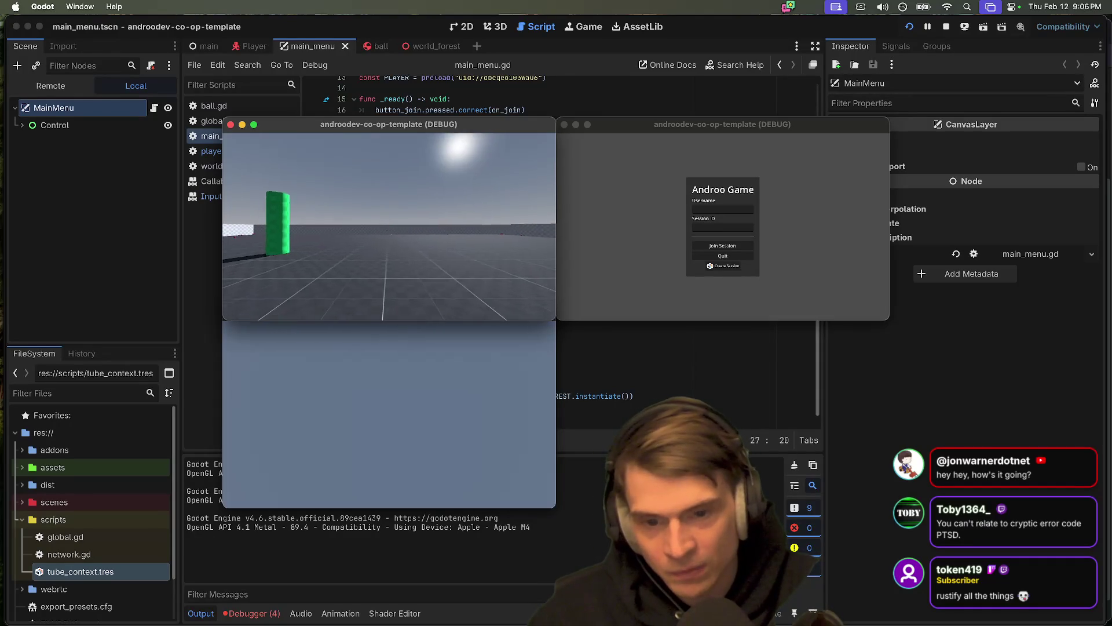
In the bottom-left window, move the camera with A and W to view the named player.
click(389, 405)
key(a)
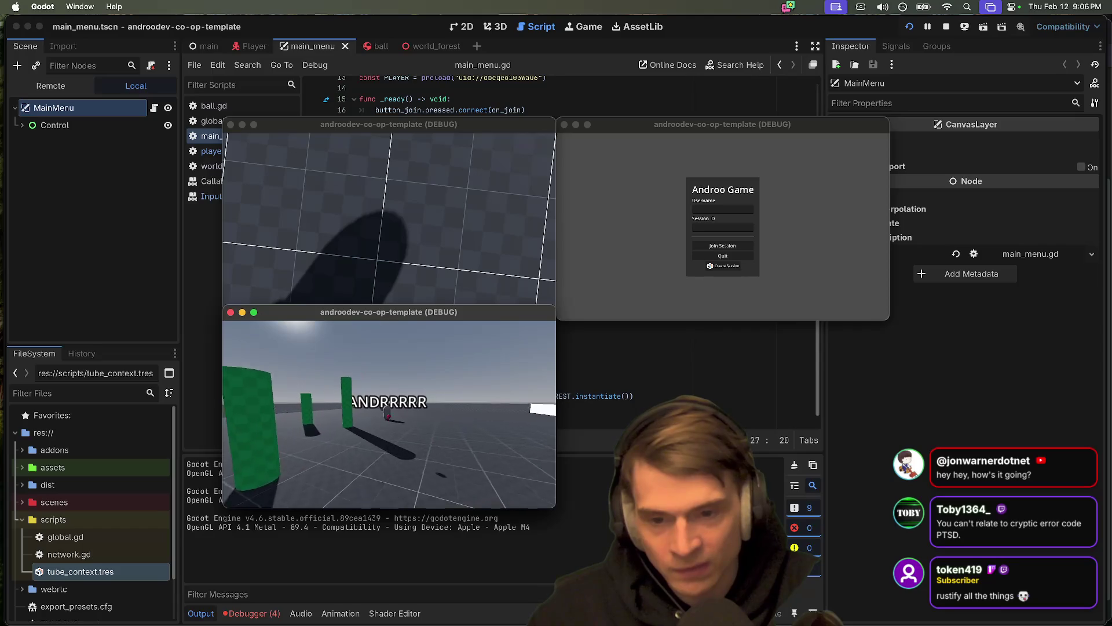
key(w)
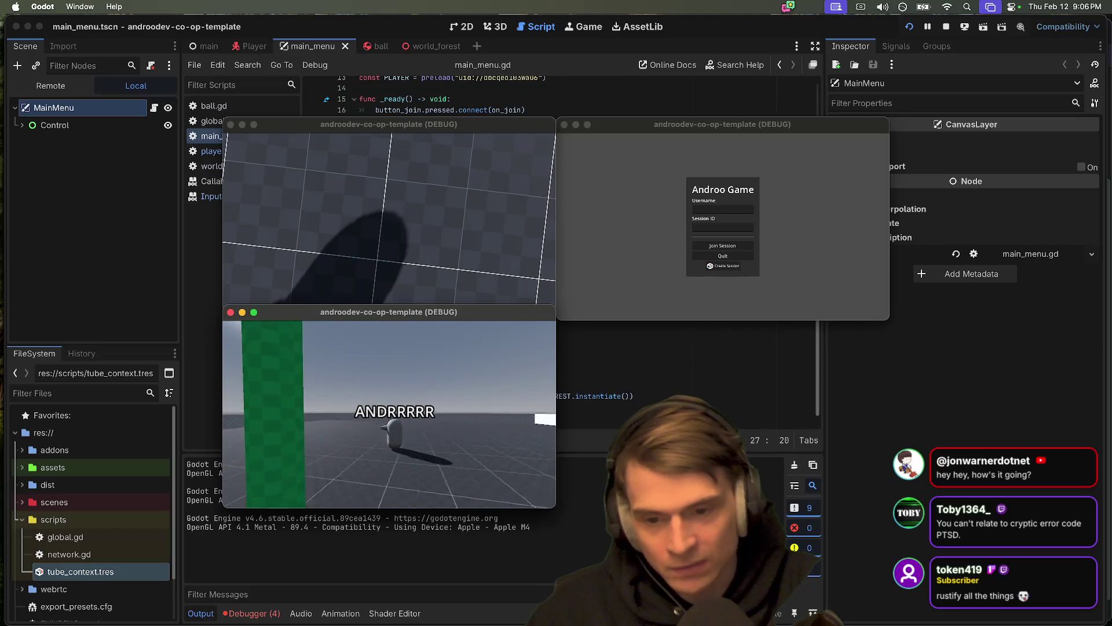
key(a)
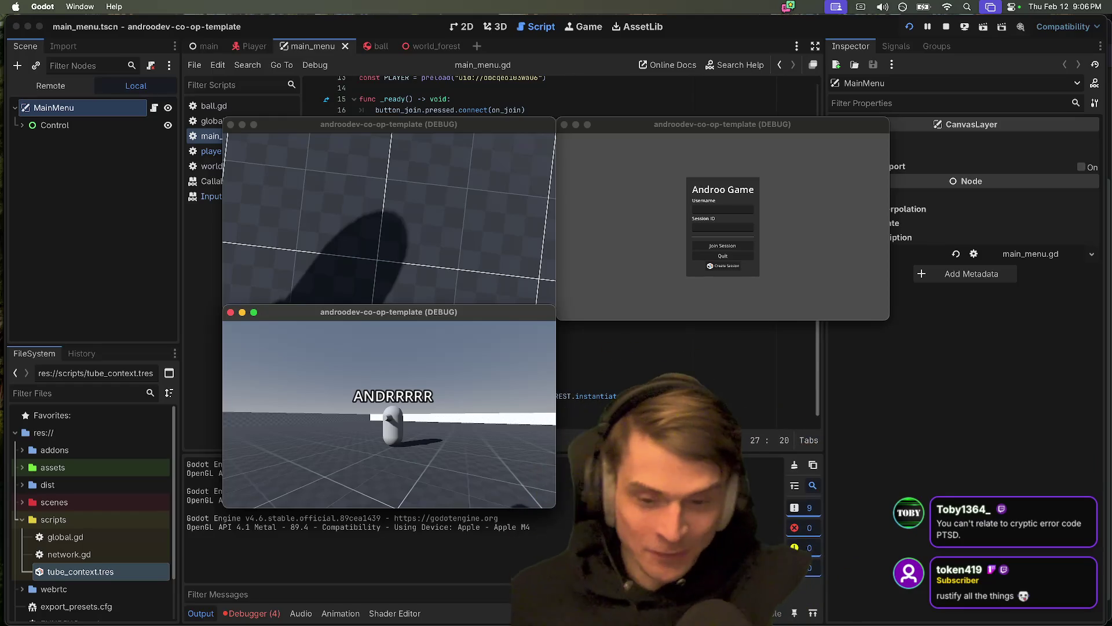
key(super+Tab)
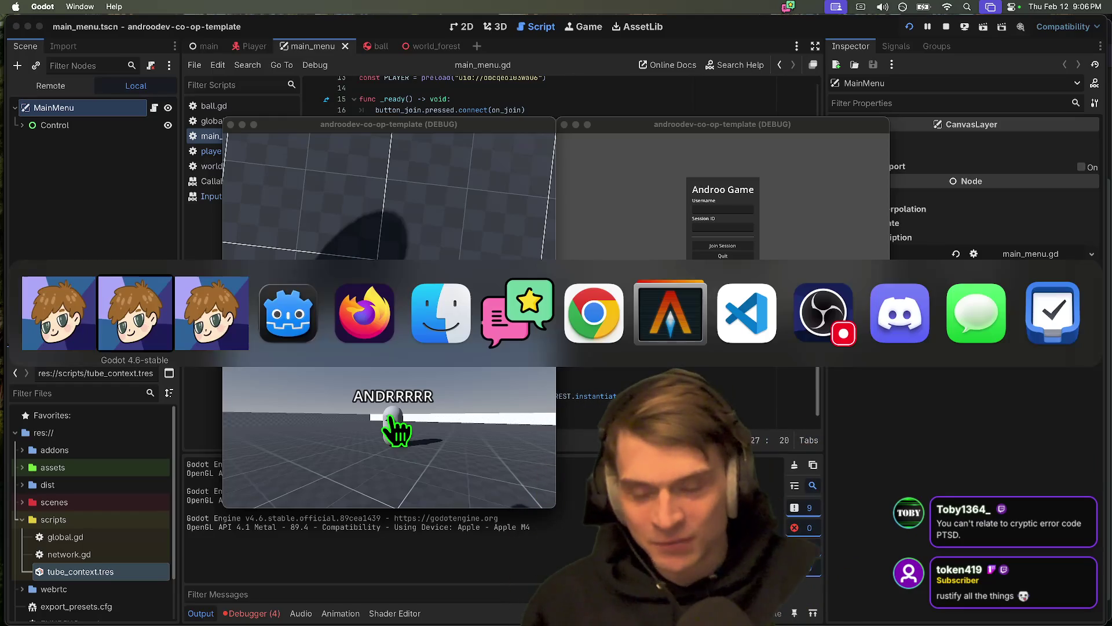
Google 'rust bevy' in a new tab and browse the Bevy Engine homepage at bevy.org.
key(super+Tab)
key(super+t)
text(rust)
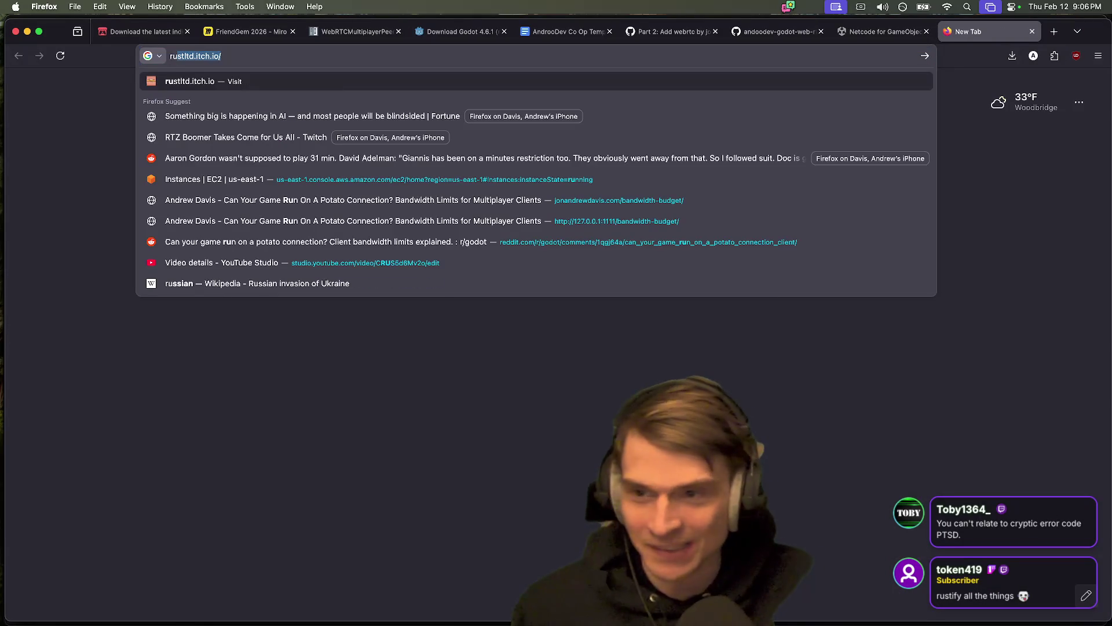
key(BackSpace)
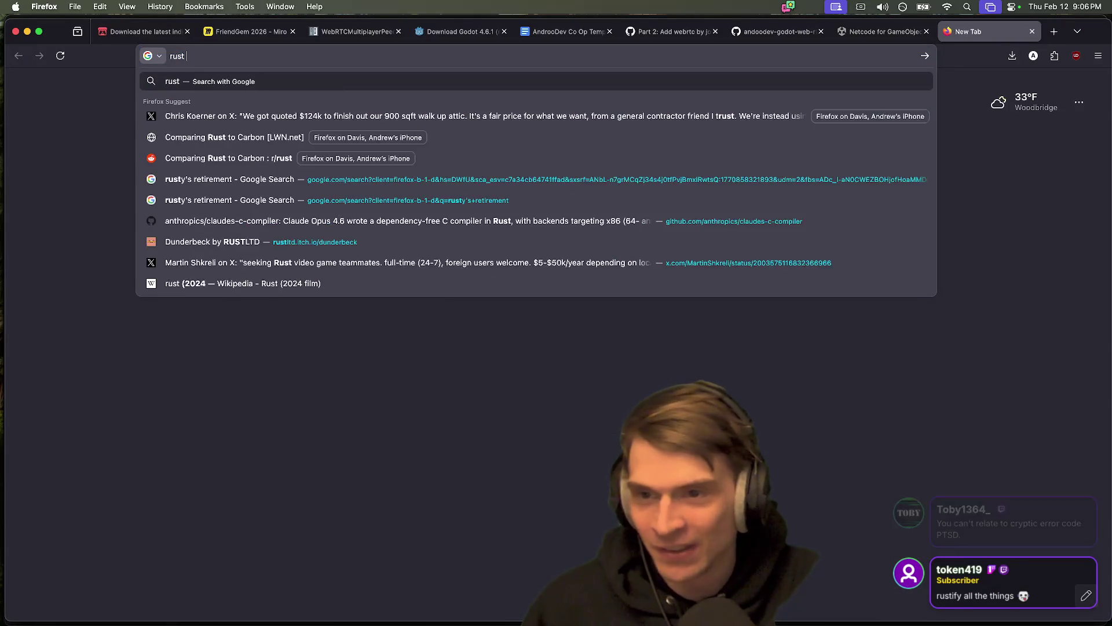
text(bevy)
key(Return)
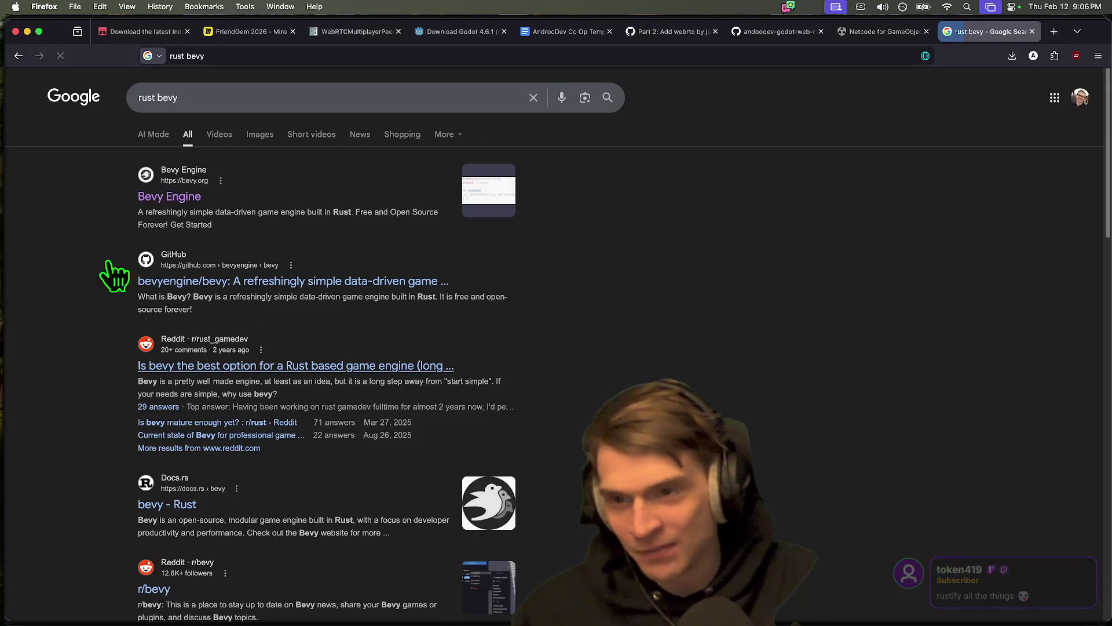
click(186, 197)
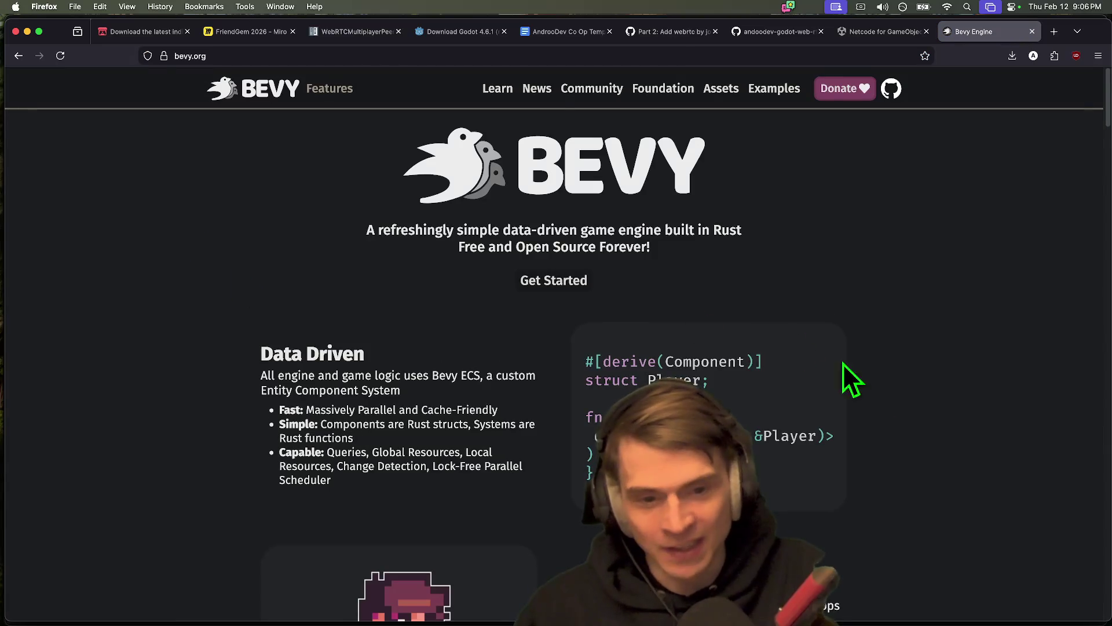
scroll(795, 335, down, 3)
scroll(499, 400, down, 1)
scroll(962, 313, down, 20)
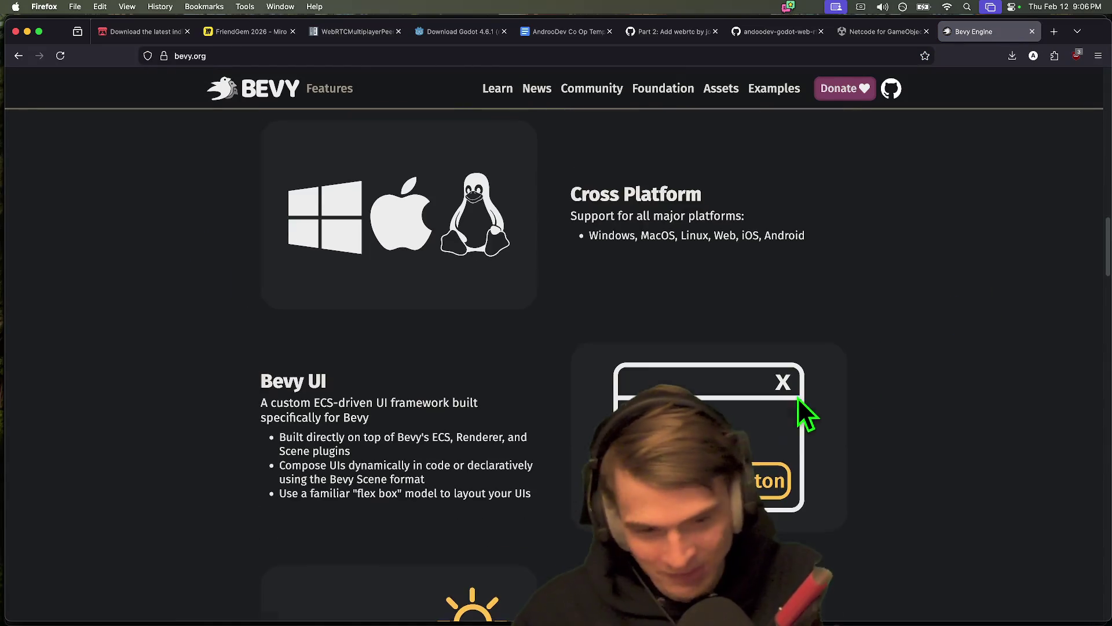
scroll(798, 397, down, 10)
scroll(454, 409, up, 8)
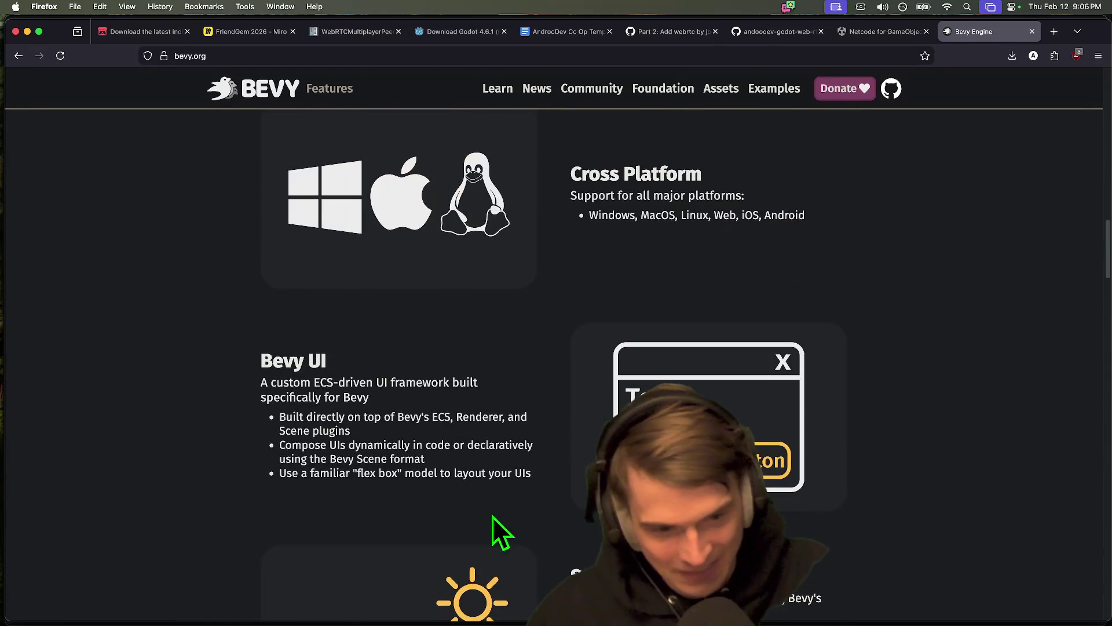
scroll(480, 489, down, 20)
scroll(951, 509, down, 10)
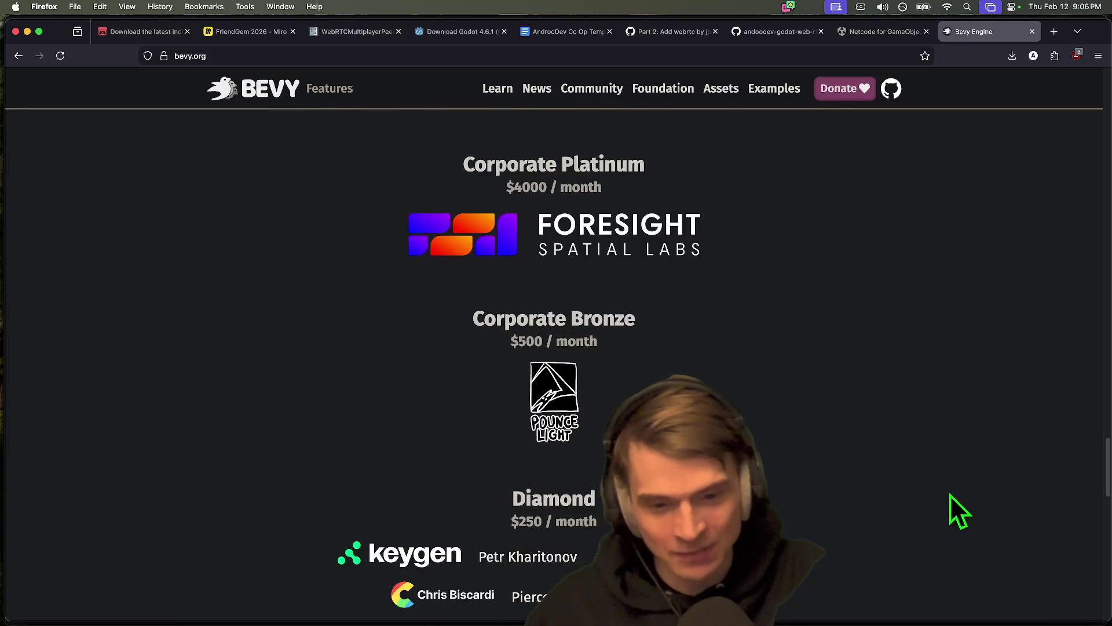
scroll(947, 376, up, 20)
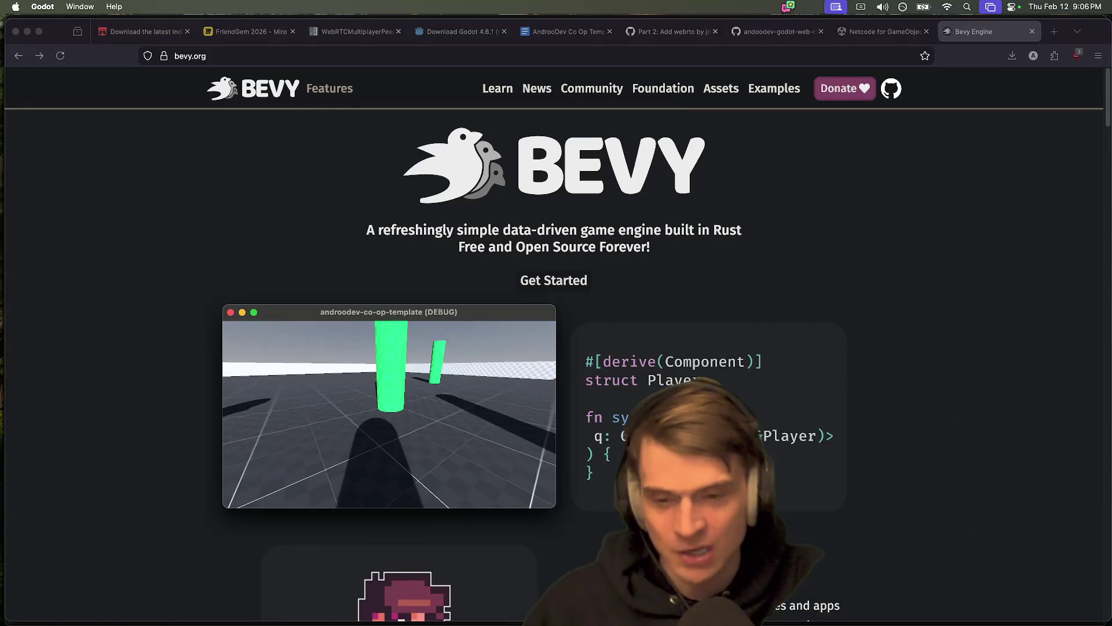
Stop the running game, then briefly show and hide the Social Stream Ninja window.
key(super+Tab)
key(super+Tab)
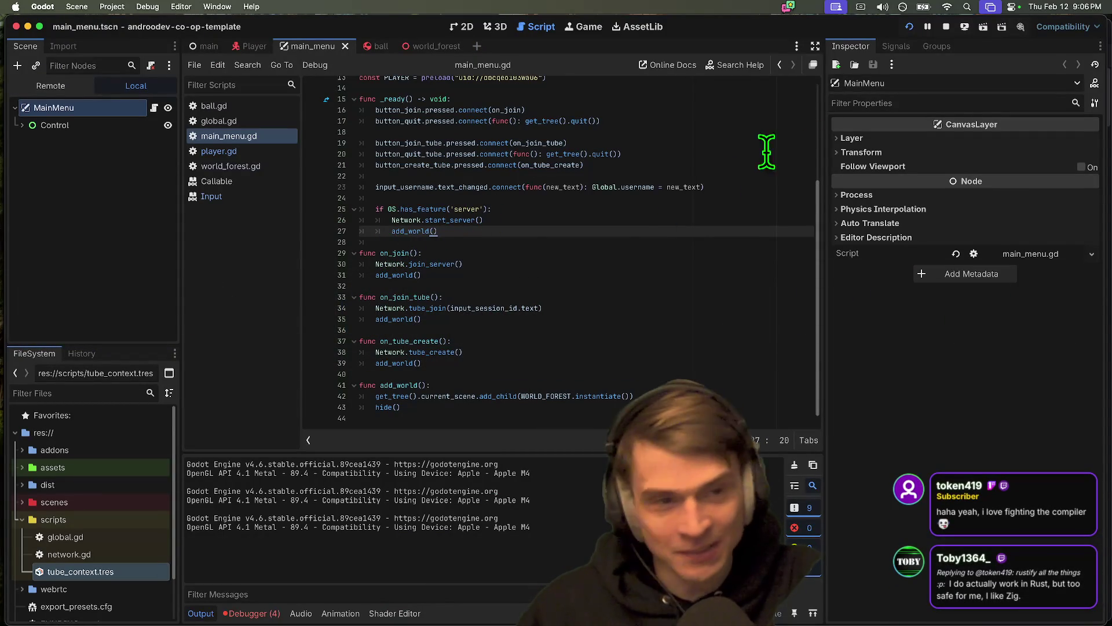
click(941, 26)
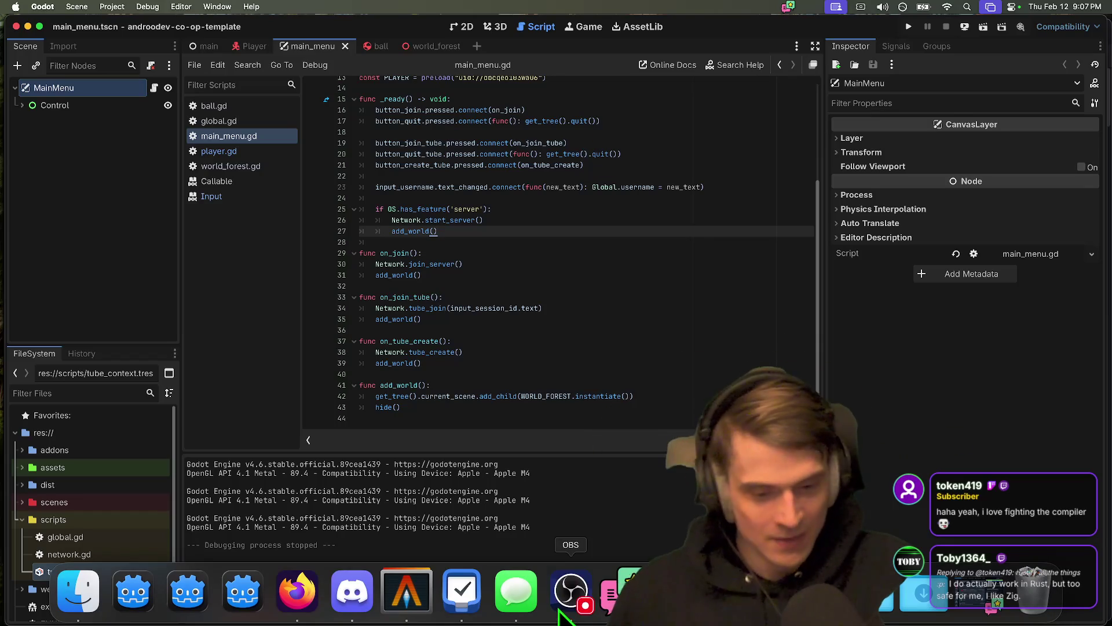
click(561, 617)
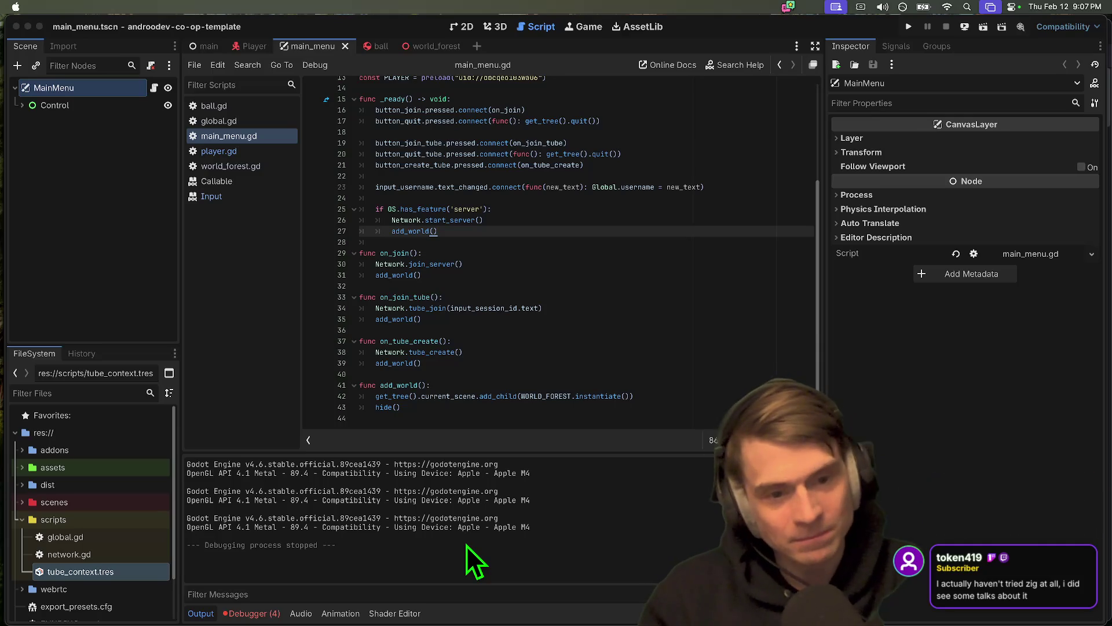
mouse_move(704, 591)
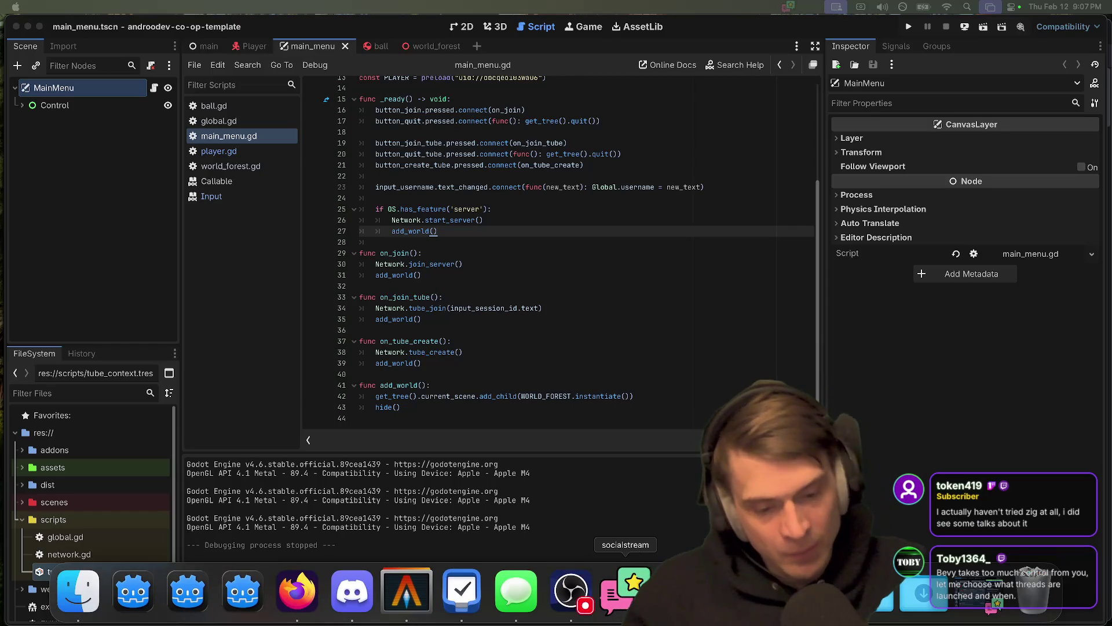
right_click(630, 585)
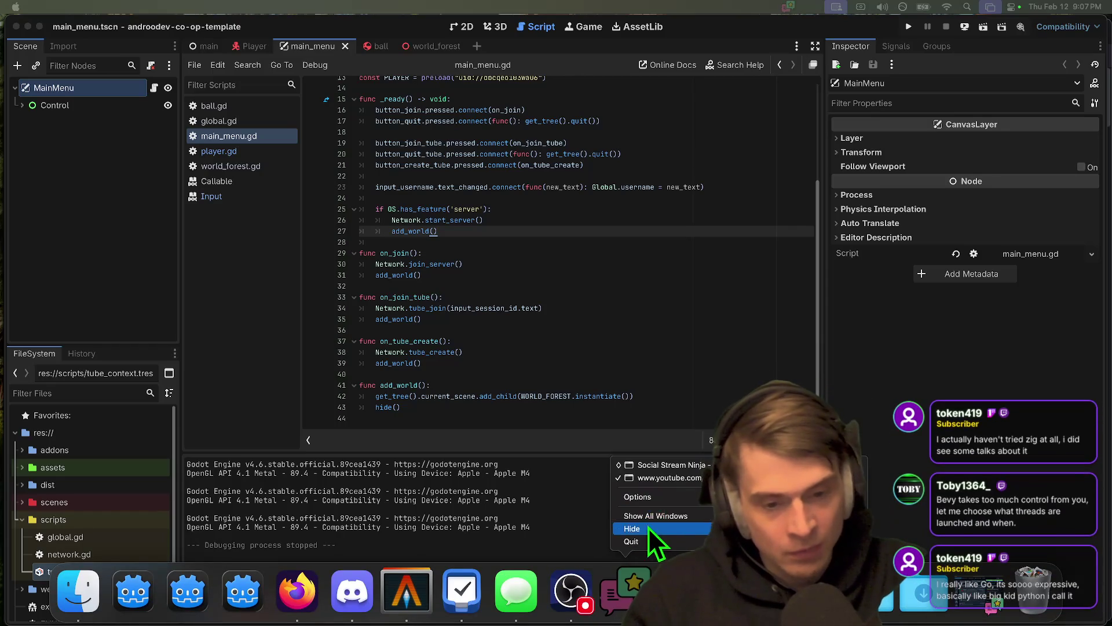
click(665, 463)
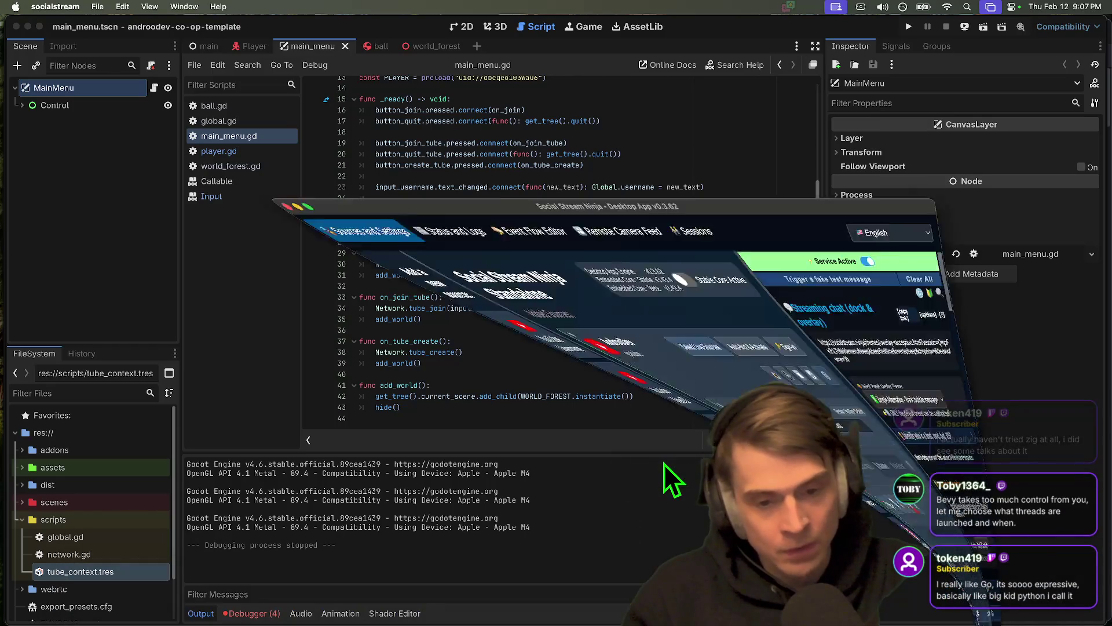
key(super+w)
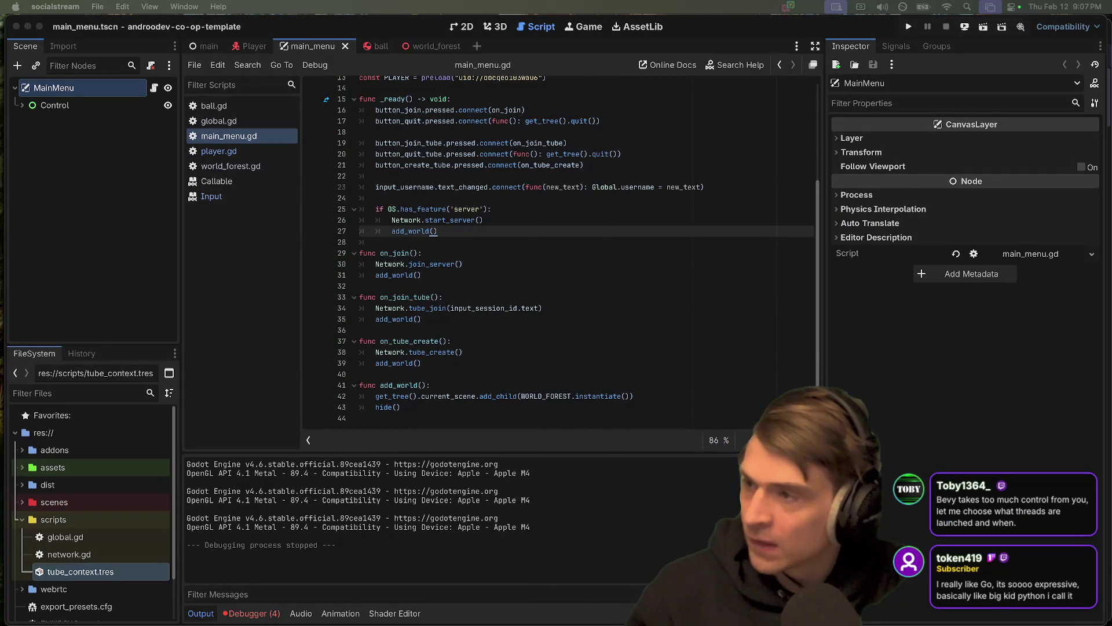
Bring Firefox forward and close the stray single-tab window accidentally detached from it.
mouse_move(272, 616)
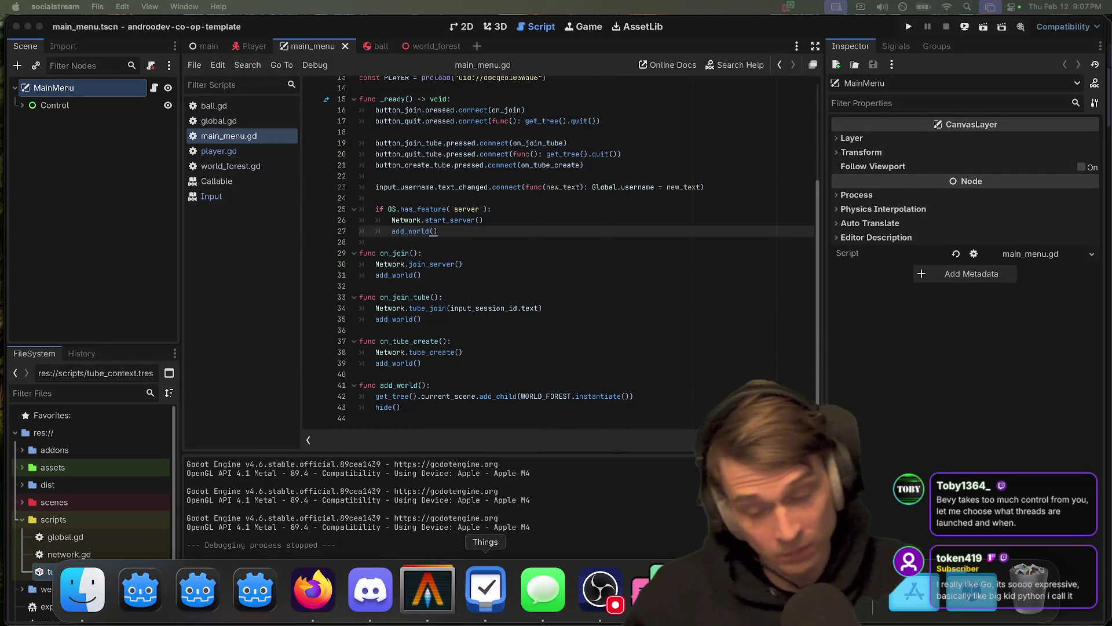
click(302, 607)
click(978, 35)
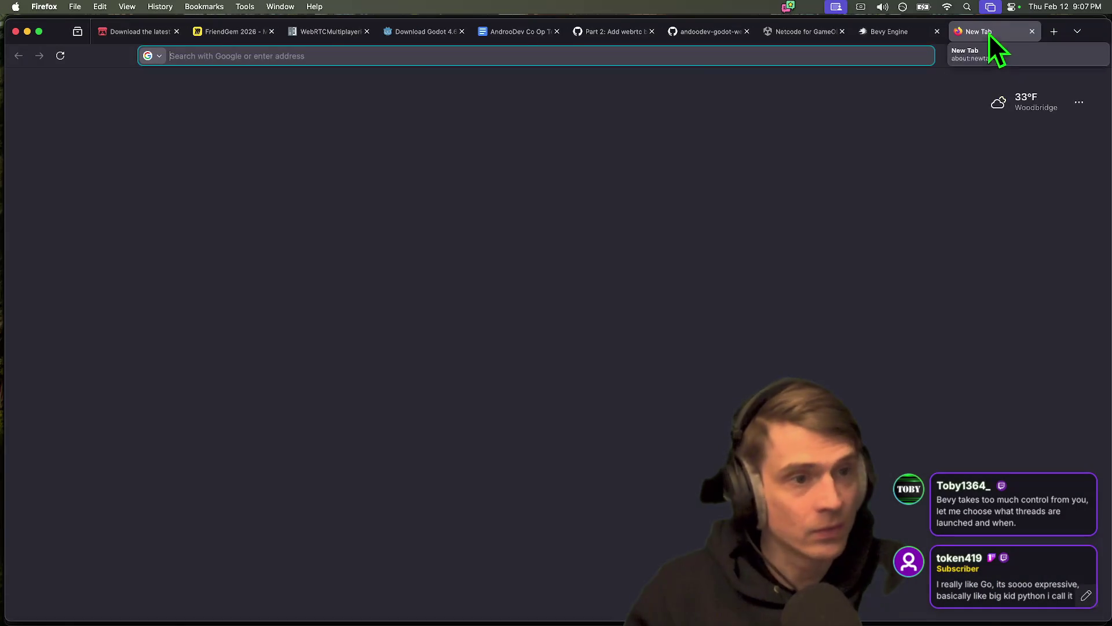
drag(990, 40, 216, 293)
key(super+w)
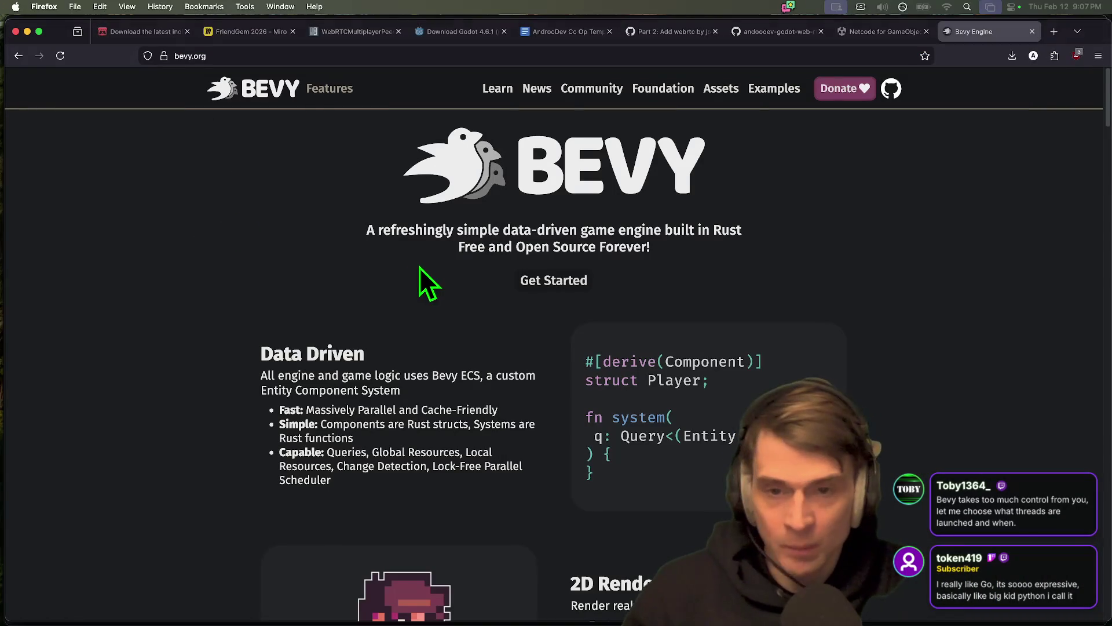
Open the LogLog Games post 'Leaving Rust gamedev after 3 years' via 'rust game', then start an 'embark studios' search.
key(super+t)
text(rust ga)
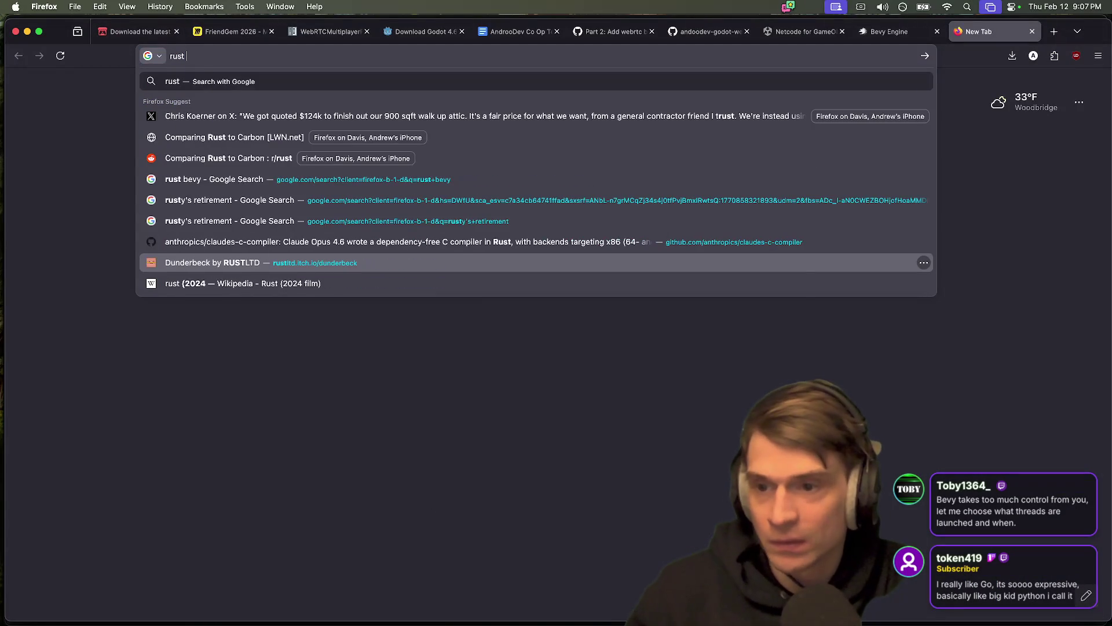
text(me)
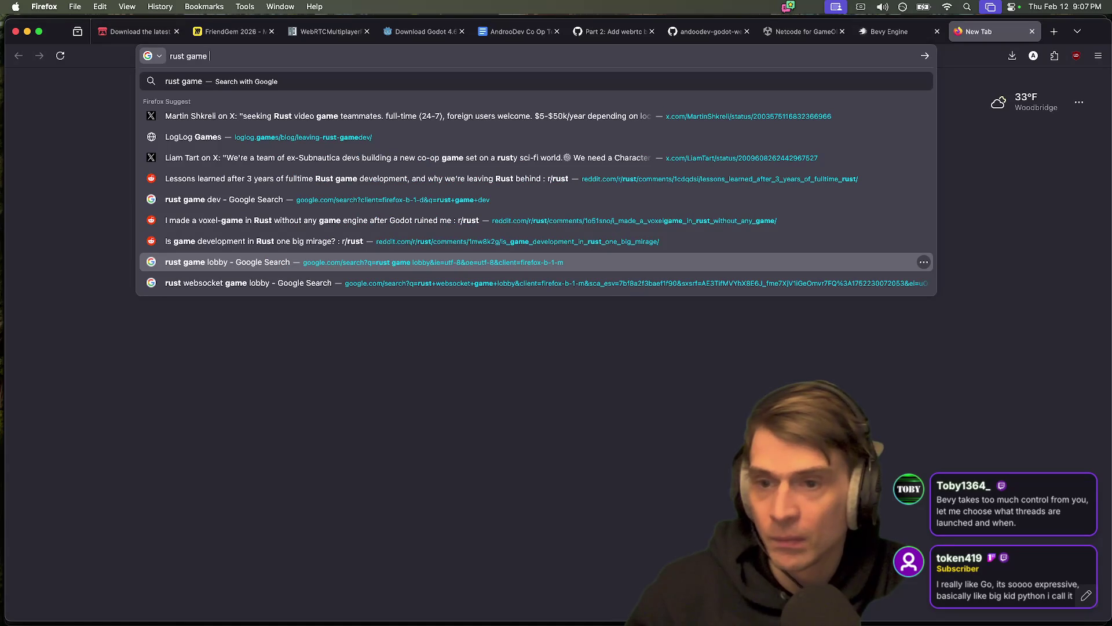
key(Down)
key(Down)
key(Return)
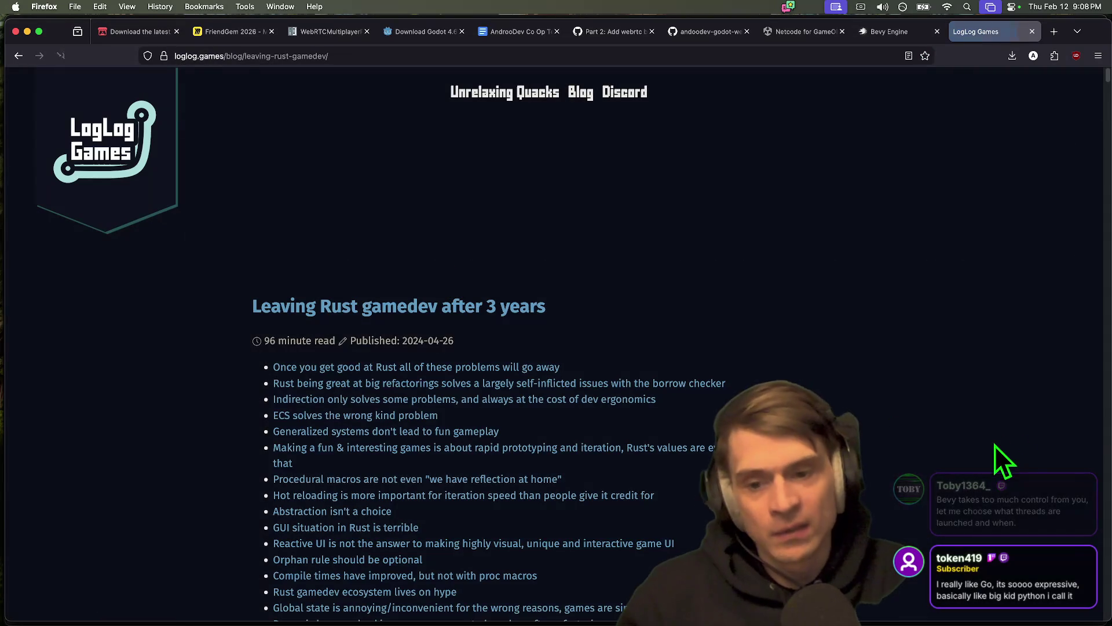
drag(760, 313, 228, 311)
click(228, 310)
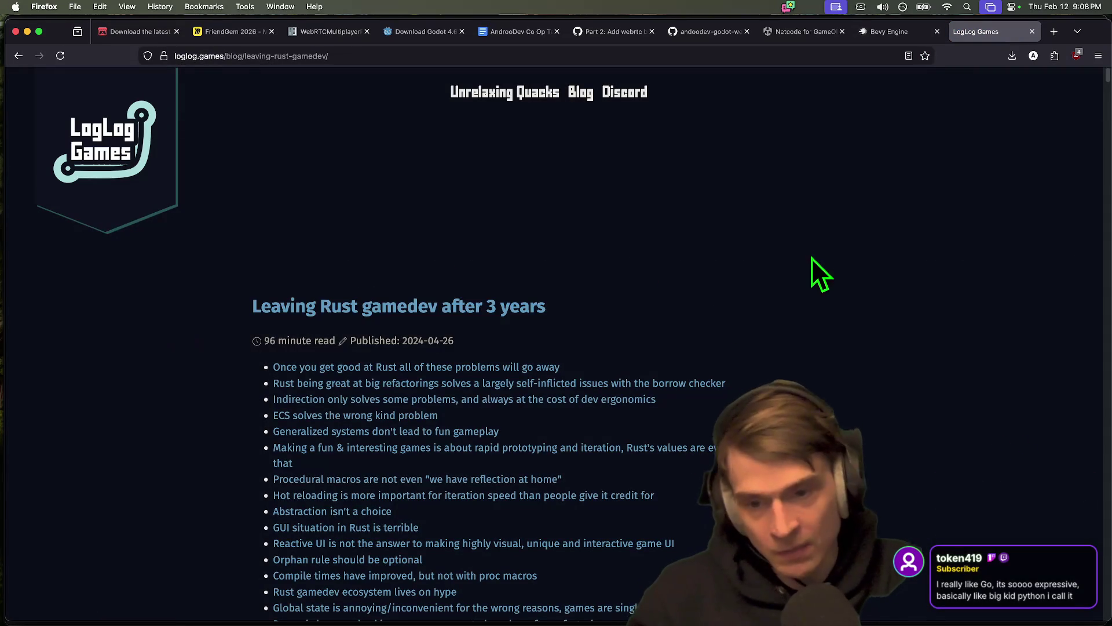
scroll(244, 362, down, 3)
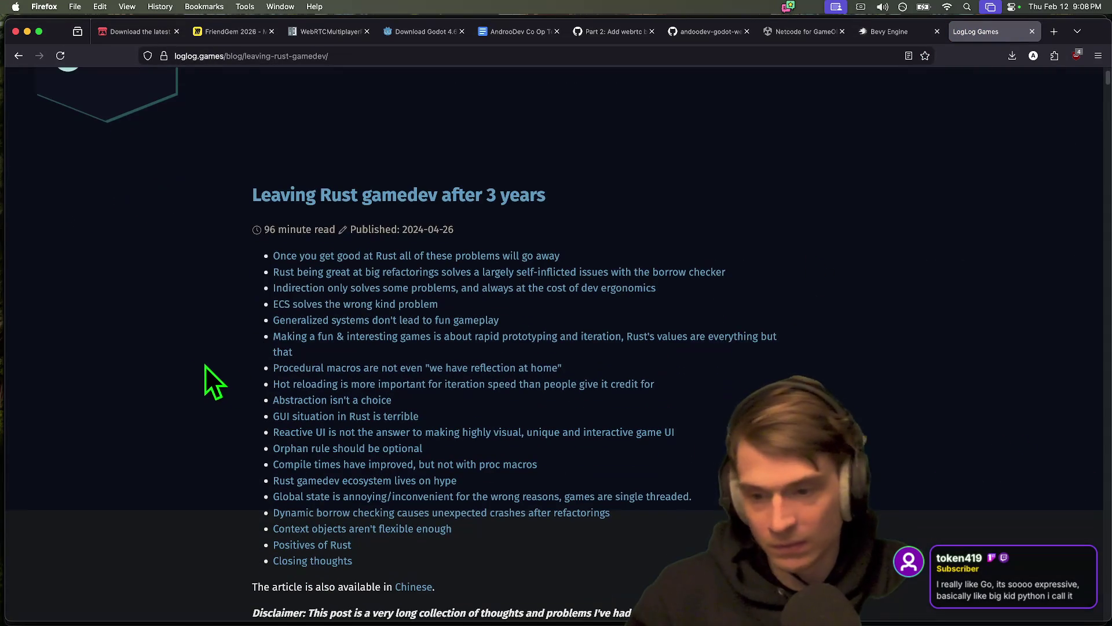
scroll(178, 402, down, 2)
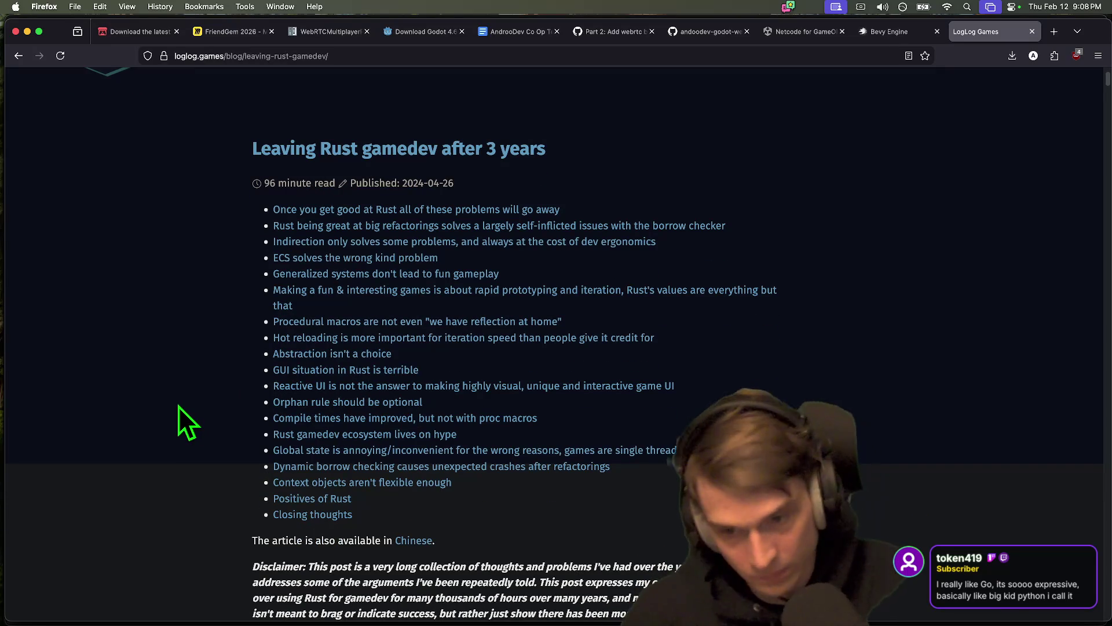
scroll(179, 403, down, 1)
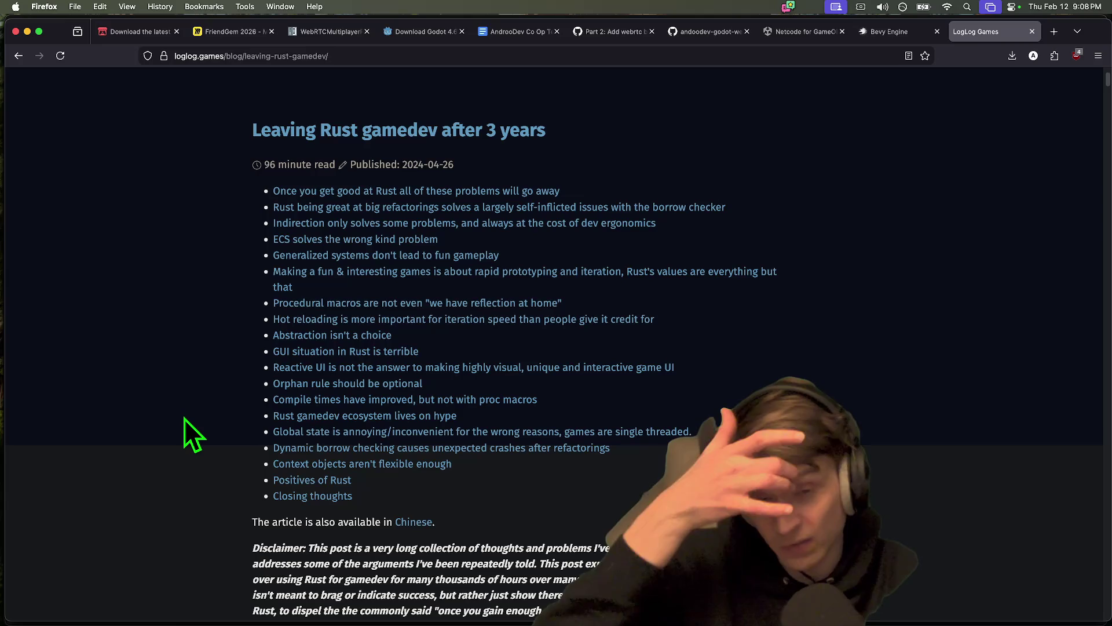
key(super+t)
text(embar)
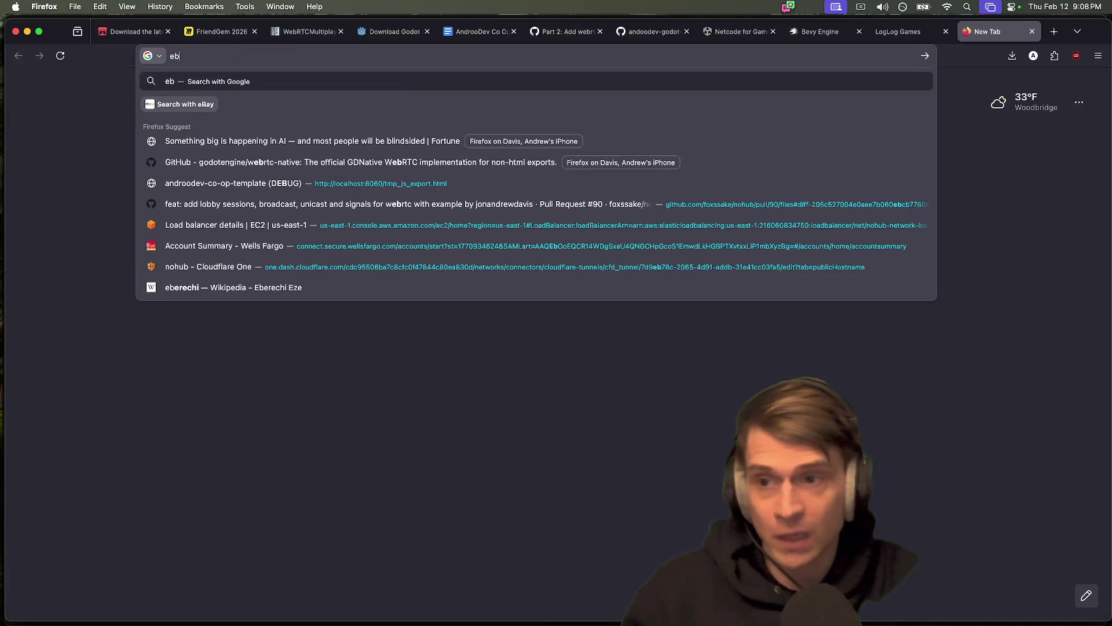
text(k studios)
Search 'embark studios', then open the Embark Studios homepage and its blog.
key(Return)
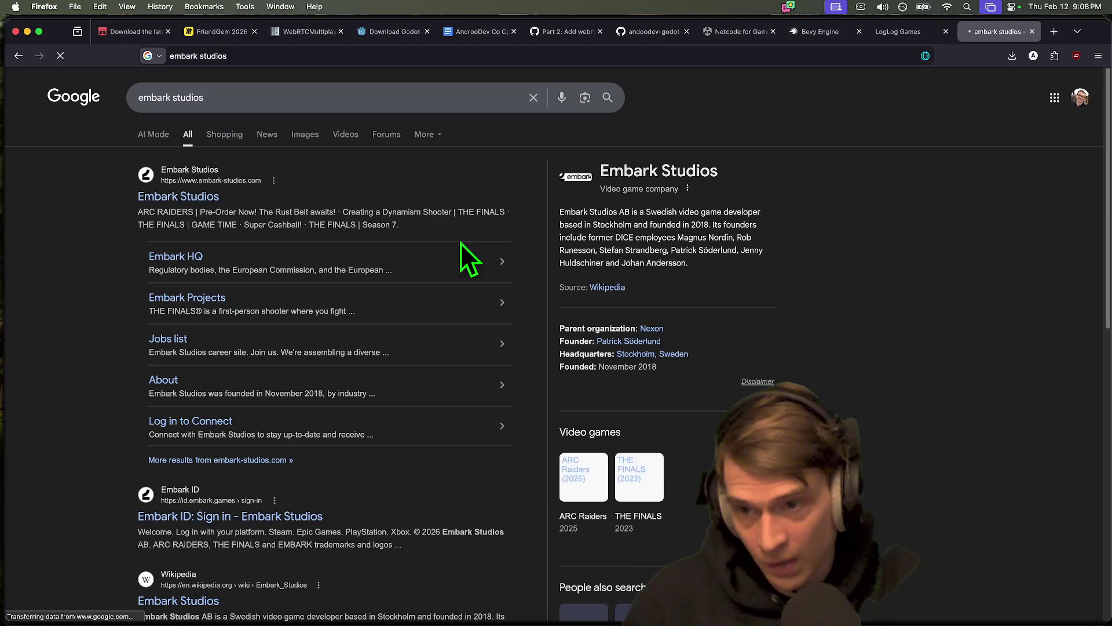
click(178, 196)
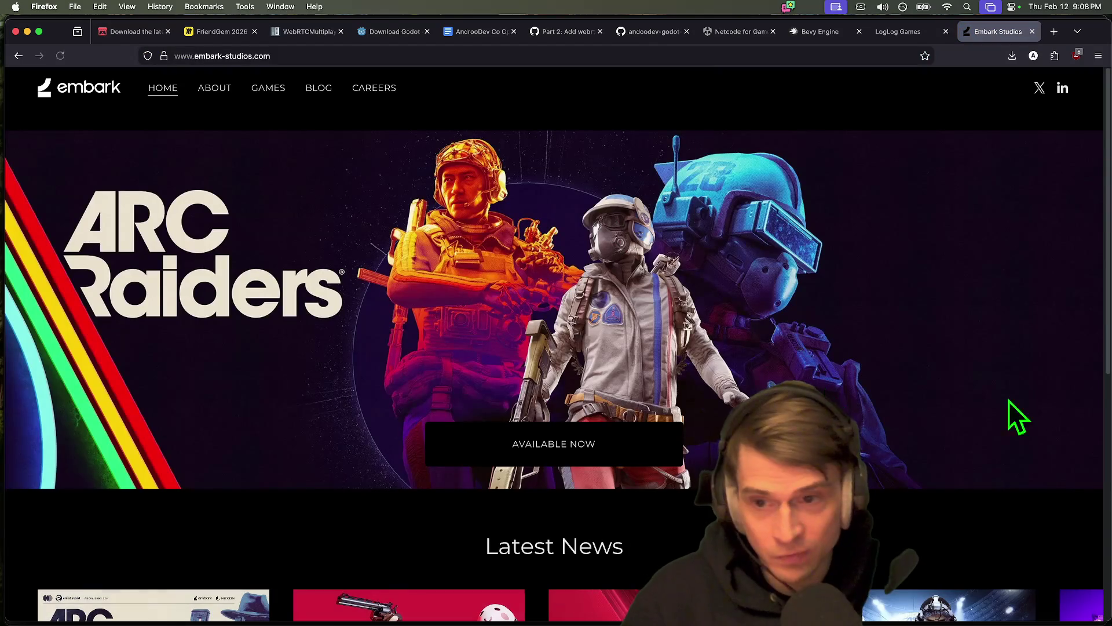
click(318, 90)
scroll(926, 266, down, 5)
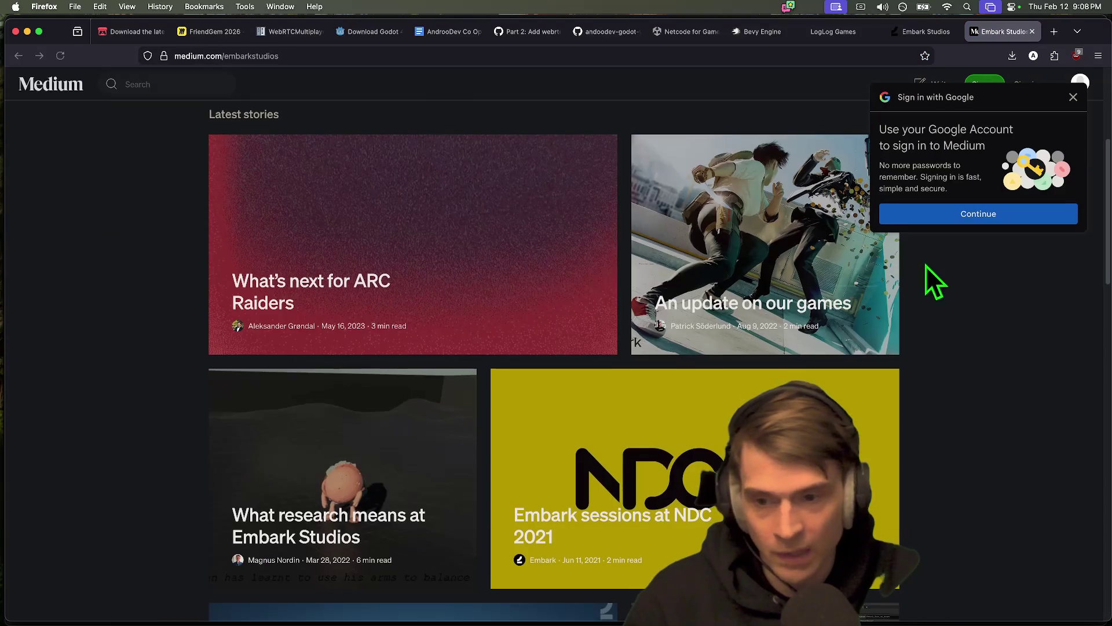
scroll(975, 284, down, 3)
scroll(978, 338, down, 10)
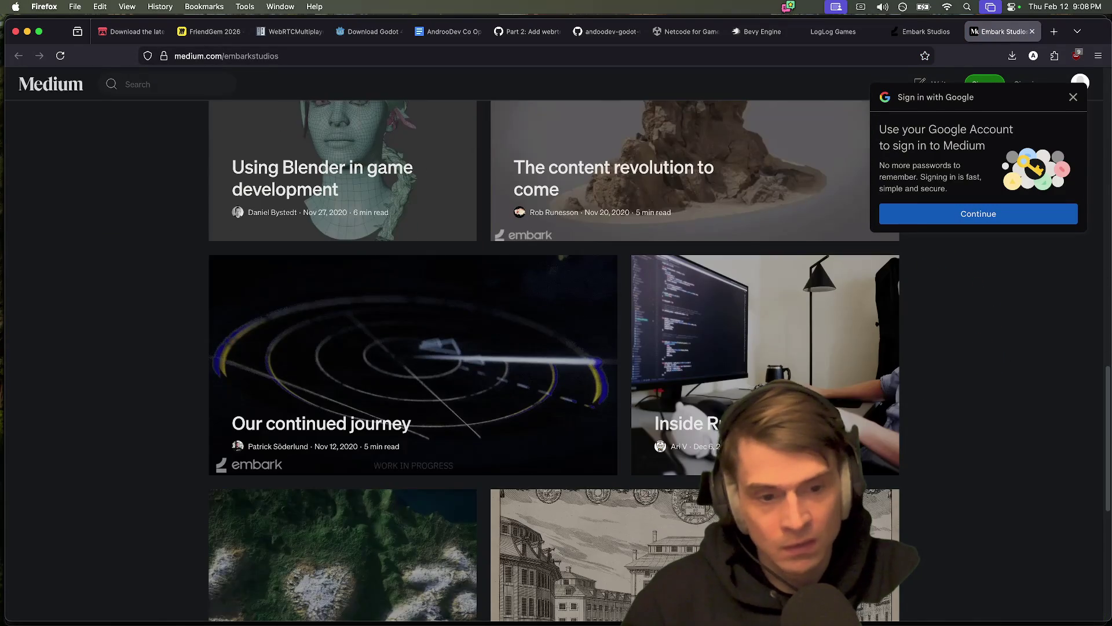
Read 'Inside Rust at Embark' past its sign-in popups, close it and return to LogLog Games.
click(834, 408)
scroll(1008, 243, down, 1)
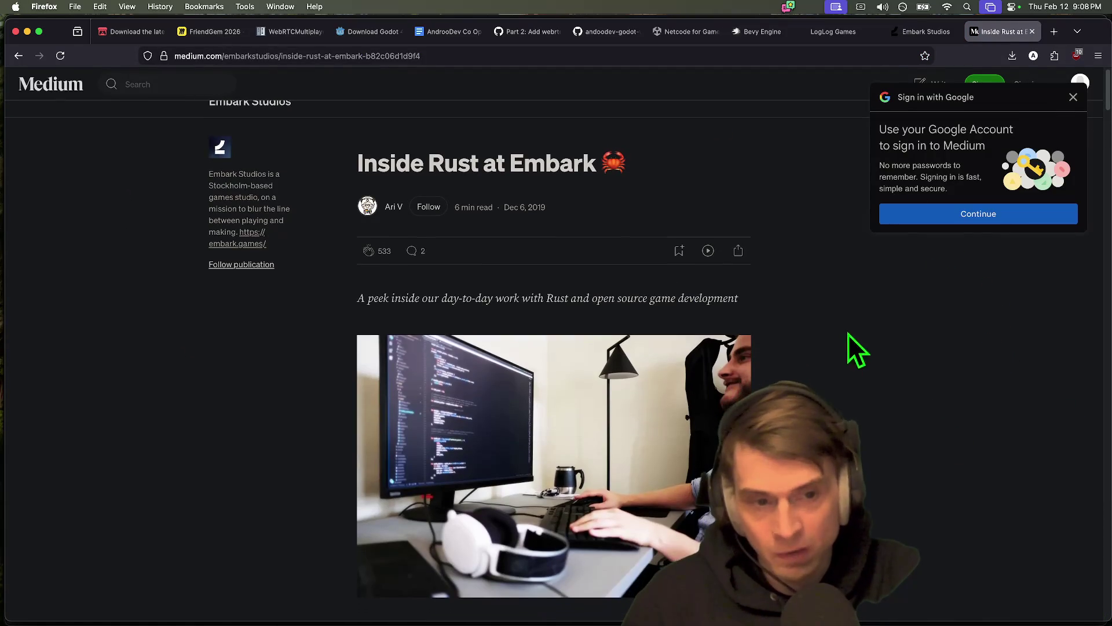
click(1073, 97)
scroll(968, 443, down, 5)
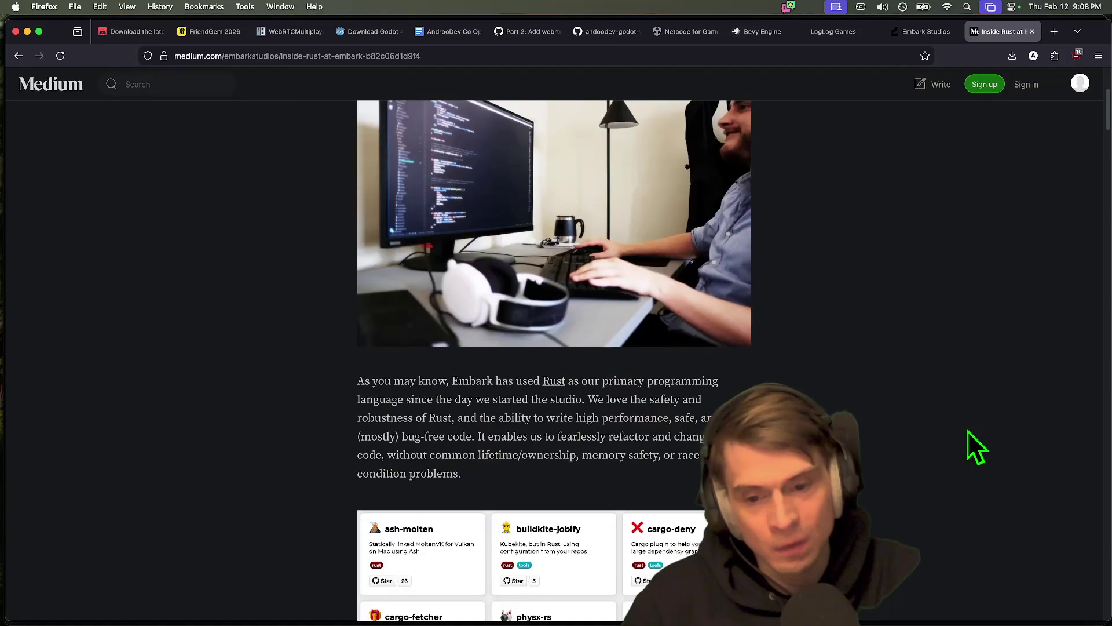
scroll(966, 441, down, 3)
click(873, 328)
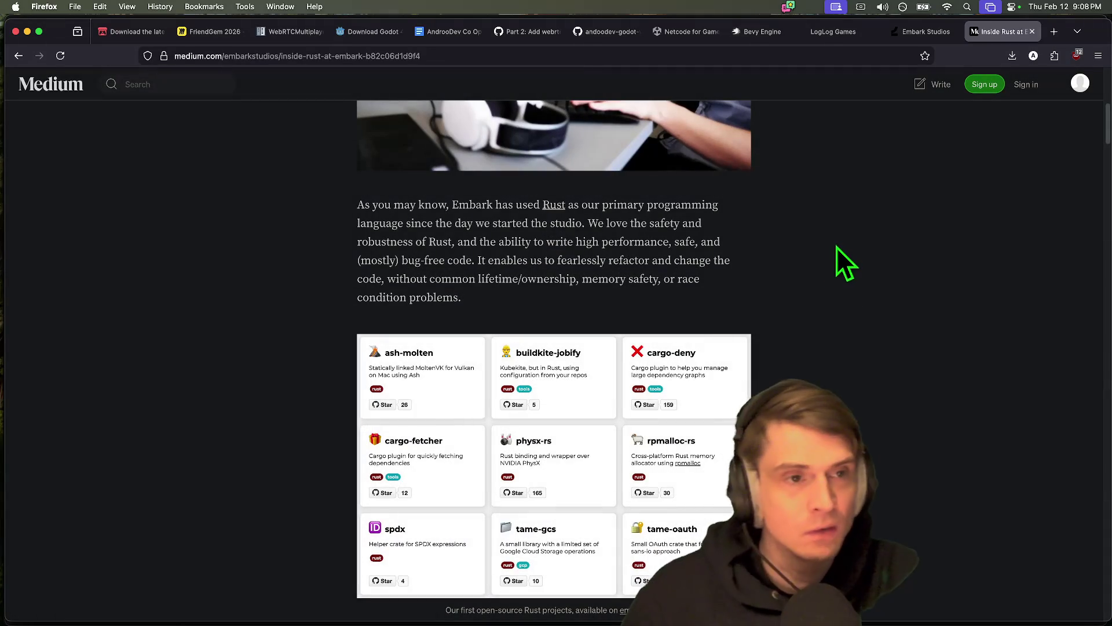
key(super+w)
key(ctrl+shift+Tab)
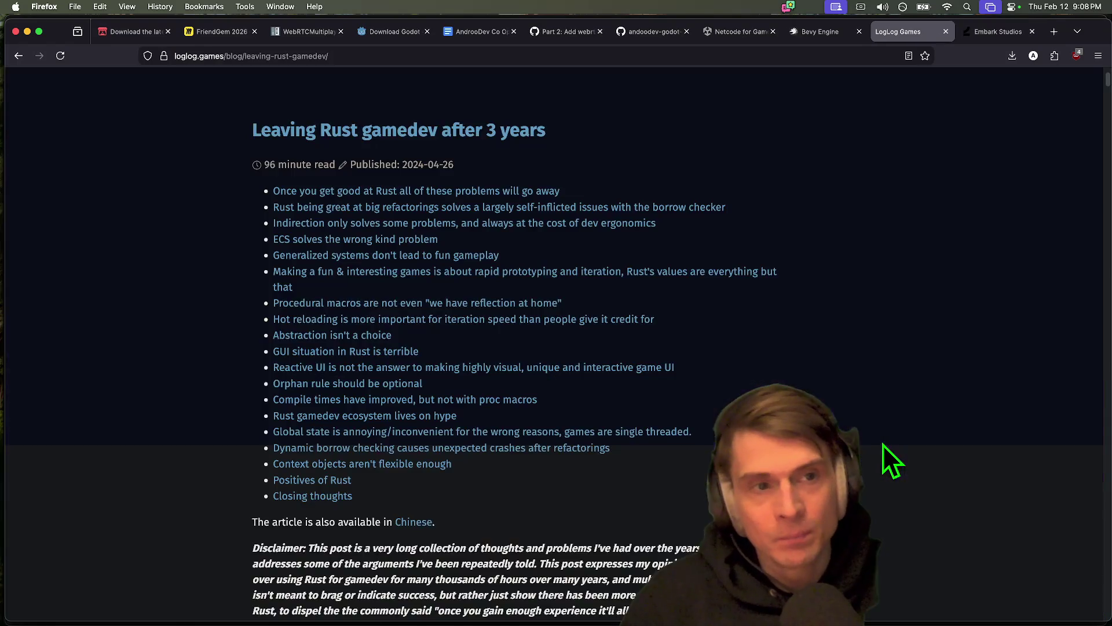
Find 'iteratio' in the LogLog post and jump to its rapid prototyping and iteration section.
scroll(883, 444, down, 5)
scroll(883, 443, up, 5)
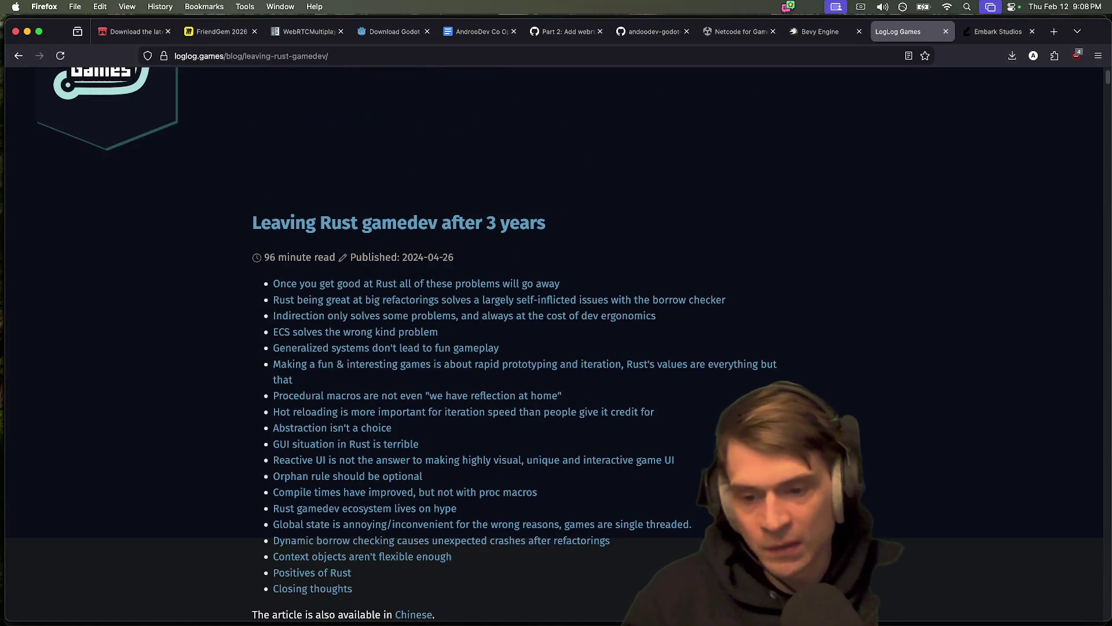
key(super+f)
text(iteratio)
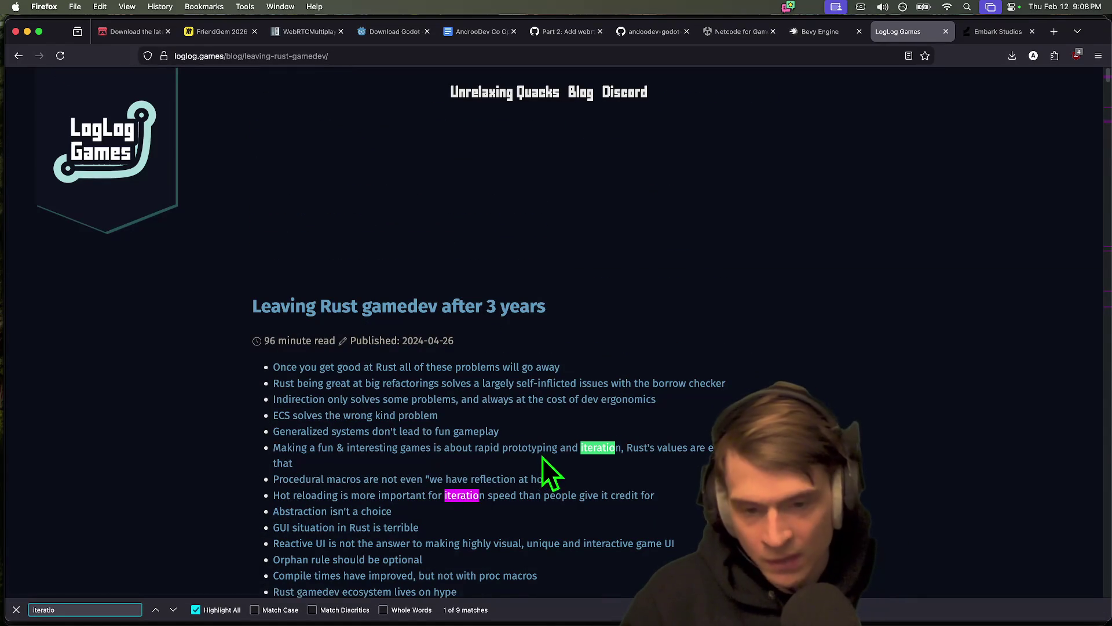
click(306, 462)
scroll(435, 152, up, 1)
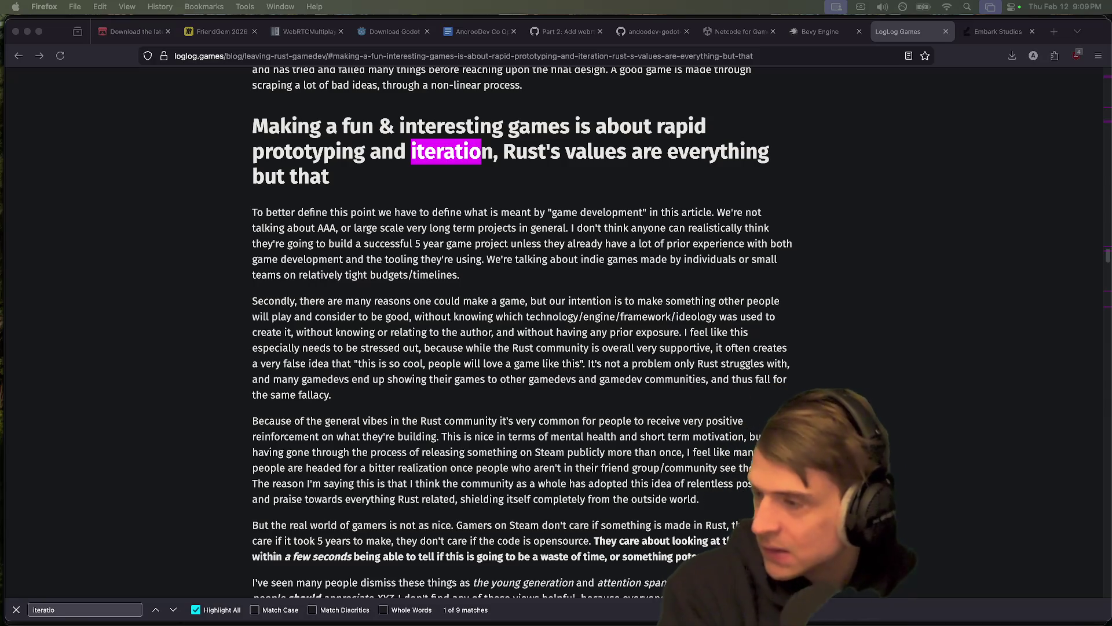
Close the LogLog Games, Bevy Engine and Embark Studios tabs.
click(505, 542)
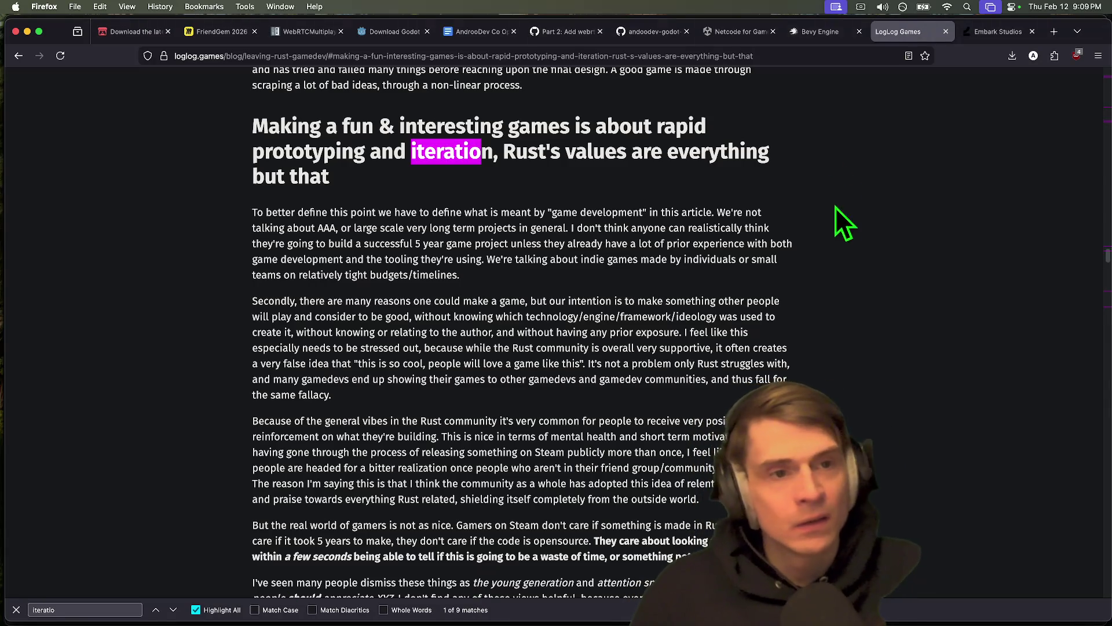
middle_click(899, 42)
click(827, 35)
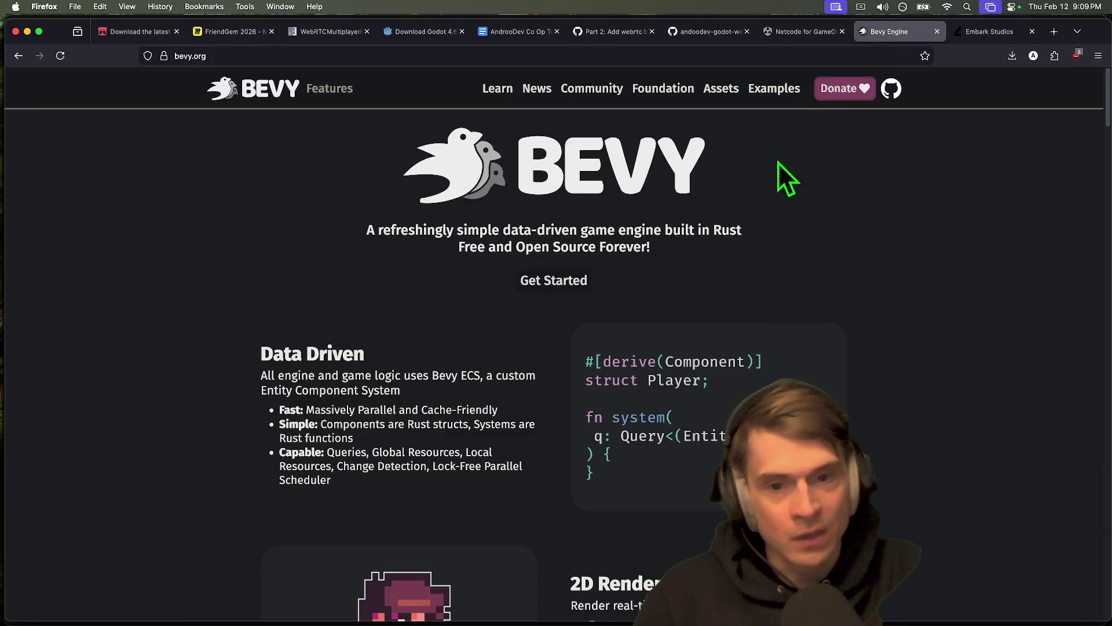
scroll(840, 272, down, 5)
scroll(753, 325, up, 5)
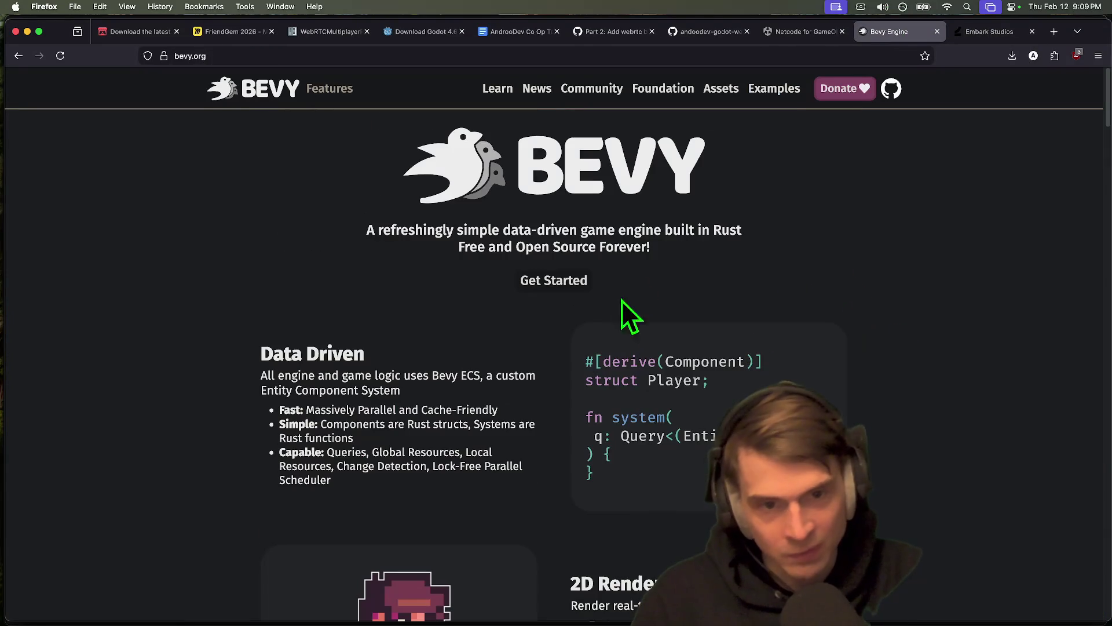
middle_click(905, 29)
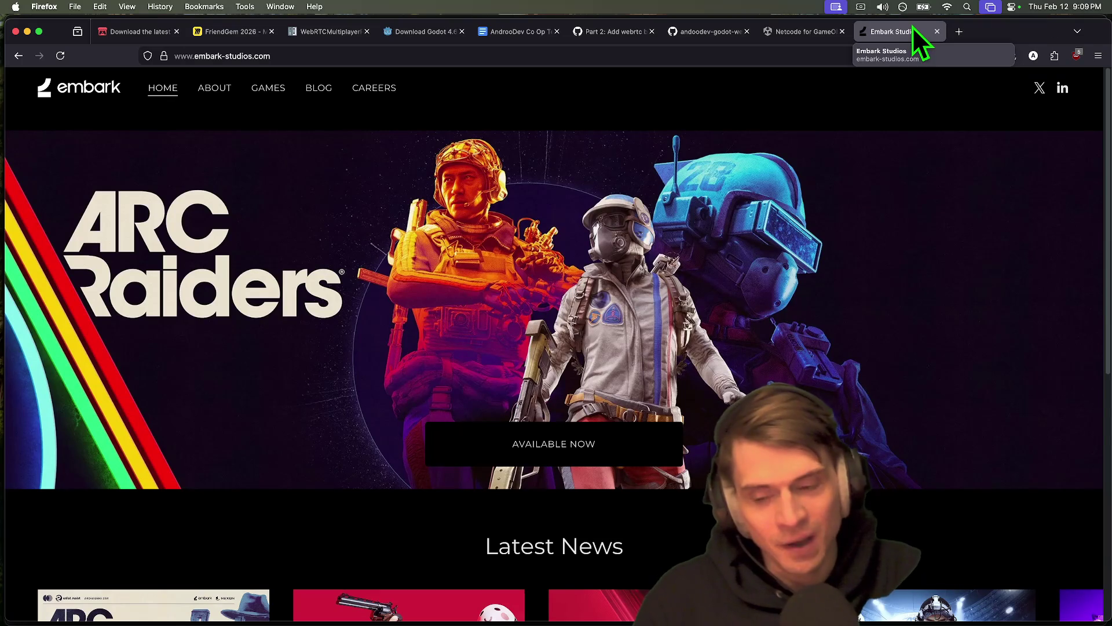
middle_click(913, 26)
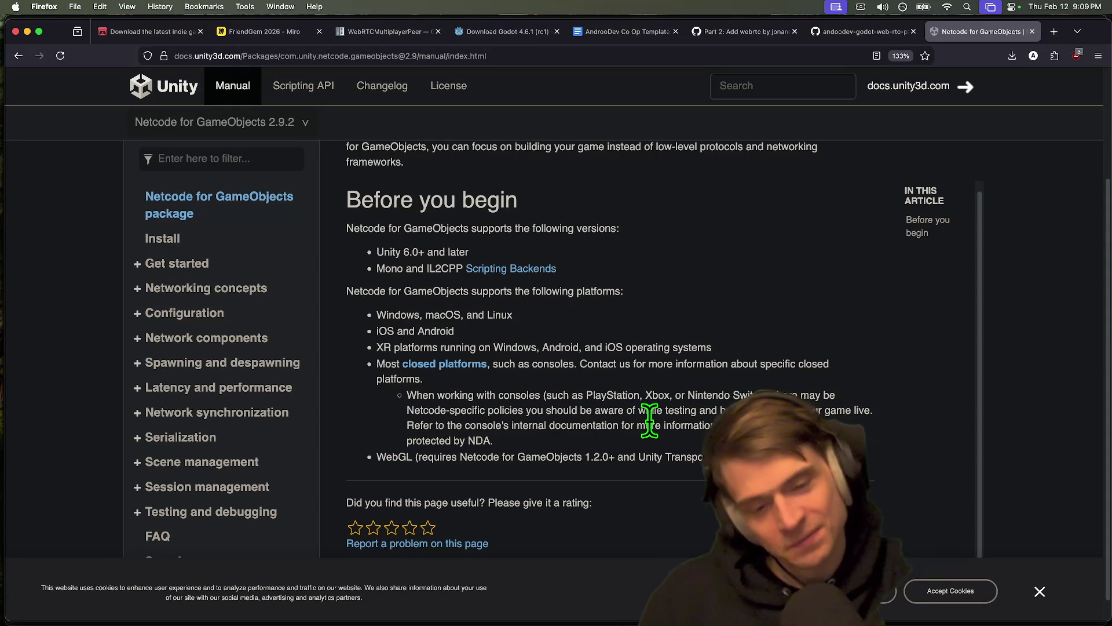
Accept Cookies on the Netcode for GameObjects 2.9.2 manual and skim its supported-platforms text.
scroll(652, 423, down, 1)
scroll(717, 435, up, 3)
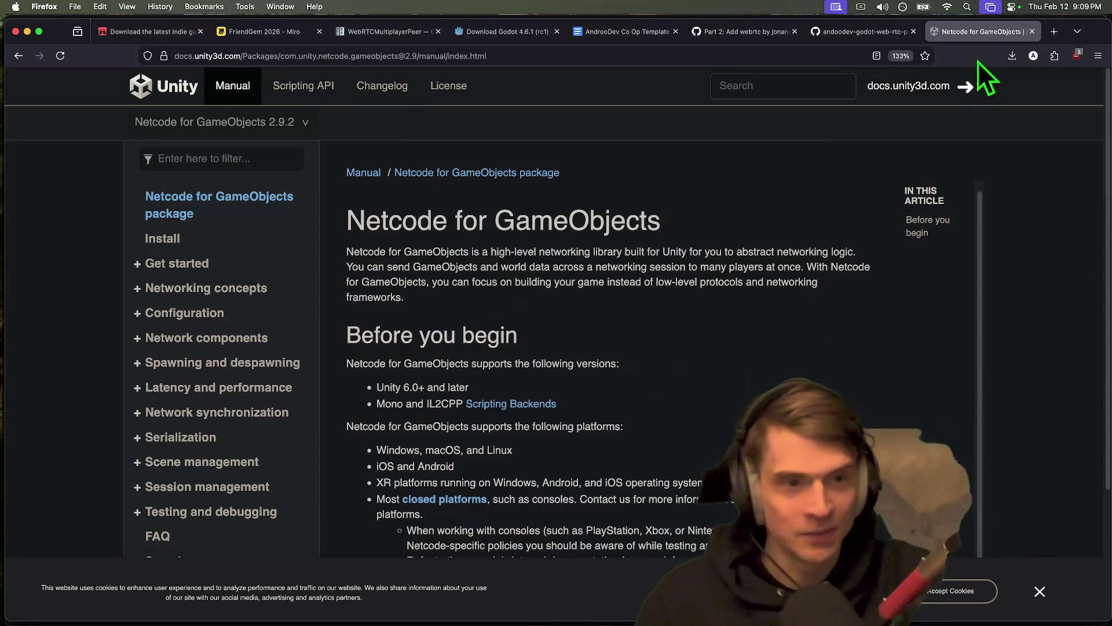
click(1037, 590)
scroll(1027, 486, down, 5)
scroll(1028, 476, up, 5)
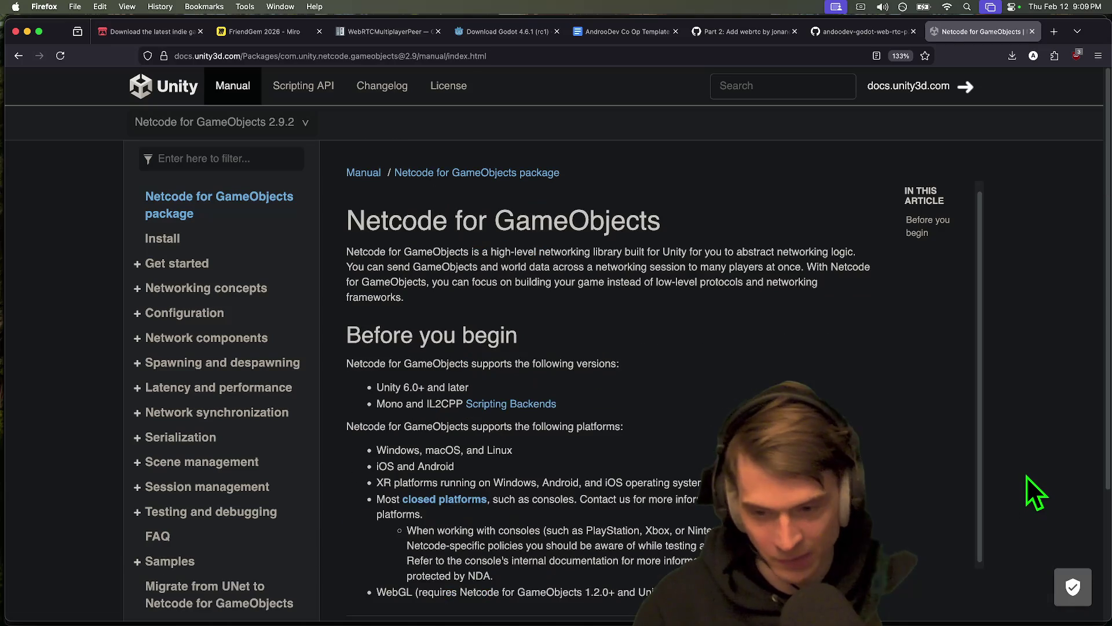
scroll(1020, 467, down, 3)
scroll(1021, 467, up, 3)
scroll(996, 510, down, 3)
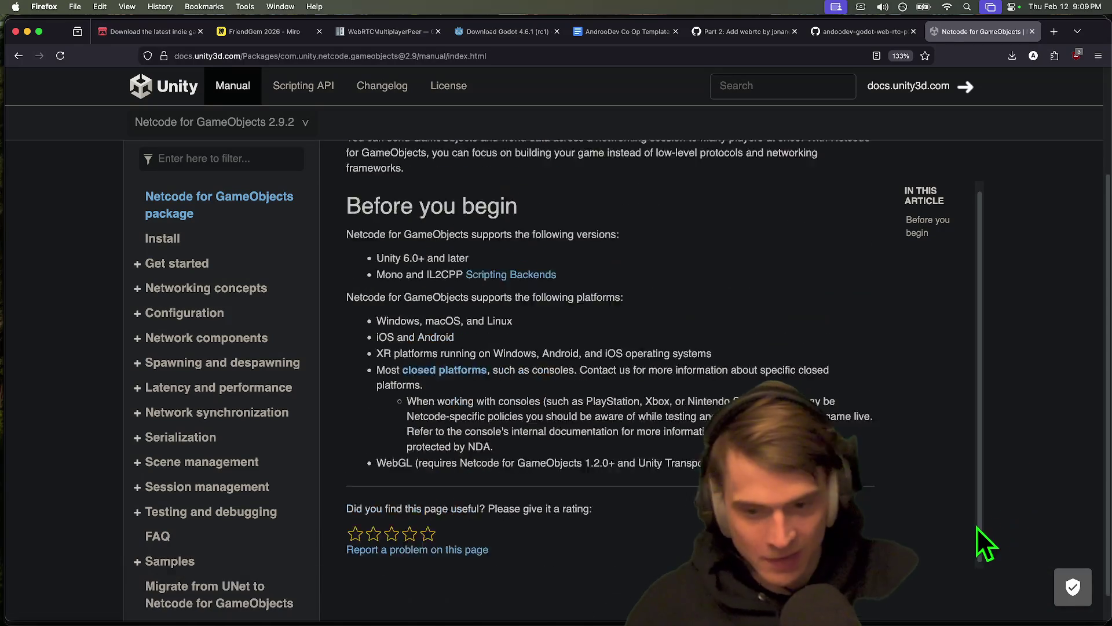
drag(602, 431, 350, 406)
mouse_move(423, 355)
mouse_down()
mouse_move(575, 358)
mouse_move(619, 399)
mouse_up()
click(555, 425)
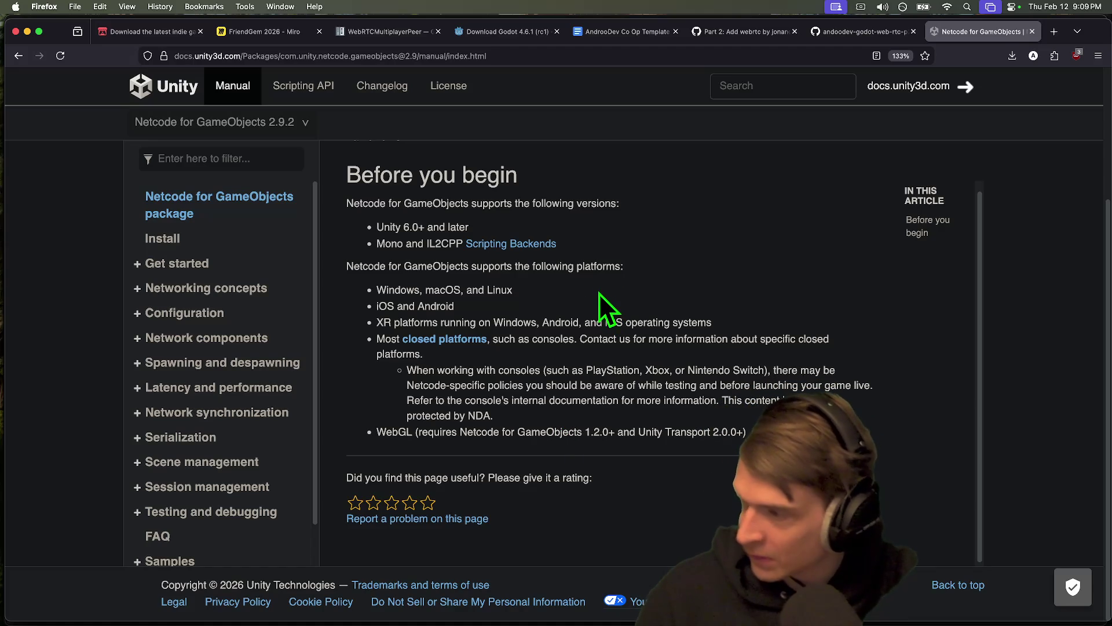
mouse_move(326, 620)
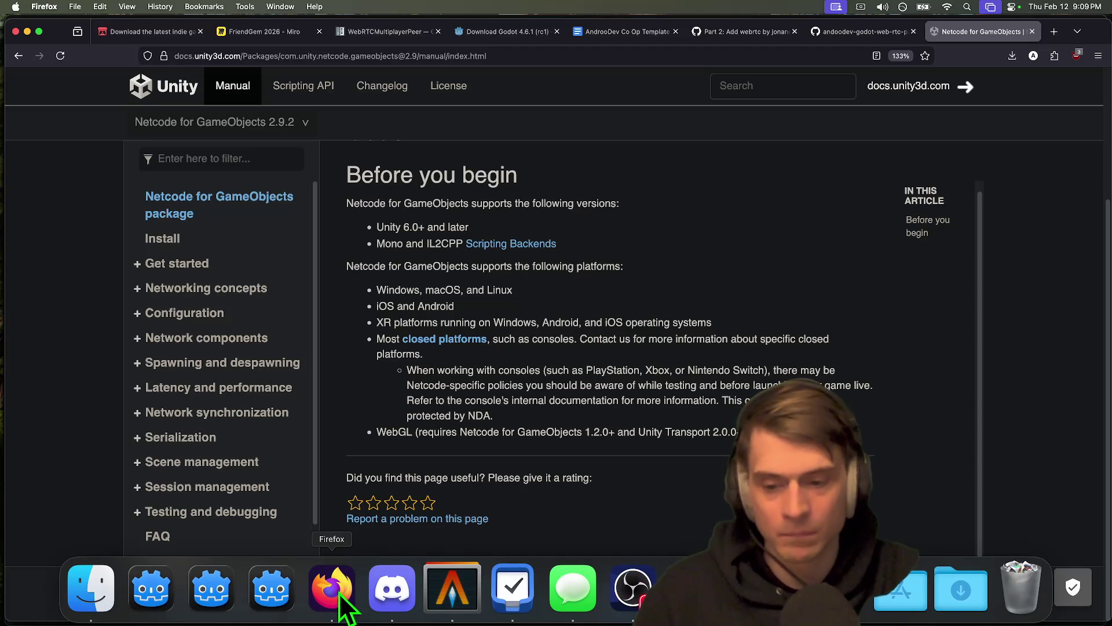
Open youtube.com in a new tab and pull that tab out into its own window.
key(super+t)
text(youtube.com)
key(Return)
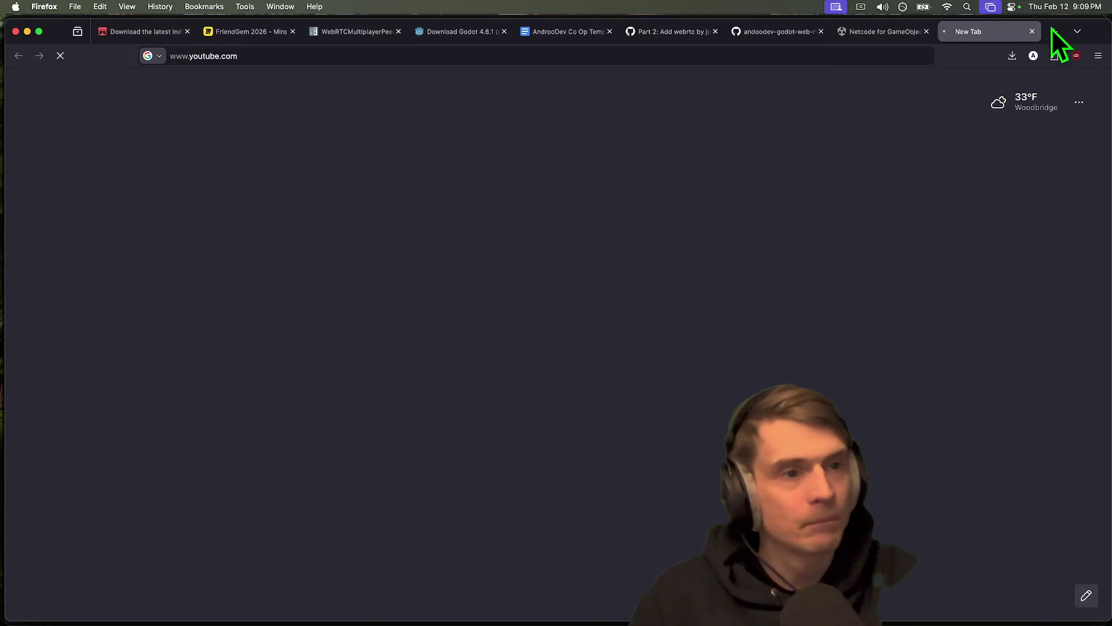
drag(982, 37, 245, 311)
Close the YouTube window and the Netcode for GameObjects docs tab.
key(super+w)
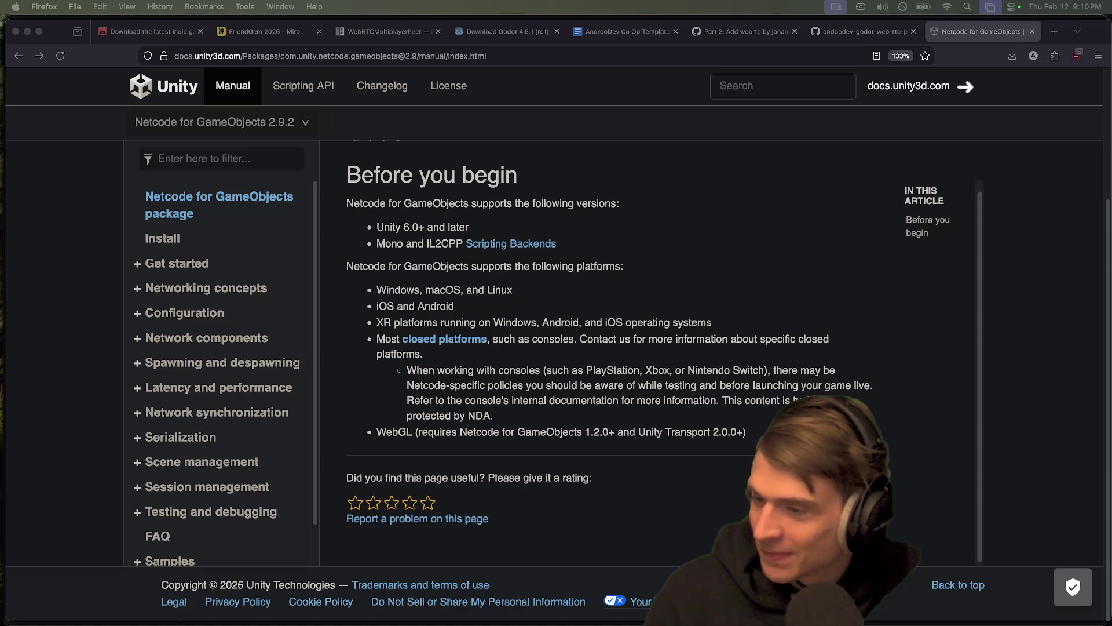
click(746, 288)
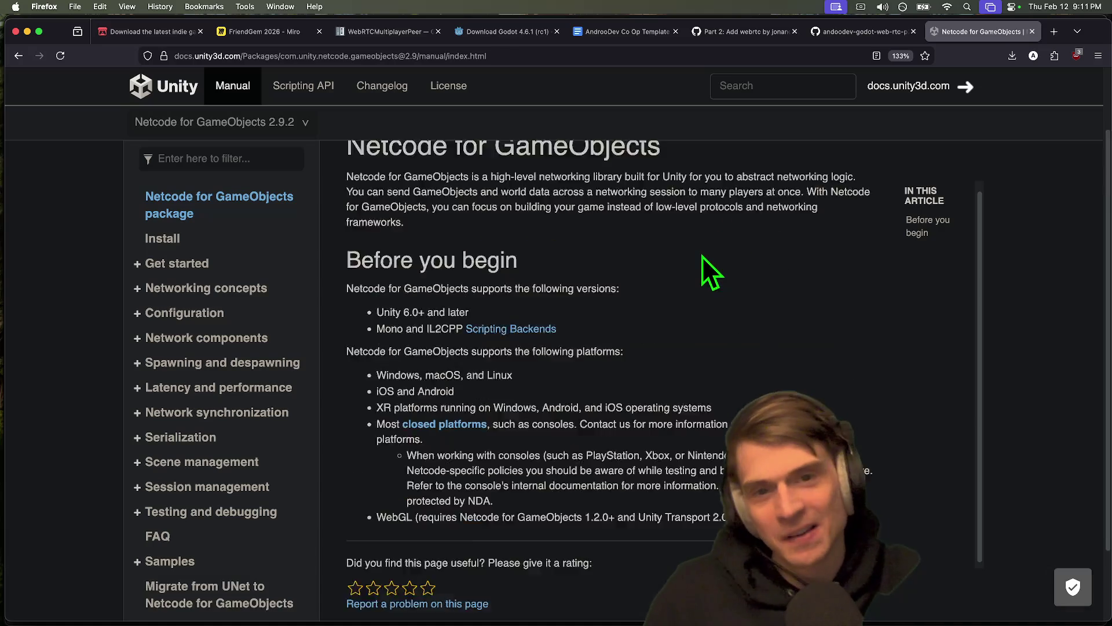
middle_click(1016, 36)
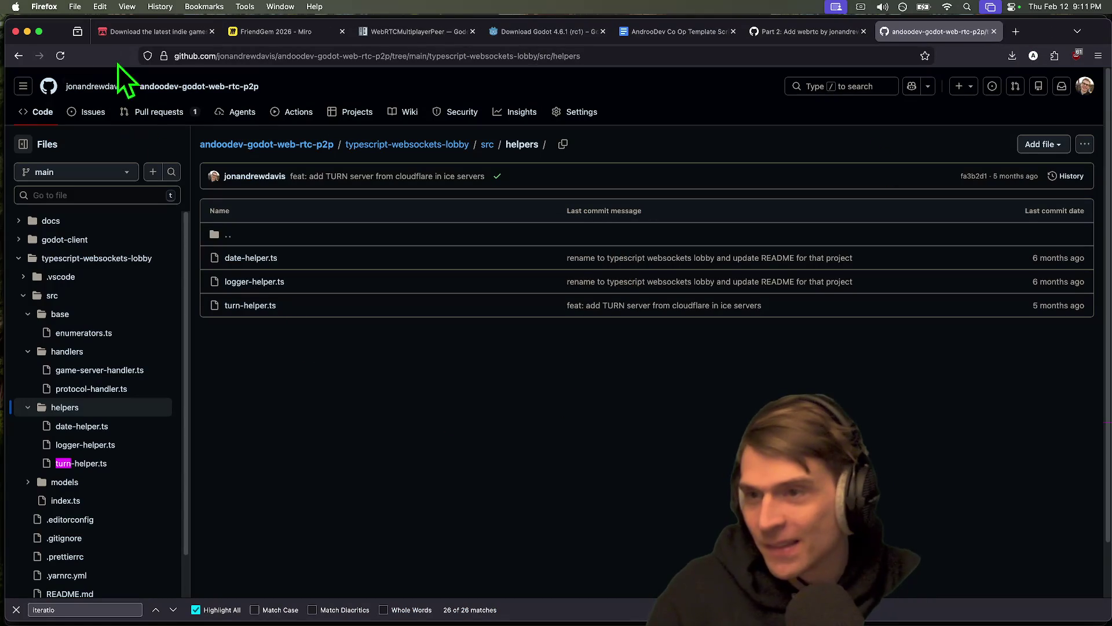
key(super+t)
text(crims)
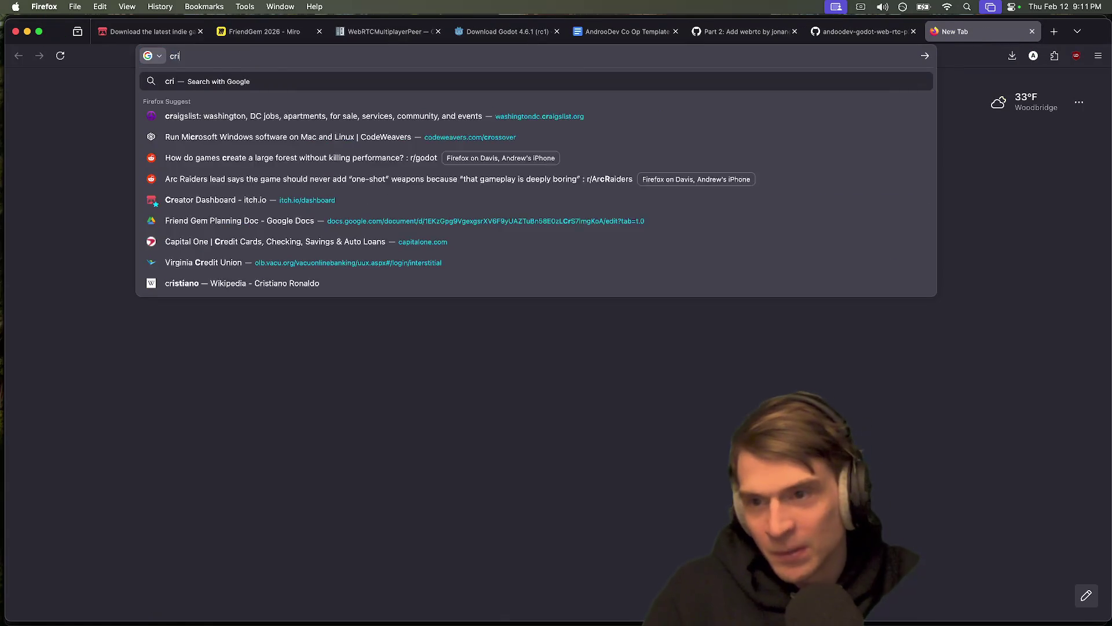
text(on desert)
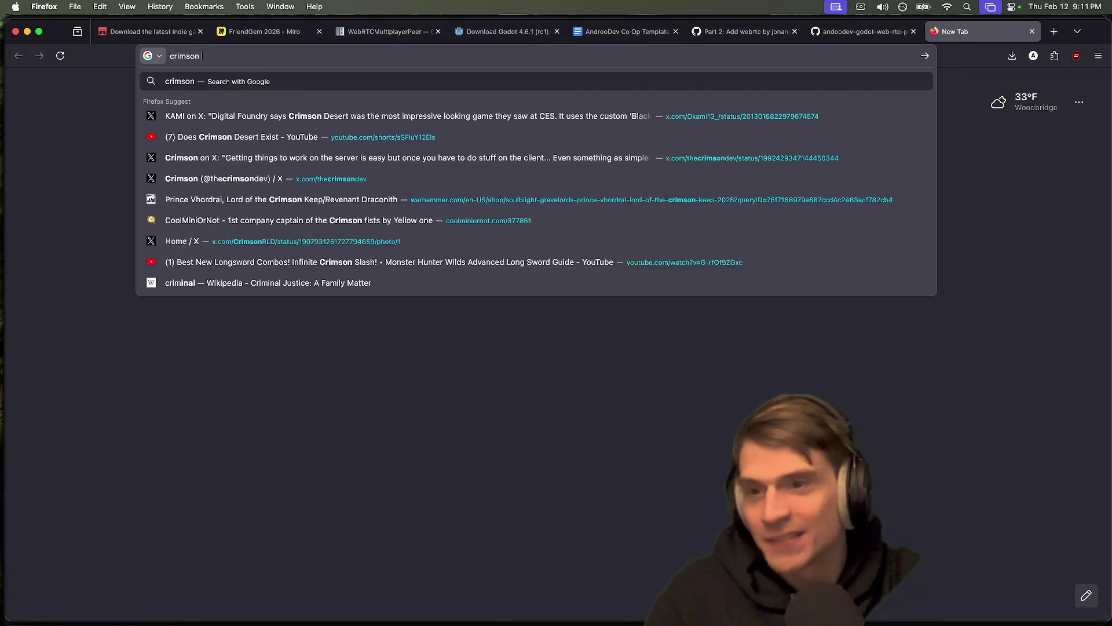
key(Return)
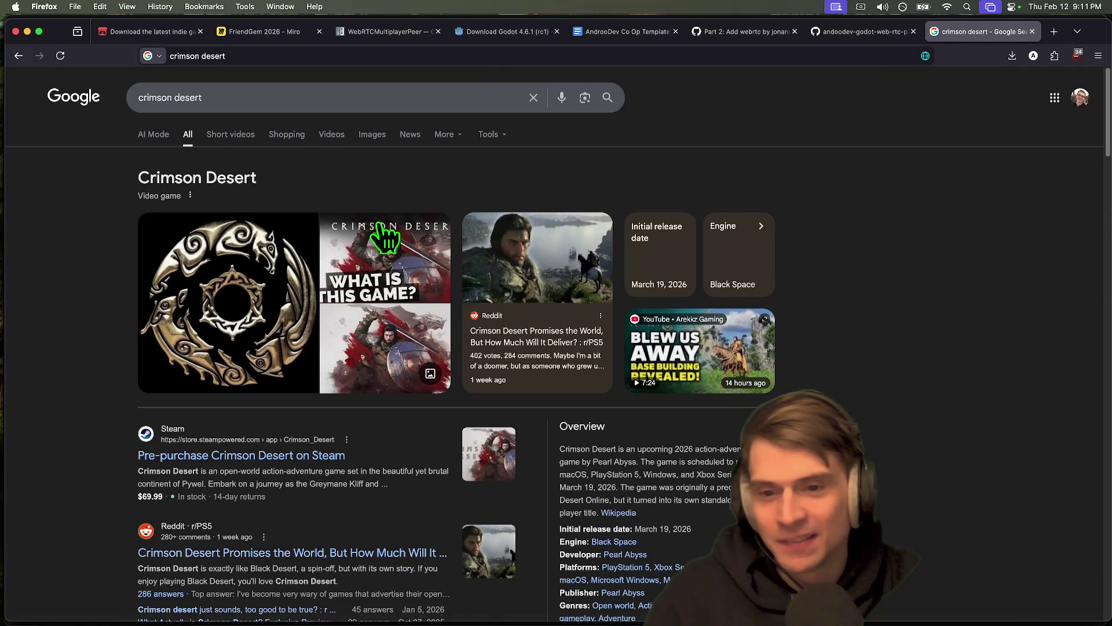
click(374, 134)
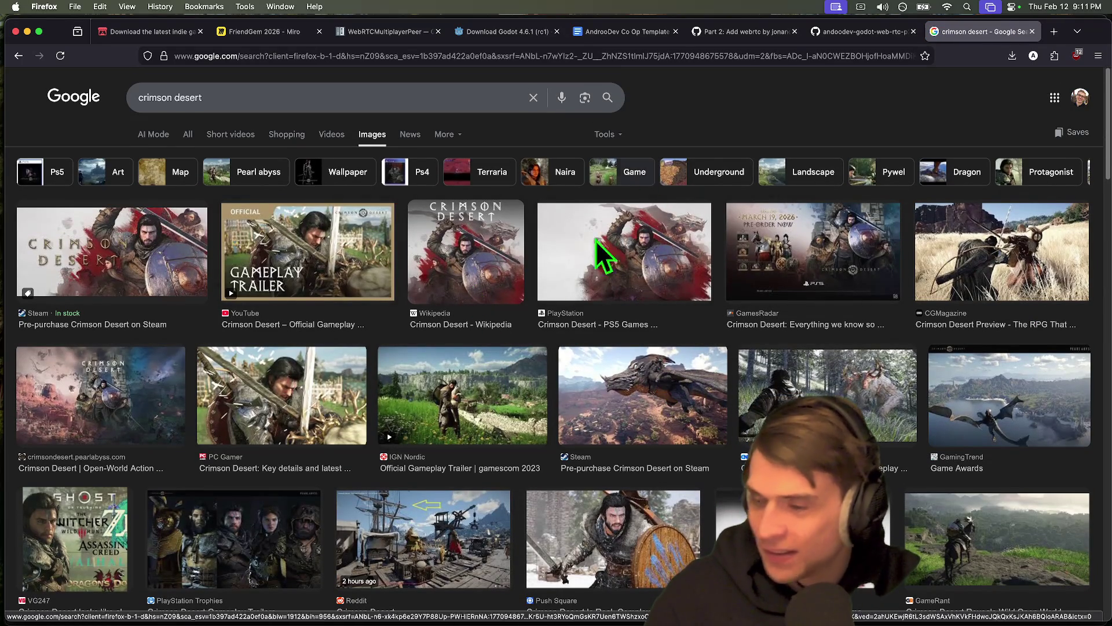
scroll(608, 194, down, 1)
scroll(811, 144, up, 1)
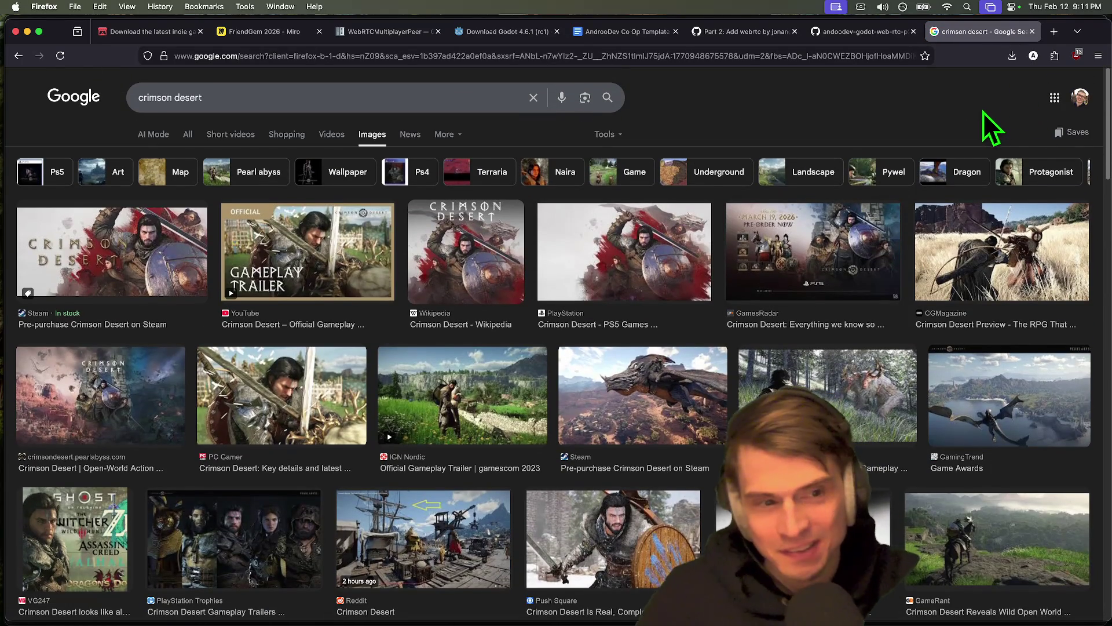
middle_click(973, 34)
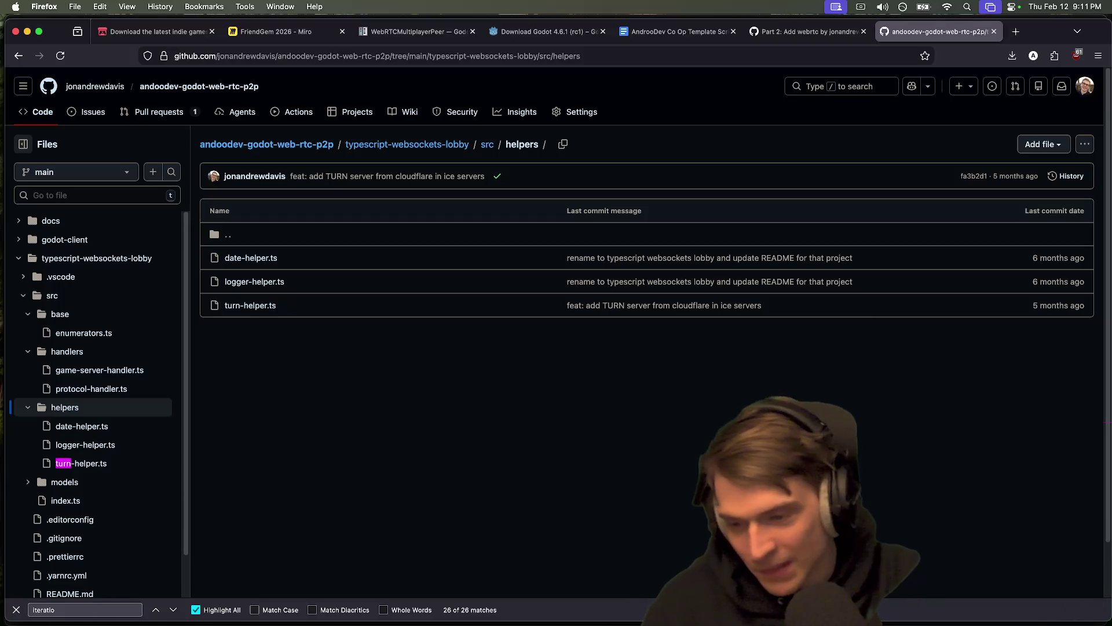
Close the find-in-page bar and the spreadsheet tab behind Firefox.
click(16, 609)
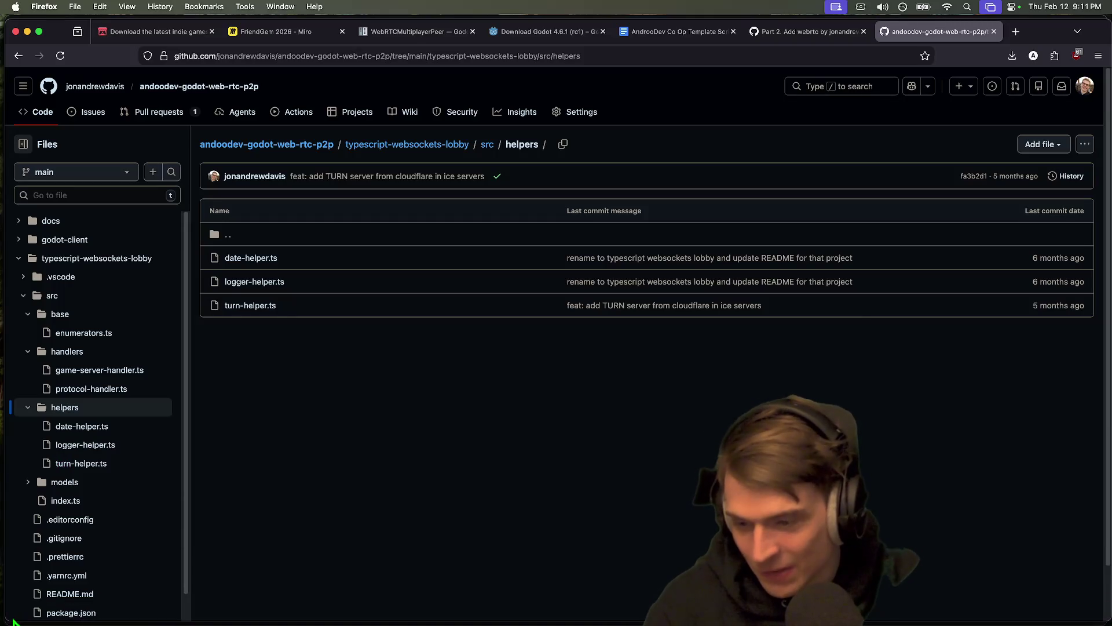
mouse_move(8, 615)
mouse_down()
mouse_move(55, 566)
mouse_move(42, 529)
mouse_up()
click(193, 578)
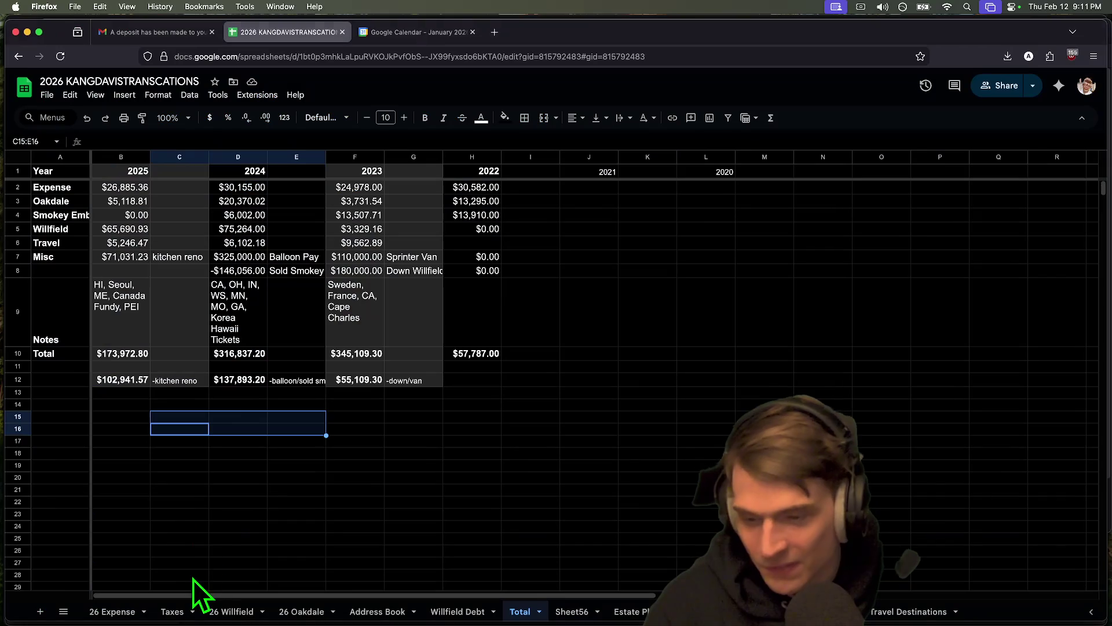
click(473, 33)
Close the Google Calendar window, maximize the GitHub helpers page, and return to Godot.
drag(489, 33, 713, 594)
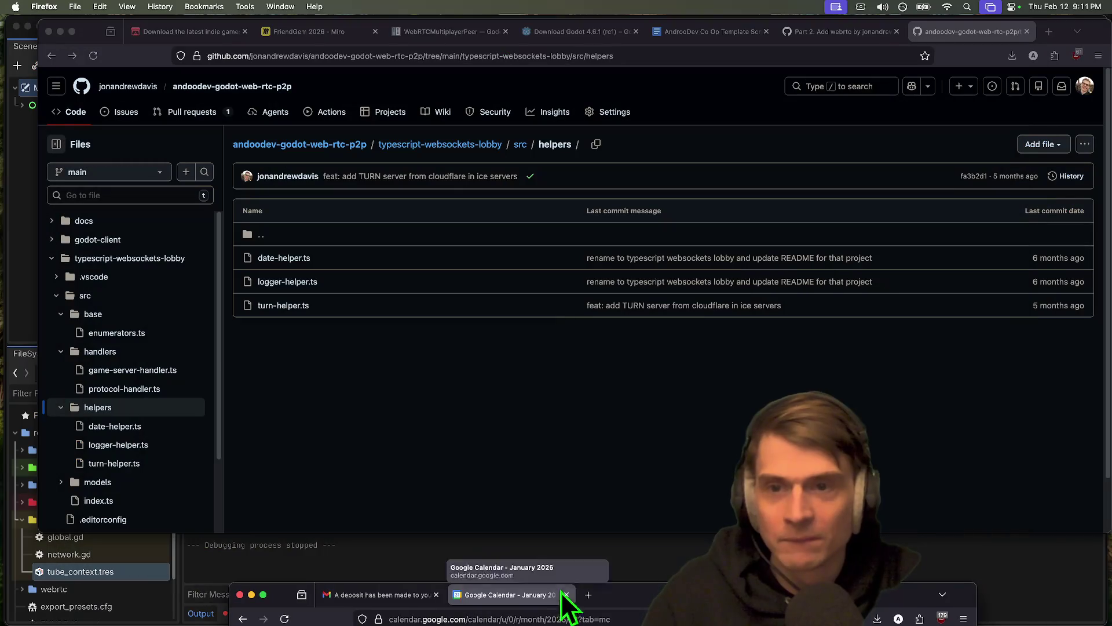
click(240, 595)
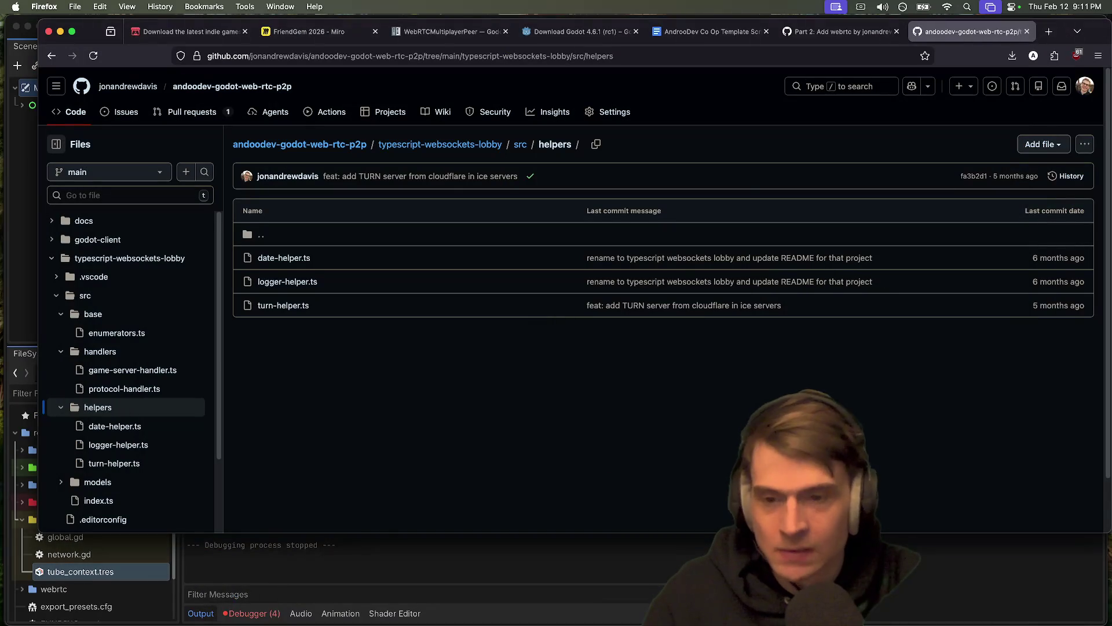
double_click(1102, 19)
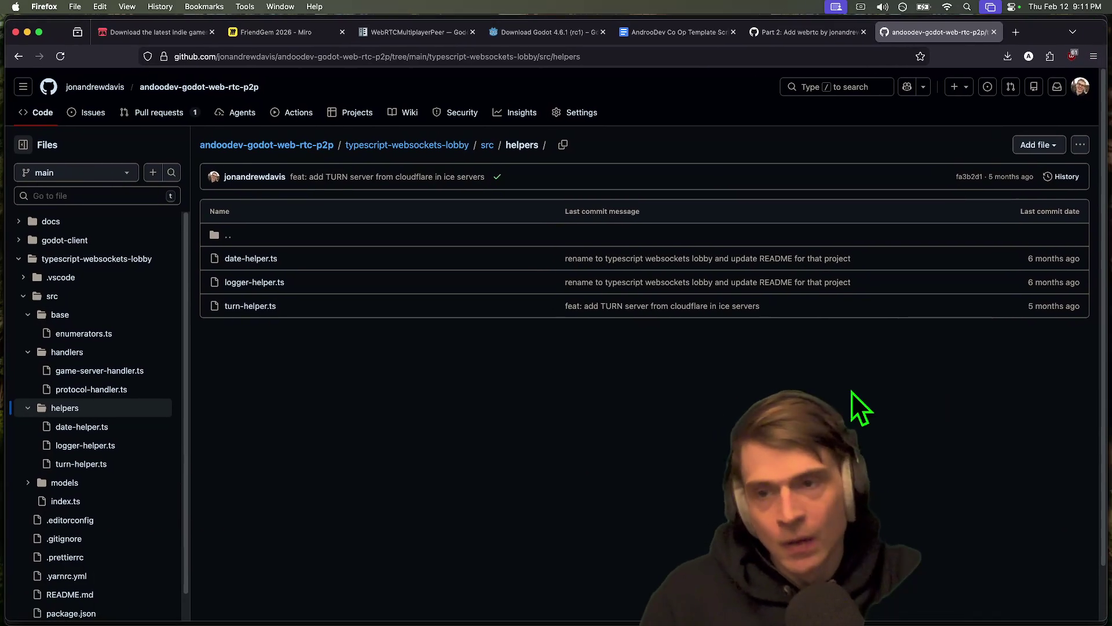
mouse_move(782, 622)
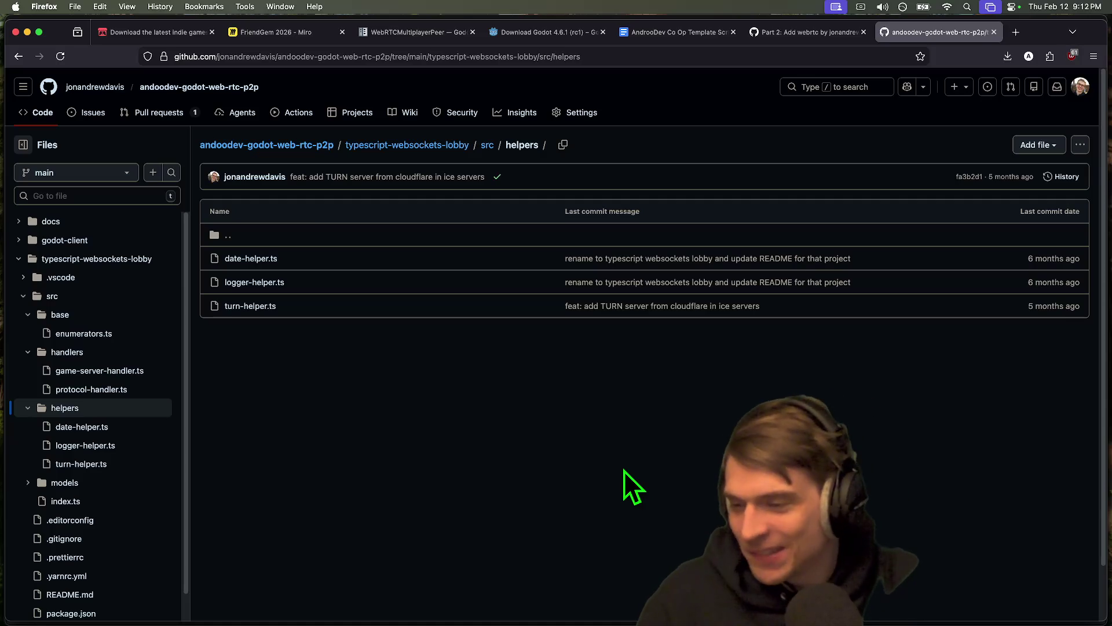
mouse_move(637, 625)
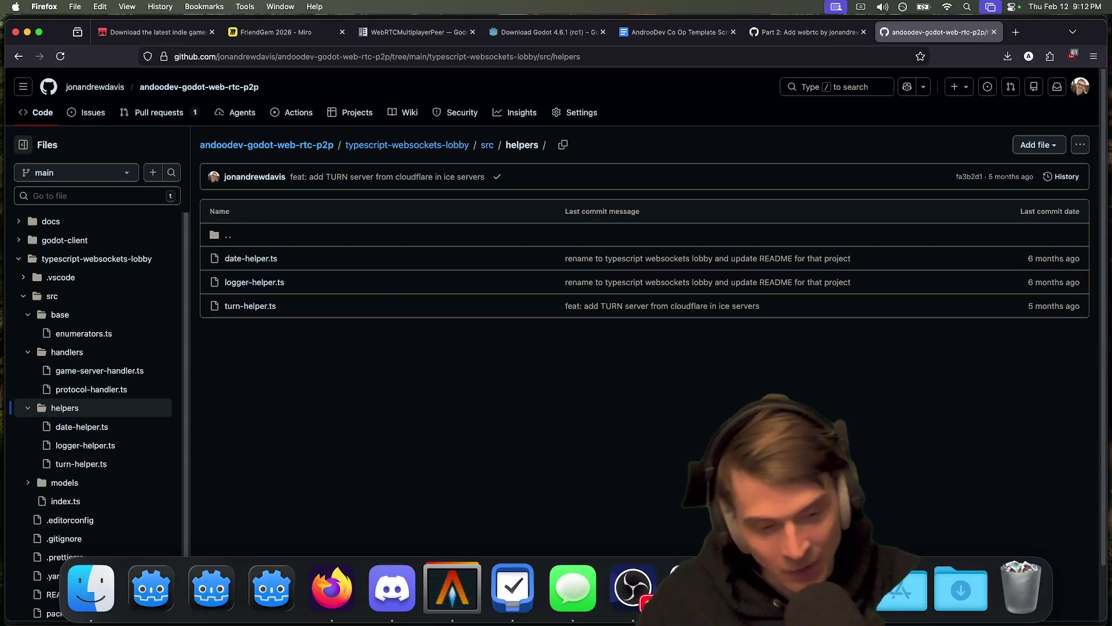
key(super+Tab)
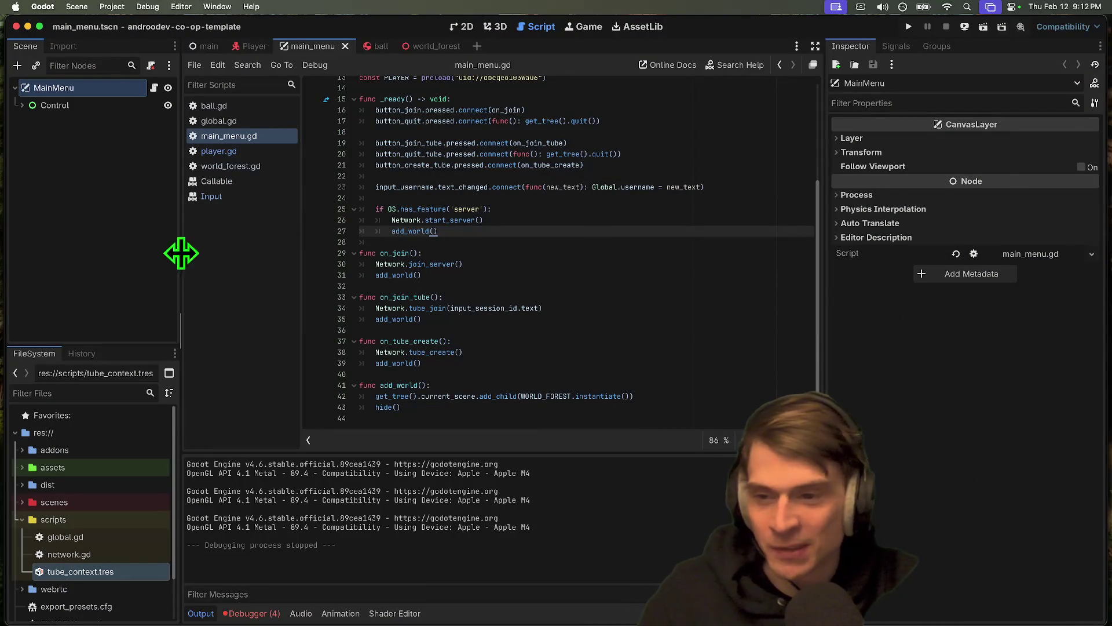
Make the FileSystem dock taller, narrow the script area, and show main_menu in the 3D view.
drag(135, 341, 138, 256)
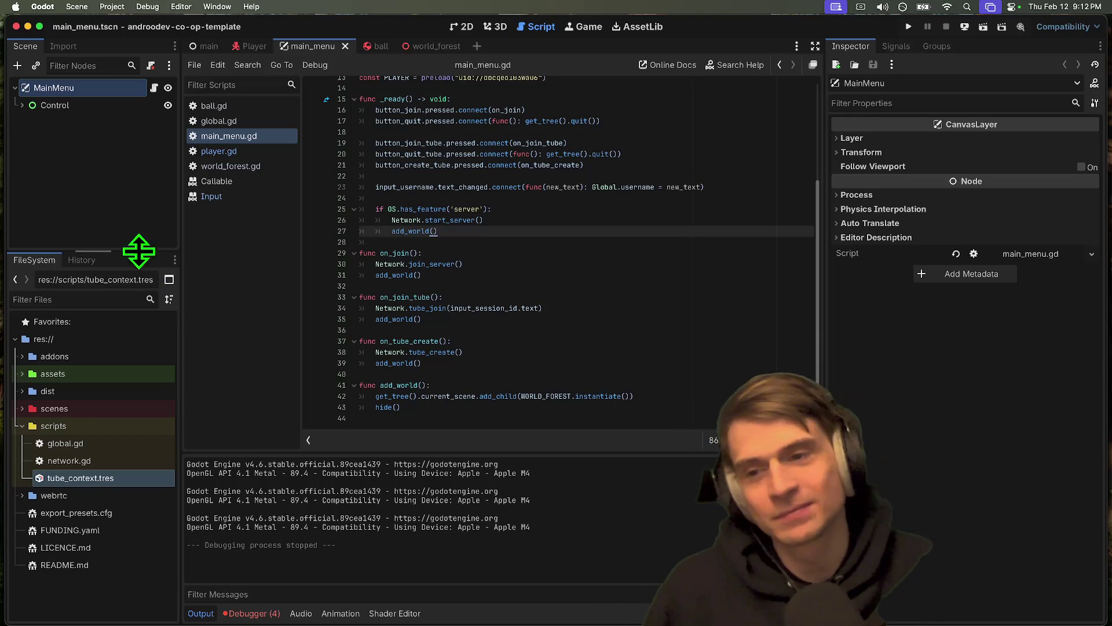
drag(101, 250, 103, 301)
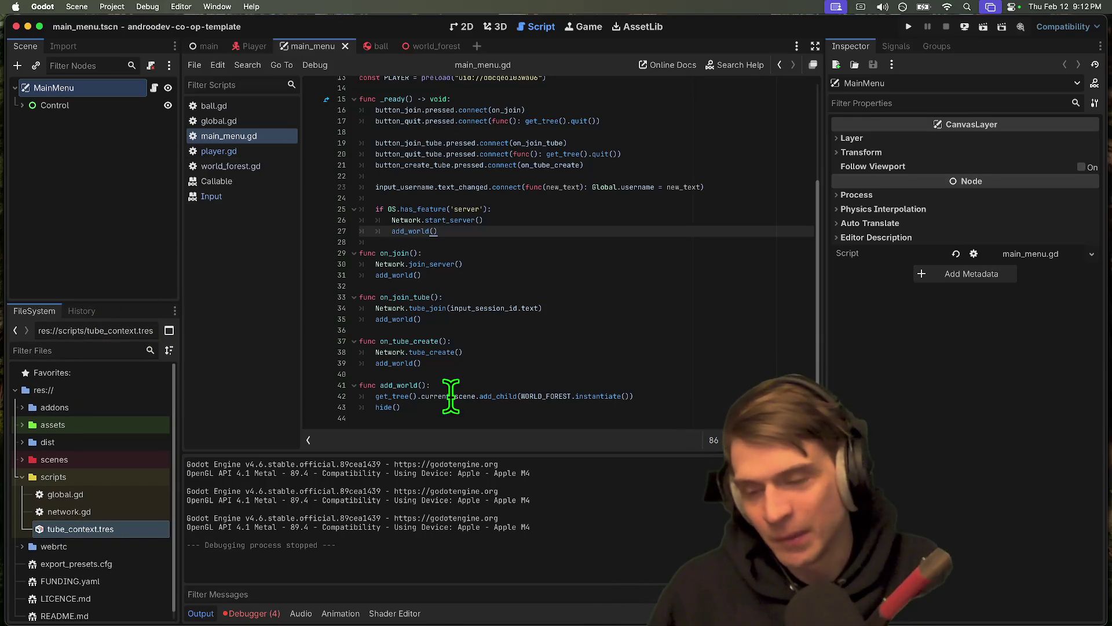
mouse_move(277, 623)
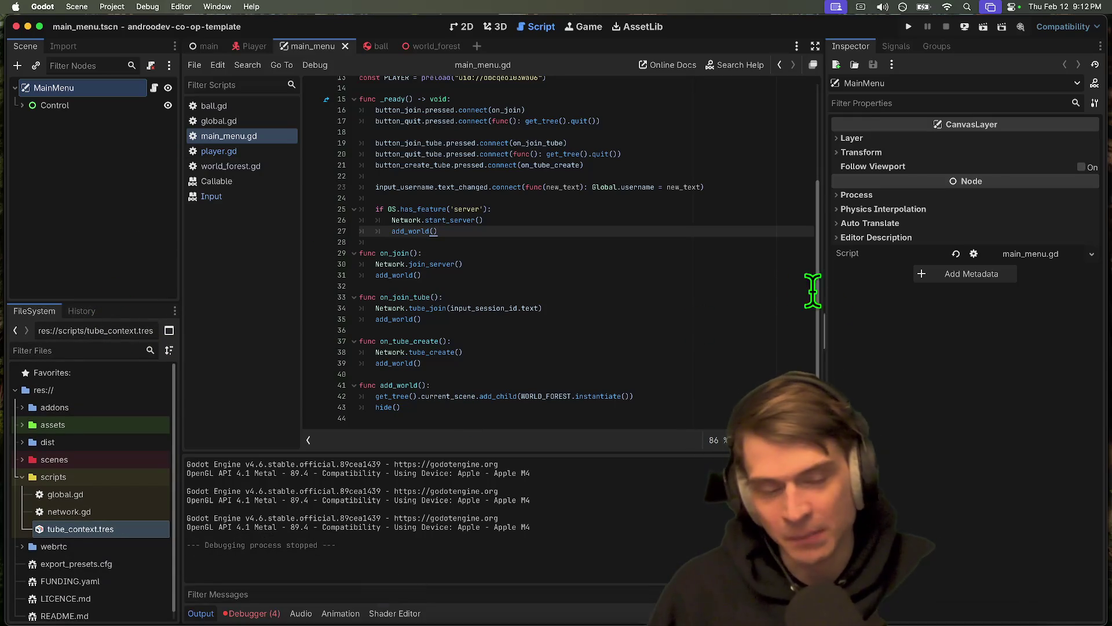
drag(823, 272, 820, 270)
scroll(670, 320, down, 1)
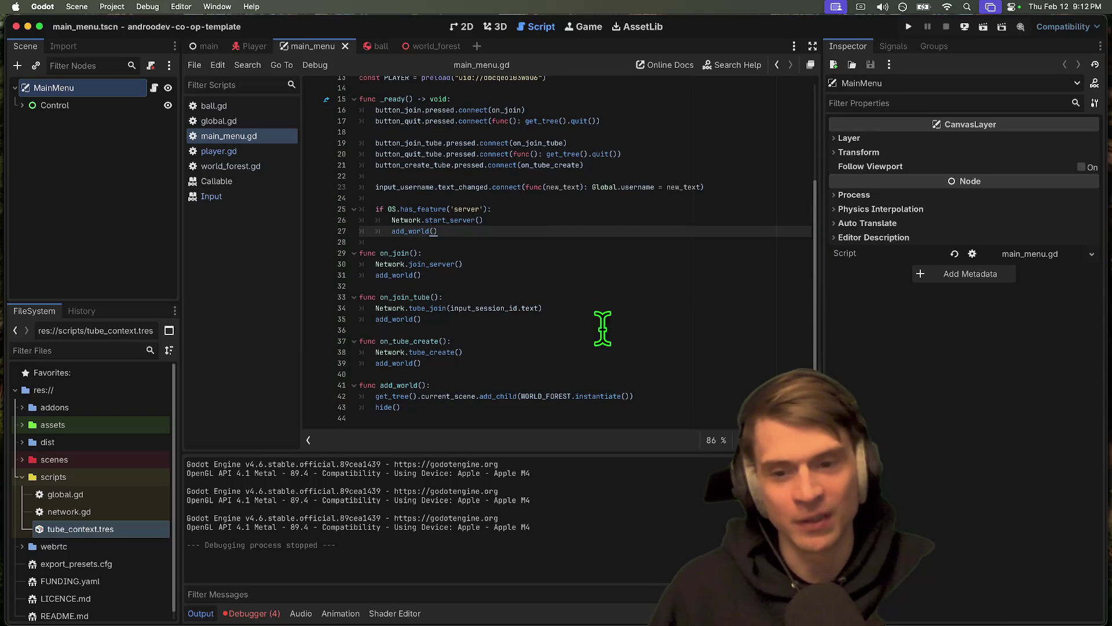
click(482, 30)
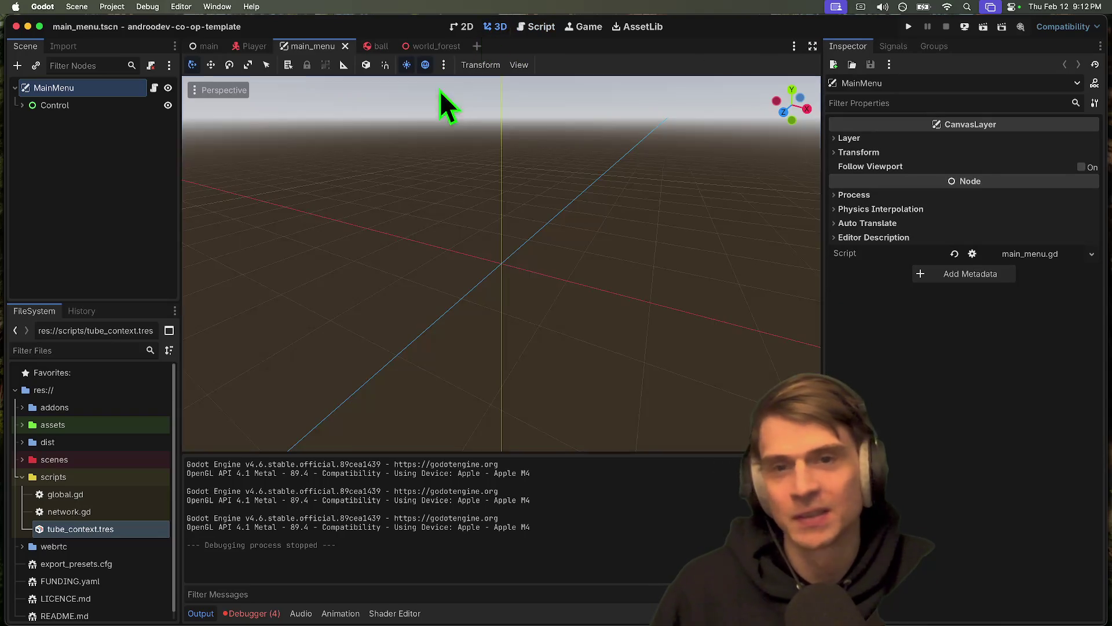
Open the Player scene and deselect Camera3D to view the capsule and Peer ID label.
click(255, 47)
scroll(568, 364, down, 4)
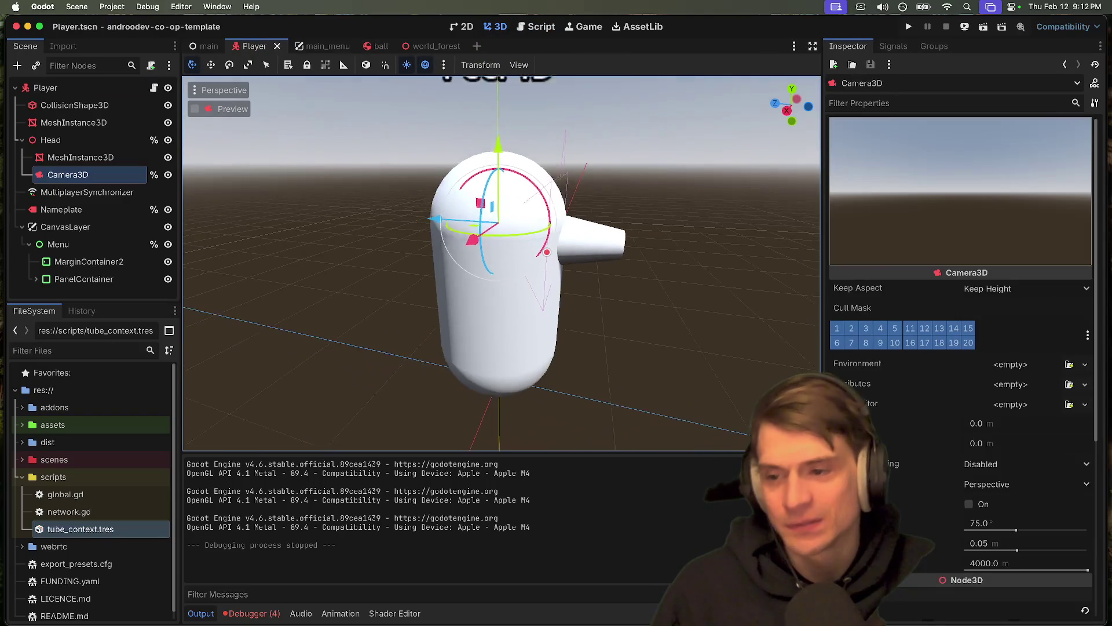
click(588, 367)
scroll(550, 370, right, 5)
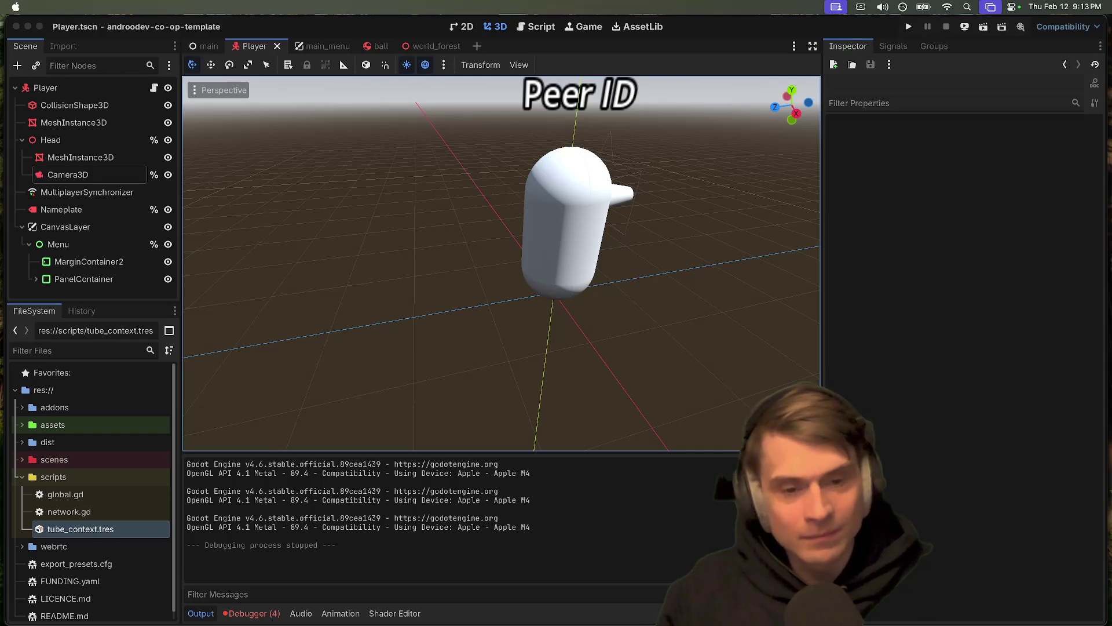
Launch Social Stream Ninja from Spotlight by searching 'obs'.
mouse_move(754, 622)
key(super+space)
text(obs)
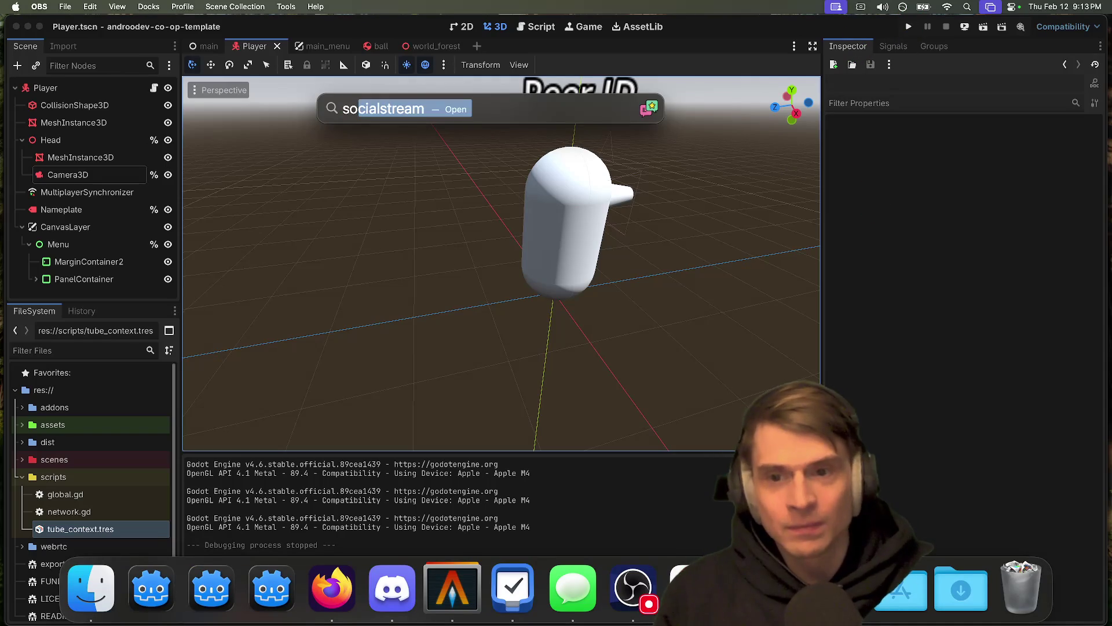
key(Return)
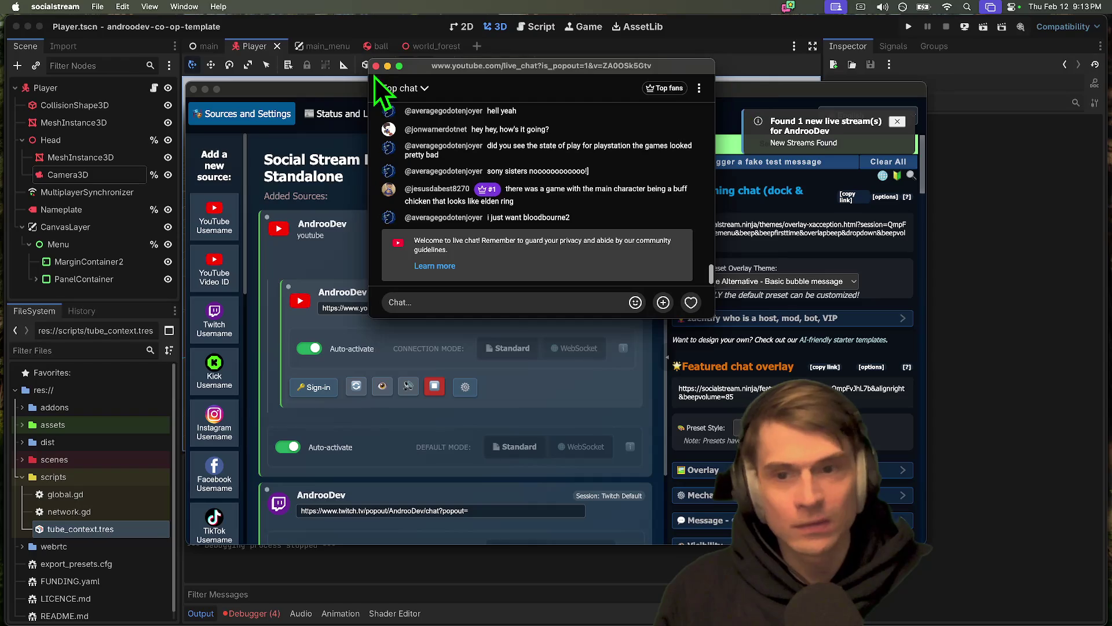
Move the YouTube live chat popout to the lower right and minimize Social Stream Ninja.
mouse_move(384, 69)
mouse_down()
mouse_move(606, 88)
mouse_move(895, 297)
mouse_up()
drag(752, 88, 783, 200)
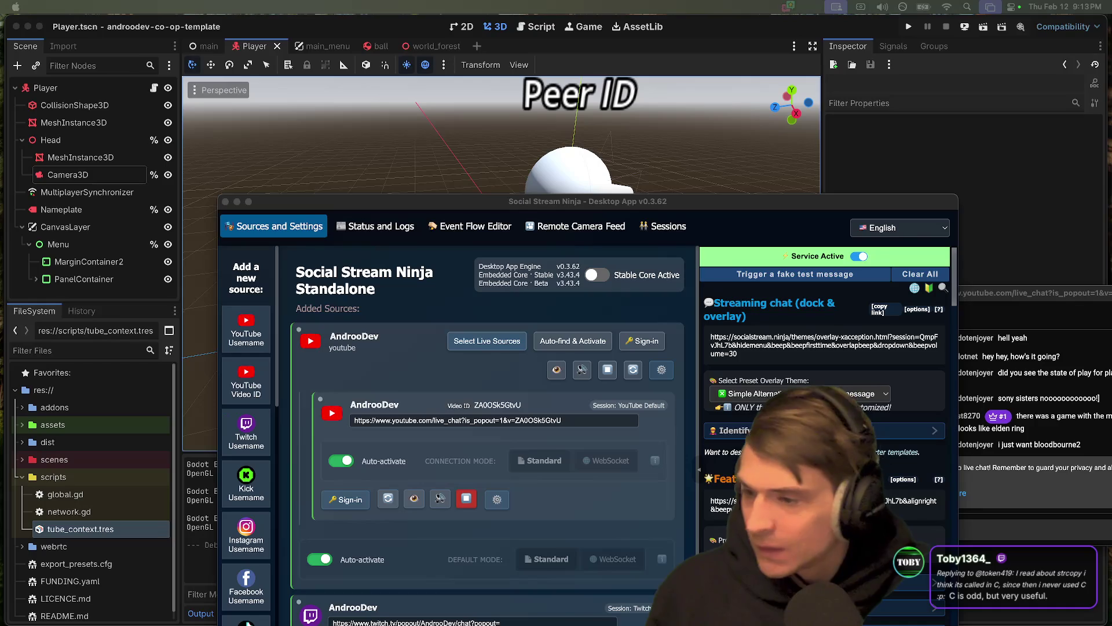
click(237, 203)
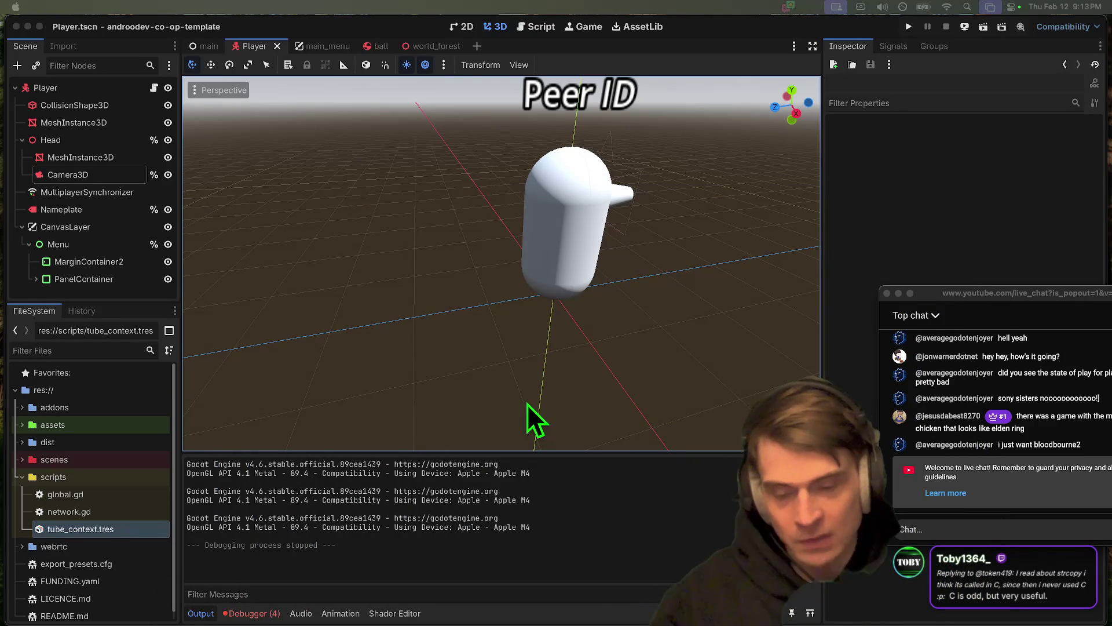
scroll(558, 322, up, 3)
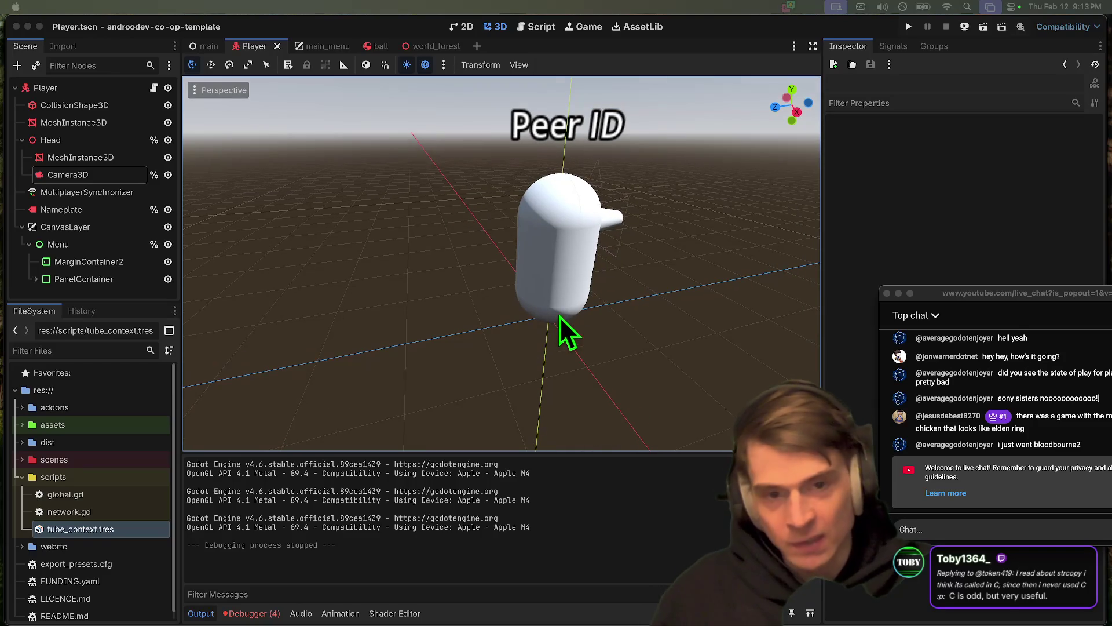
Quit to the Project List, open Forest Bath, and run it with Cmd+B.
click(196, 16)
click(112, 7)
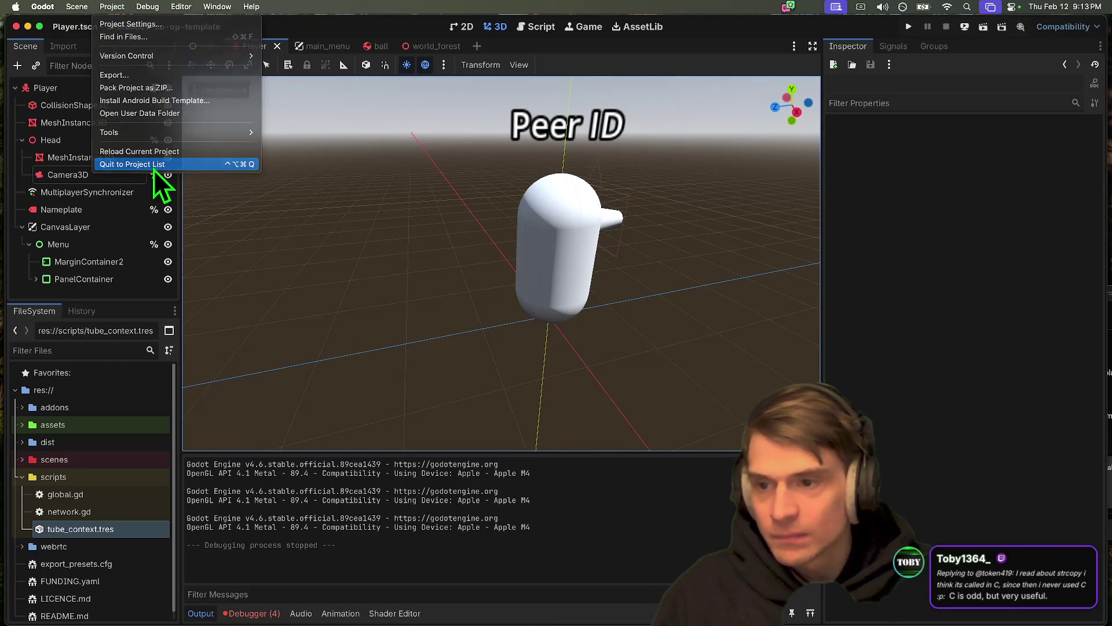
click(154, 168)
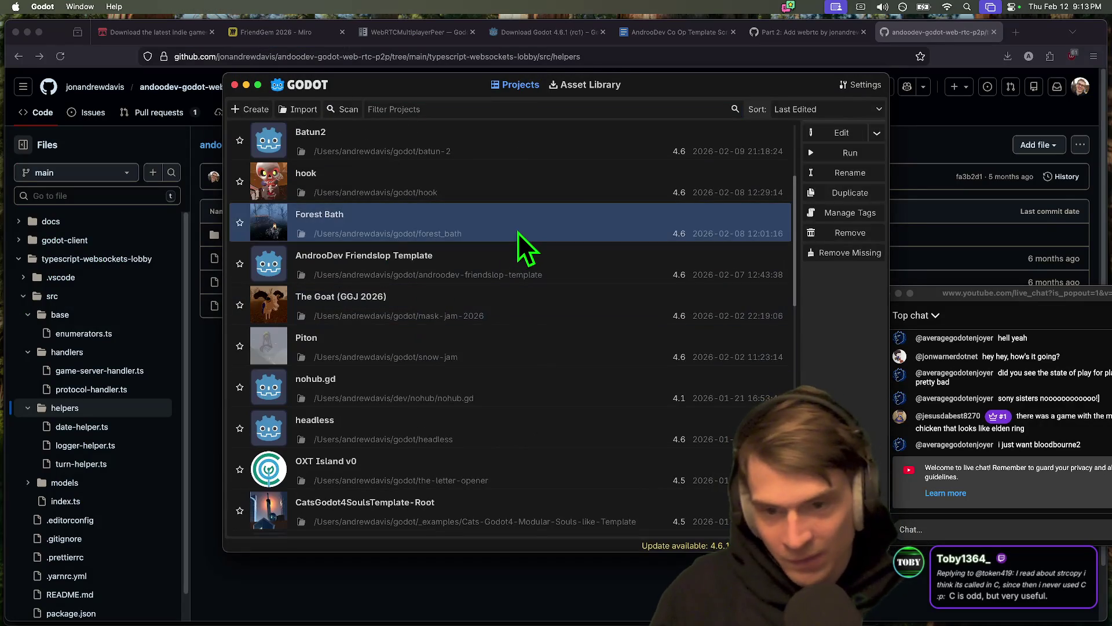
double_click(518, 232)
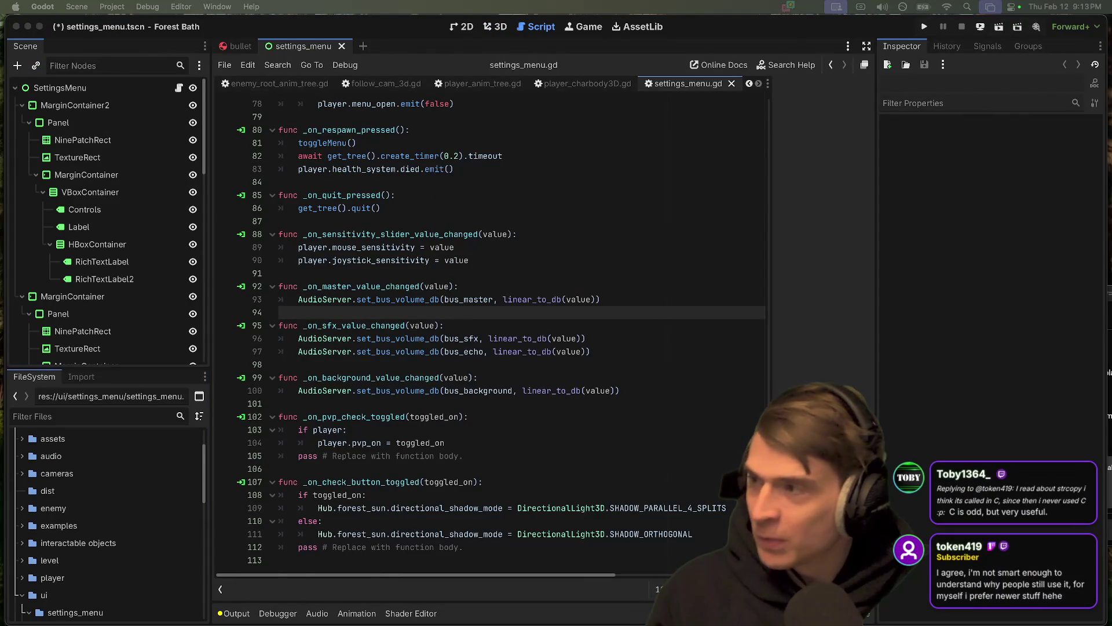
click(470, 262)
key(super+b)
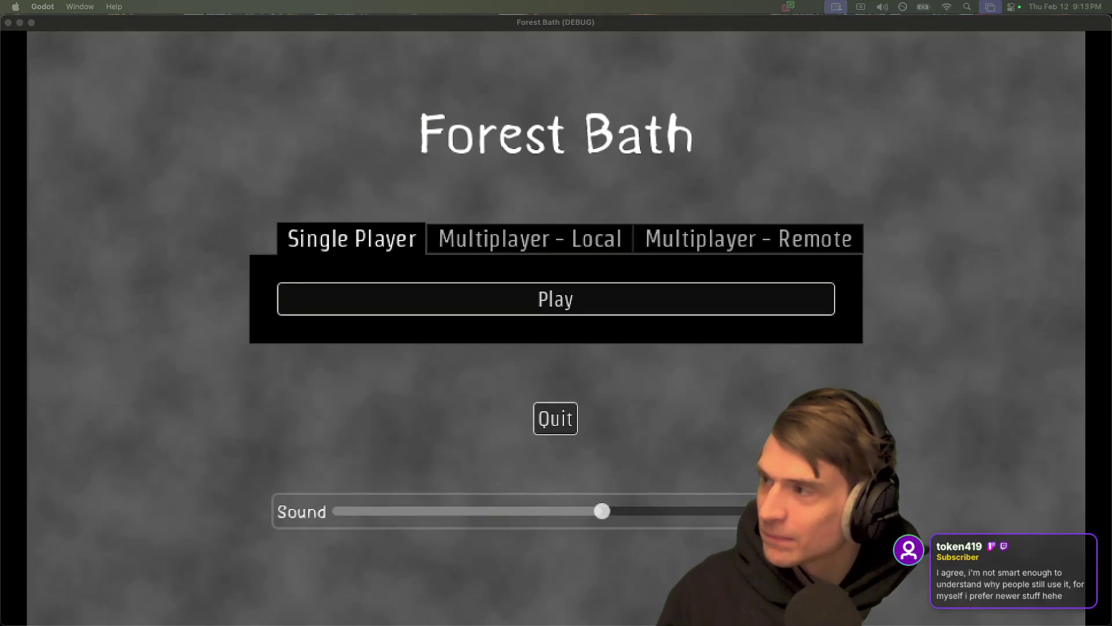
Start a single player game and run the character through the forest to the cart.
click(527, 310)
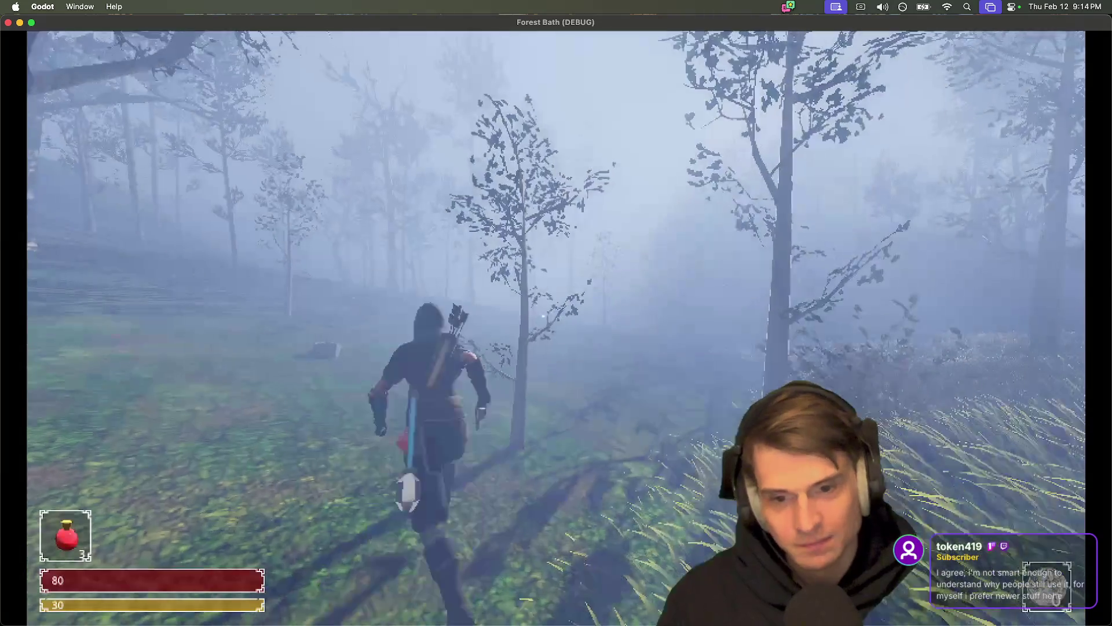
key(w)
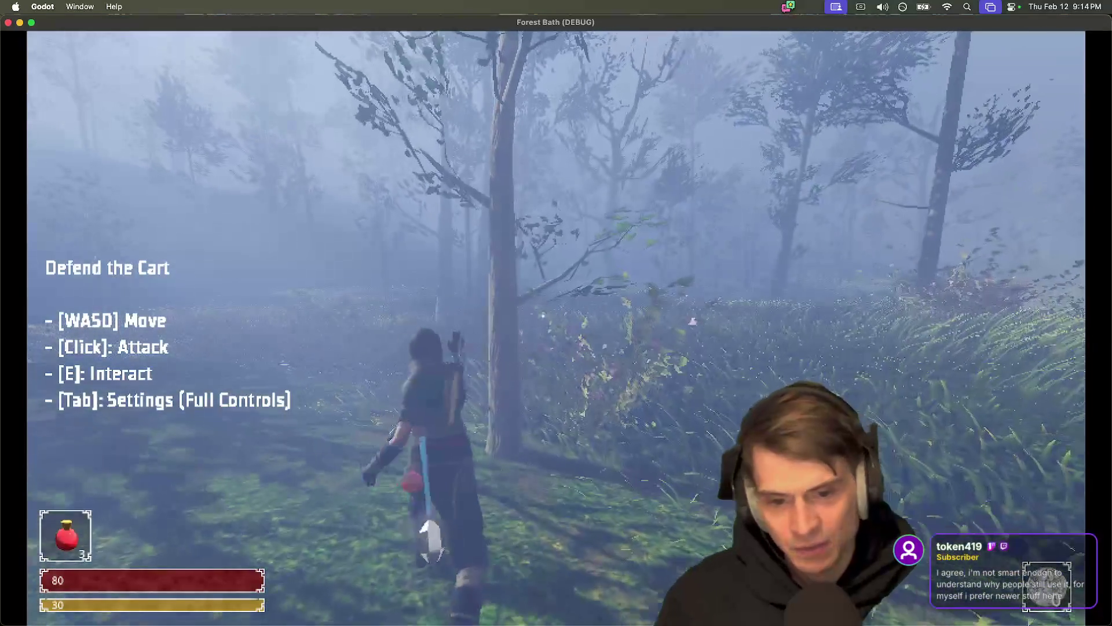
key(w)
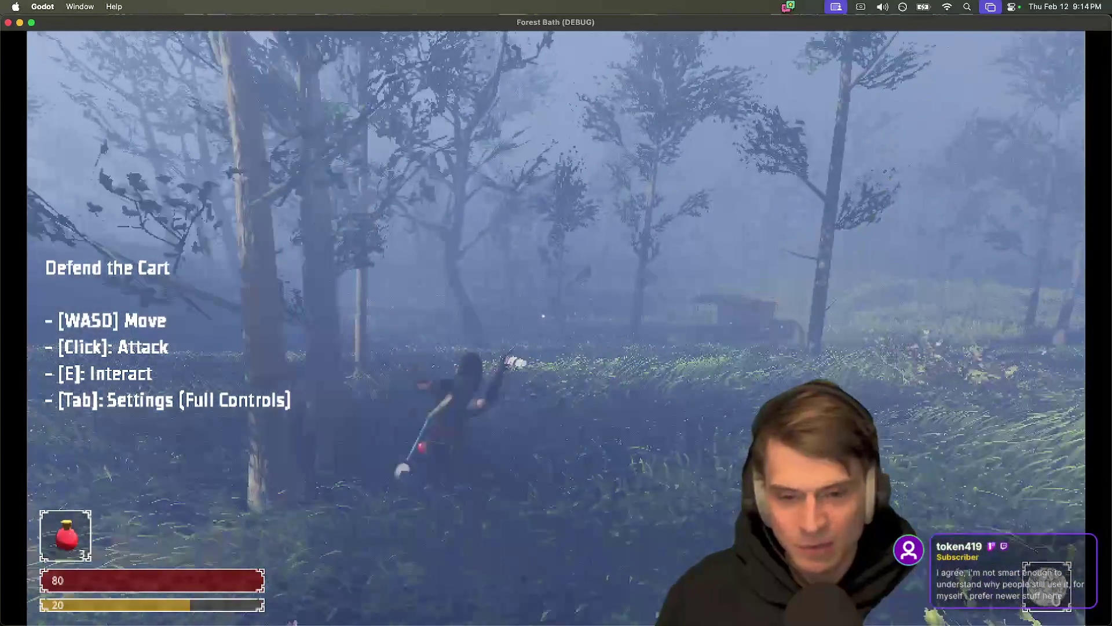
key(w)
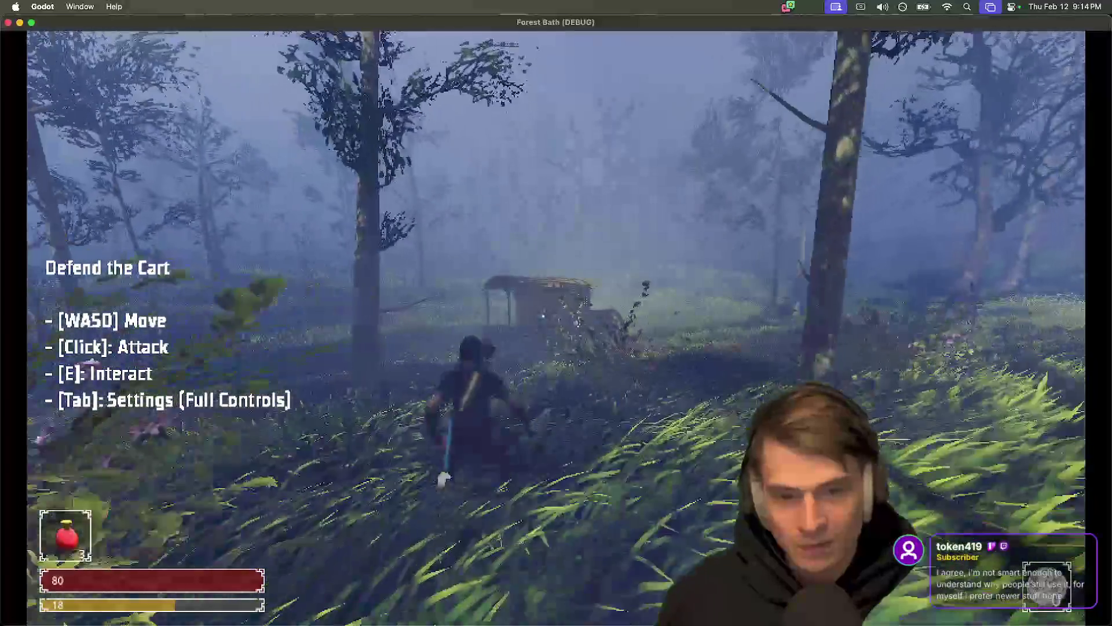
key(w)
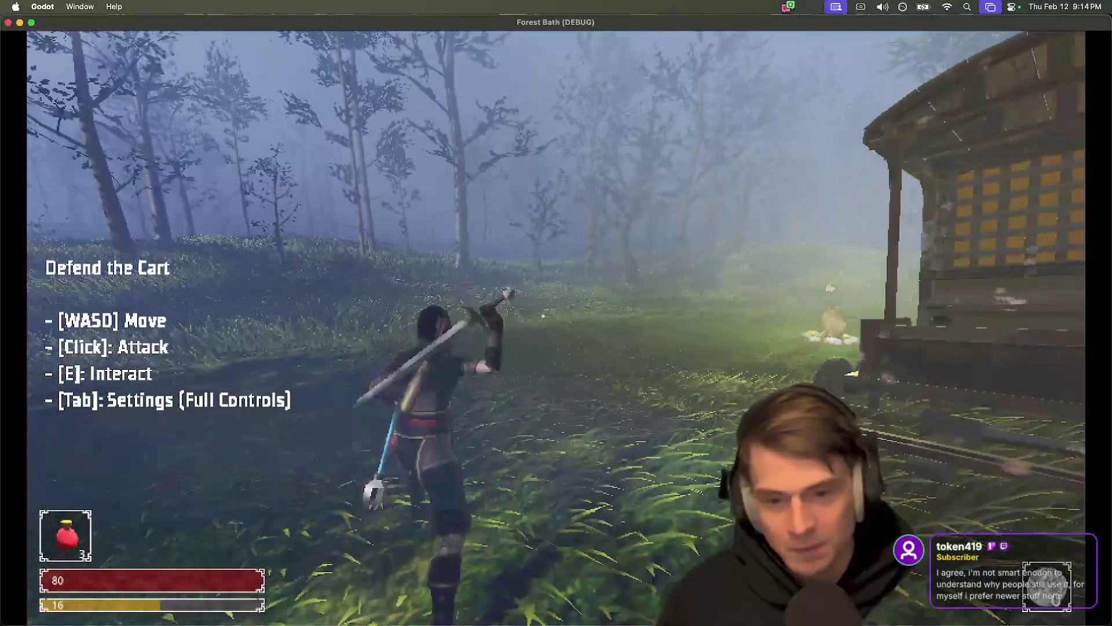
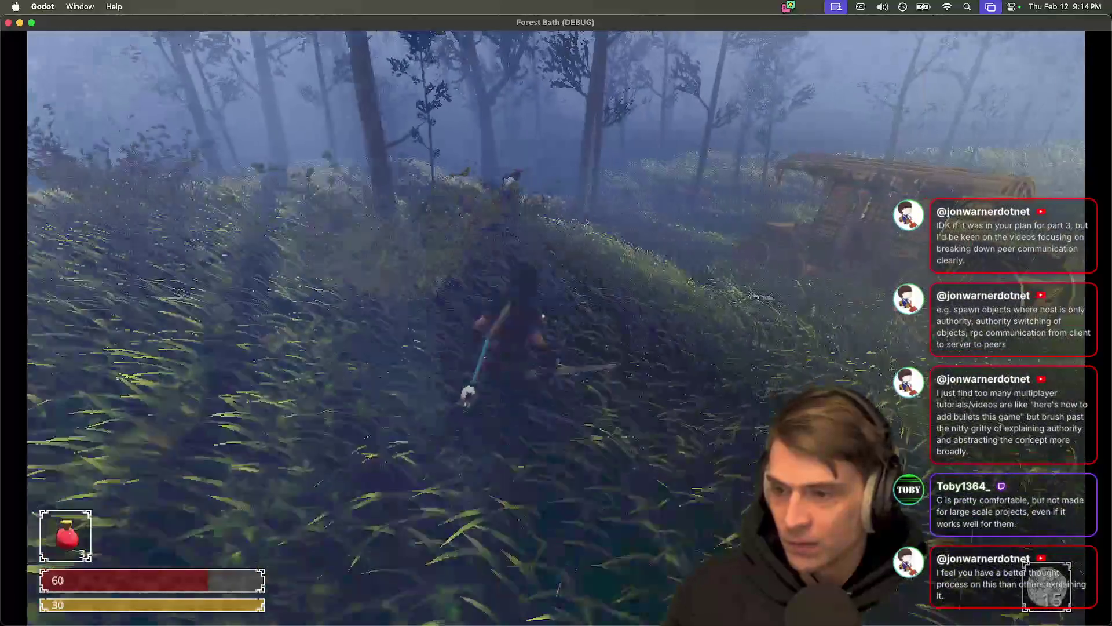
Run the character around the wagon and campfire, jump onto the wagon, then stop the game.
key(w)
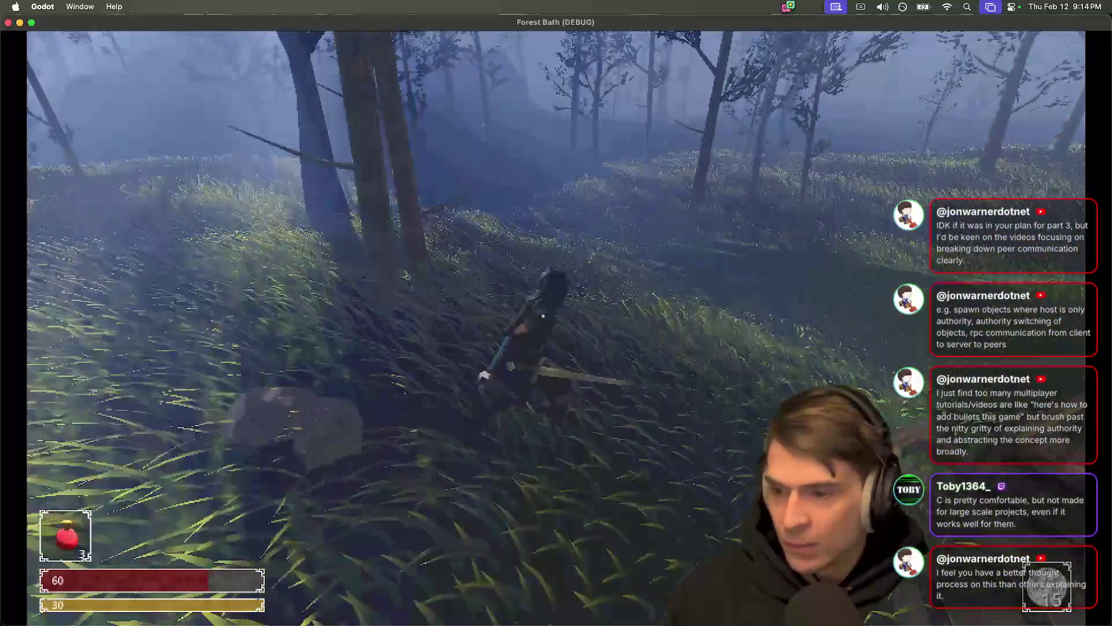
key(w)
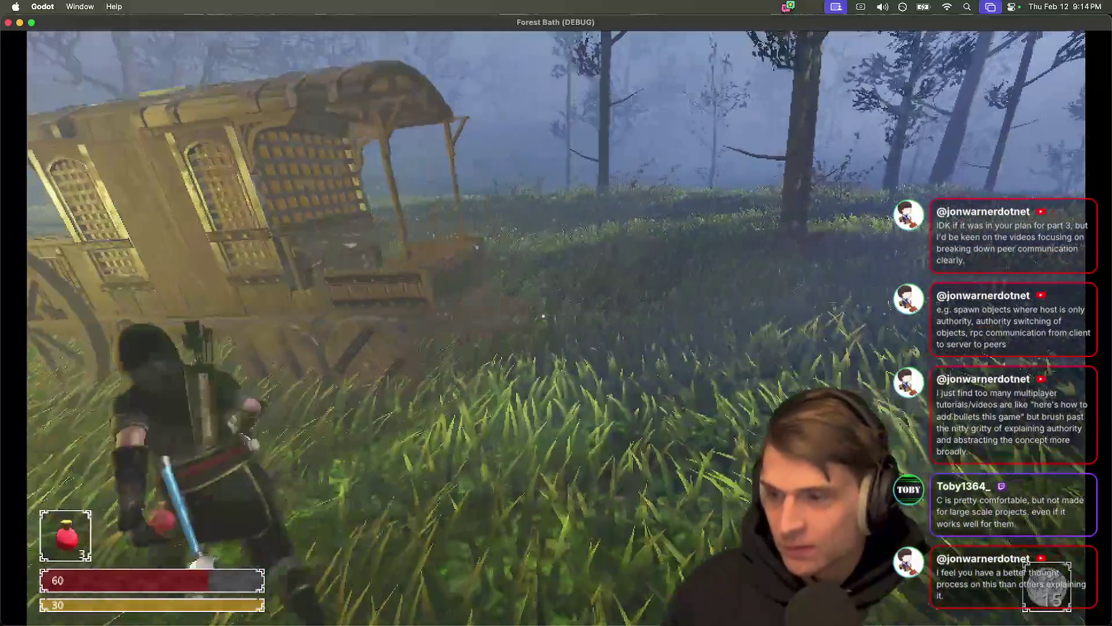
key(w)
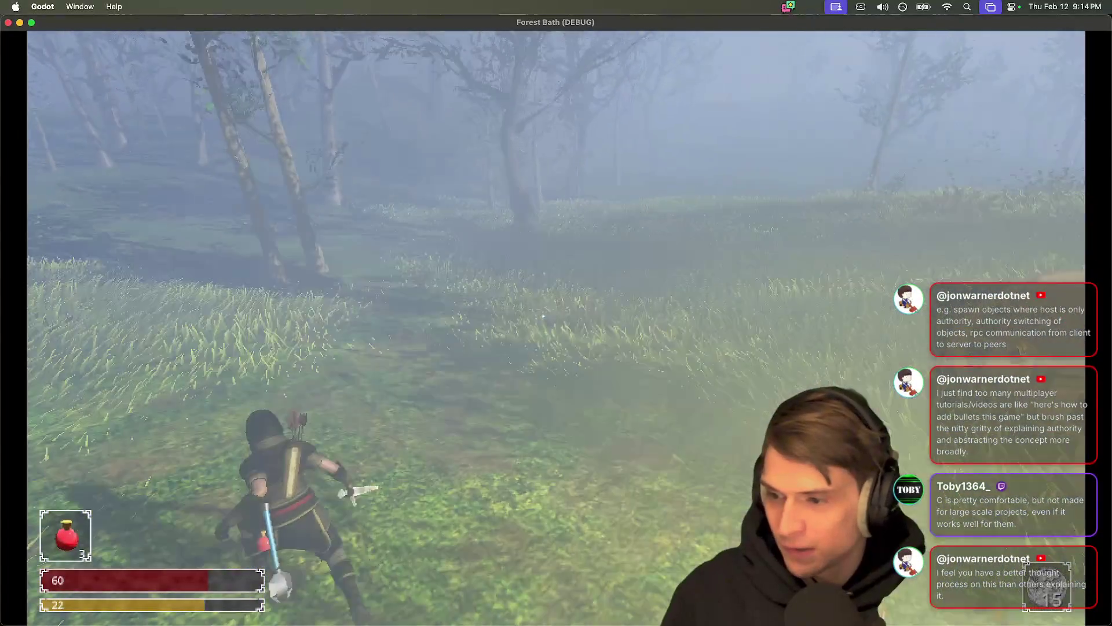
key(w)
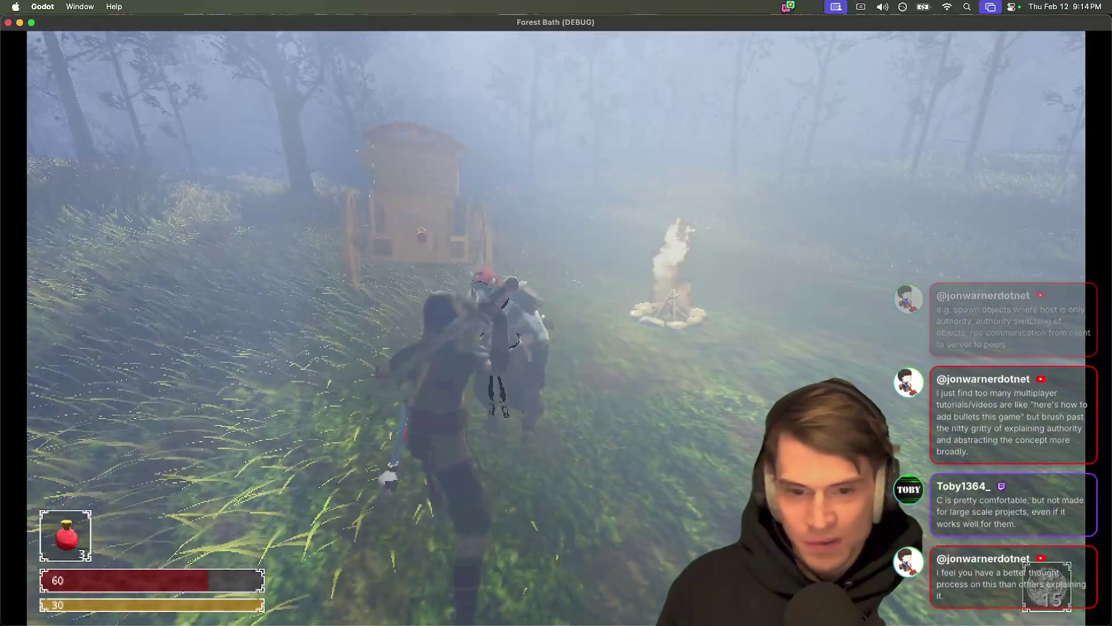
key(w)
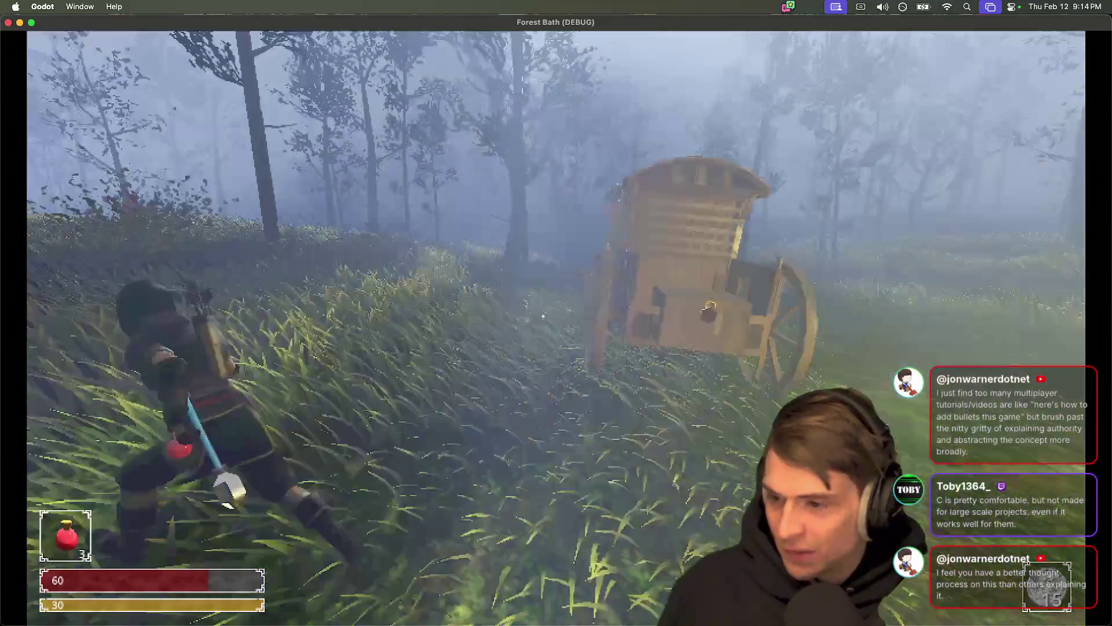
key(w)
key(space)
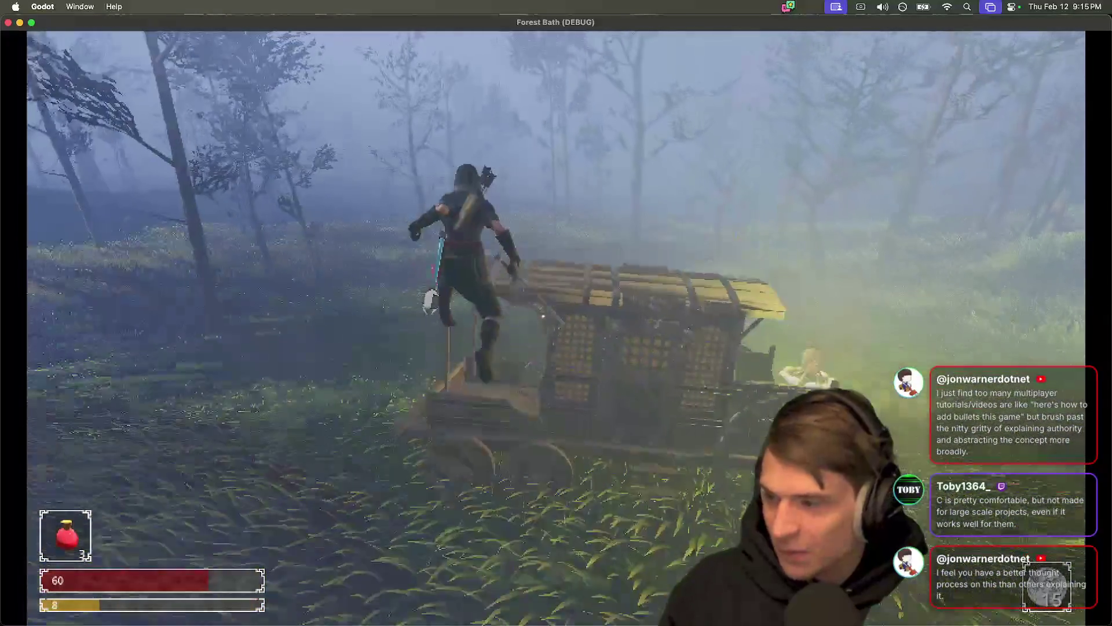
key(w)
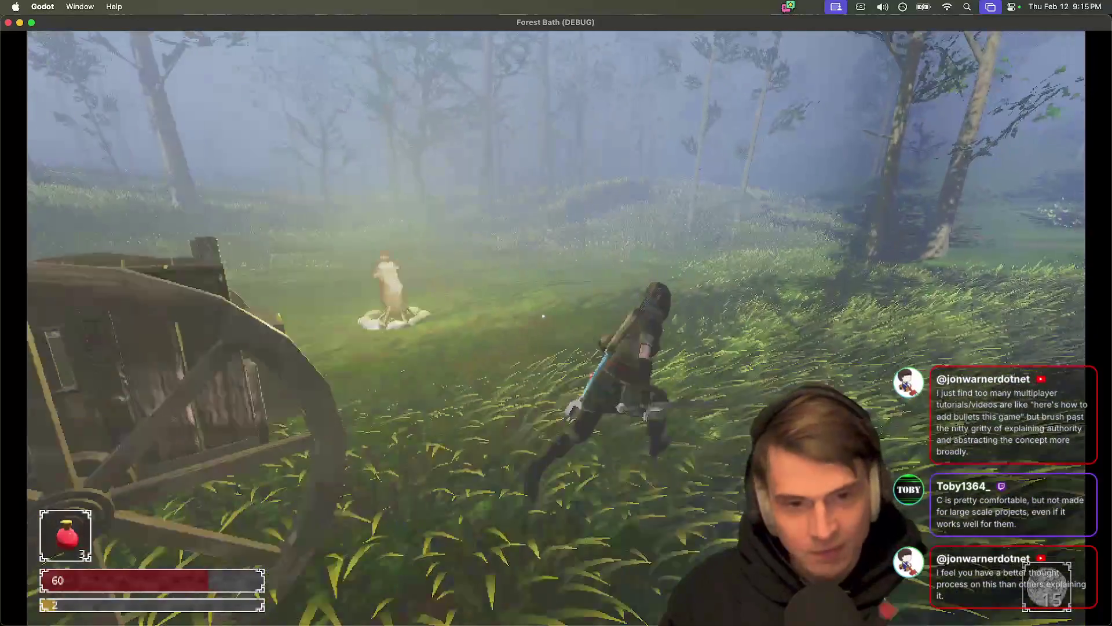
key(super+q)
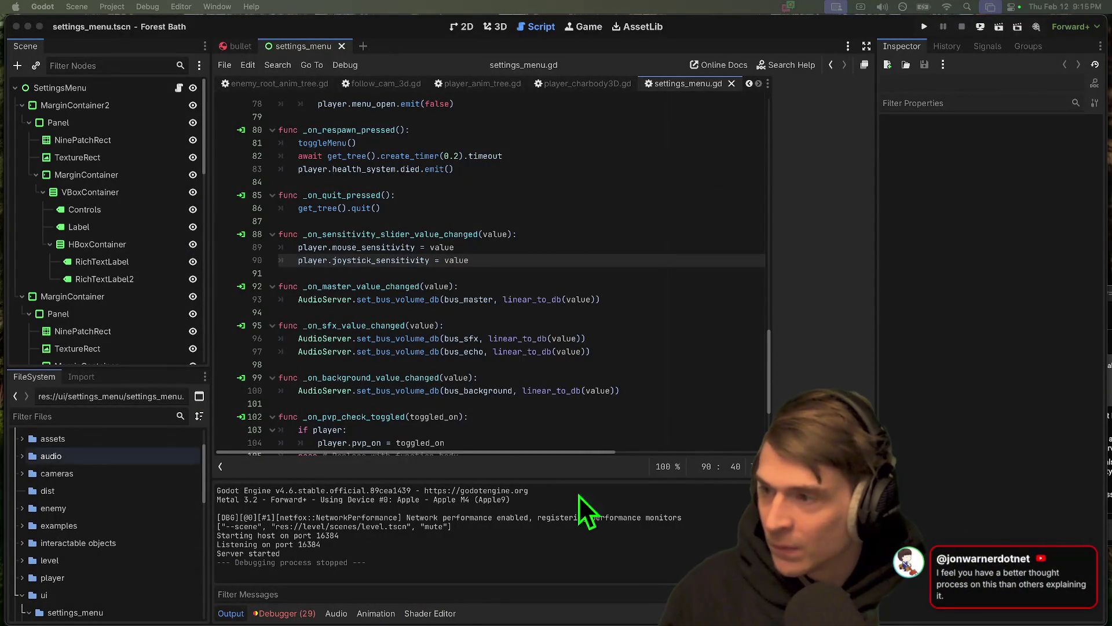
Enlarge the FileSystem panel and open the player folder.
click(669, 328)
click(488, 234)
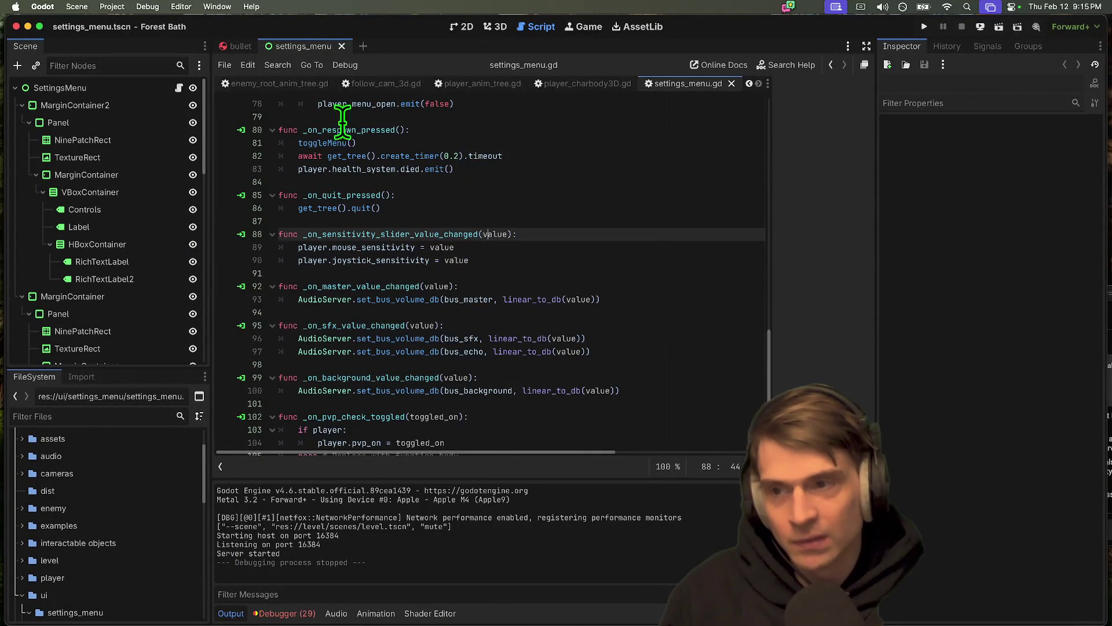
click(112, 6)
click(144, 191)
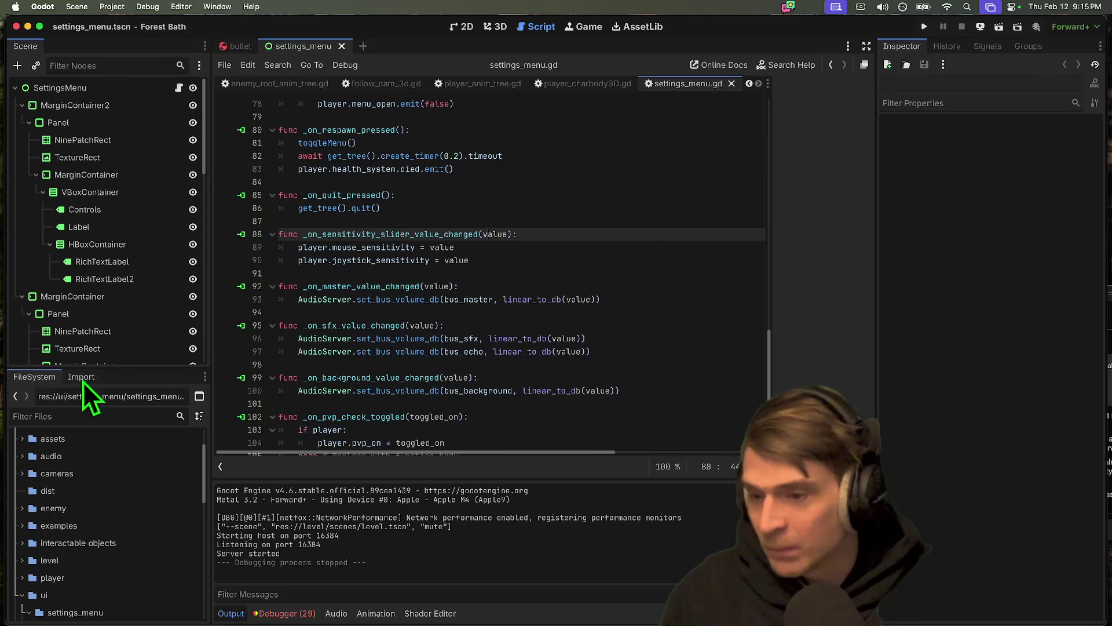
drag(137, 368, 145, 236)
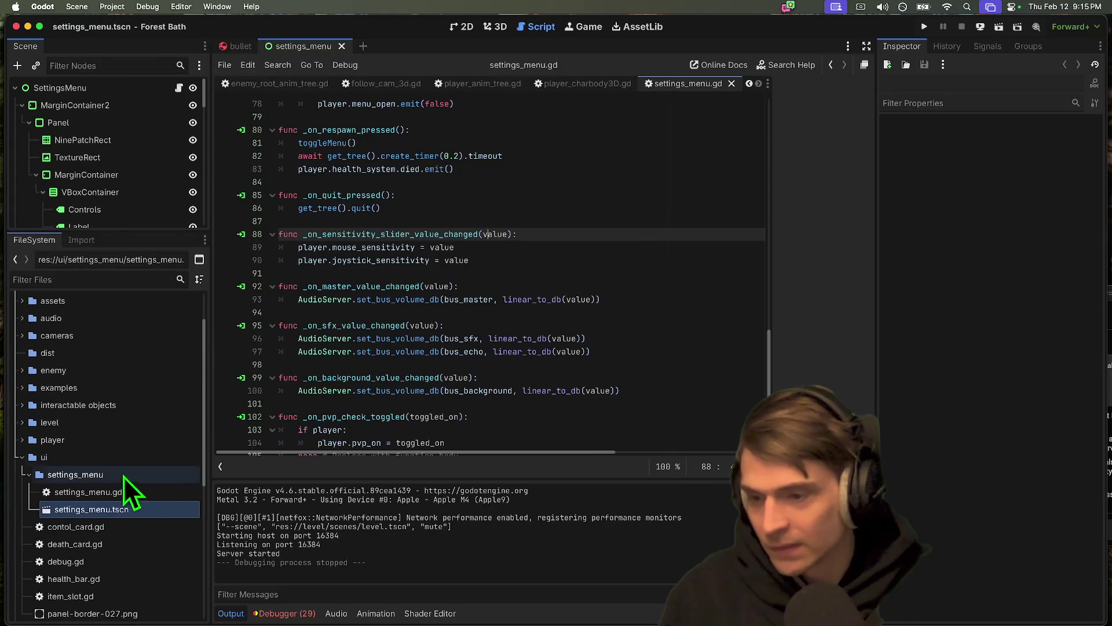
double_click(109, 443)
scroll(113, 474, down, 5)
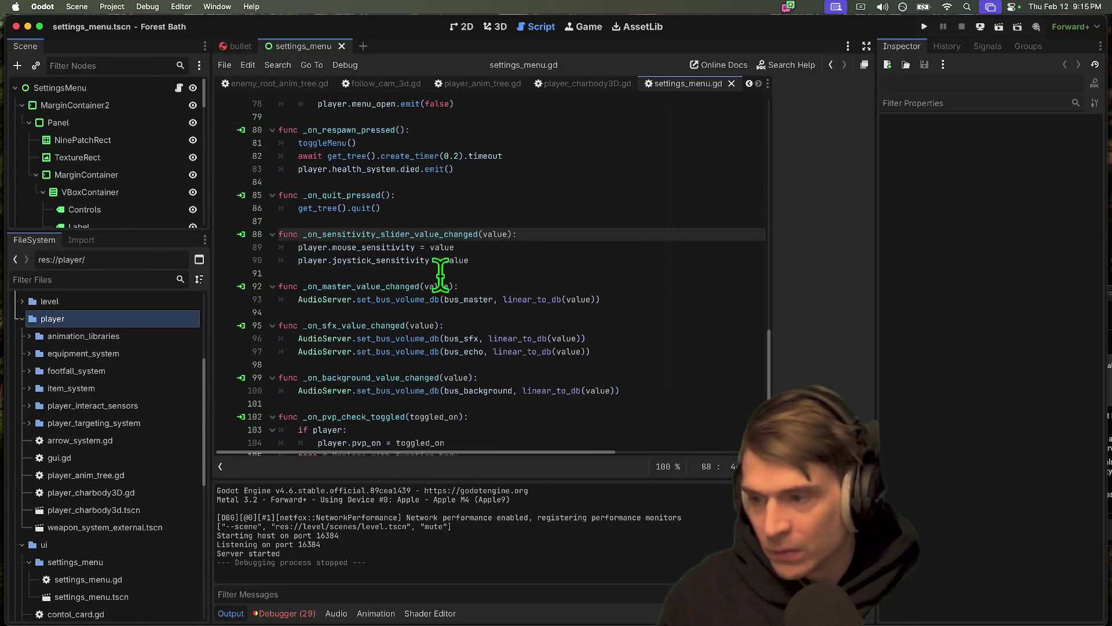
Quit to the Project List and open the androodev-co-op-template project.
click(112, 6)
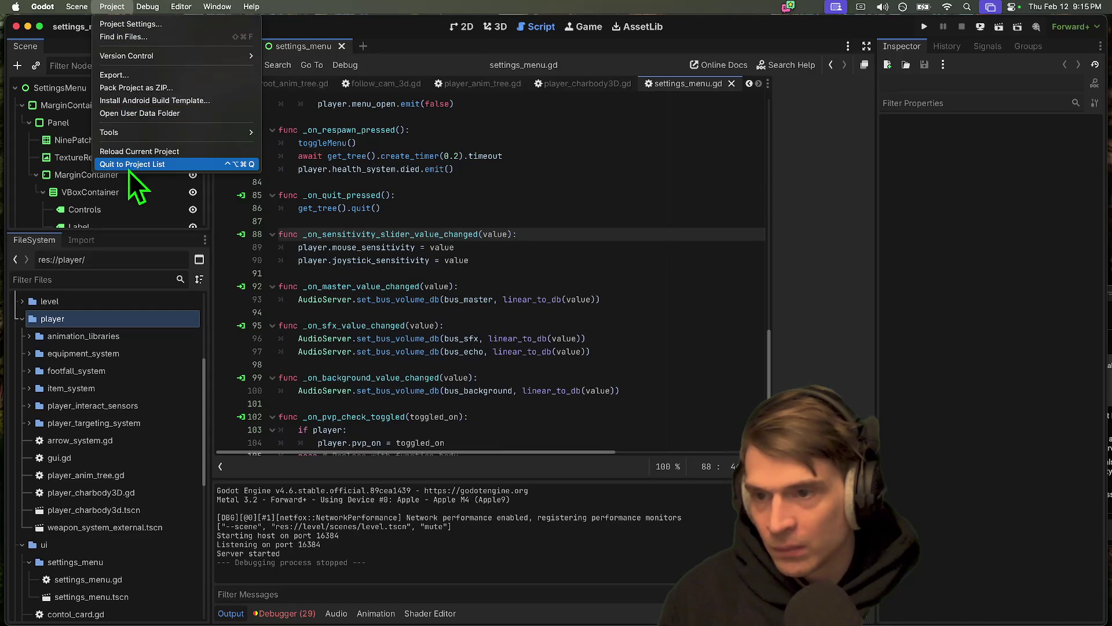
click(139, 151)
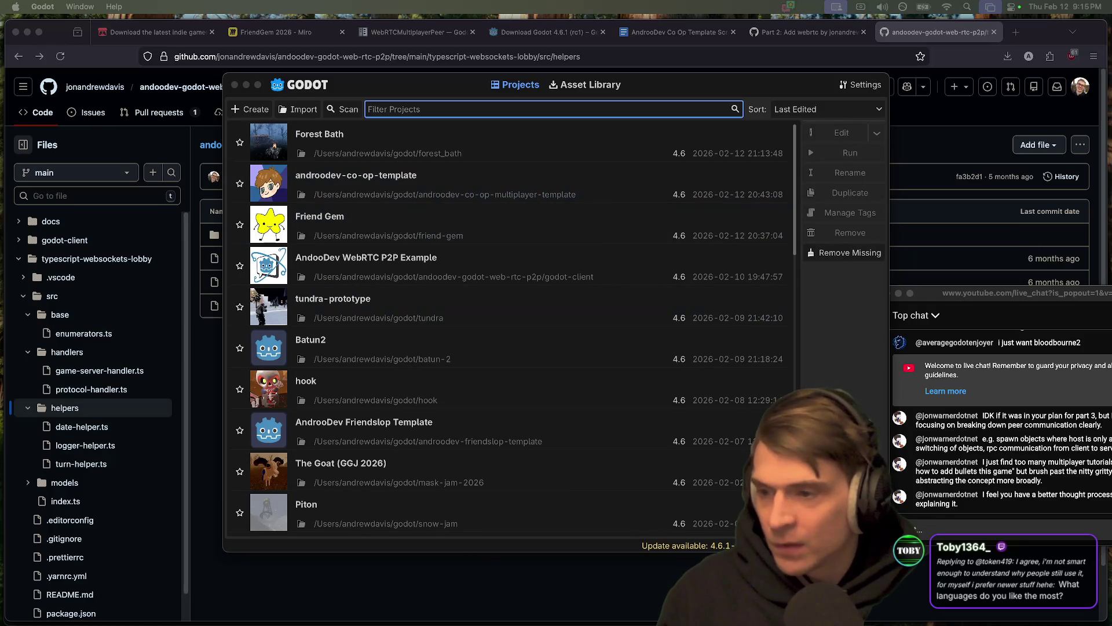
click(512, 149)
click(449, 190)
double_click(449, 190)
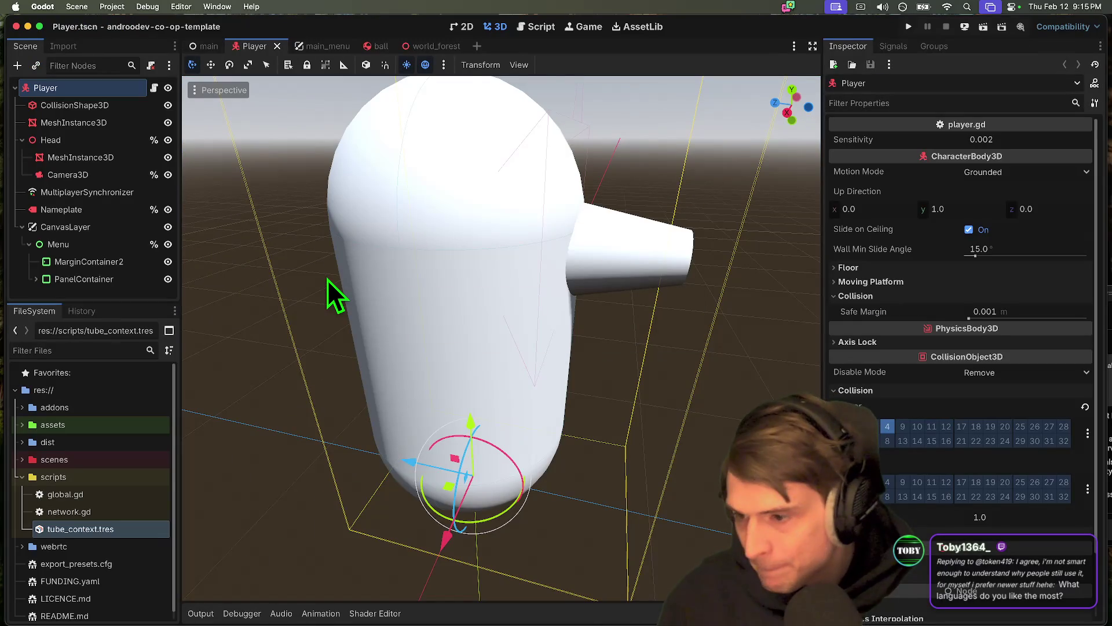
Close the Input and Callable help pages and declare take_damage(): at the end of player.gd.
click(542, 29)
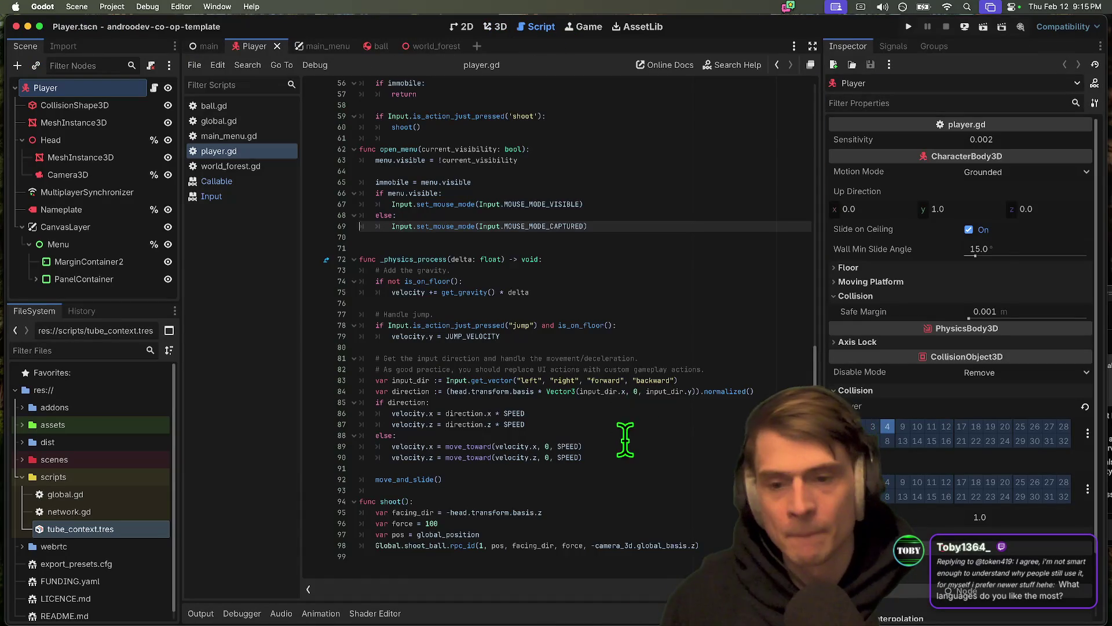
click(721, 541)
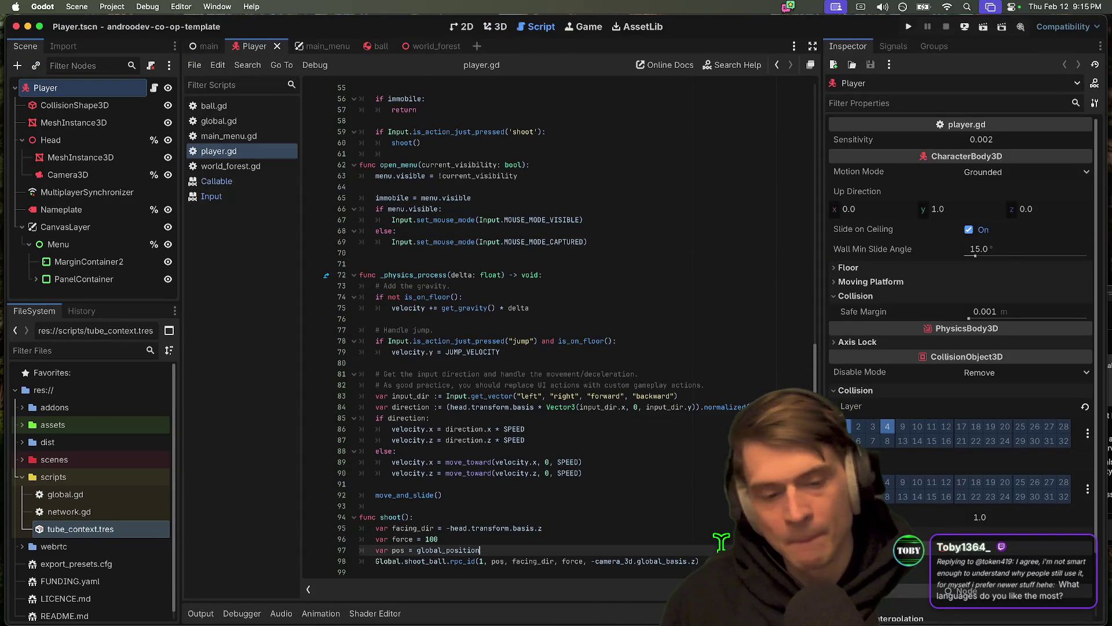
key(Down)
key(Down)
key(Down)
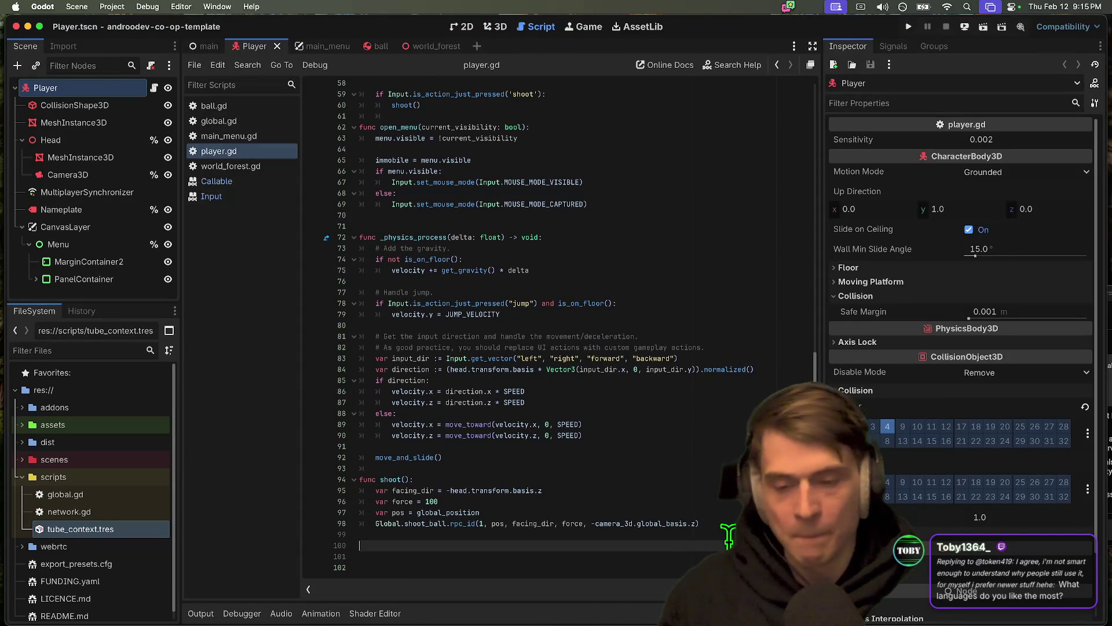
middle_click(245, 197)
middle_click(246, 181)
key(super+Tab)
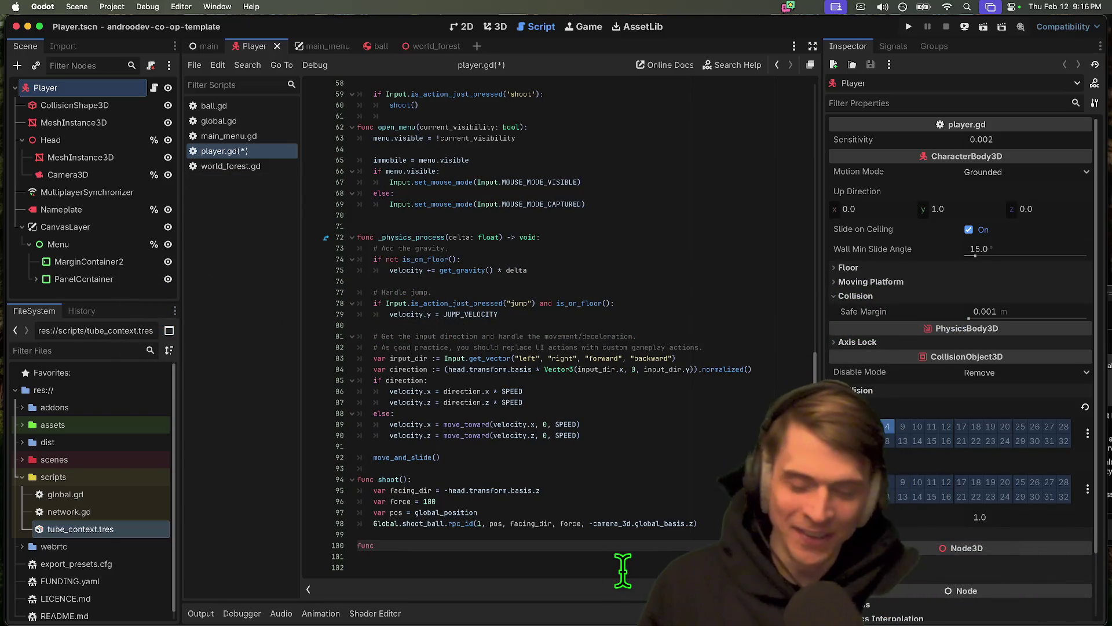
text(take_damage())
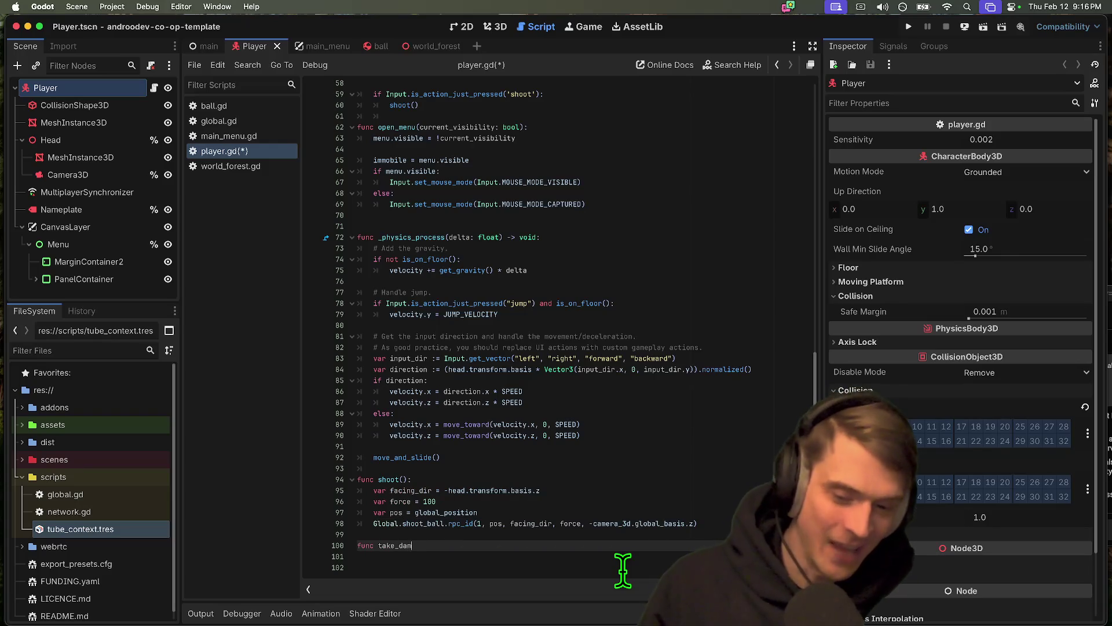
text(:)
key(Return)
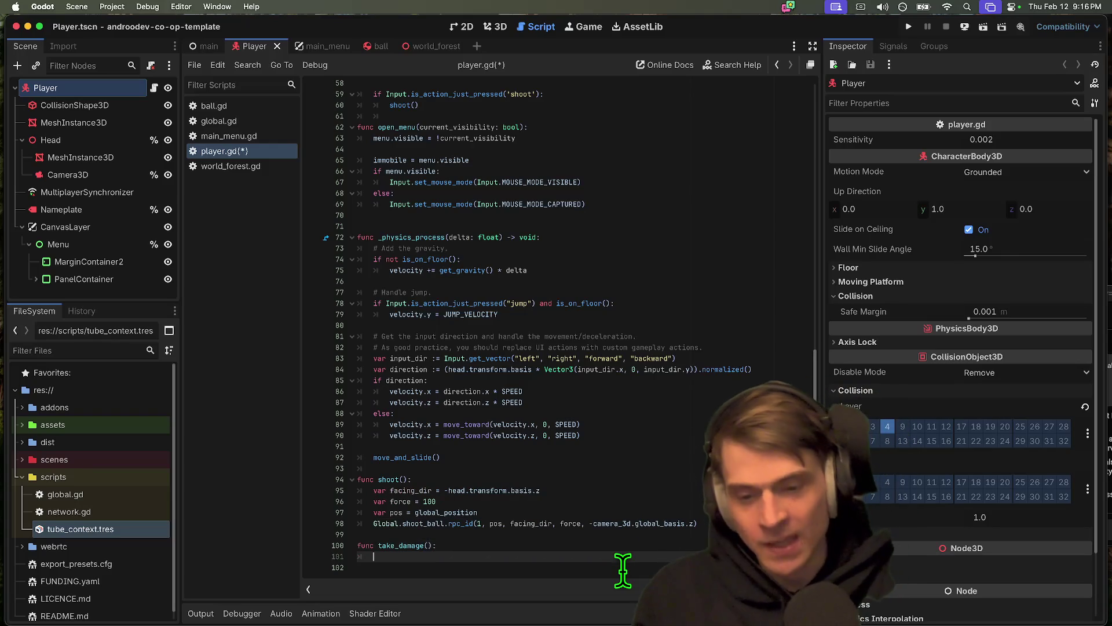
scroll(702, 300, down, 1)
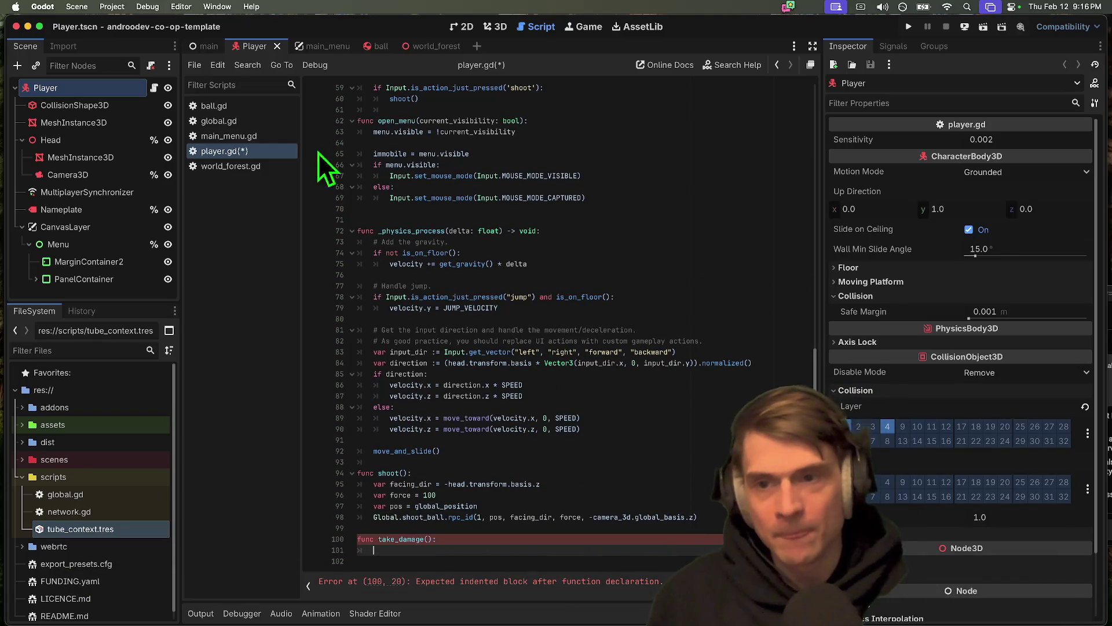
click(496, 26)
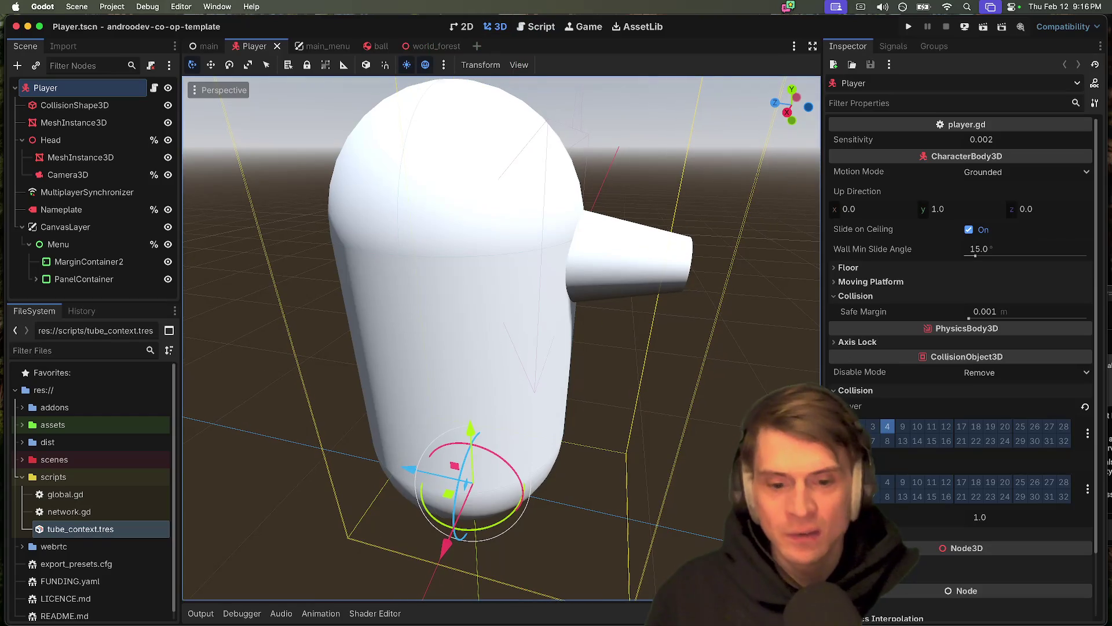
click(539, 27)
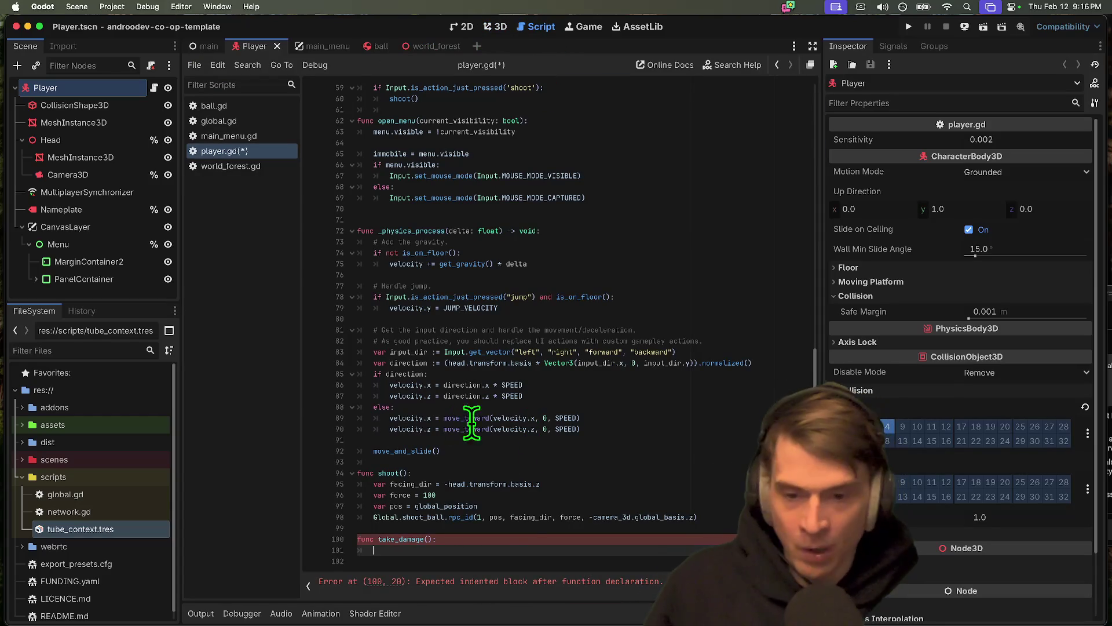
key(Return)
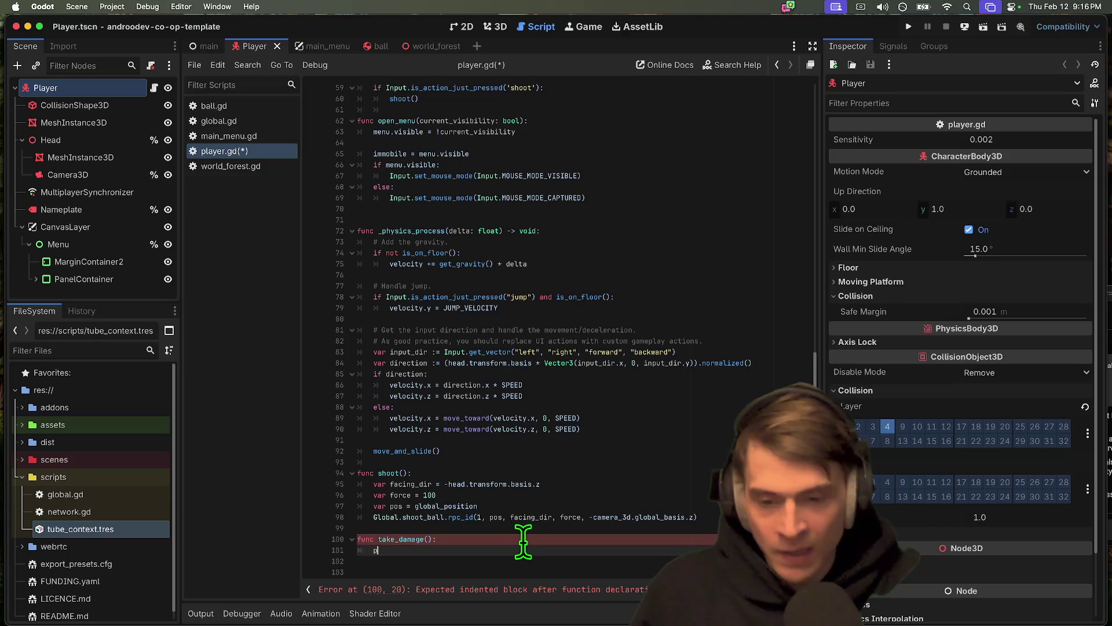
click(563, 527)
key(Return)
text(rpc()
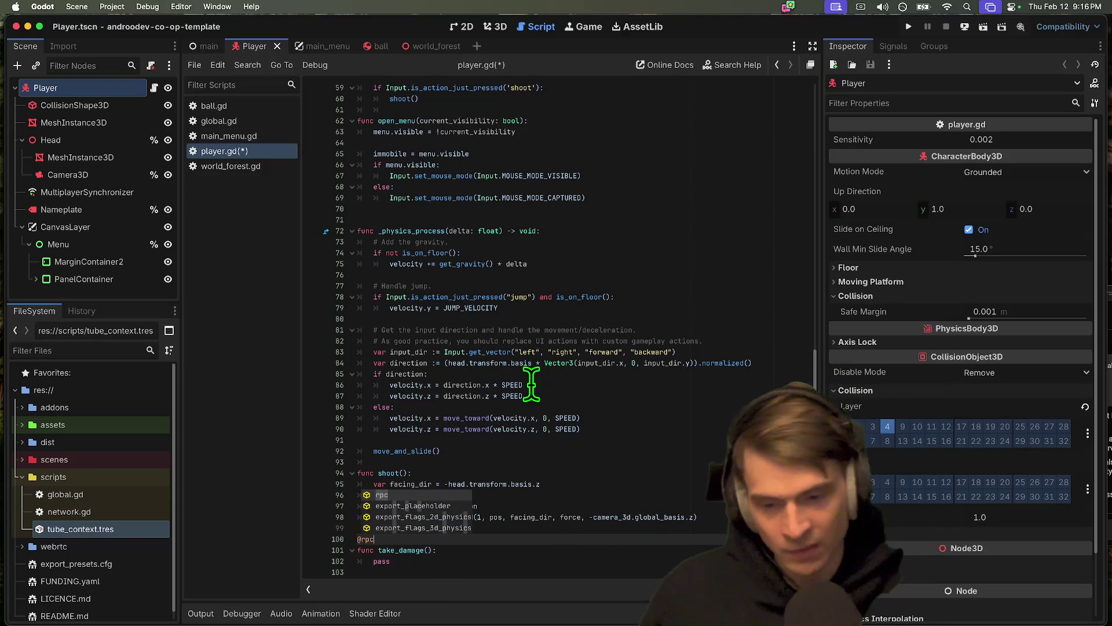
key(Escape)
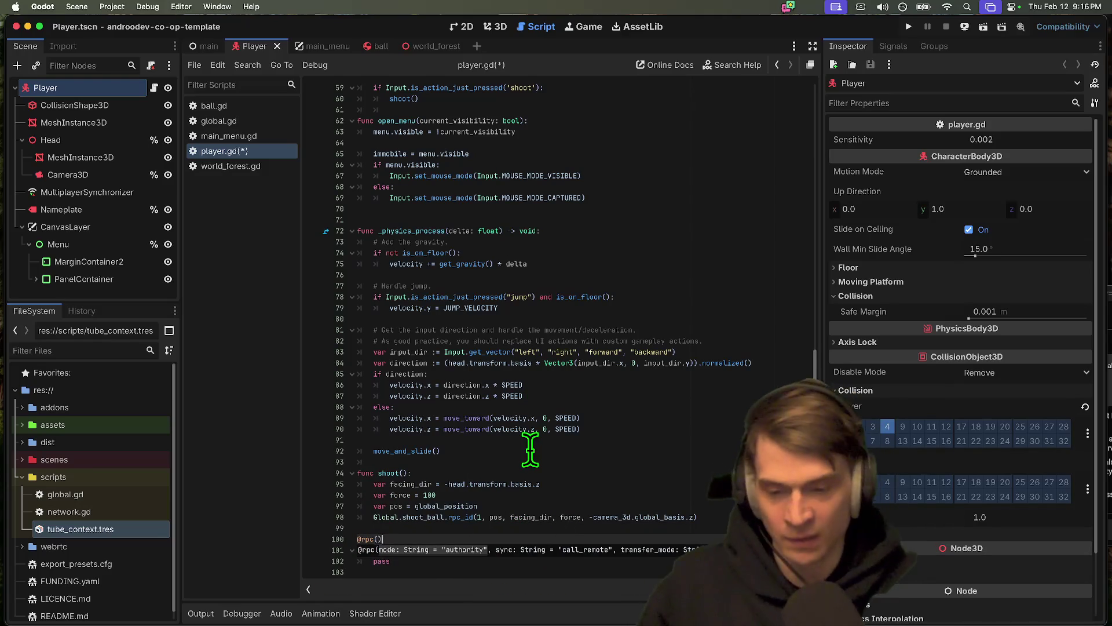
Undo the extra blank line in take_damage and delete the script's trailing empty line.
key(Down)
key(End)
key(Return)
key(Tab)
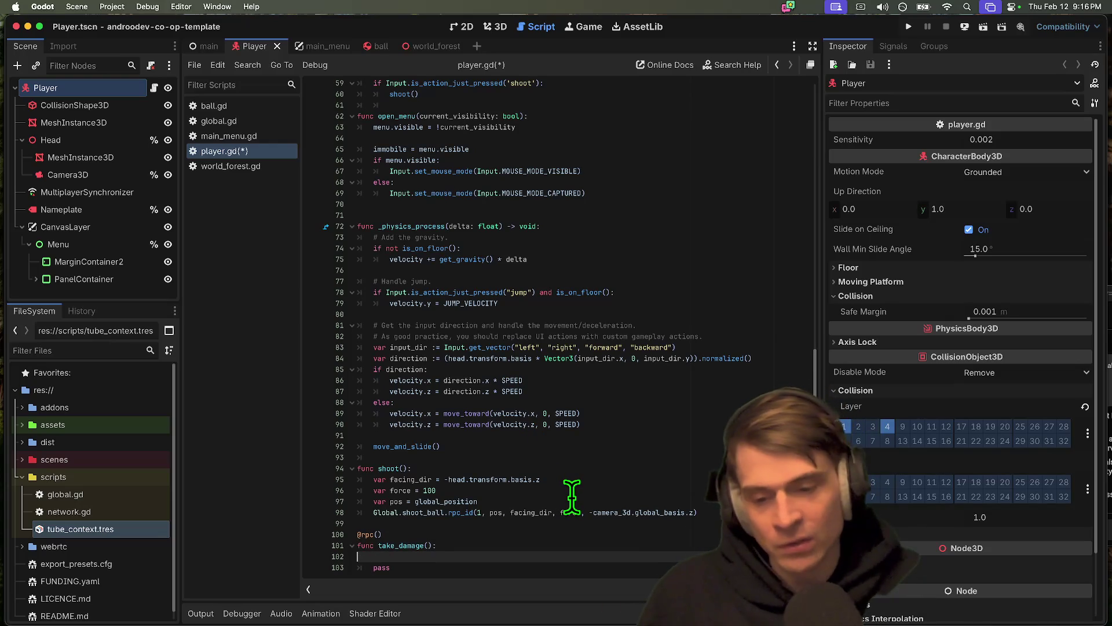
key(super+z)
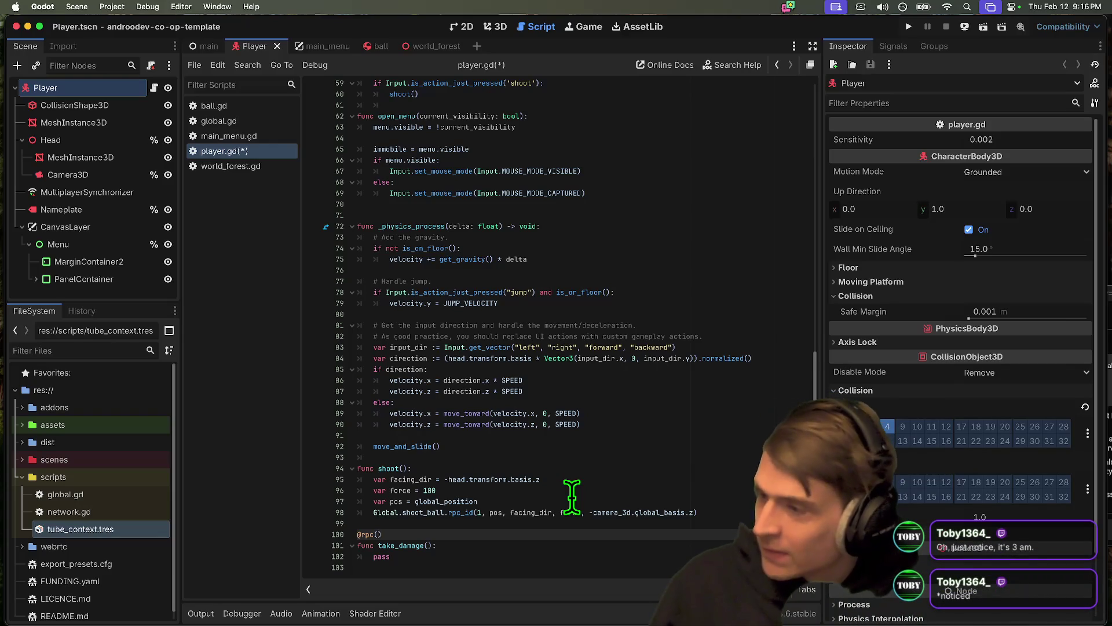
key(Down)
key(Down)
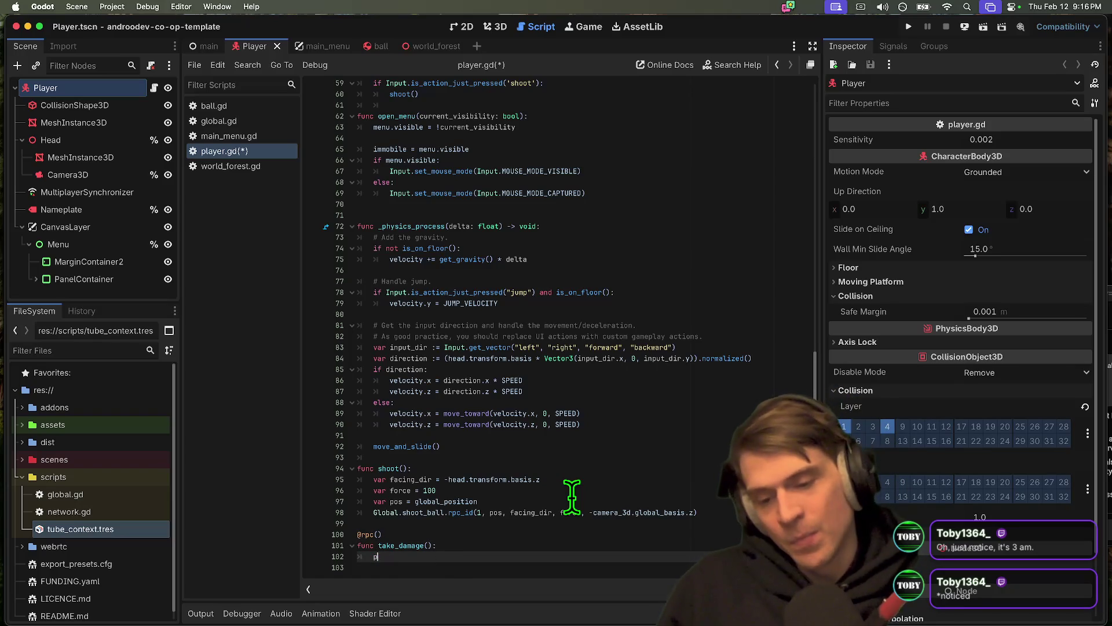
key(Delete)
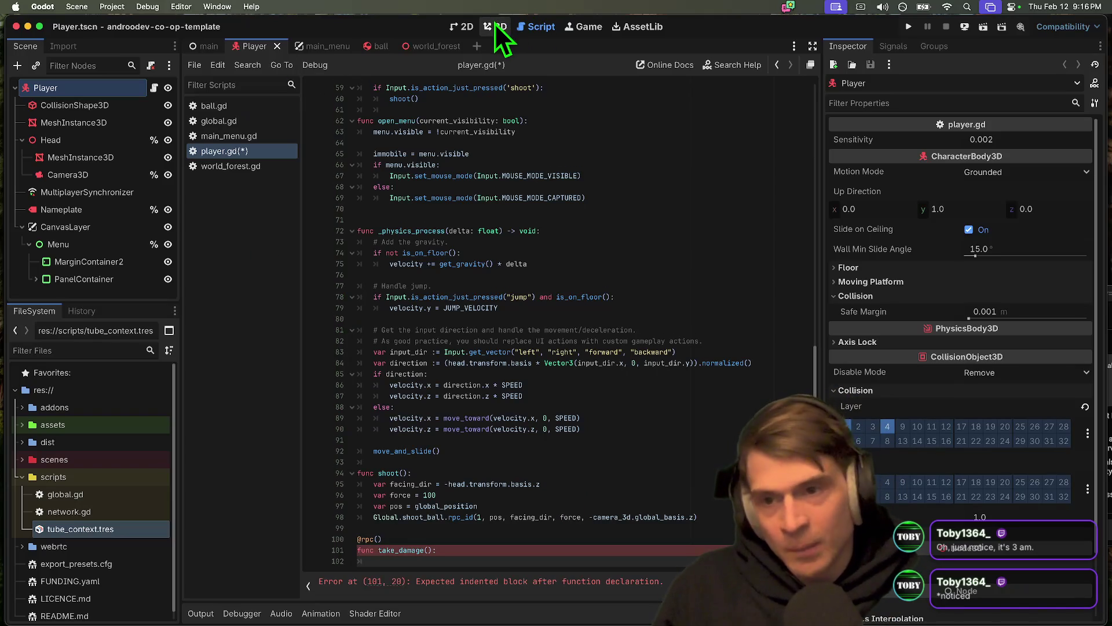
click(494, 25)
scroll(678, 412, down, 5)
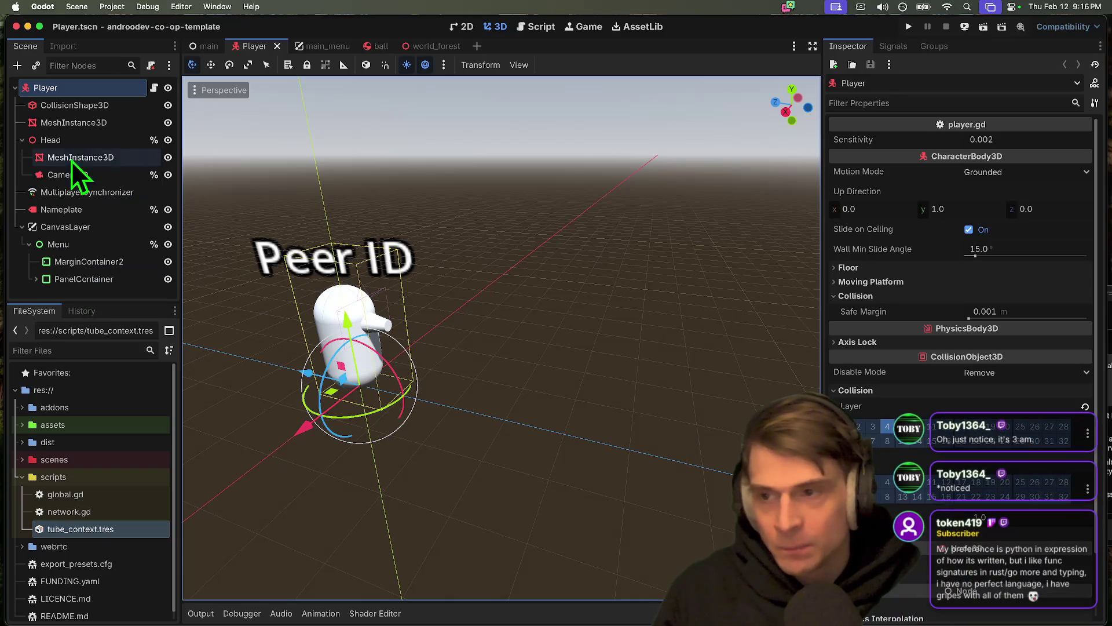
Change the Nameplate label's text from Peer ID to 12312312.
click(78, 212)
scroll(989, 302, down, 15)
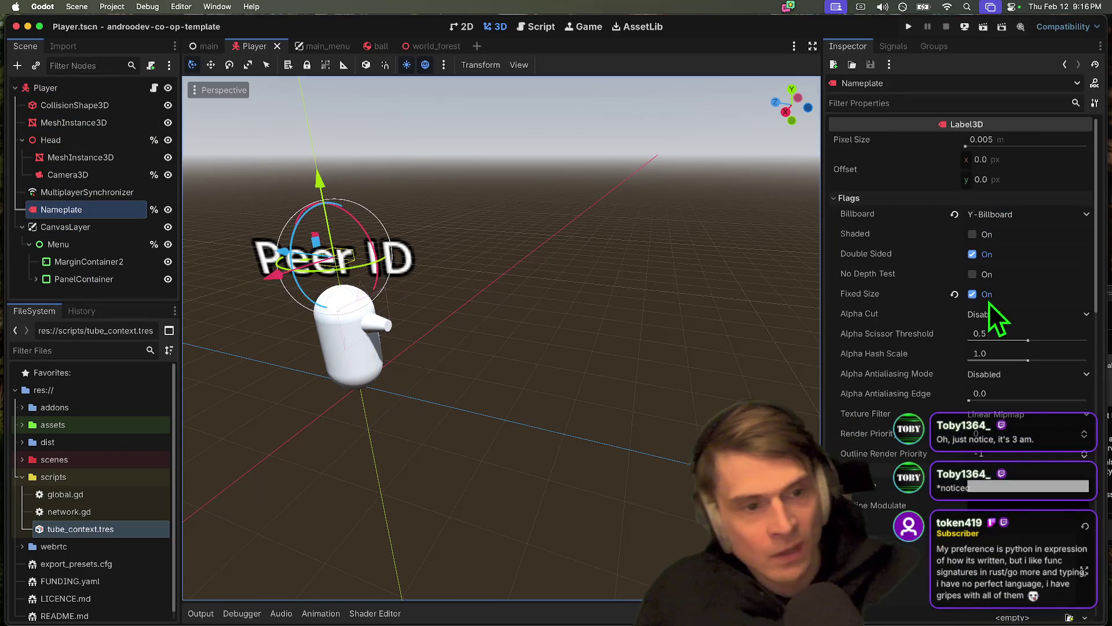
click(947, 353)
key(super+a)
text(12312312)
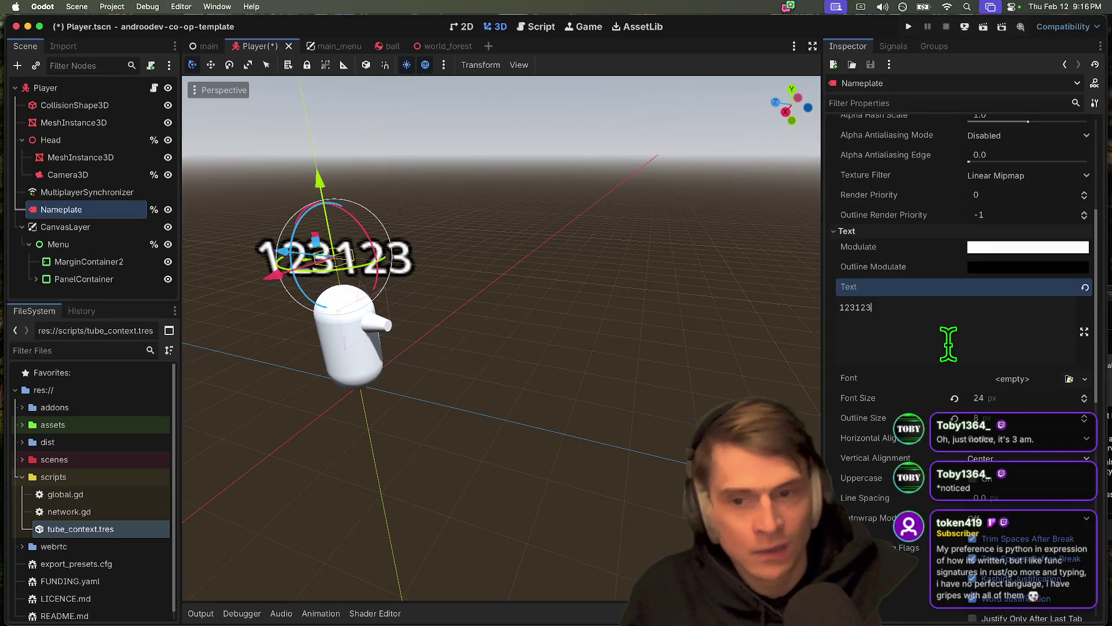
click(622, 370)
Duplicate the capsule mesh and move the copy along X and Z beside the player.
click(363, 359)
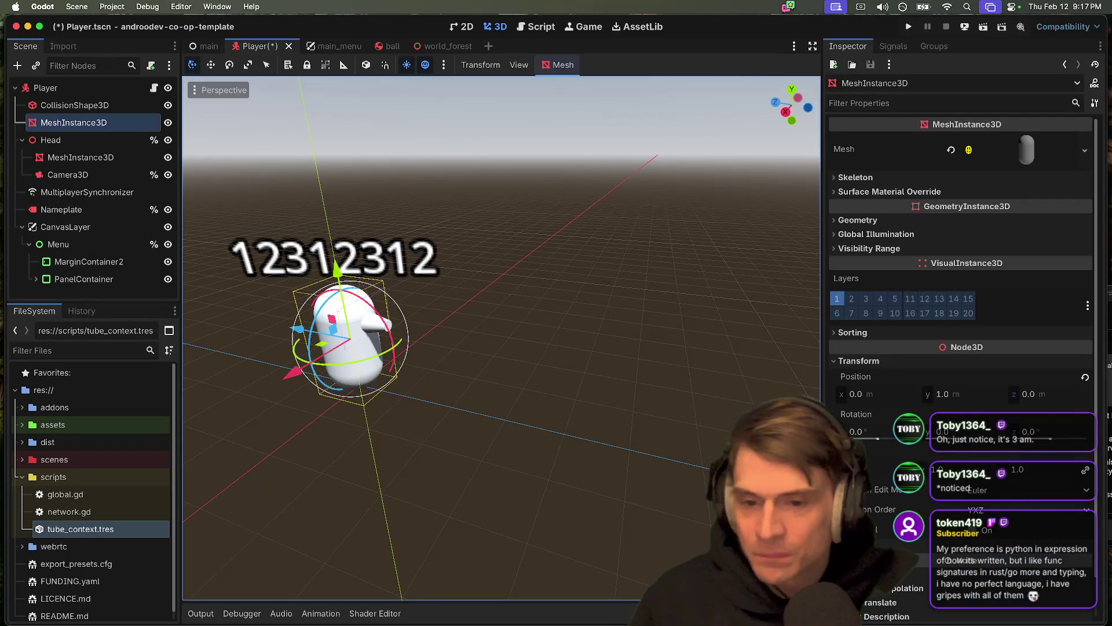
key(super+d)
drag(291, 380, 495, 318)
drag(418, 265, 512, 281)
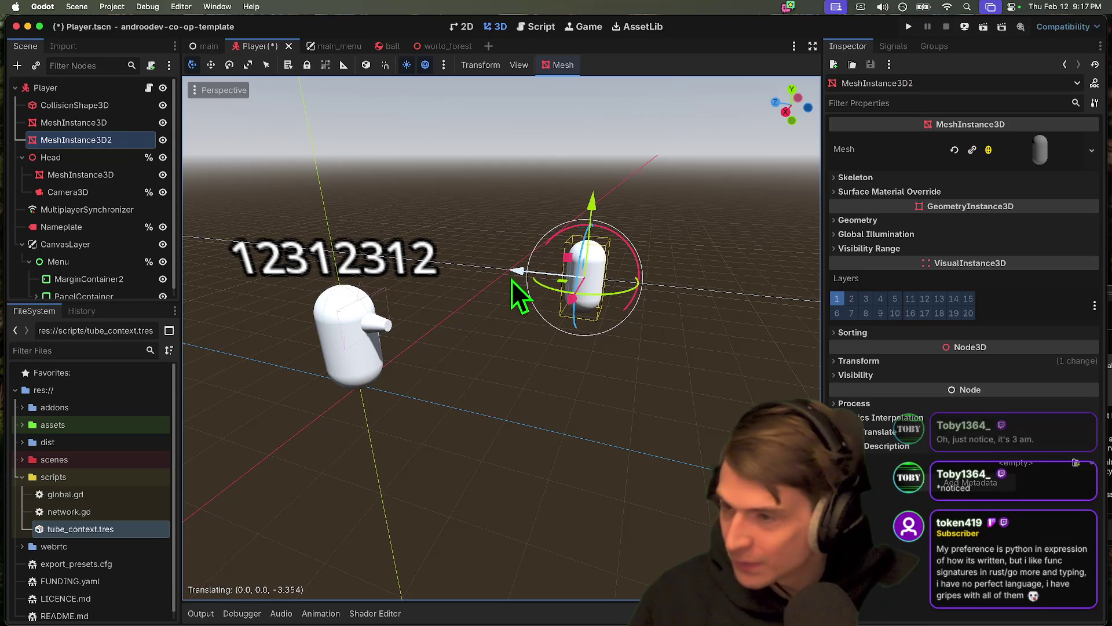
mouse_move(742, 398)
mouse_down()
mouse_move(651, 259)
mouse_move(496, 132)
mouse_up()
drag(784, 291, 599, 283)
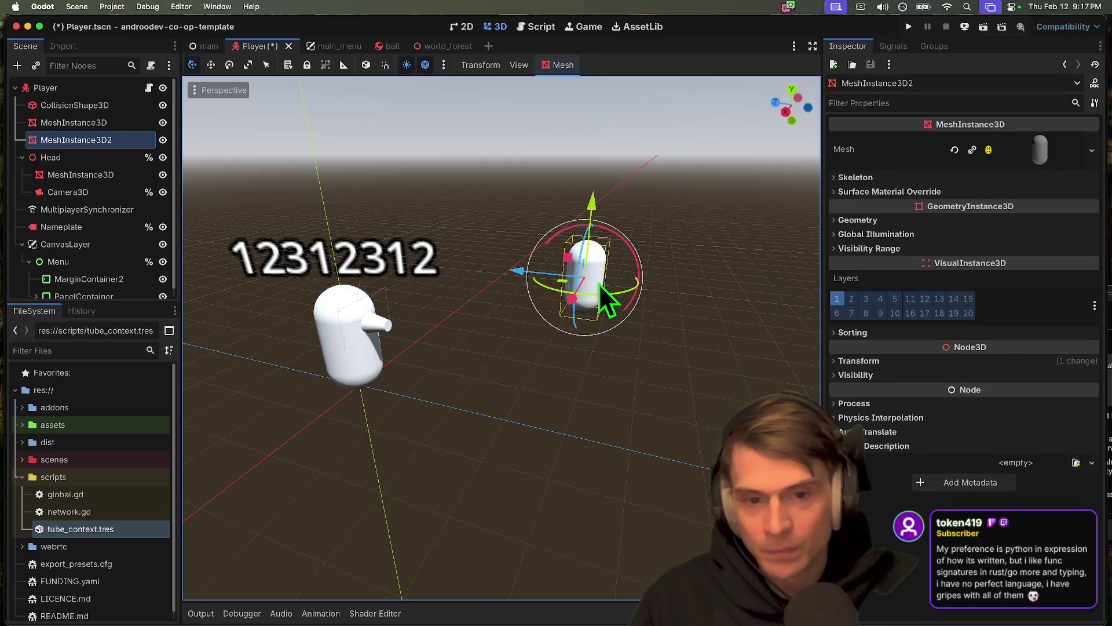
click(750, 286)
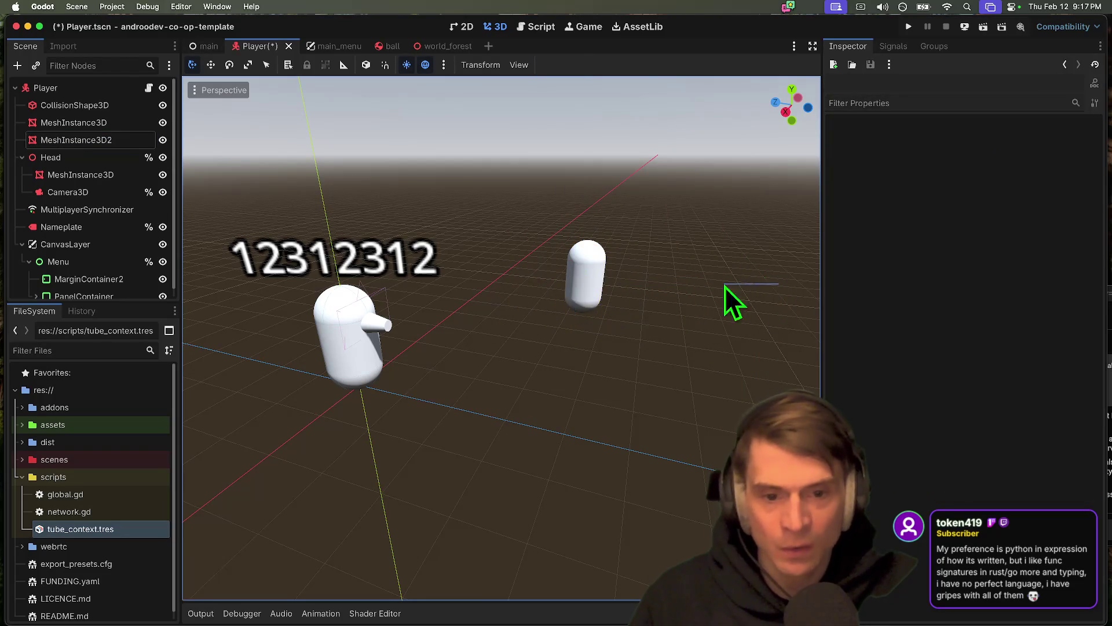
Duplicate the copied capsule twice, moving one copy along Z and the other farther left.
click(573, 277)
click(384, 225)
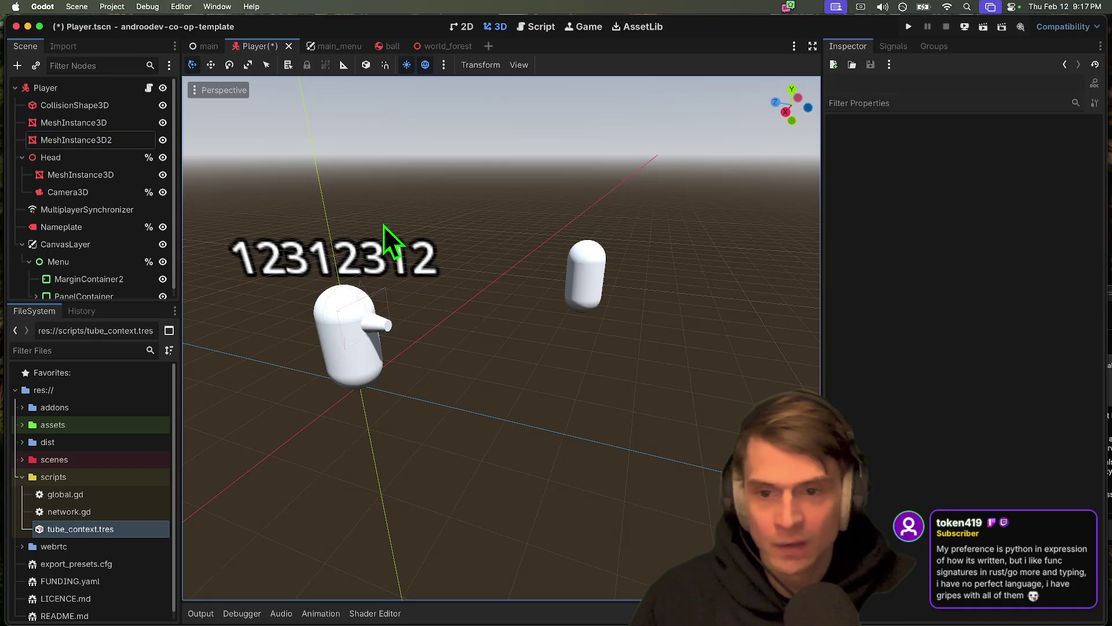
click(599, 280)
key(super+d)
mouse_move(516, 271)
mouse_down()
mouse_move(527, 270)
mouse_move(484, 301)
mouse_move(500, 231)
mouse_move(464, 248)
mouse_move(432, 242)
mouse_up()
key(super+d)
mouse_move(636, 469)
mouse_down()
mouse_move(529, 417)
mouse_move(256, 217)
mouse_up()
Move the front copied capsule forward along Z and select all three copies.
click(356, 374)
click(187, 335)
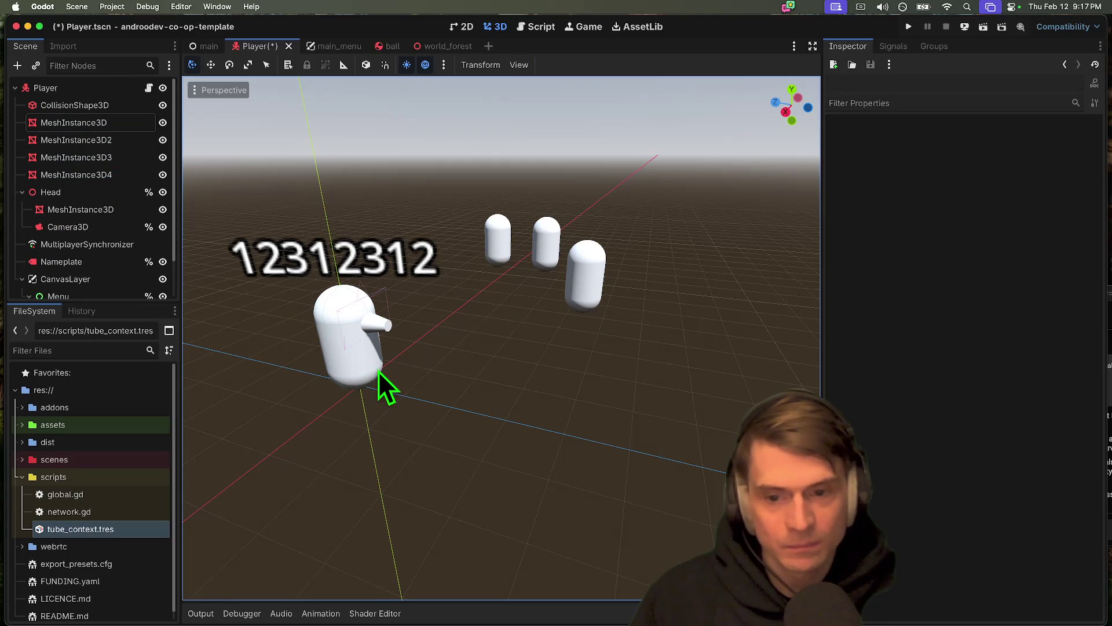
mouse_move(228, 211)
mouse_down()
mouse_move(486, 491)
mouse_move(427, 479)
mouse_up()
drag(629, 327, 544, 255)
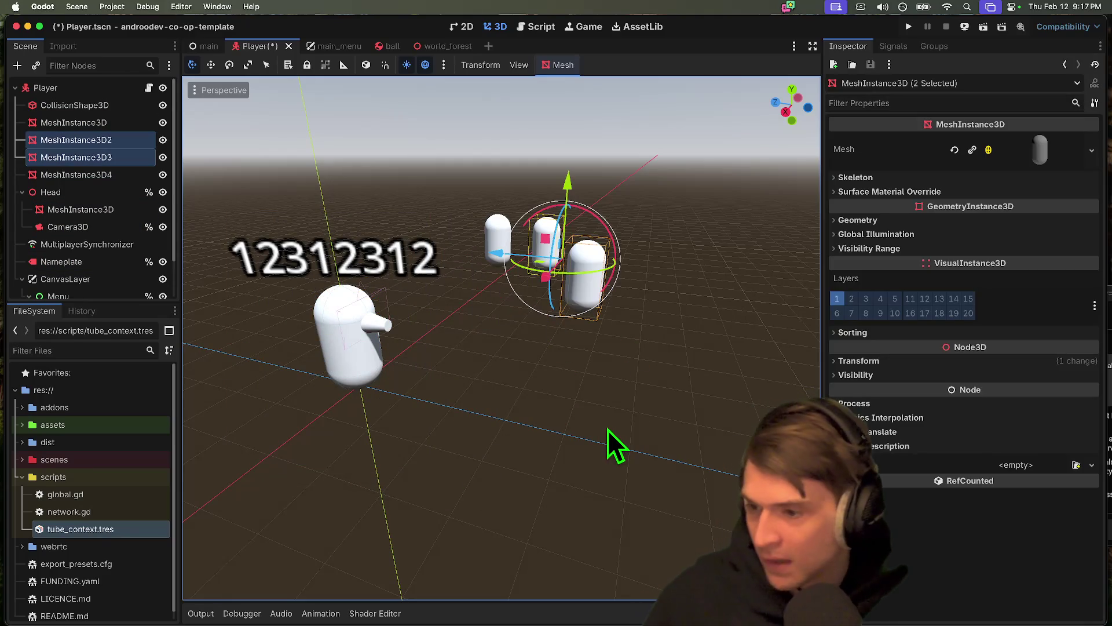
click(607, 429)
drag(672, 307, 492, 178)
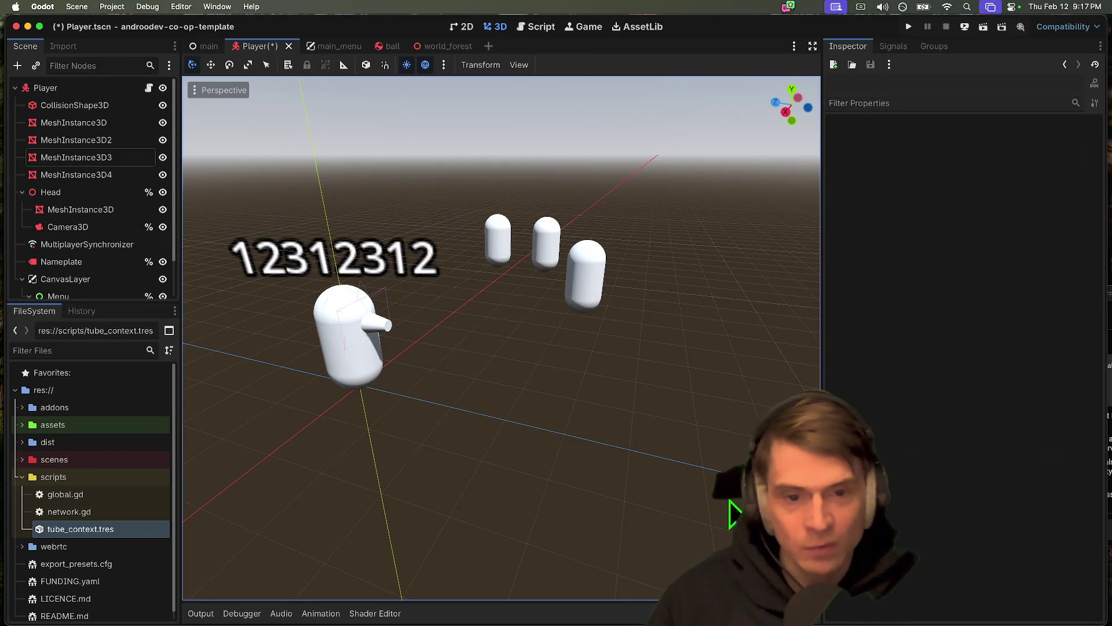
mouse_move(318, 390)
mouse_down()
mouse_move(521, 504)
mouse_move(588, 392)
mouse_move(291, 319)
mouse_up()
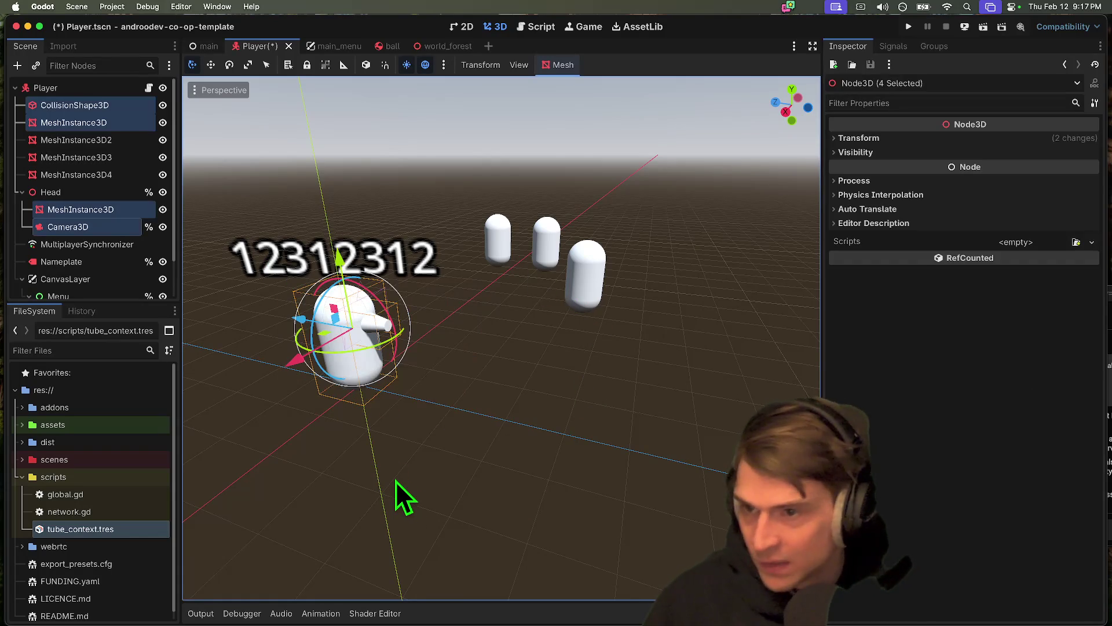
click(354, 471)
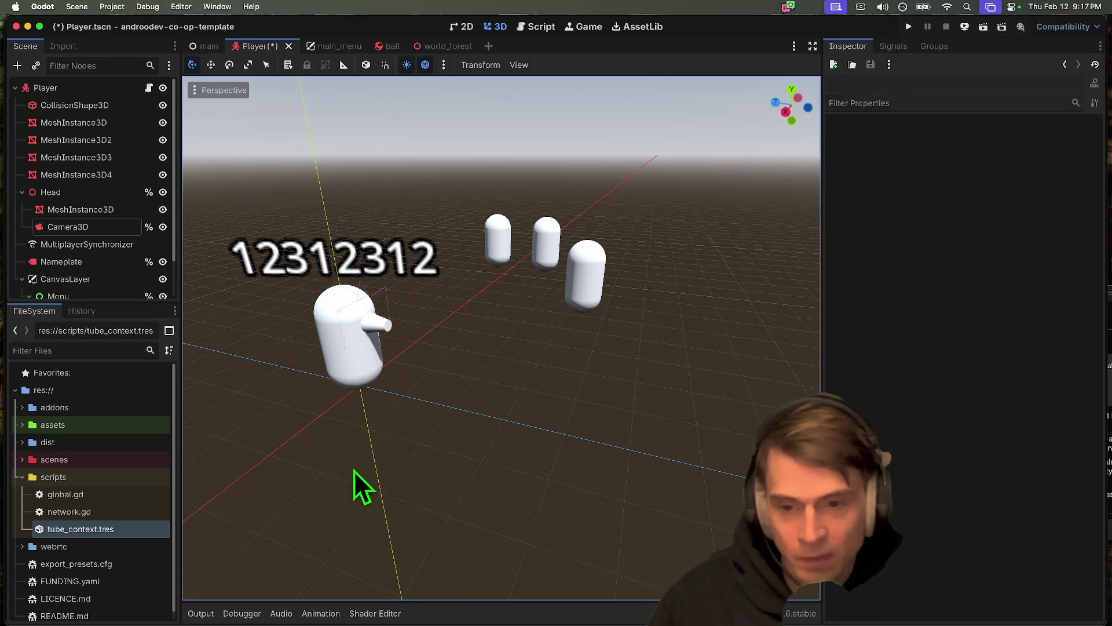
click(570, 266)
mouse_move(593, 264)
mouse_down()
mouse_move(510, 272)
mouse_move(637, 320)
mouse_move(628, 344)
mouse_up()
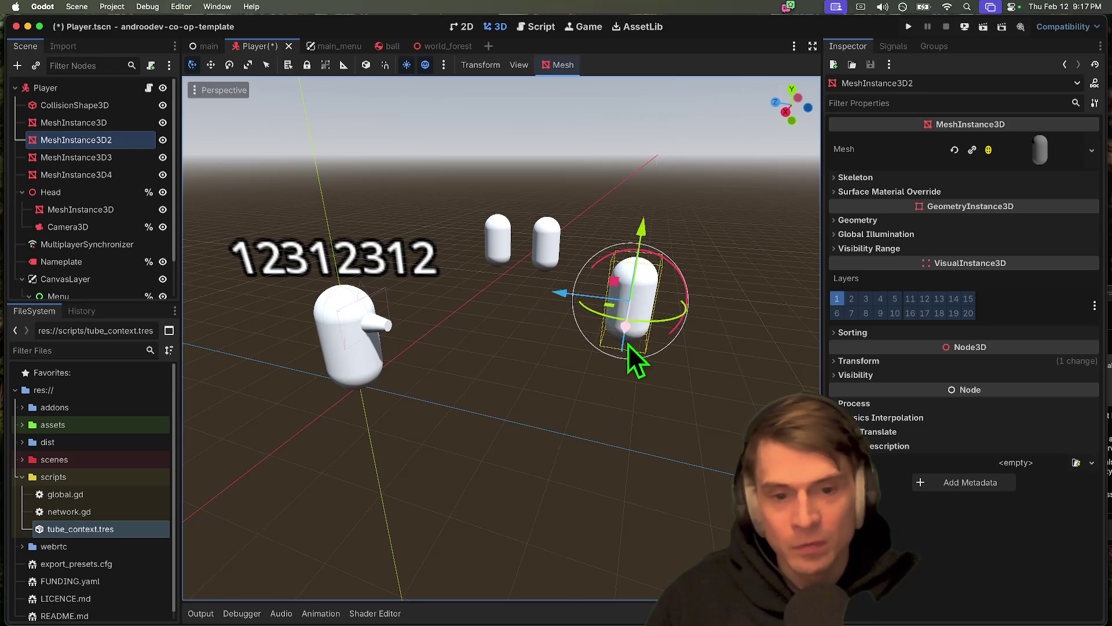
drag(696, 420, 462, 202)
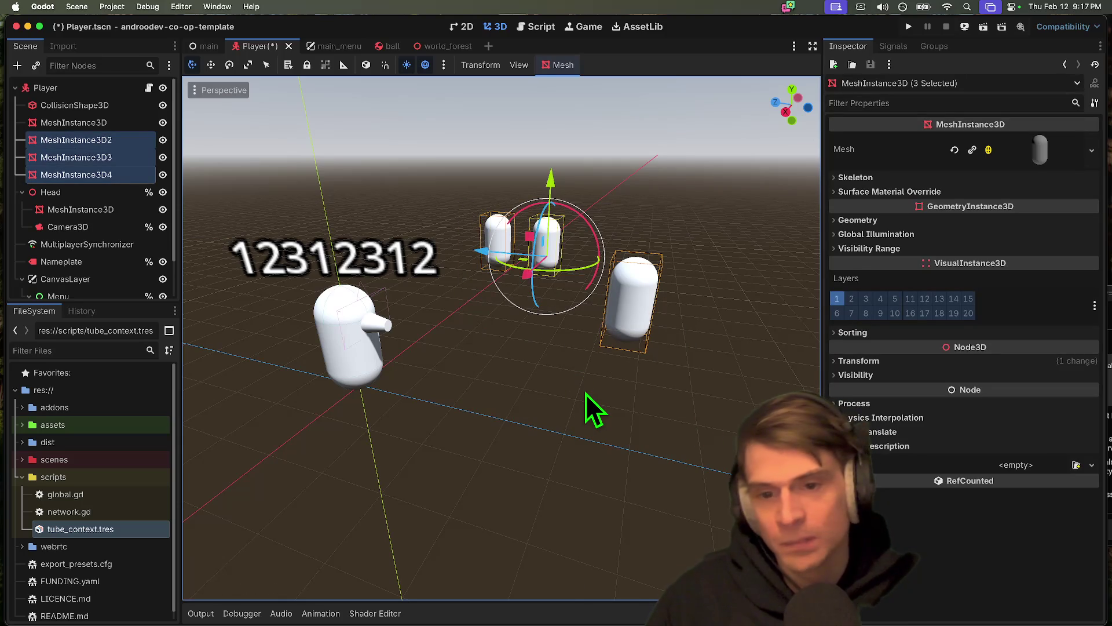
Undo the capsule moves and duplications, then go back to player.gd.
mouse_move(686, 420)
mouse_down()
mouse_move(464, 168)
mouse_move(474, 175)
mouse_up()
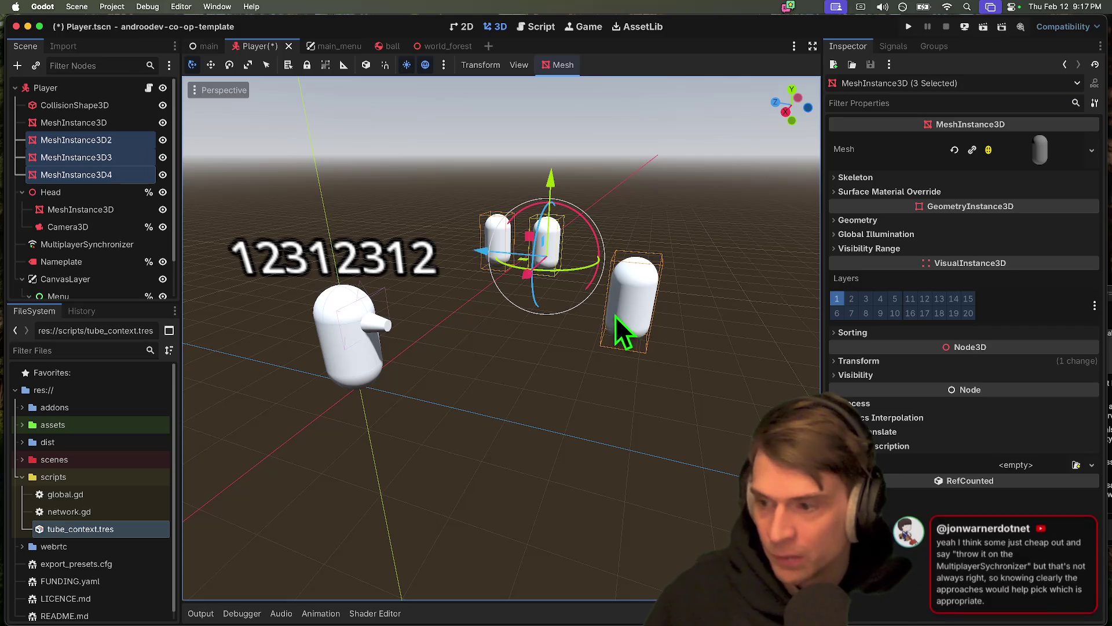
click(440, 304)
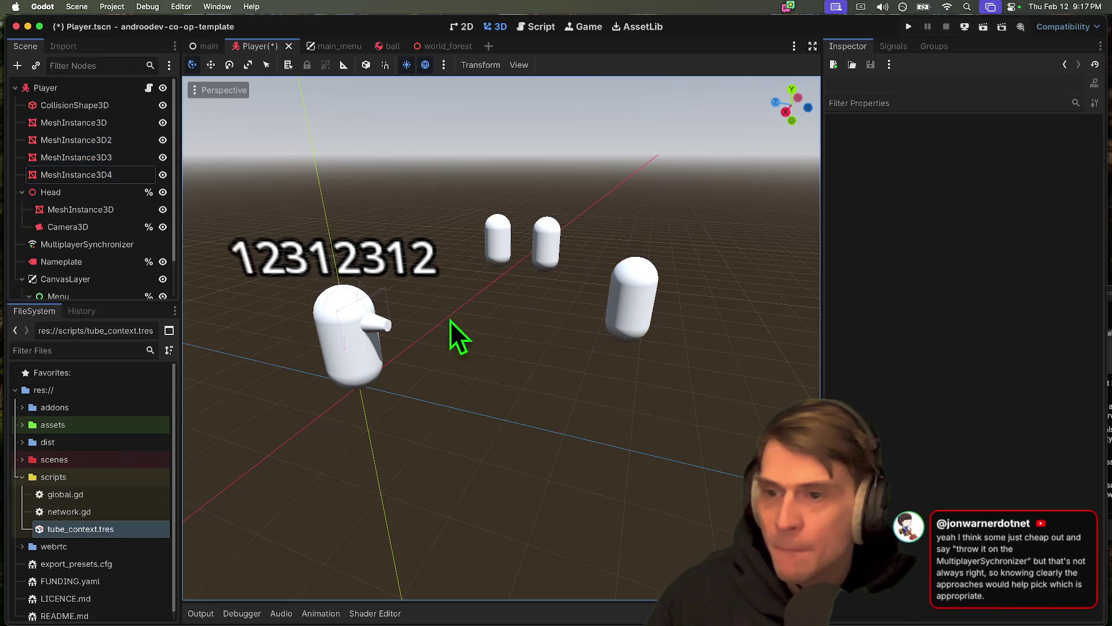
key(super+z)
key(super+z)
key(super+z)
key(super+z)
key(super+z)
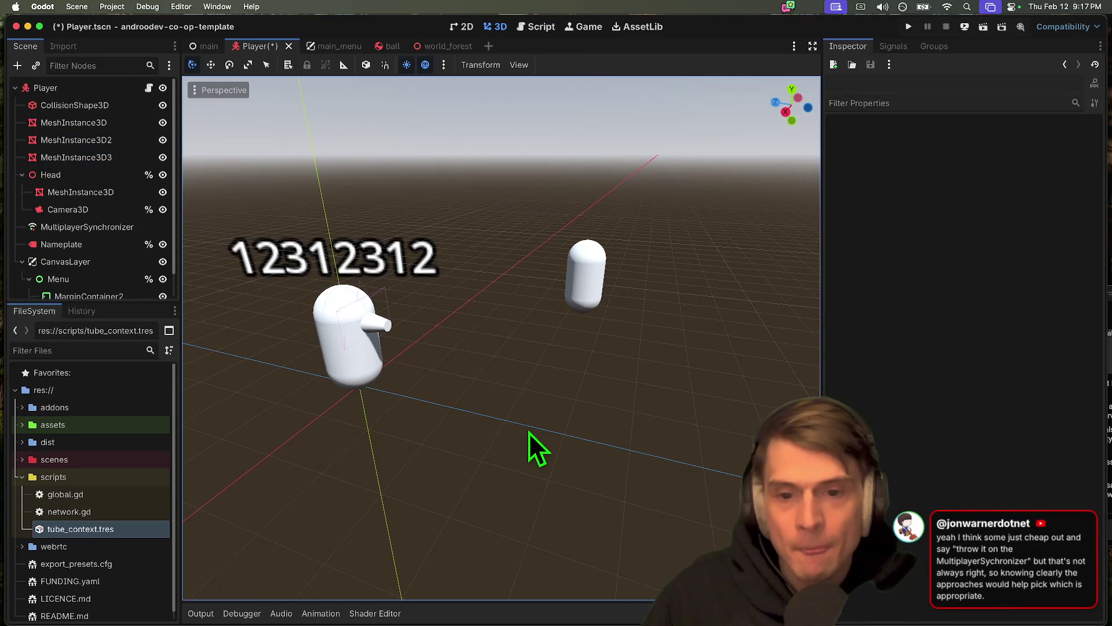
key(super+z)
key(super+z)
key(super+z)
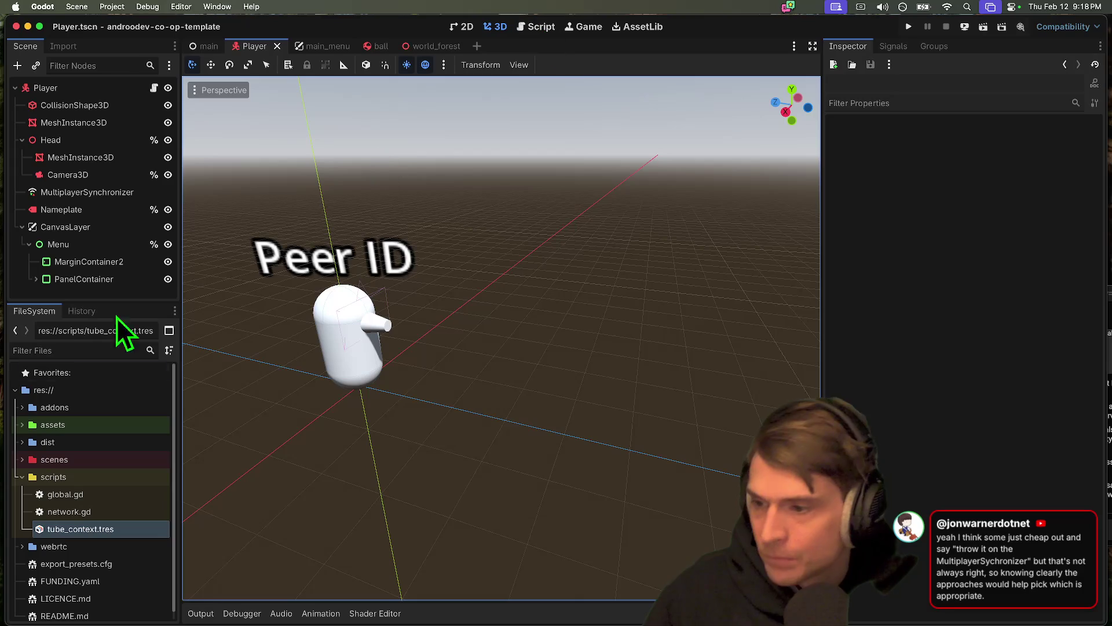
key(super+Tab)
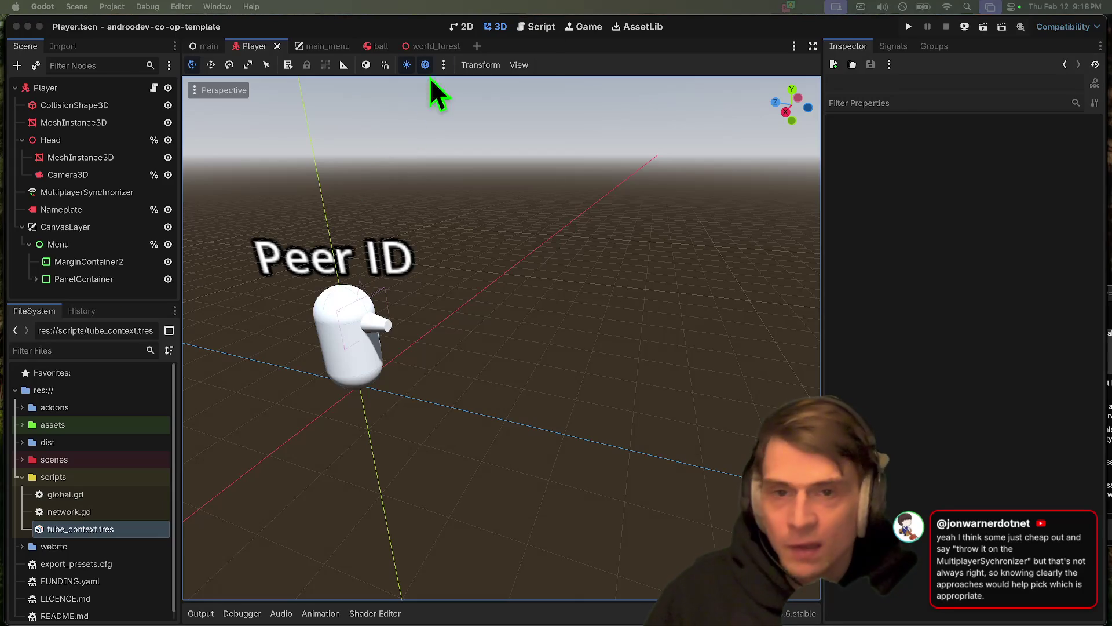
click(537, 27)
text(@rpc())
key(Return)
text(func take_damage():)
key(Return)
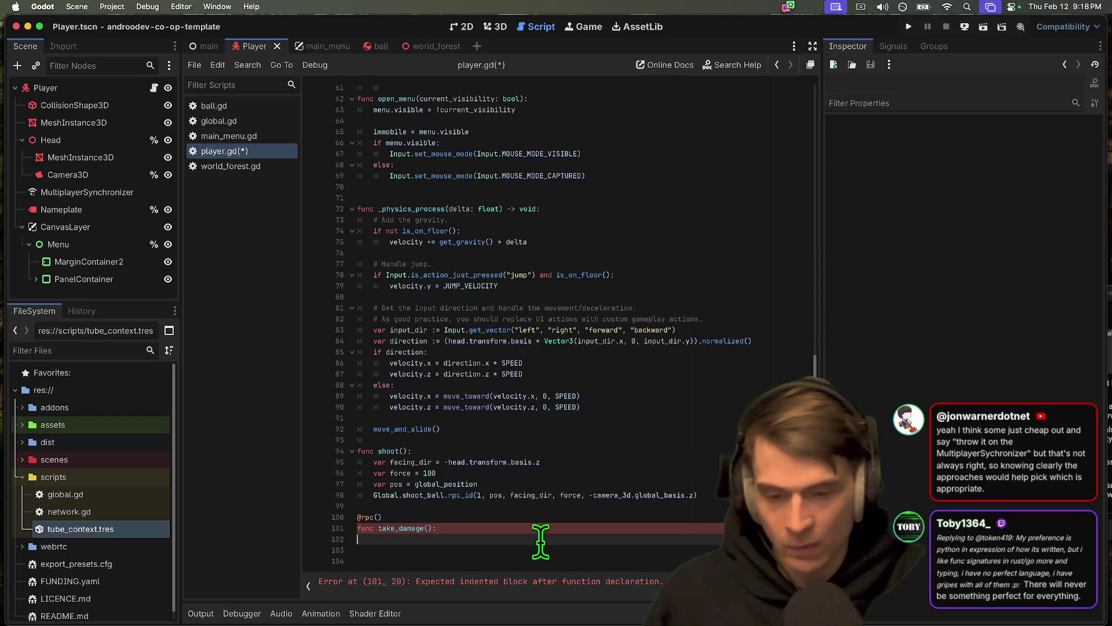
Delete the take_damage stub and leftover blank lines, then save player.gd.
key(BackSpace)
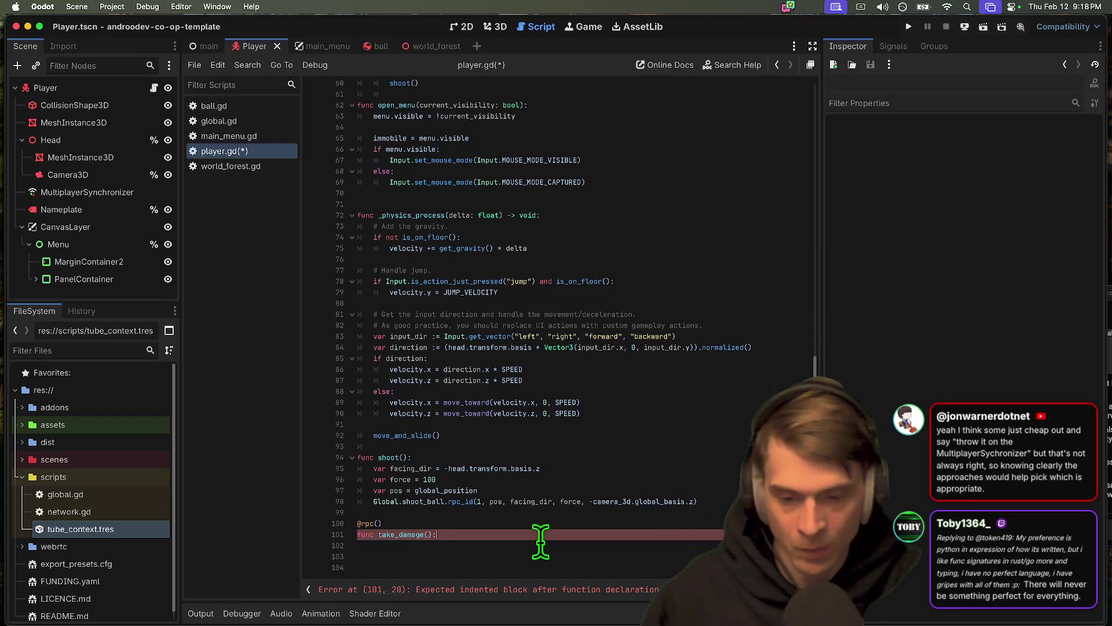
key(BackSpace)
key(BackSpace)
key(BackSpace)
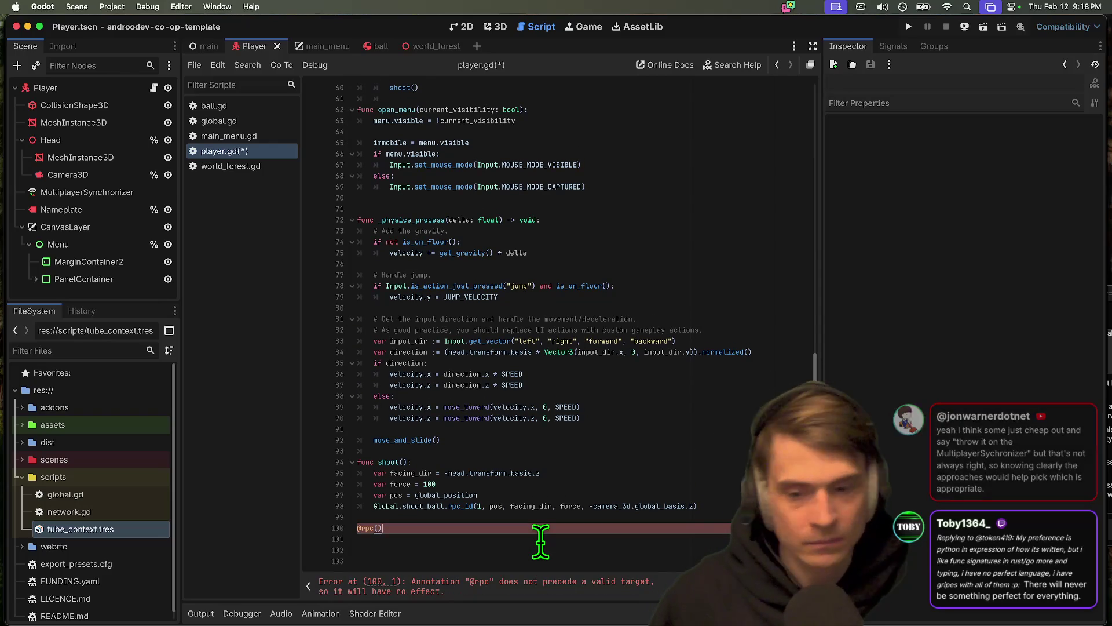
key(BackSpace)
key(ctrl+s)
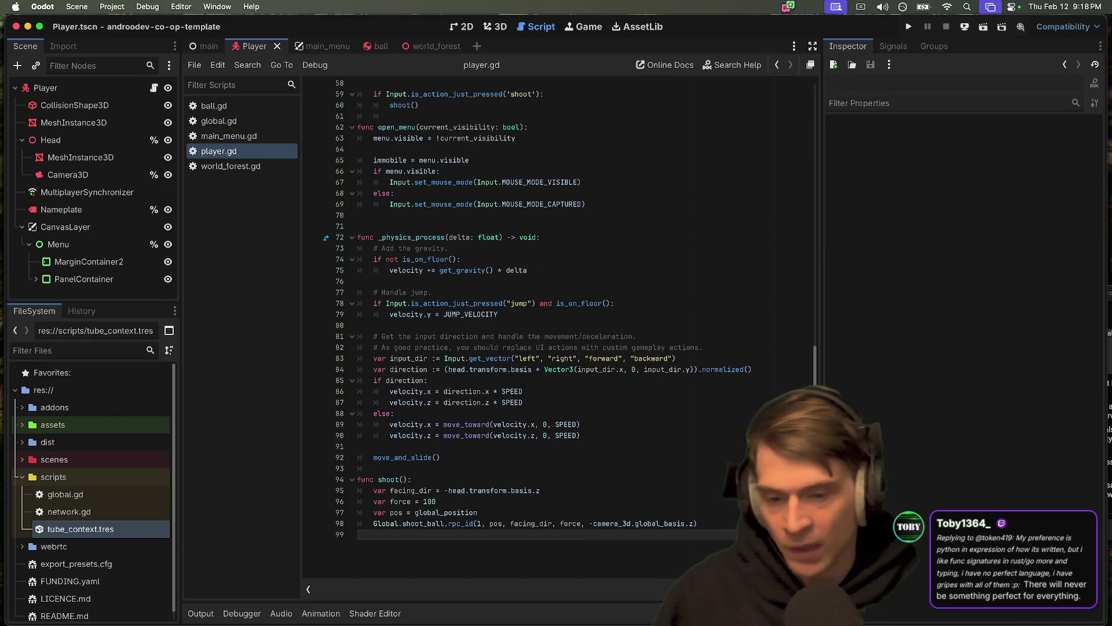
click(297, 591)
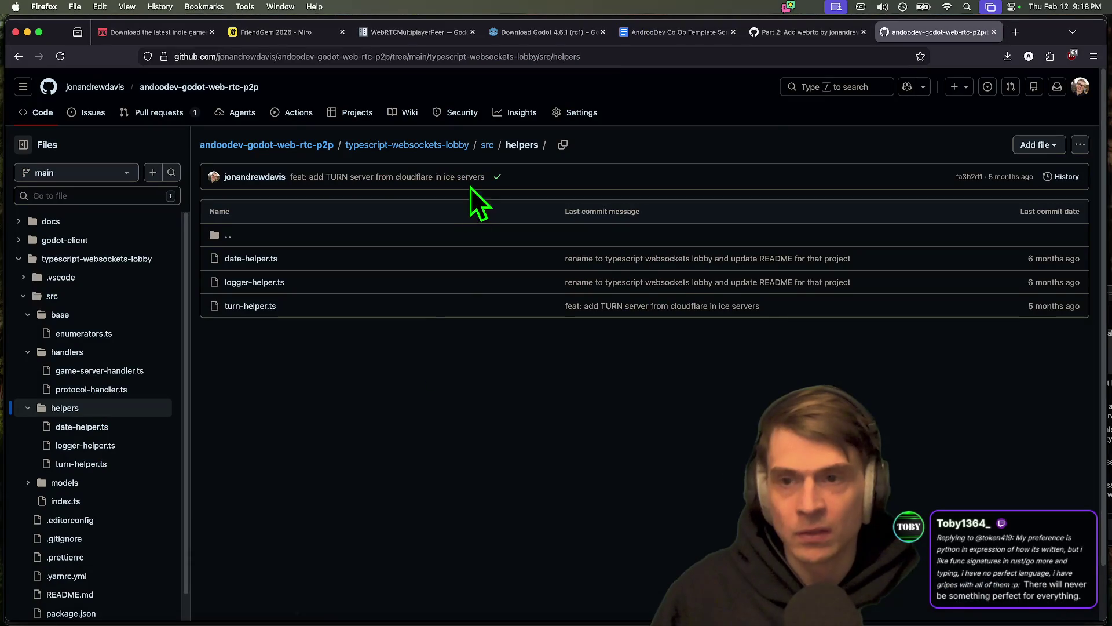
Open the co-op template script document and inspect the Part 3 reference image.
click(660, 32)
scroll(661, 384, down, 10)
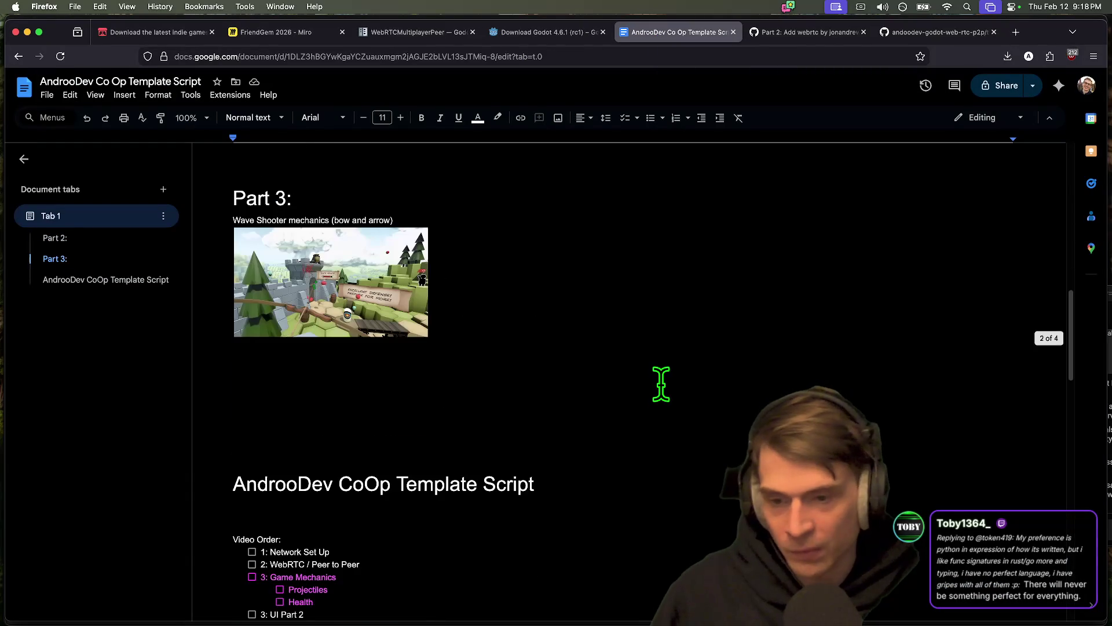
scroll(655, 384, up, 1)
click(334, 348)
drag(429, 356, 598, 458)
click(544, 516)
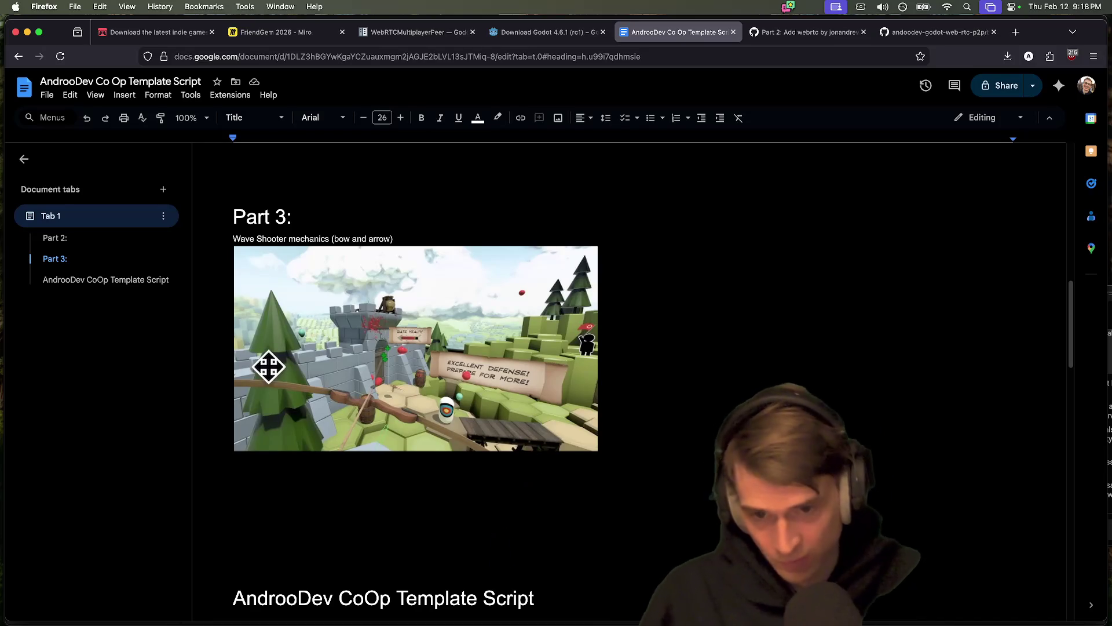
Place the caret after 'Shooting Range / Gym' and open a new blank browser tab.
key(super+Tab)
key(super+t)
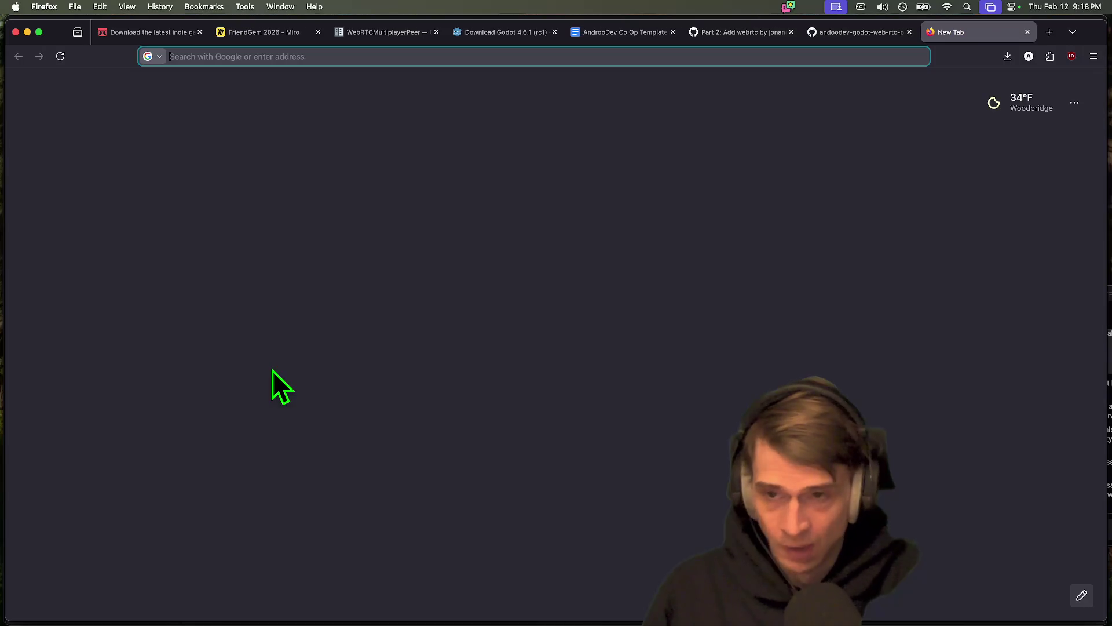
text(valve)
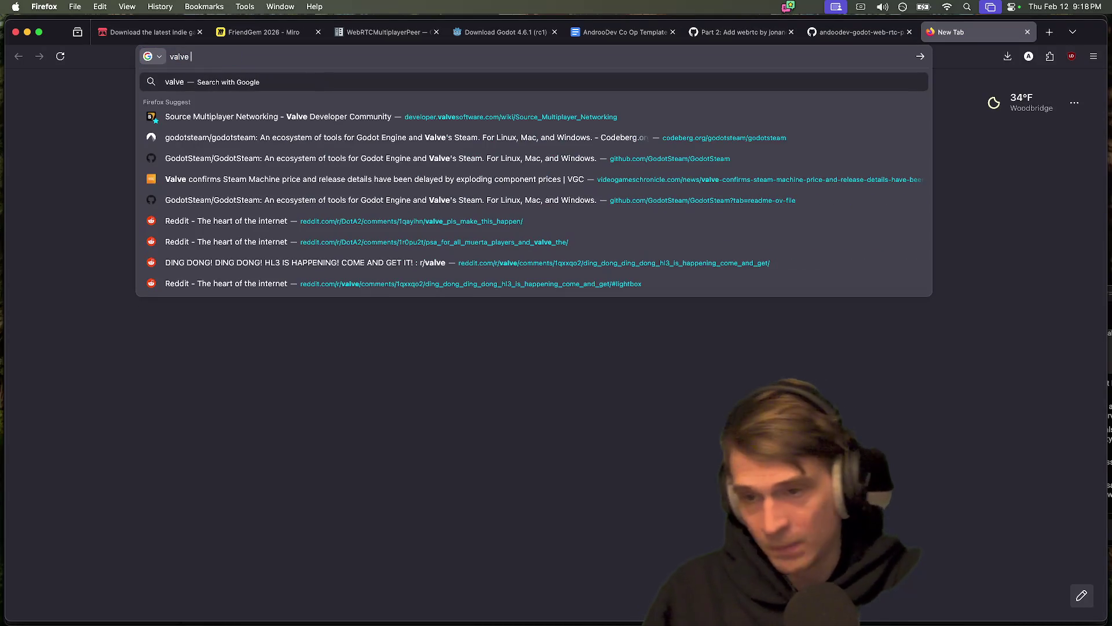
key(super+w)
scroll(496, 418, down, 6)
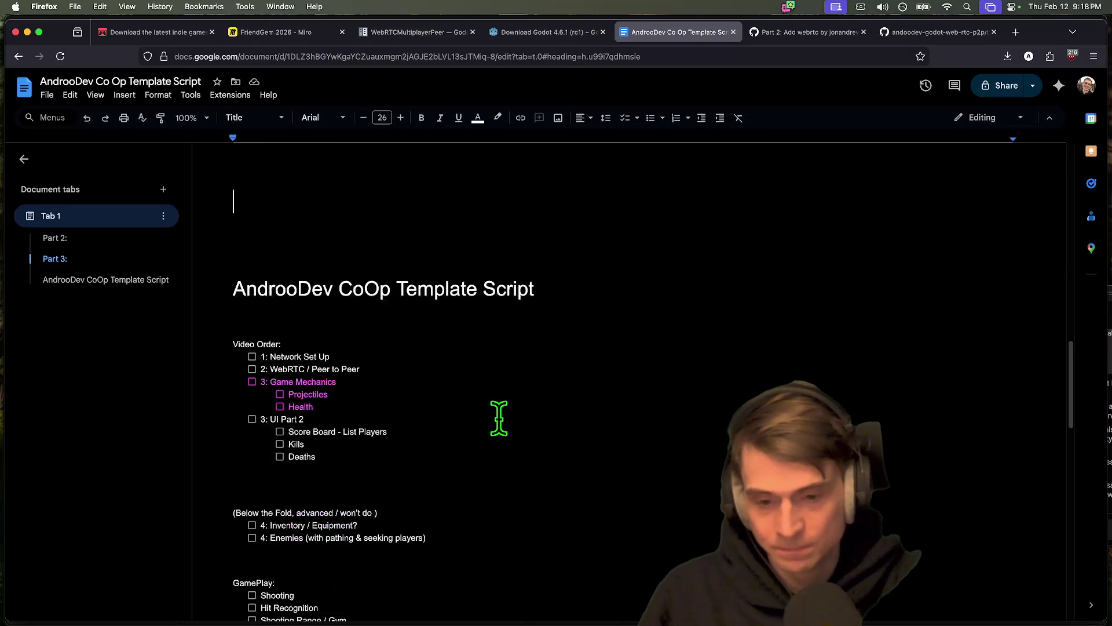
scroll(499, 418, down, 3)
click(454, 424)
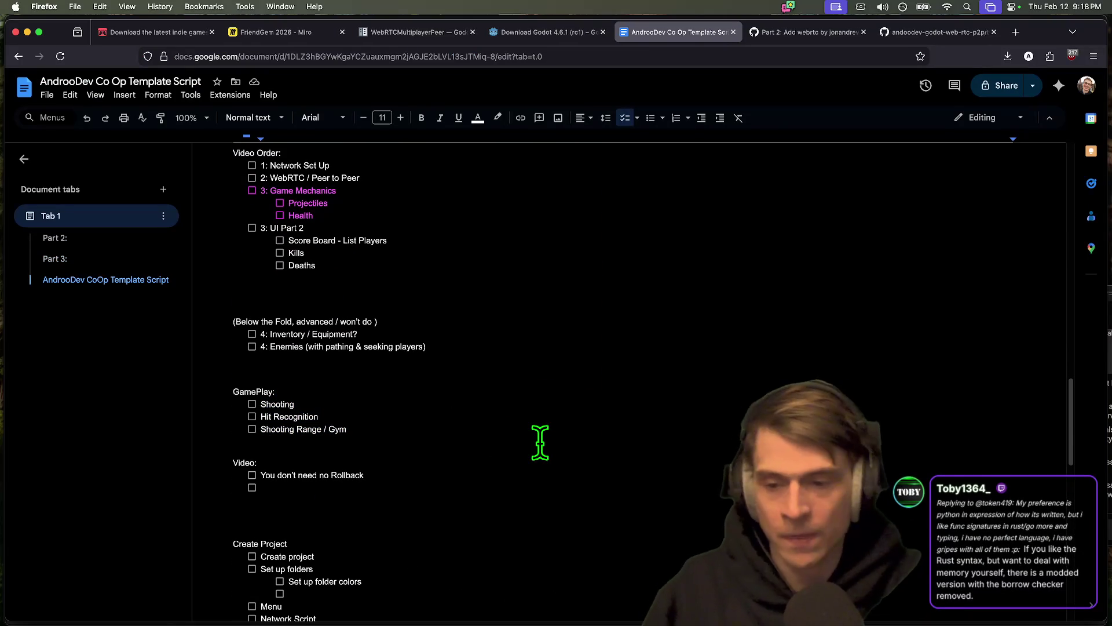
key(super+t)
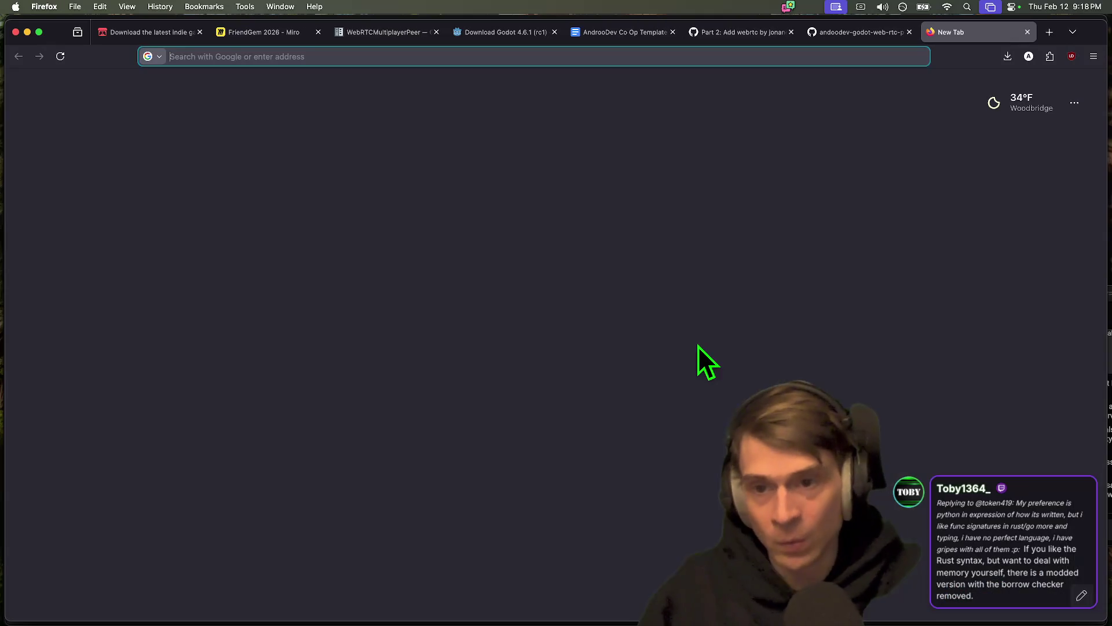
Load the MultiplayerSpawner documentation and jump to the spawn_function property.
text(sp)
key(Down)
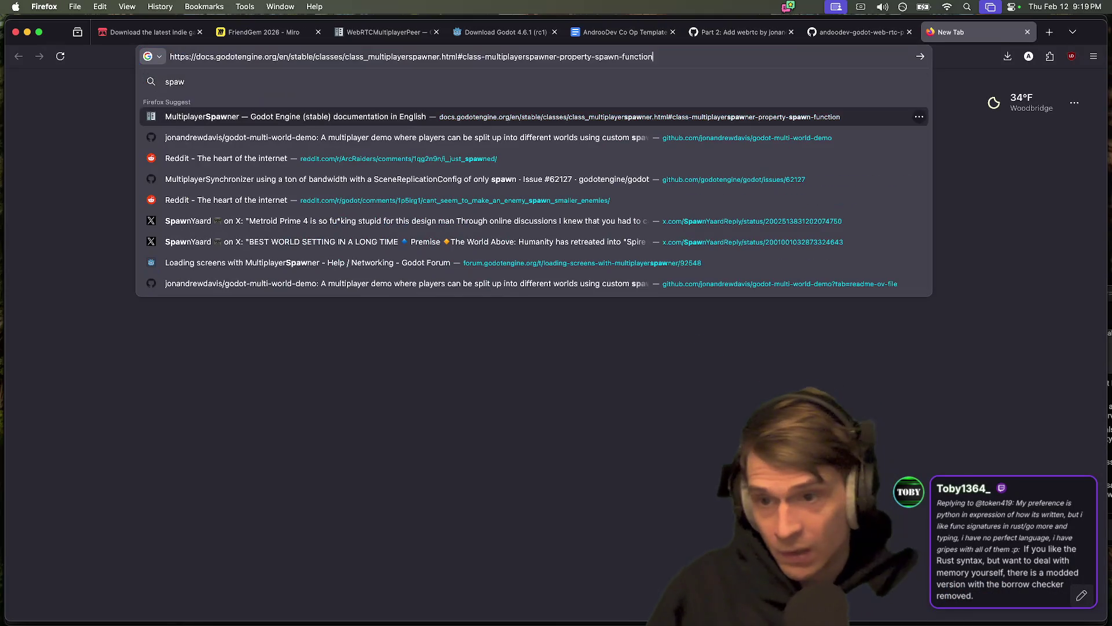
key(Return)
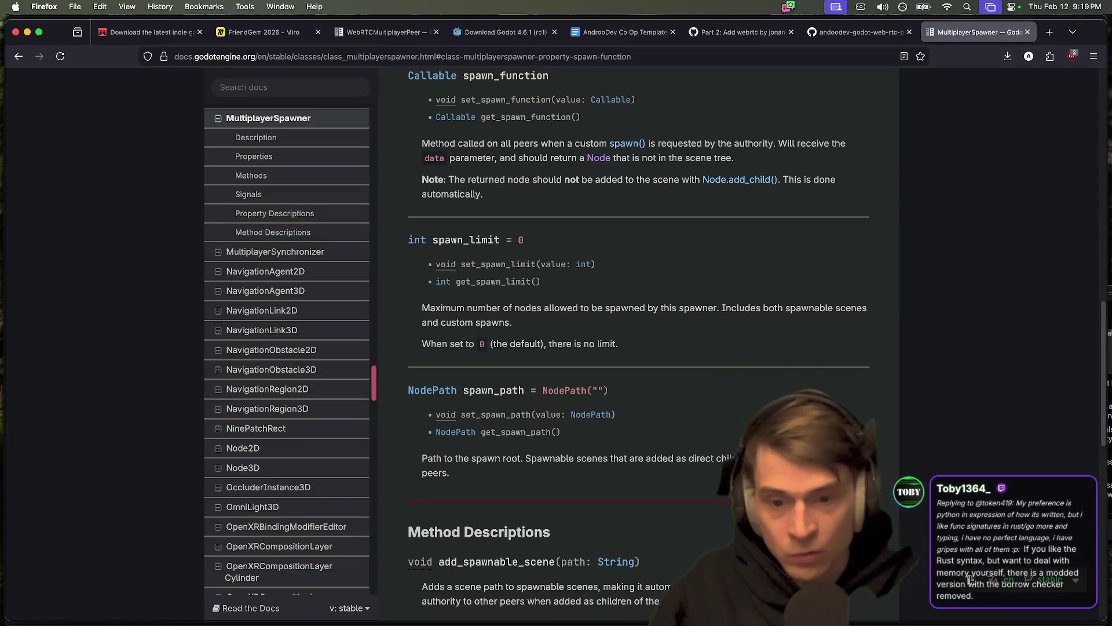
scroll(897, 377, up, 10)
scroll(898, 374, up, 3)
scroll(903, 367, down, 3)
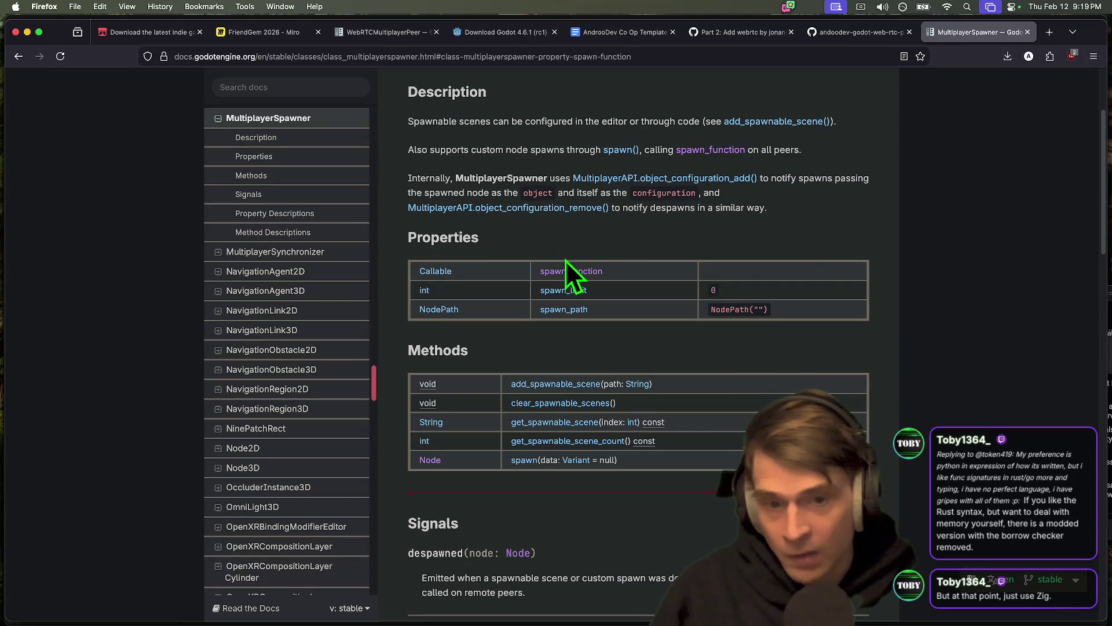
drag(657, 274, 541, 271)
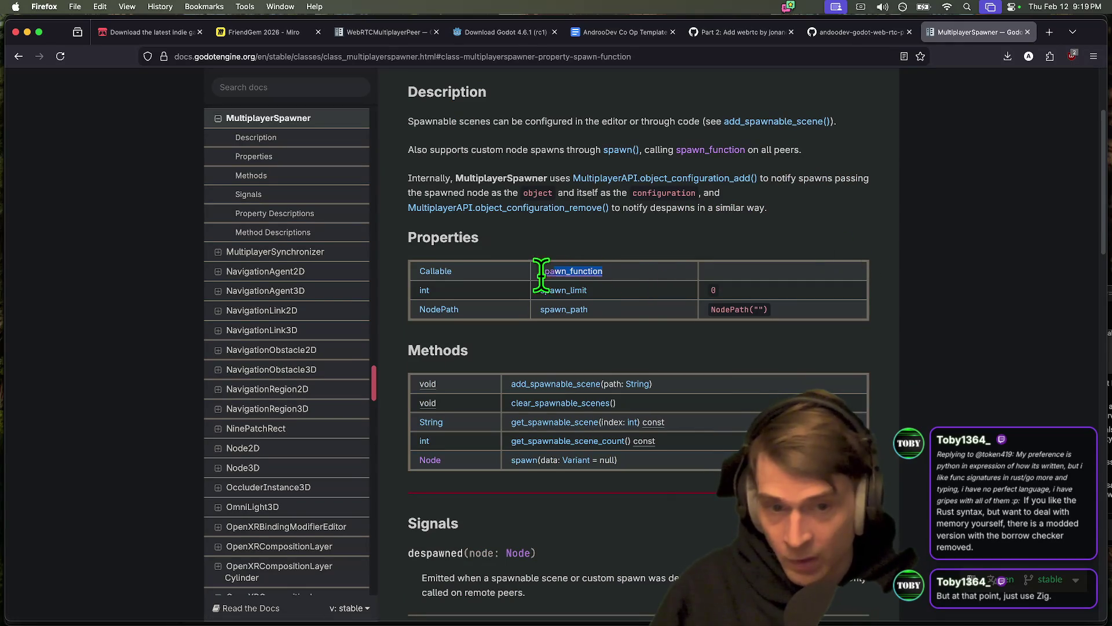
click(634, 279)
click(588, 277)
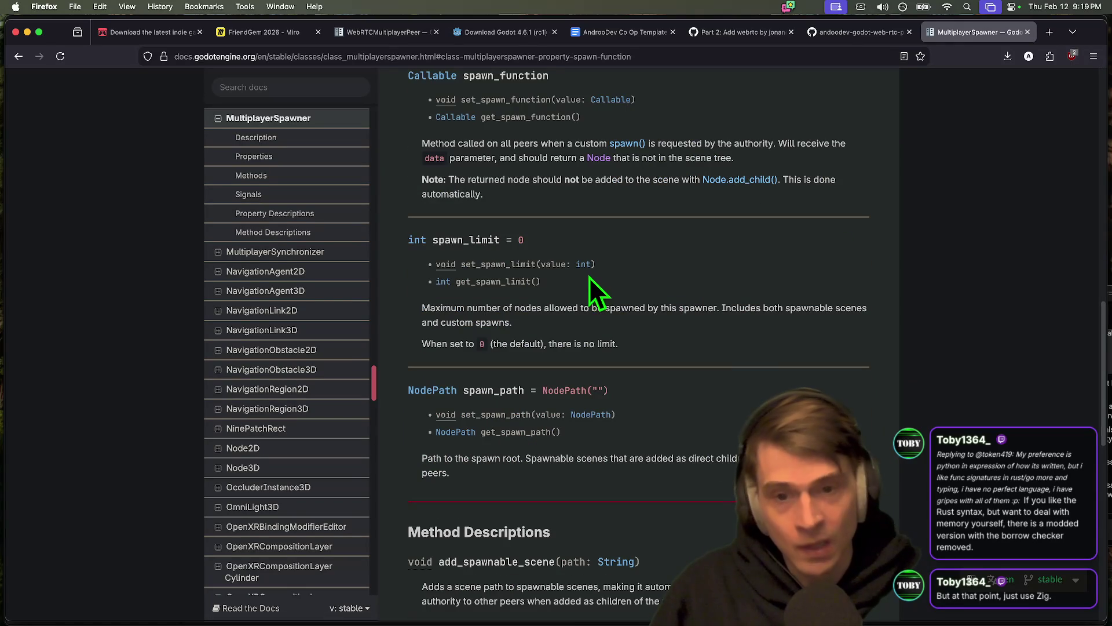
Screenshot the spawn_function section and highlight its 'called on all peers' sentence and Note.
double_click(486, 99)
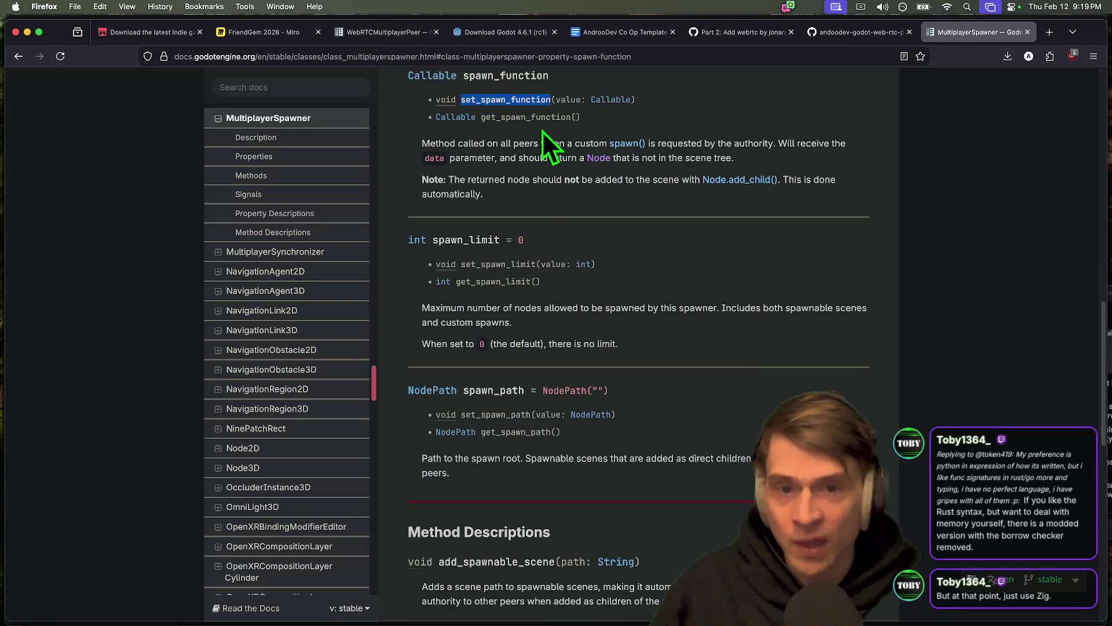
key(super+shift+4)
drag(656, 234, 312, 85)
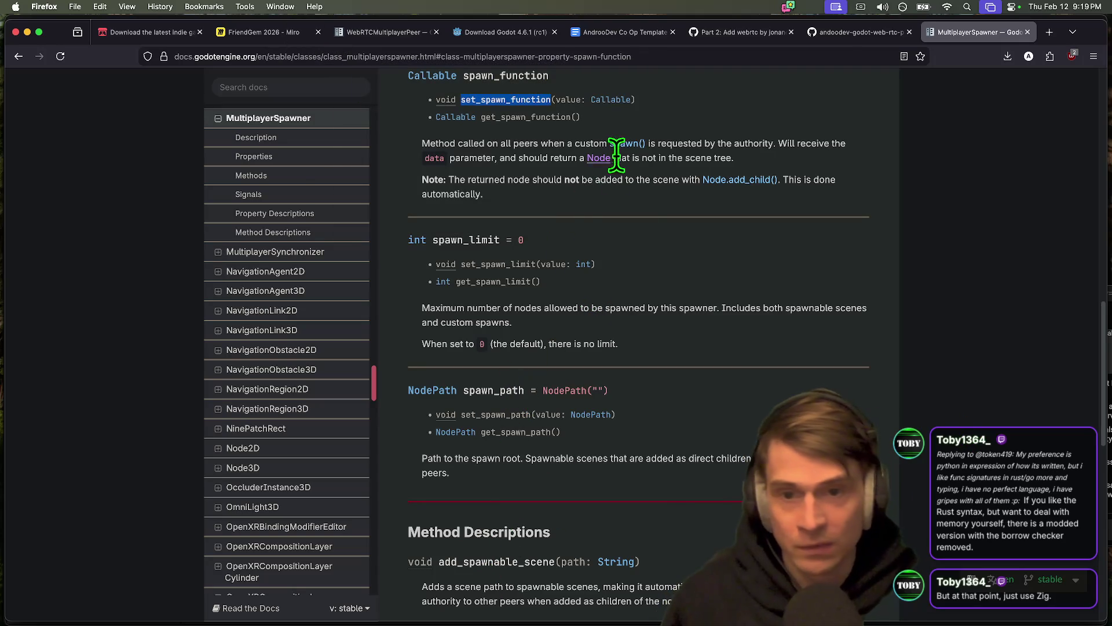
drag(423, 144, 646, 143)
click(695, 143)
drag(773, 144, 422, 143)
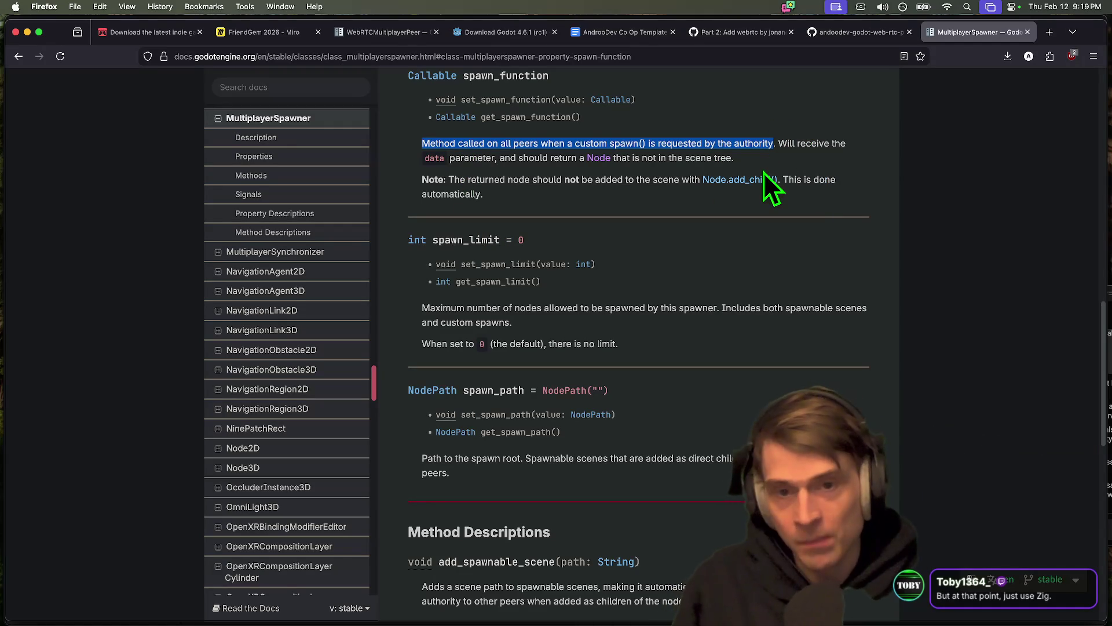
click(693, 143)
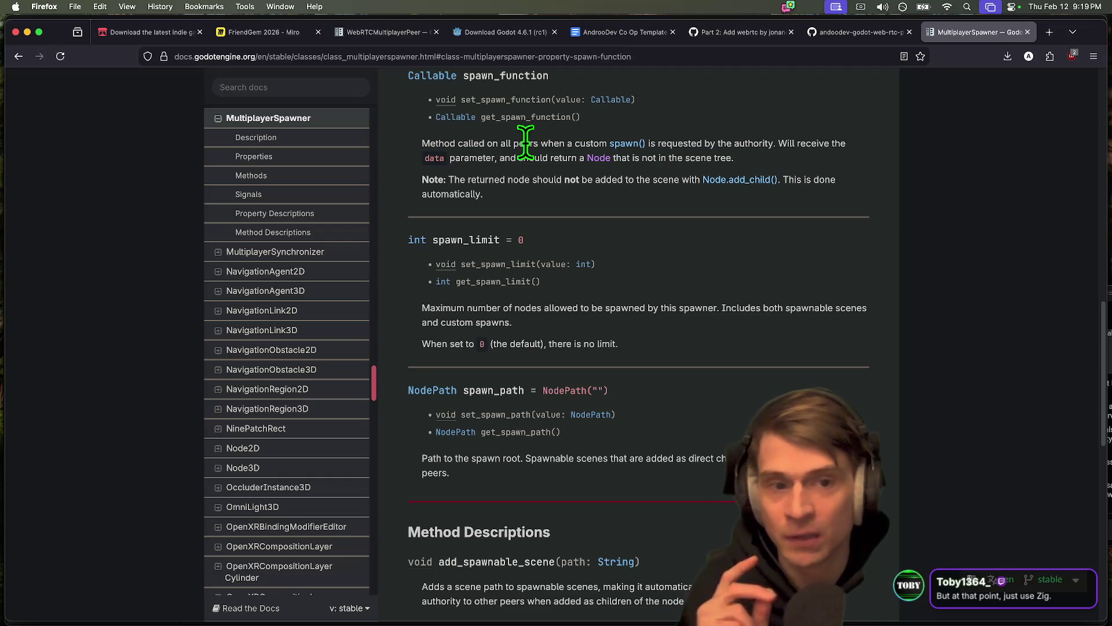
drag(443, 168, 619, 204)
click(738, 186)
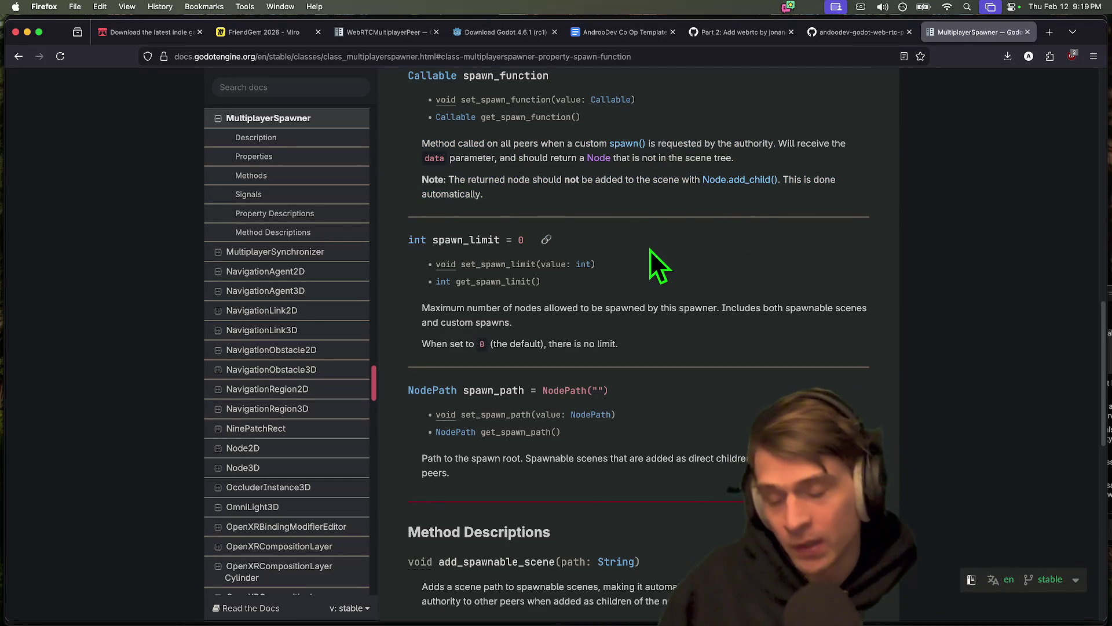
key(super+Tab)
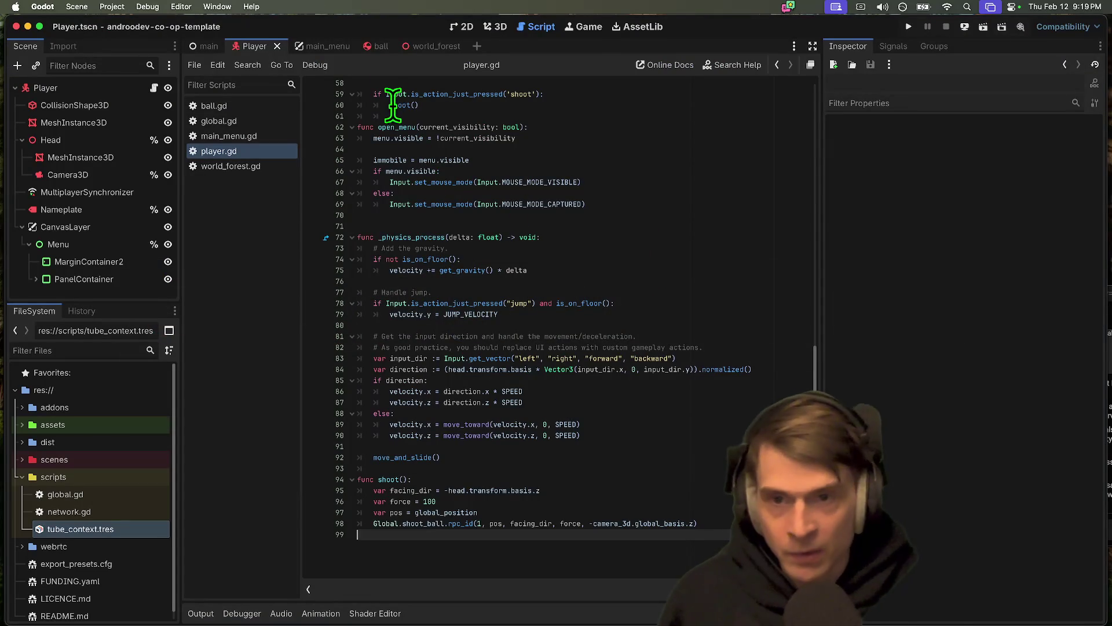
Delete the Ball scene's MultiplayerSynchronizer, save the scene, and run the project.
click(374, 48)
click(98, 140)
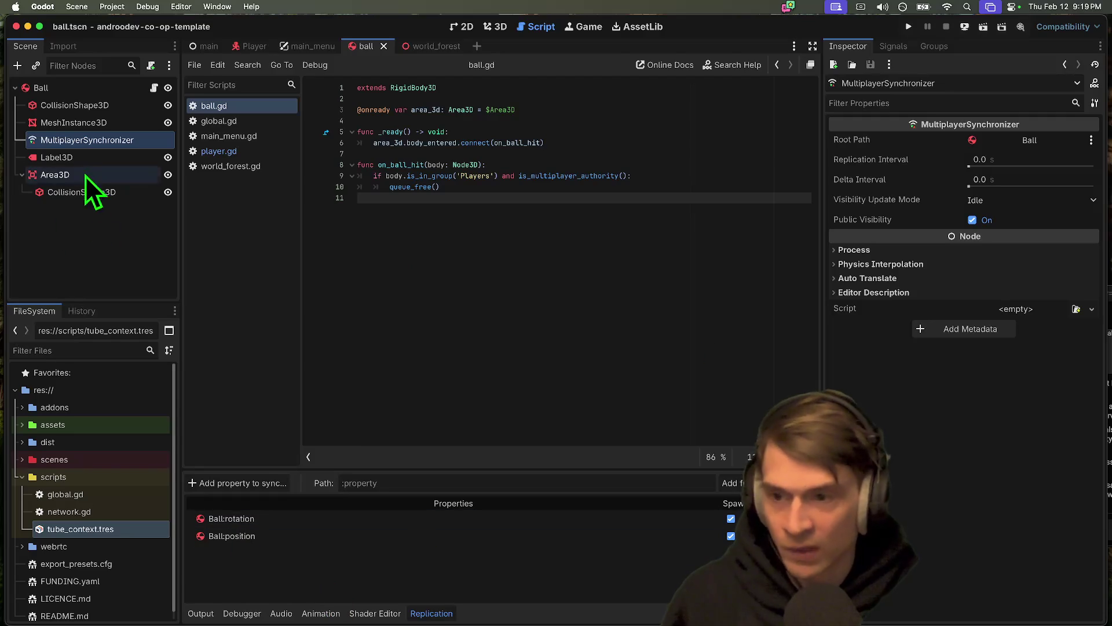
right_click(88, 141)
click(138, 473)
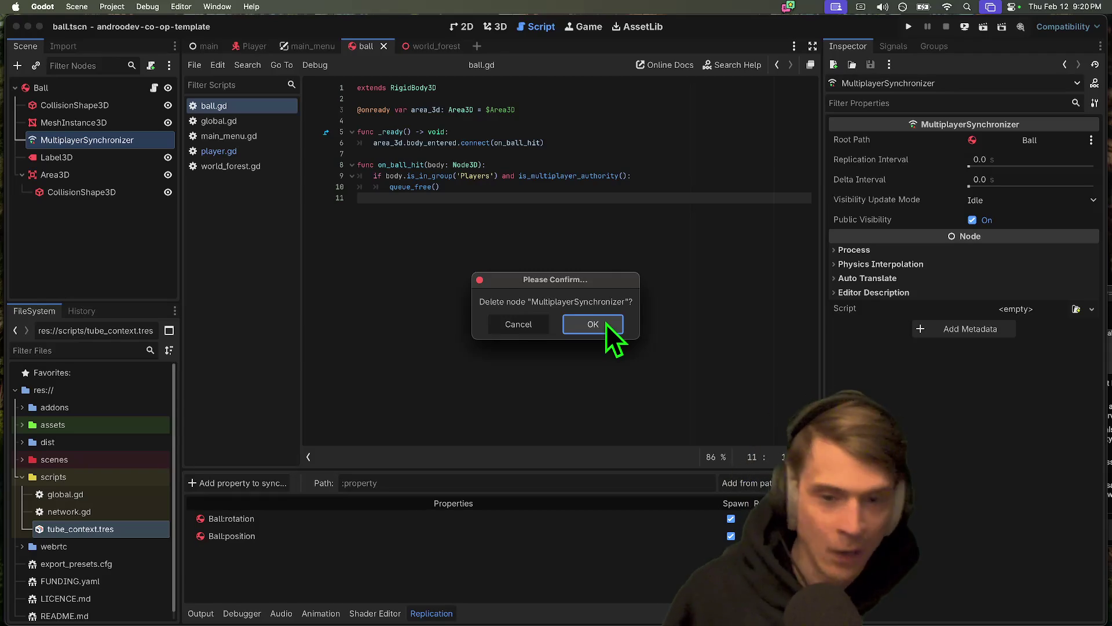
click(605, 321)
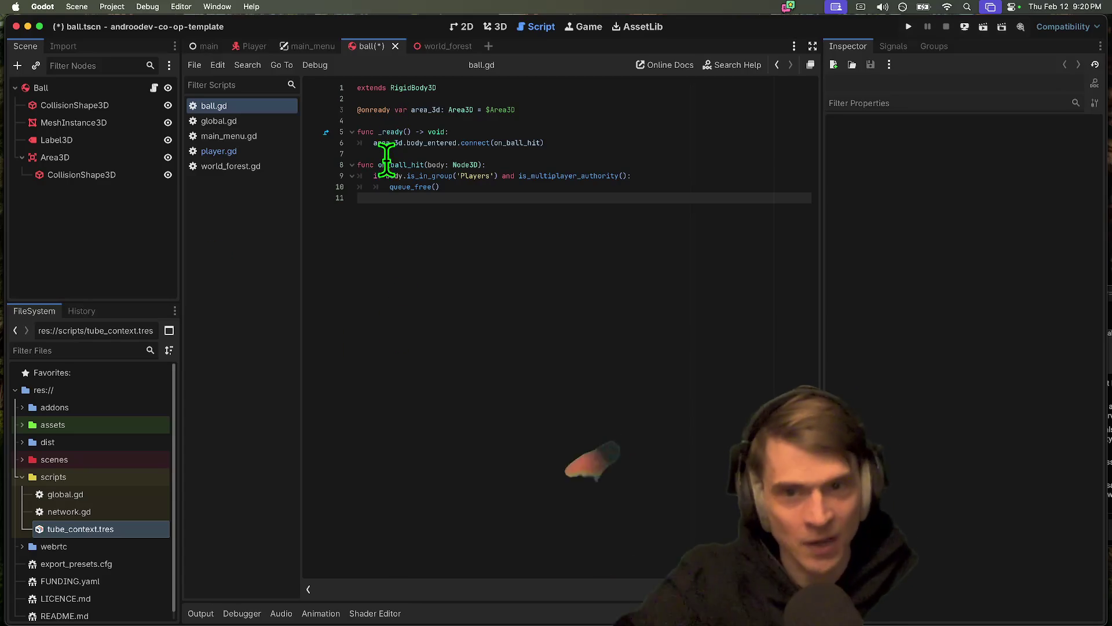
key(super+s)
key(super+b)
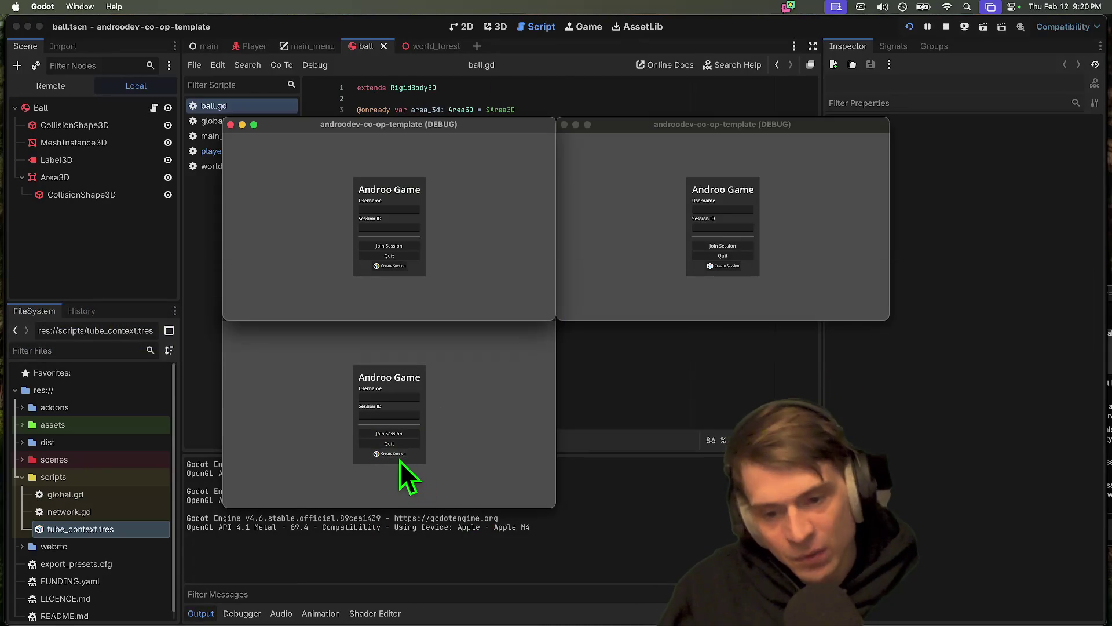
Host a session in one game window and join it from the second window.
click(396, 455)
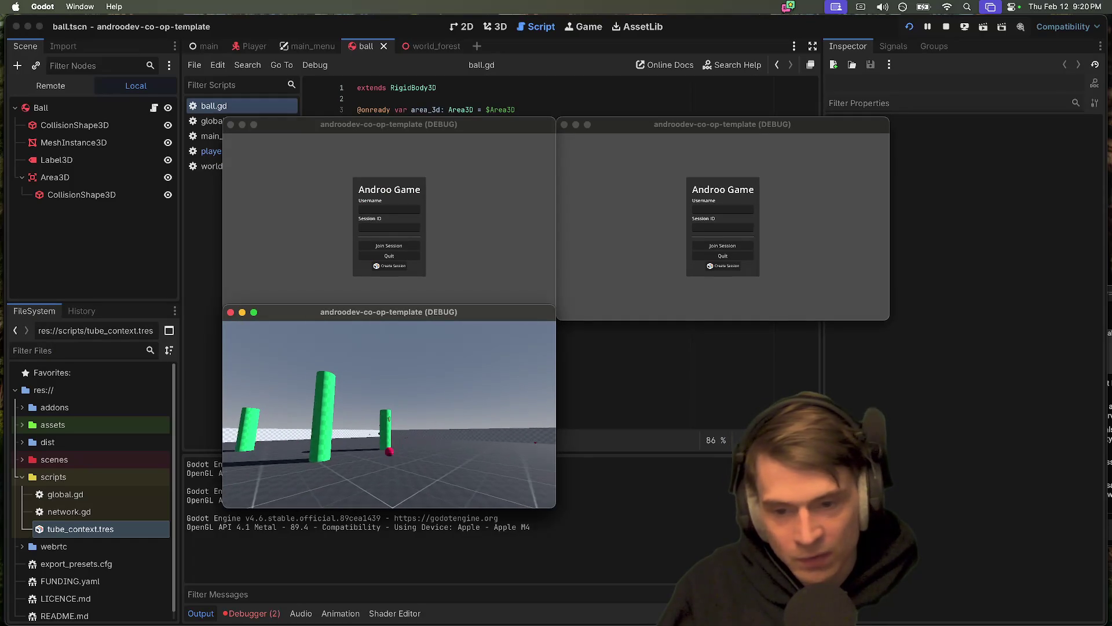
click(493, 250)
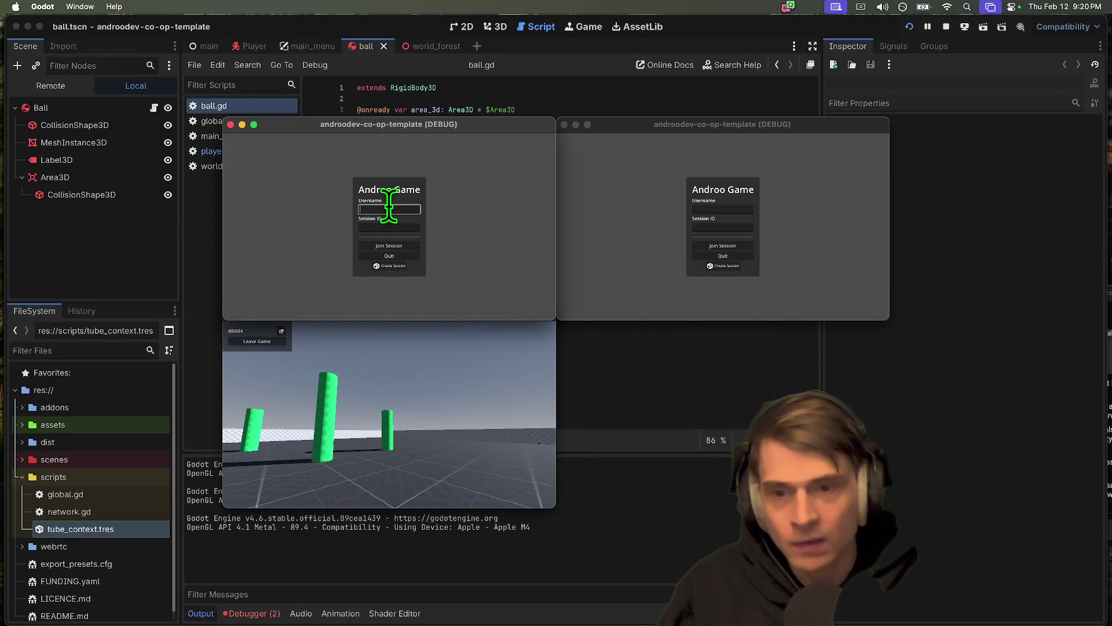
click(396, 246)
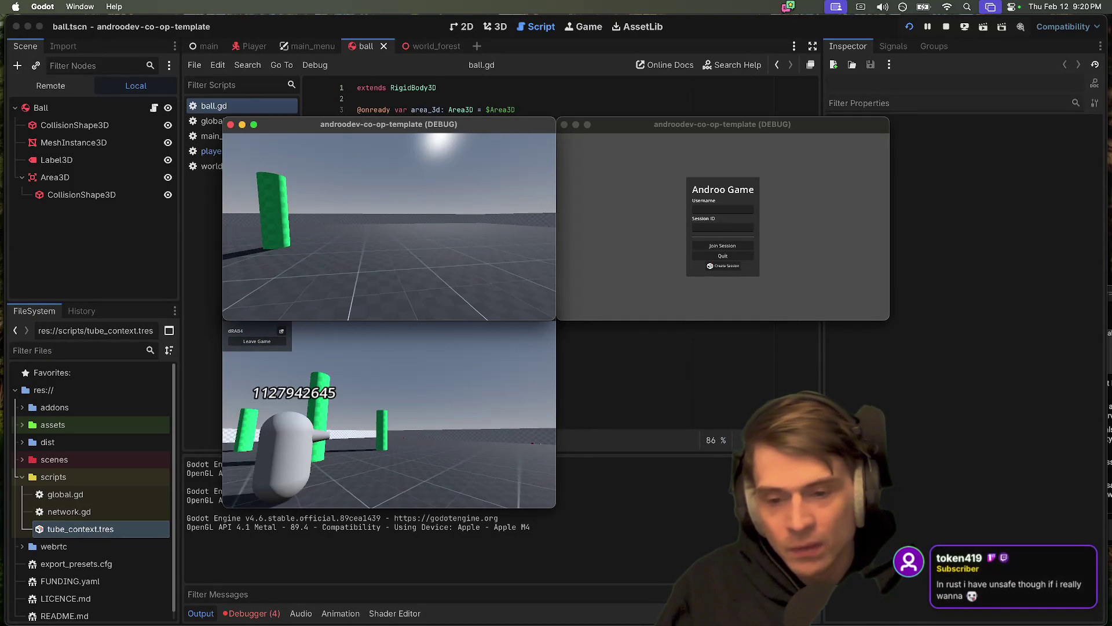
Walk around facing the other player and the green pillars, firing balls onto the ground.
key(w)
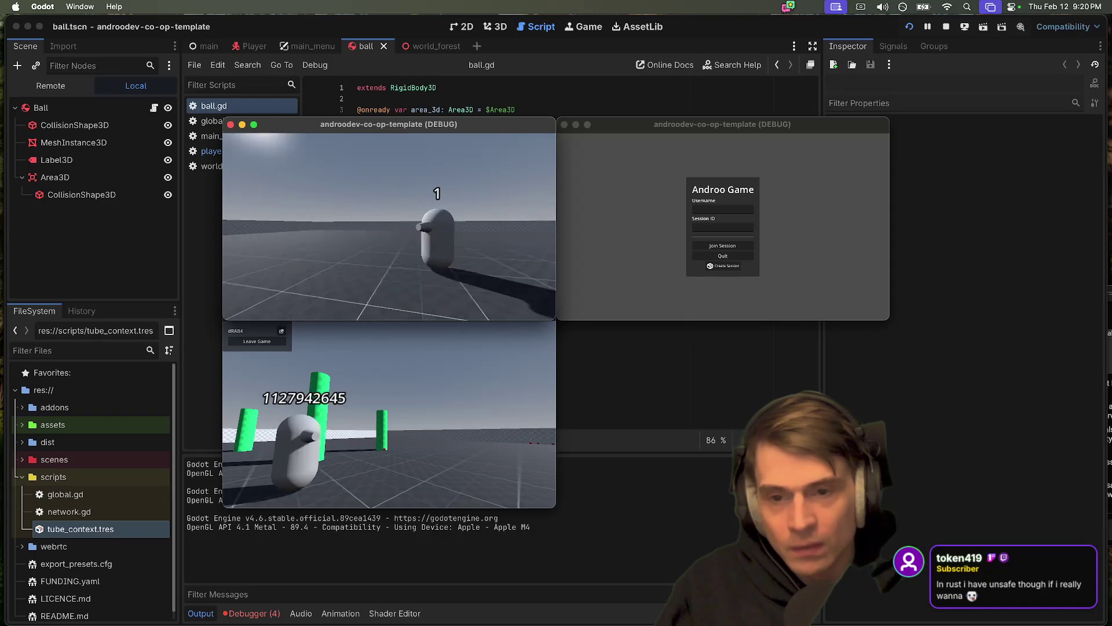
key(w)
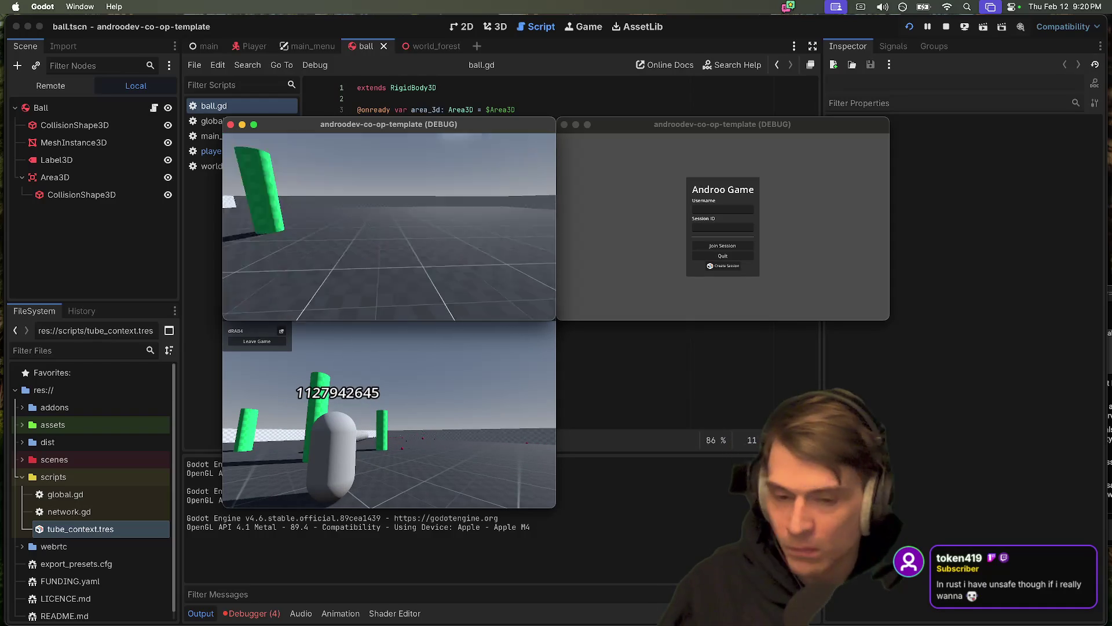
key(w)
key(w)
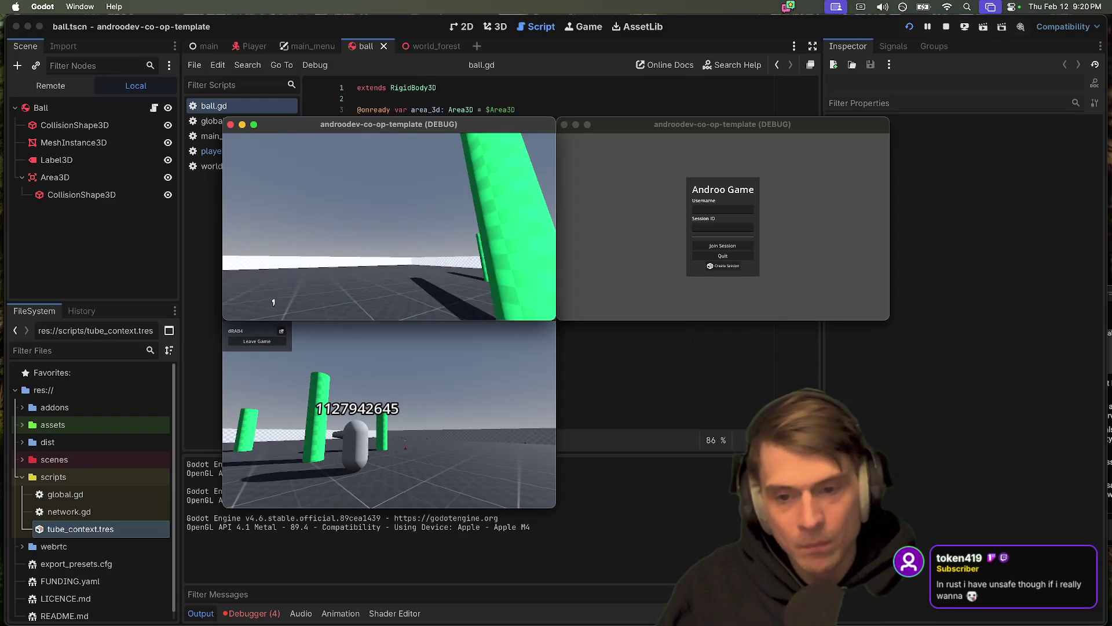
key(w)
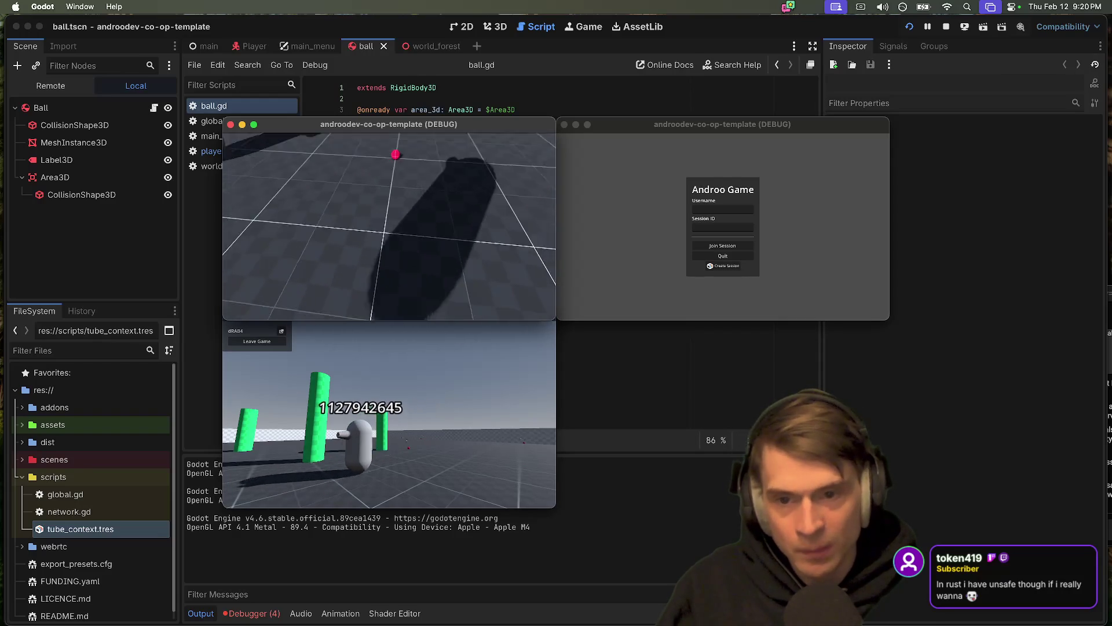
key(w)
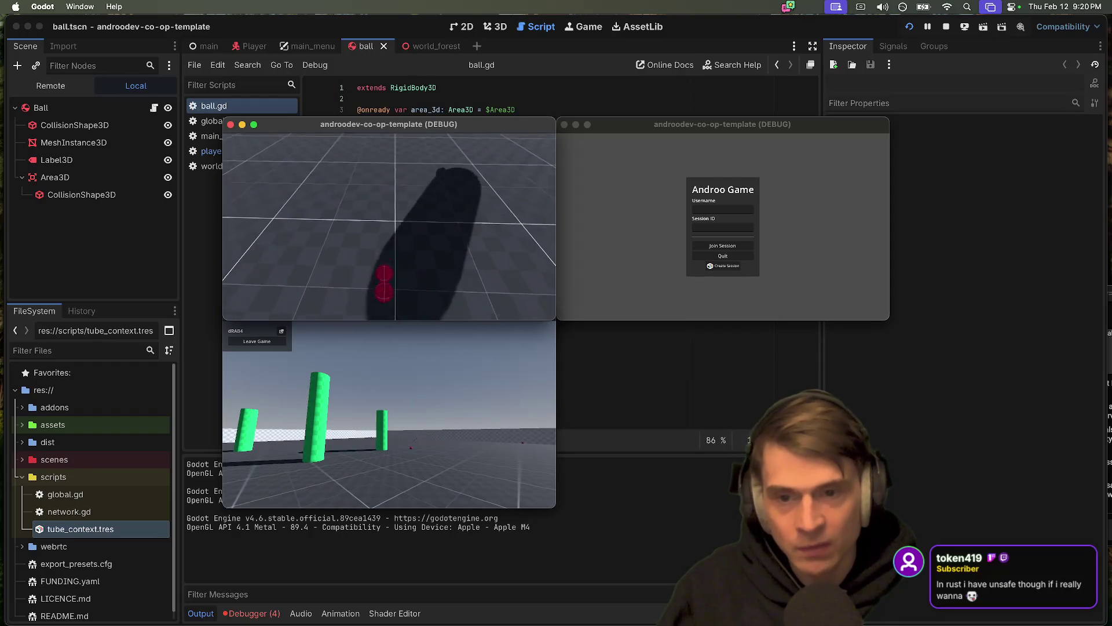
key(w)
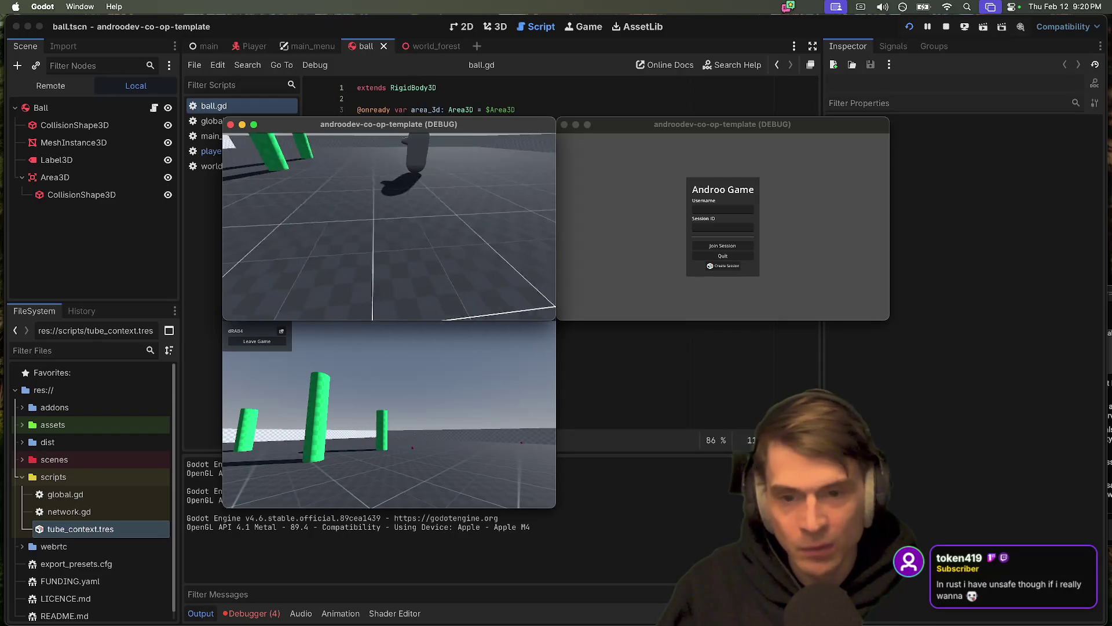
key(w)
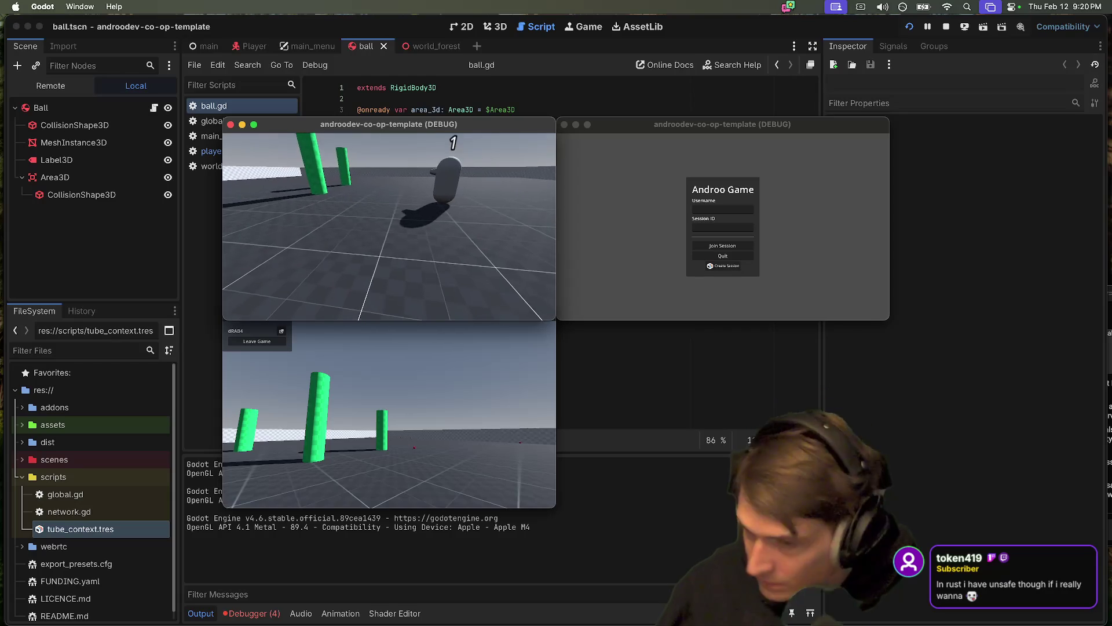
key(w)
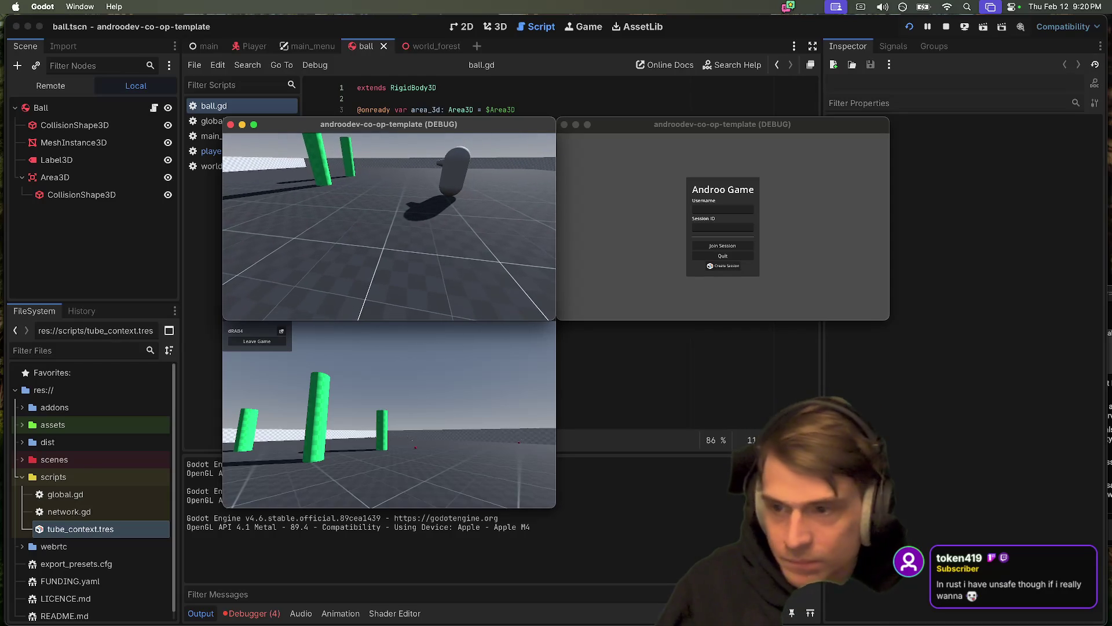
Stop the game, closing both debug windows, and bring up global.gd.
key(super+q)
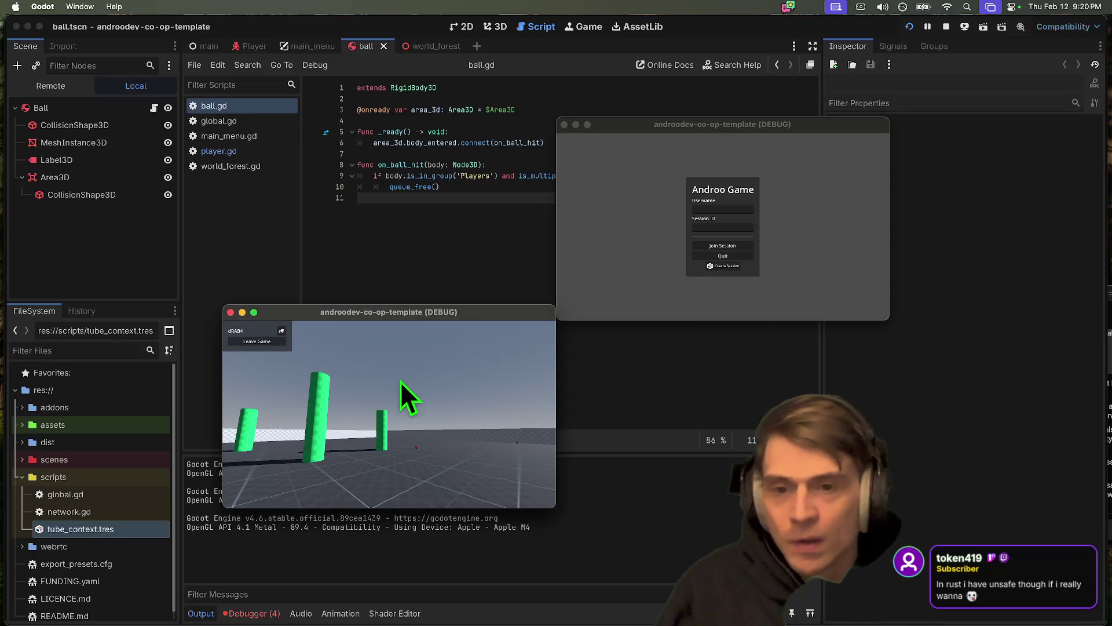
click(400, 381)
key(super+q)
click(637, 279)
key(super+q)
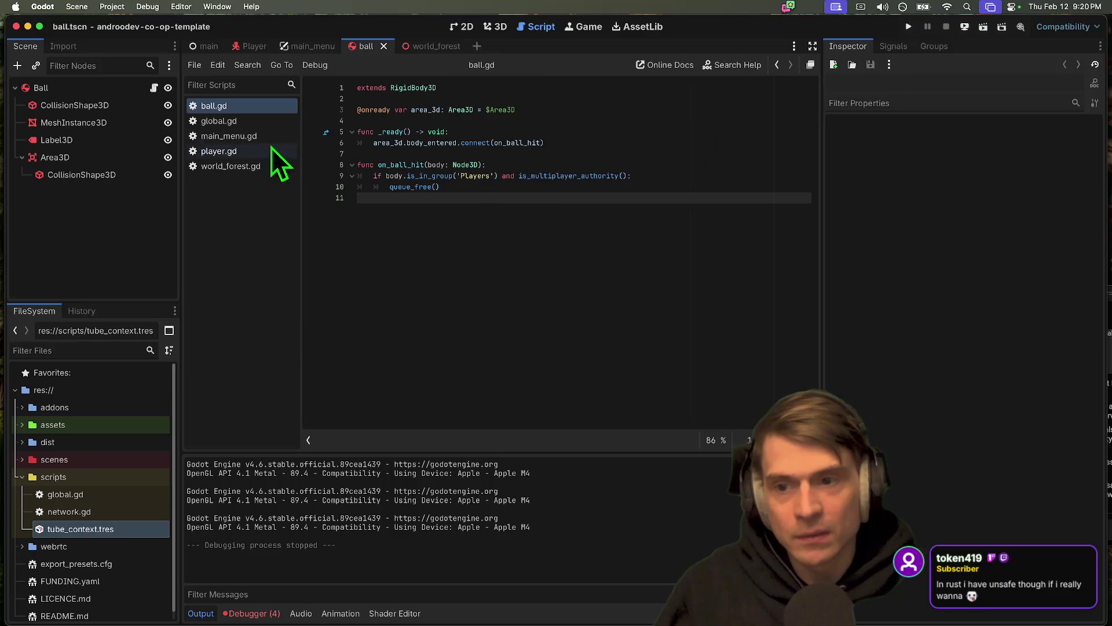
key(super+shift+comma)
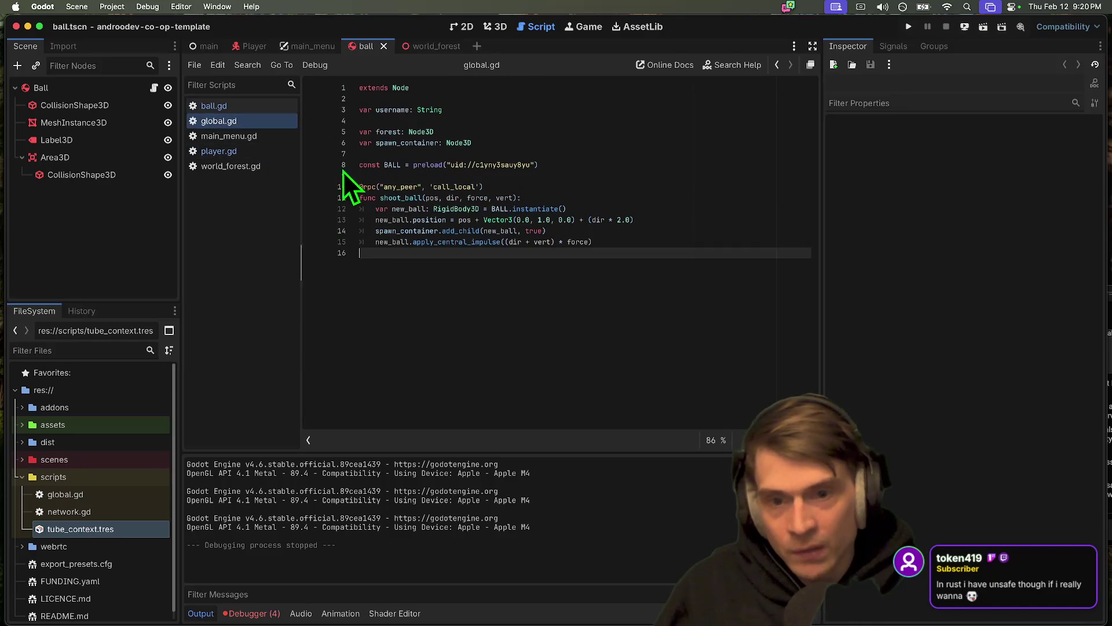
Try moving the impulse call above add_child and starting a linear_velocity line, then undo it all.
key(shift+Up)
key(shift+Up)
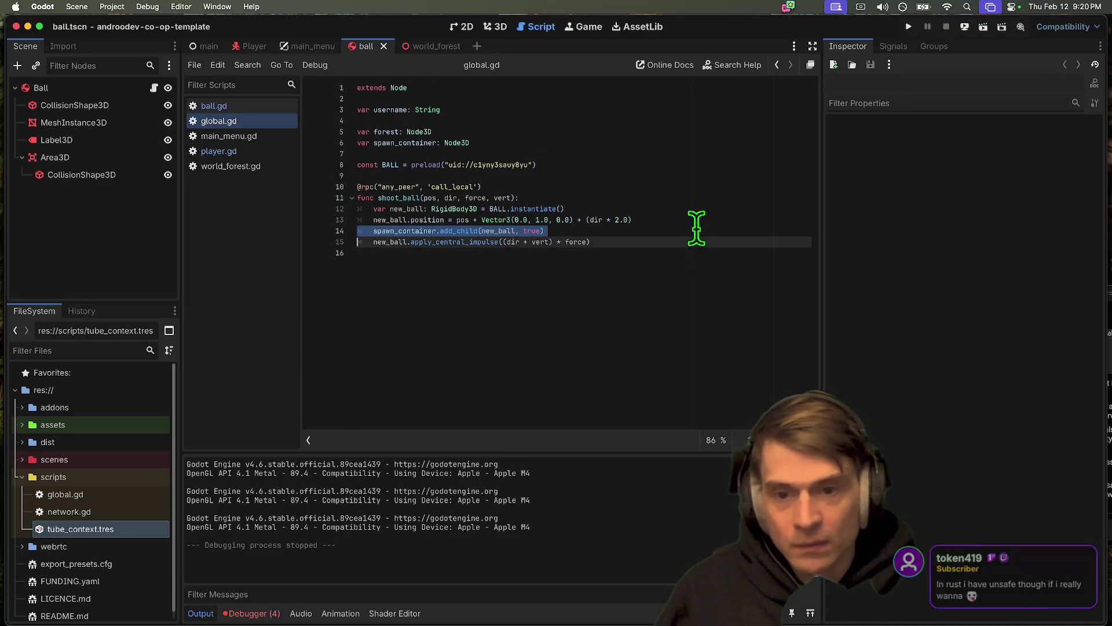
key(shift+Down)
key(cmd+x)
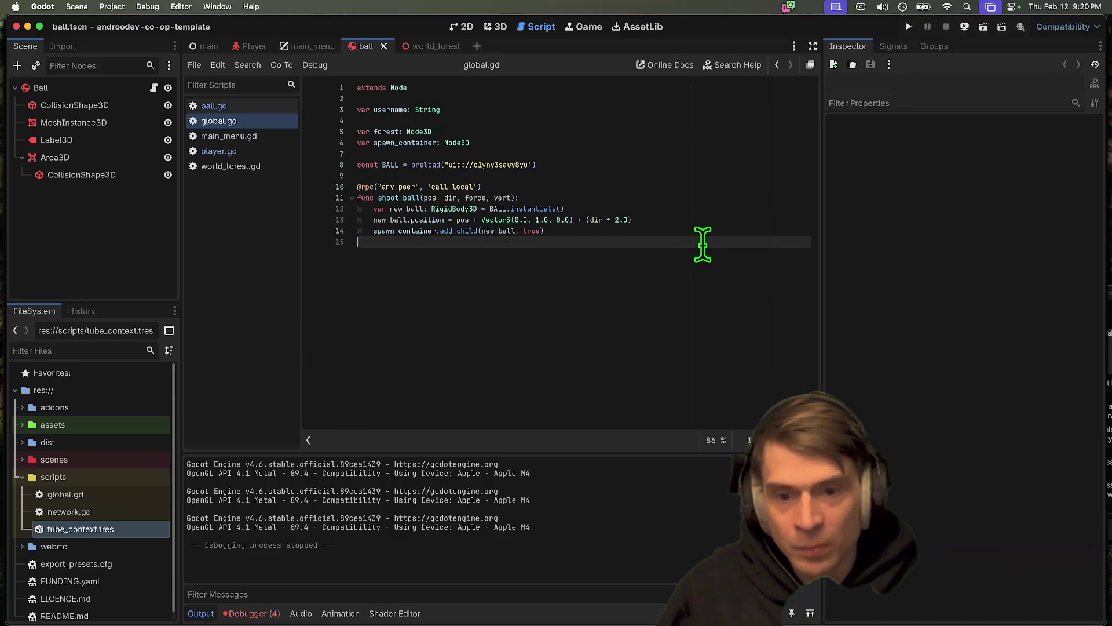
key(Up)
key(cmd+v)
key(shift+Up)
key(BackSpace)
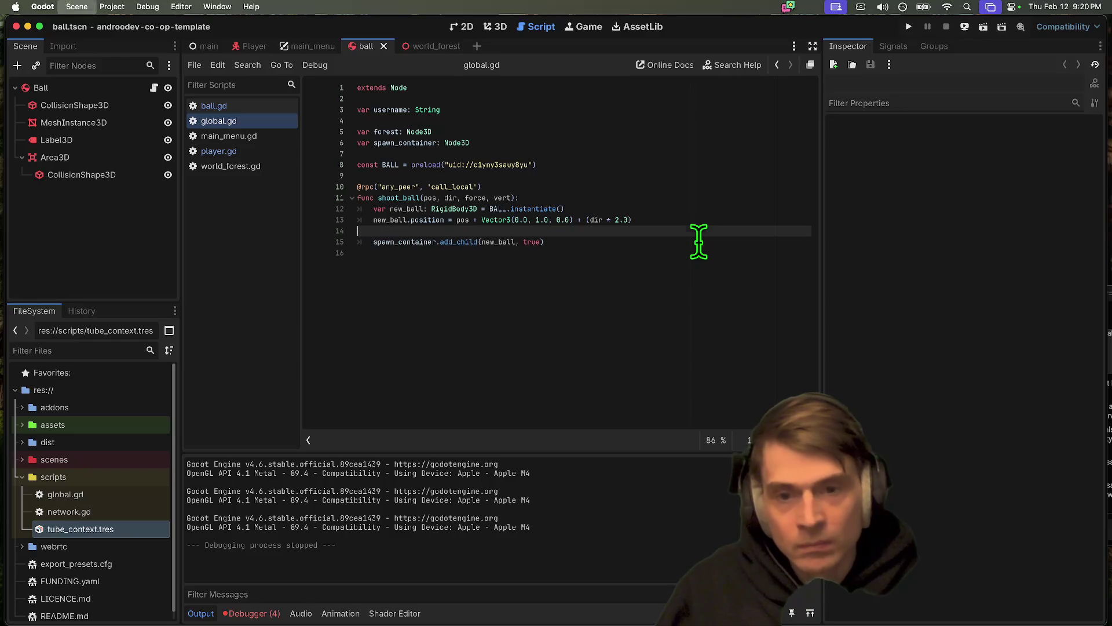
key(Return)
key(Up)
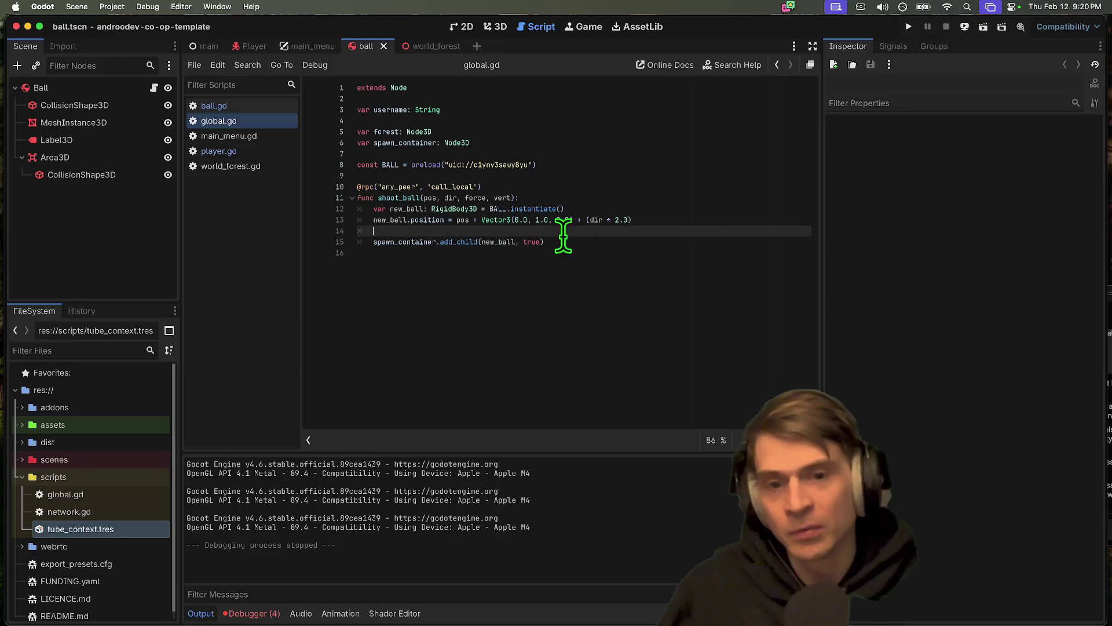
text(new_ball.)
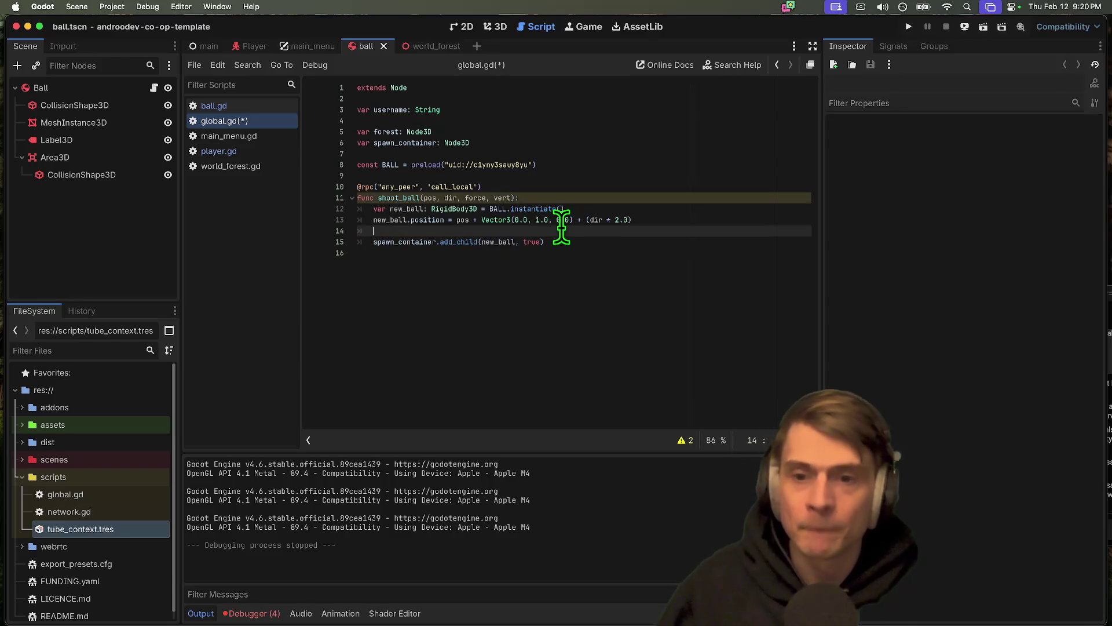
text(linear_velocity =)
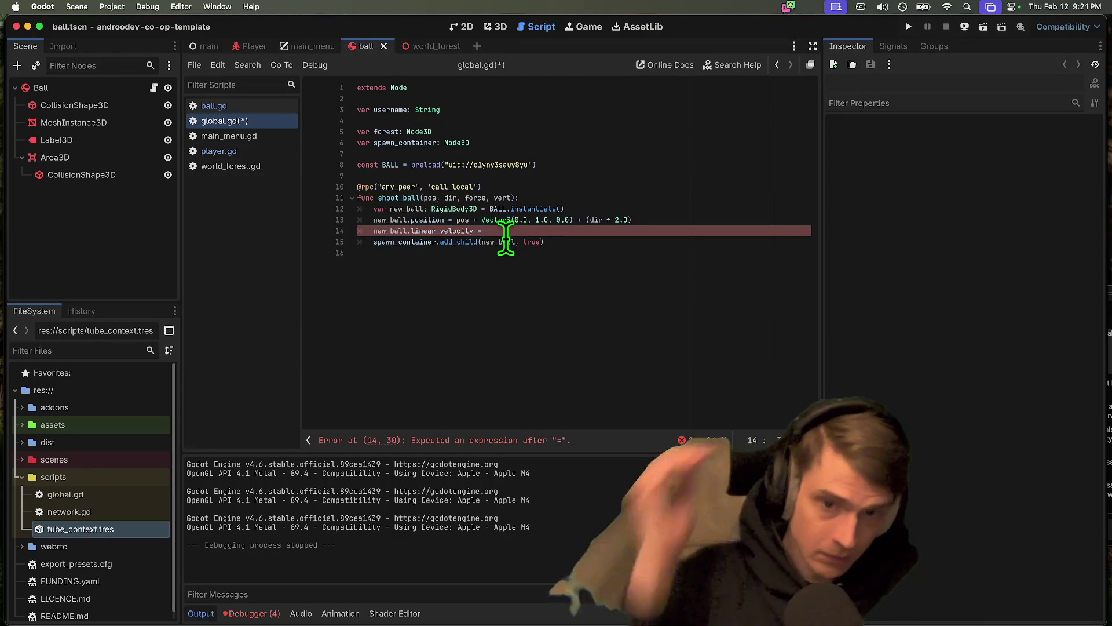
key(BackSpace)
key(BackSpace)
key(BackSpace)
key(ctrl+z)
key(ctrl+z)
key(ctrl+z)
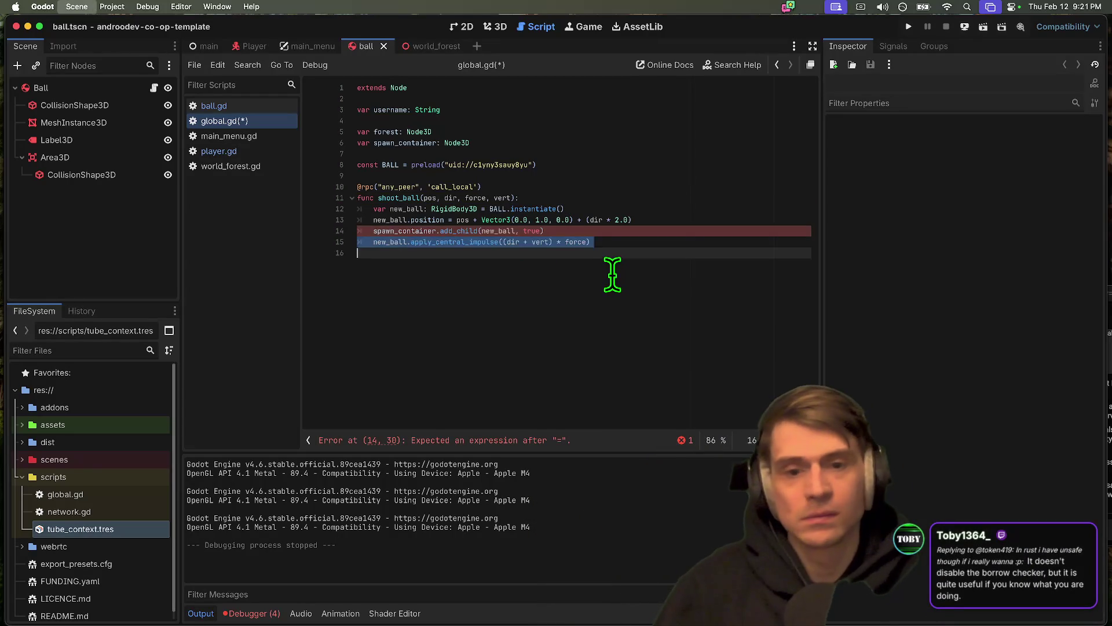
click(587, 242)
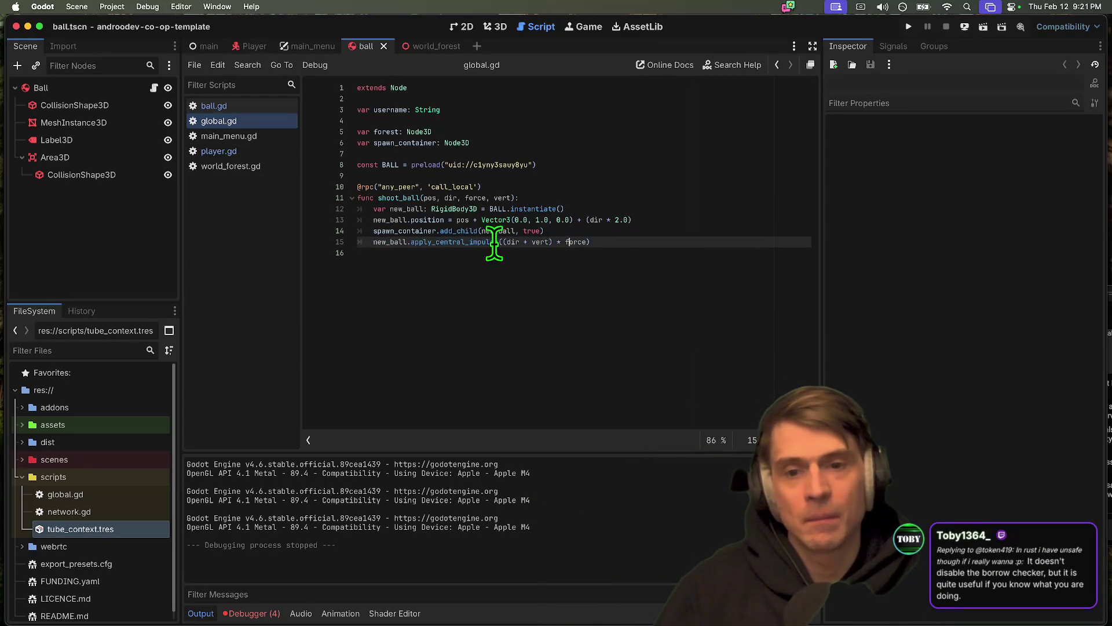
Insert an empty line above add_child and strip the code out of the impulse line.
double_click(388, 241)
click(757, 229)
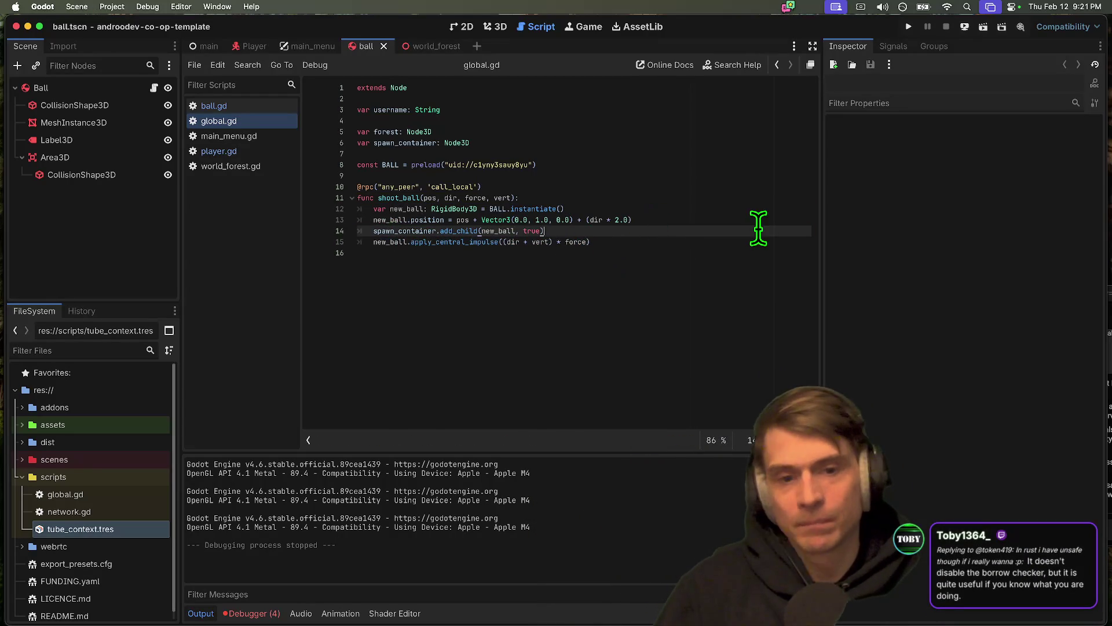
key(ctrl+shift+Return)
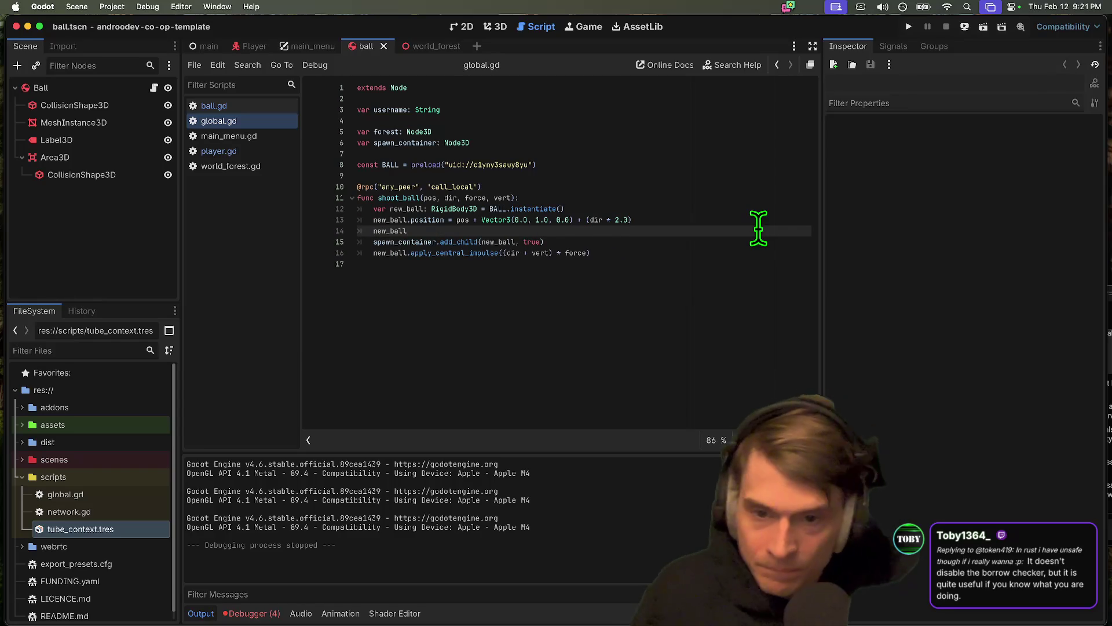
click(591, 253)
double_click(573, 252)
key(BackSpace)
drag(608, 253, 368, 255)
key(BackSpace)
Begin a linear_velocity = force assignment on the new_ball line.
key(Up)
key(Up)
key(End)
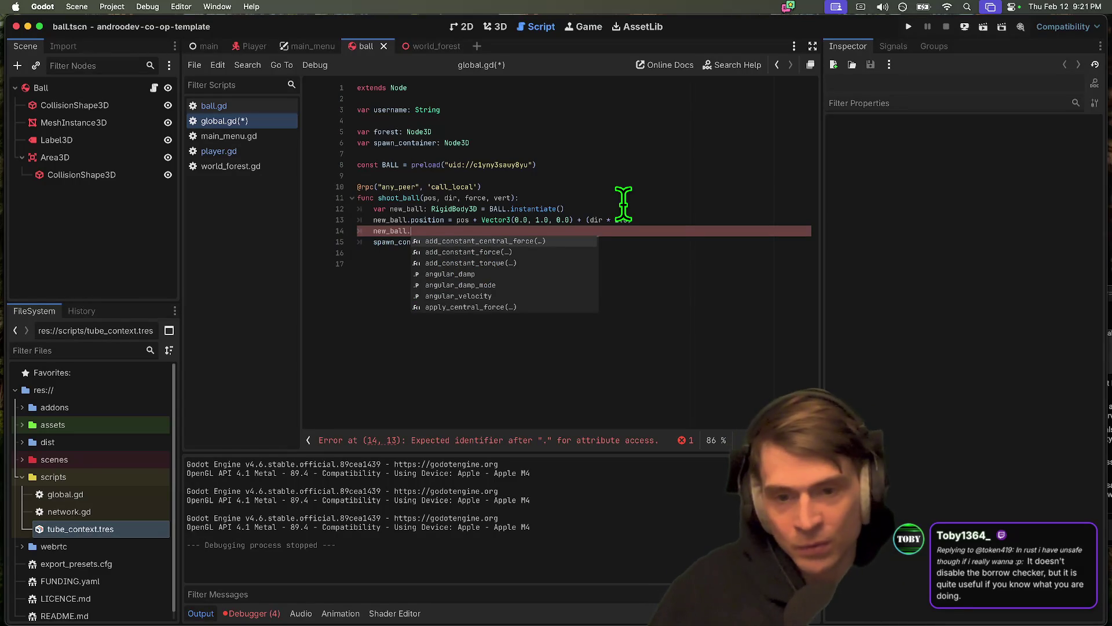
text(vel)
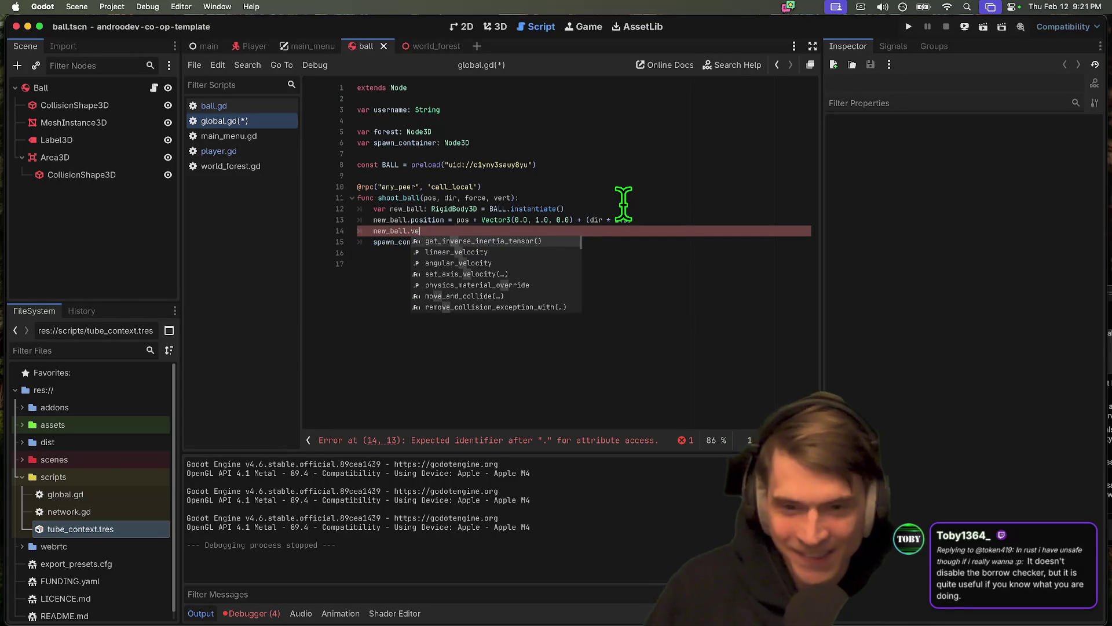
key(Return)
text(= force)
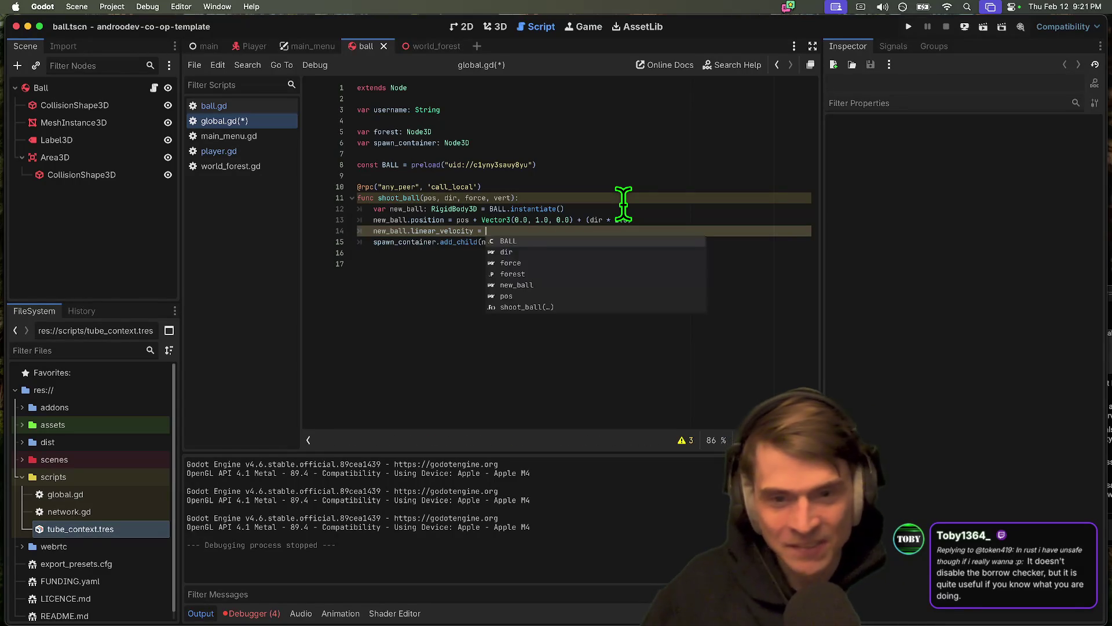
key(Escape)
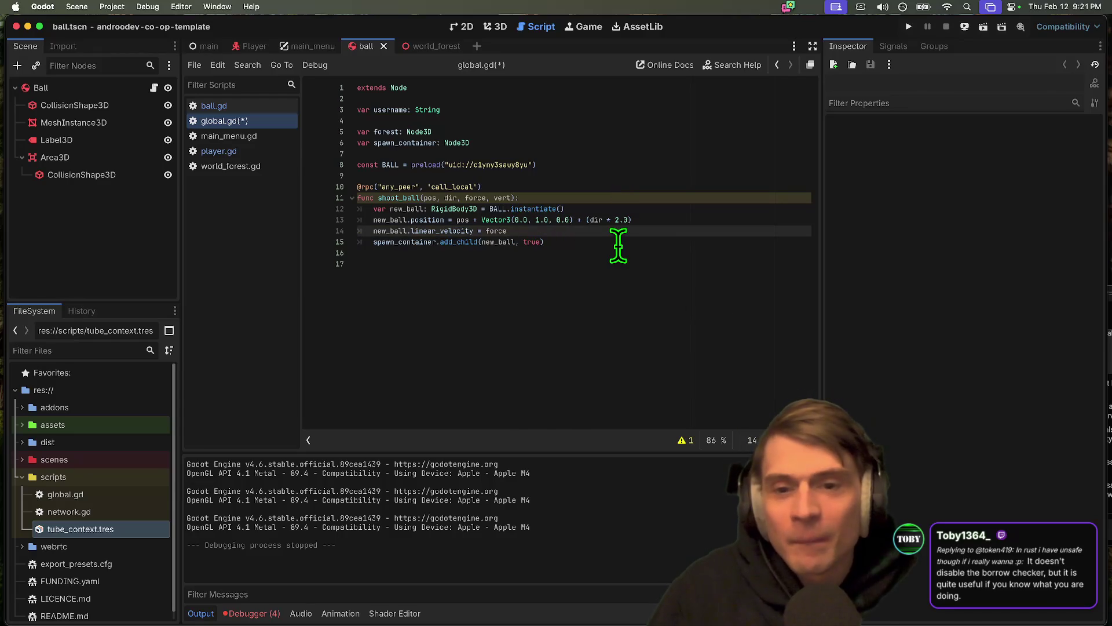
key(Left)
key(Left)
key(Left)
Undo the velocity edits and experiment with deleting and restoring the impulse arguments.
key(super+z)
key(super+z)
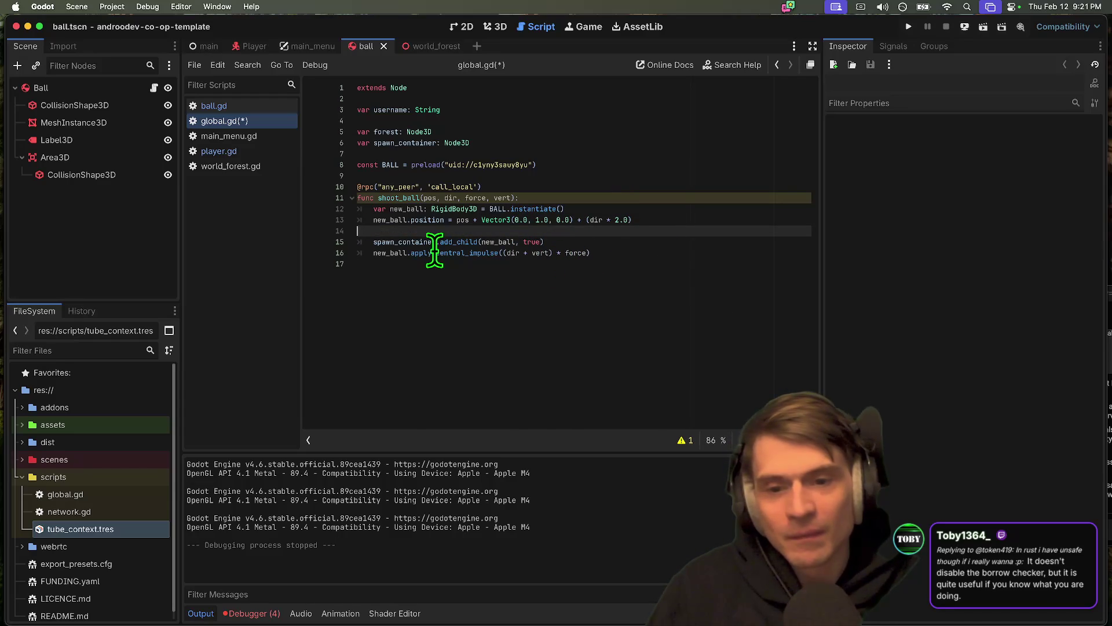
drag(508, 254, 585, 253)
key(BackSpace)
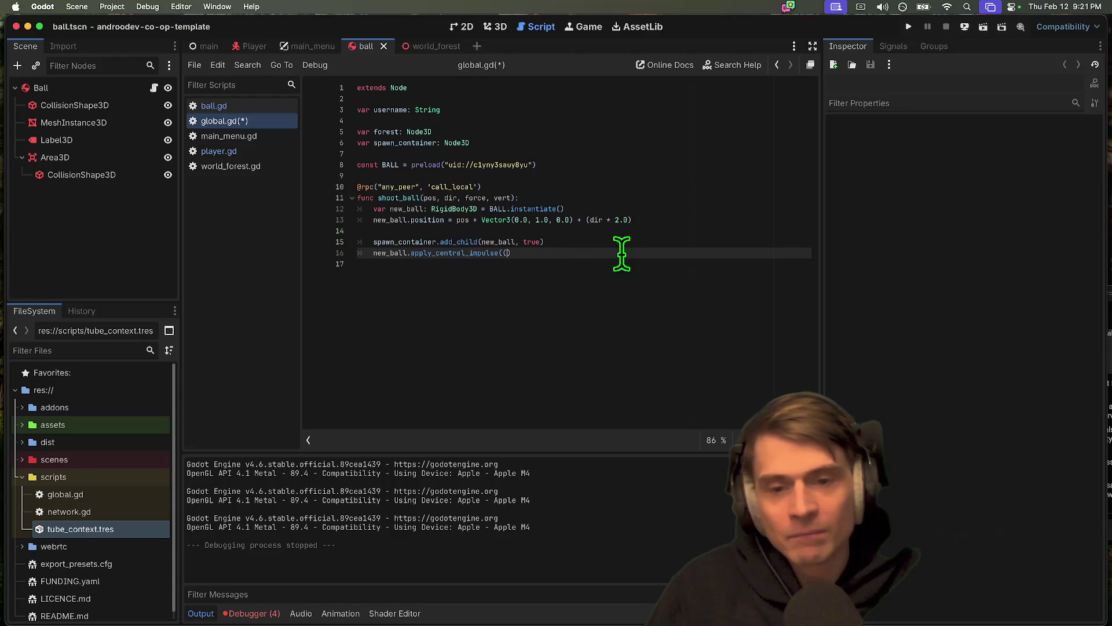
key(super+z)
key(super+z)
key(super+shift+z)
key(super+shift+z)
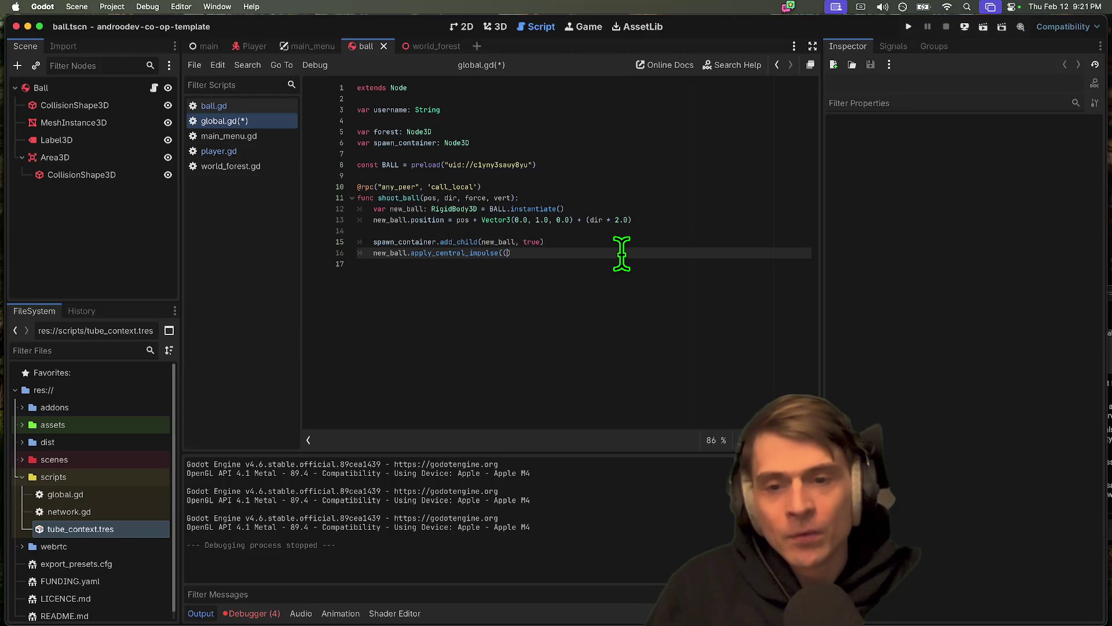
key(super+z)
key(super+z)
key(ctrl+space)
key(Escape)
Write new_ball.linear_velocity above add_child and delete the apply_central_impulse line.
text(_ball.set)
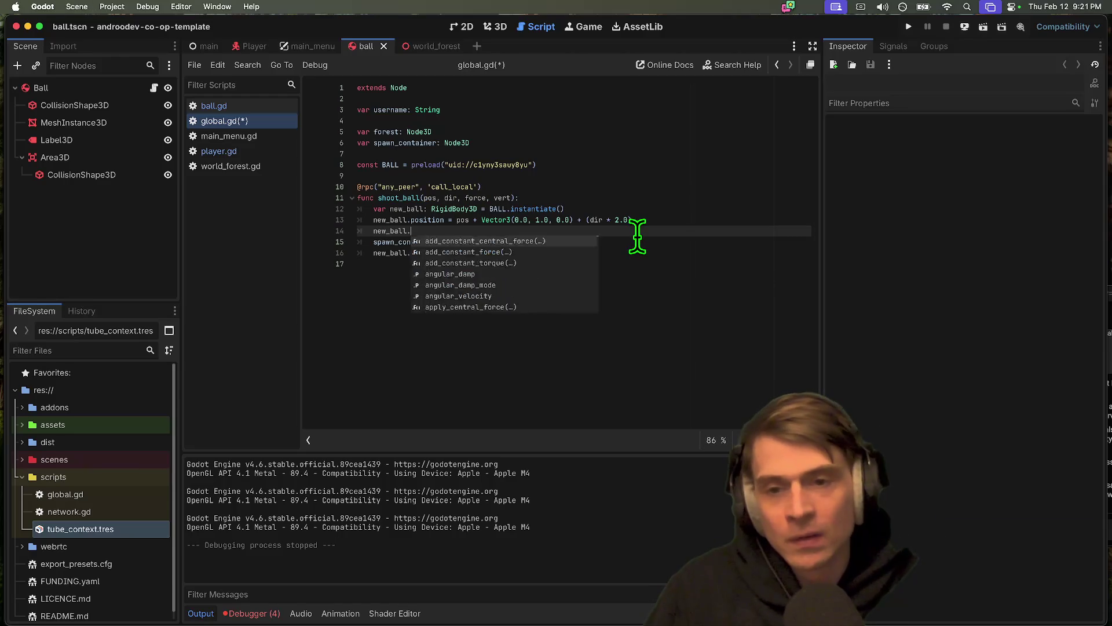
key(BackSpace)
key(BackSpace)
key(BackSpace)
text(lenear)
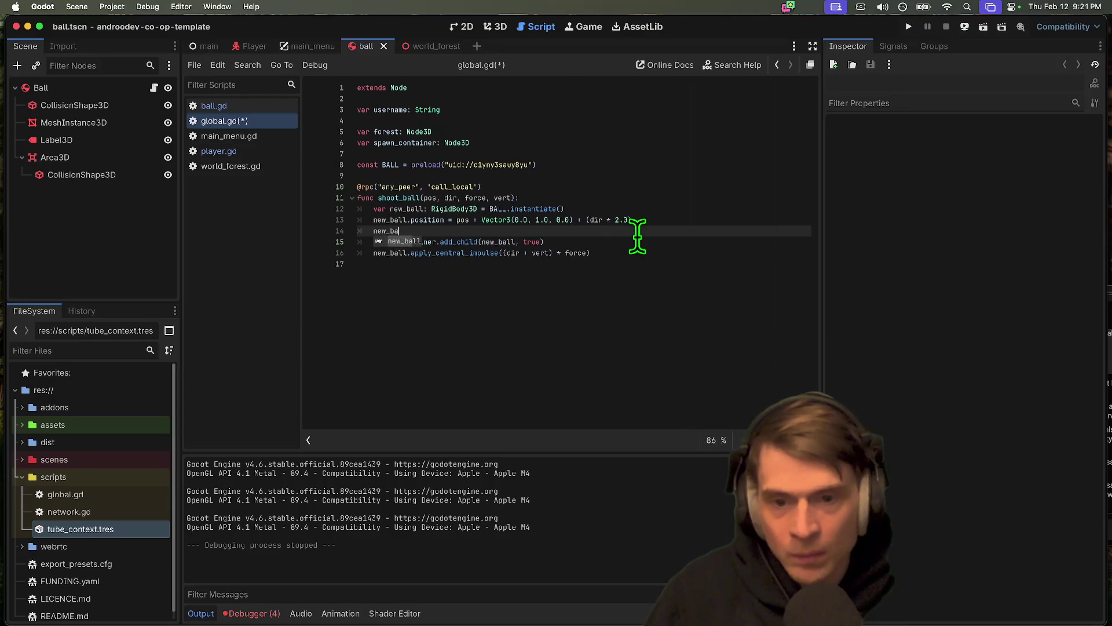
text(.v)
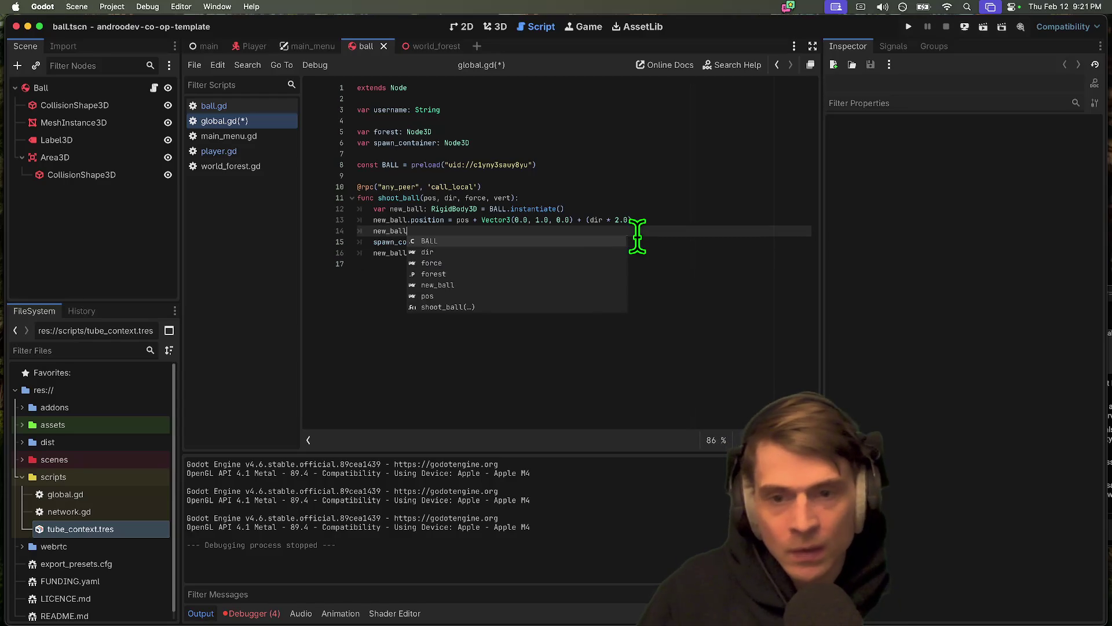
key(BackSpace)
text(linear)
key(Down)
key(Down)
key(Return)
key(Escape)
key(Down)
key(Down)
key(super+shift+k)
Complete the line as (dir + vert) * force / 10, save global.gd, and run the project.
click(658, 228)
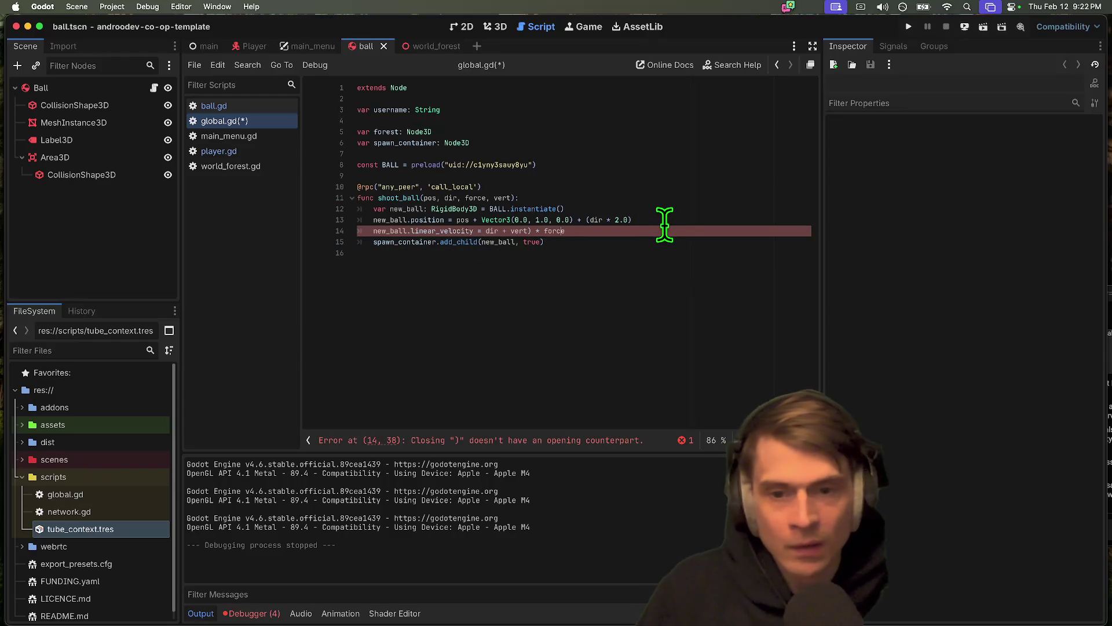
text(()
key(Down)
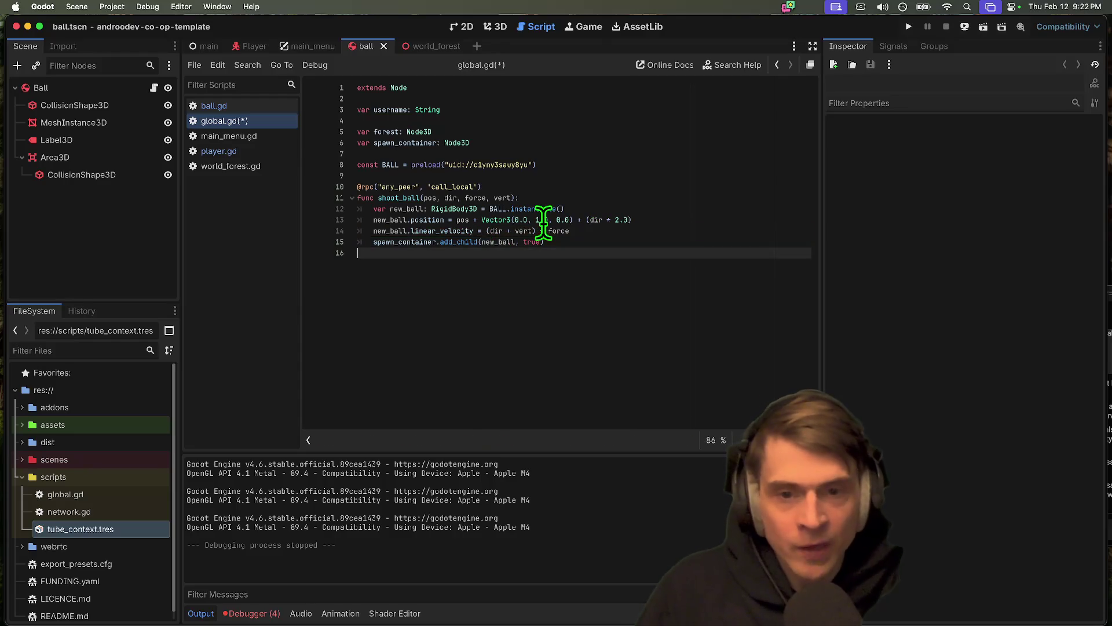
click(606, 230)
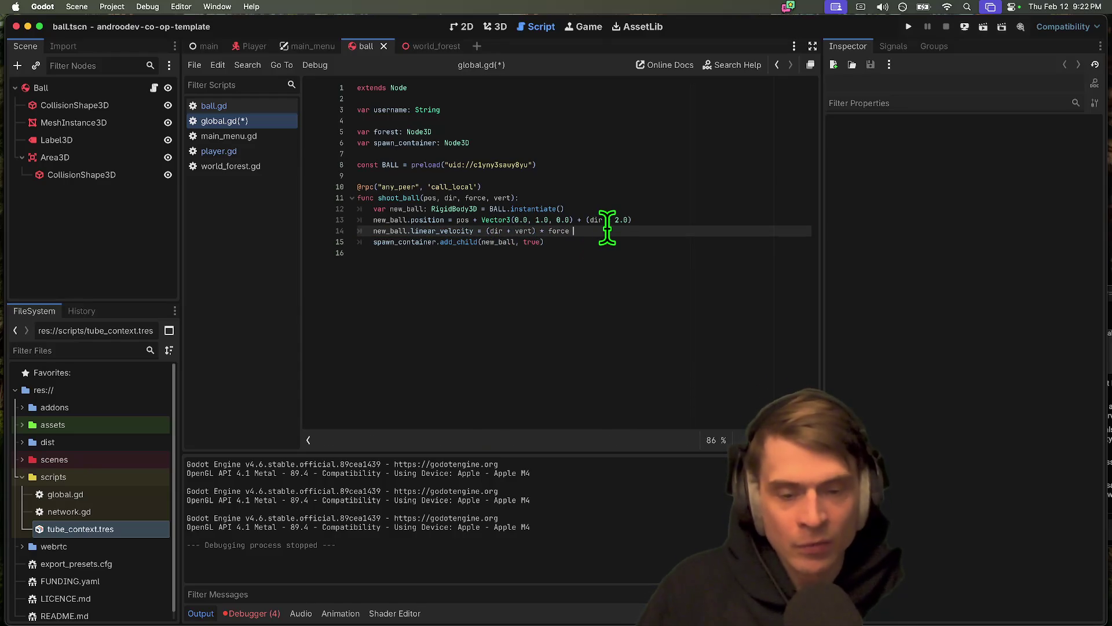
key(super+s)
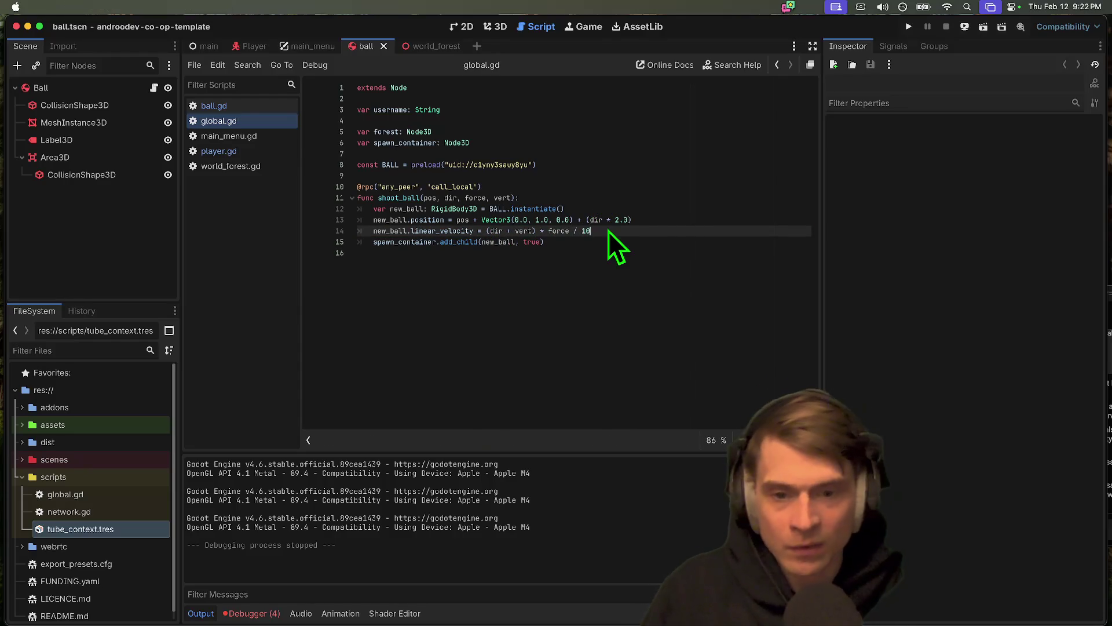
key(super+b)
key(super+Tab)
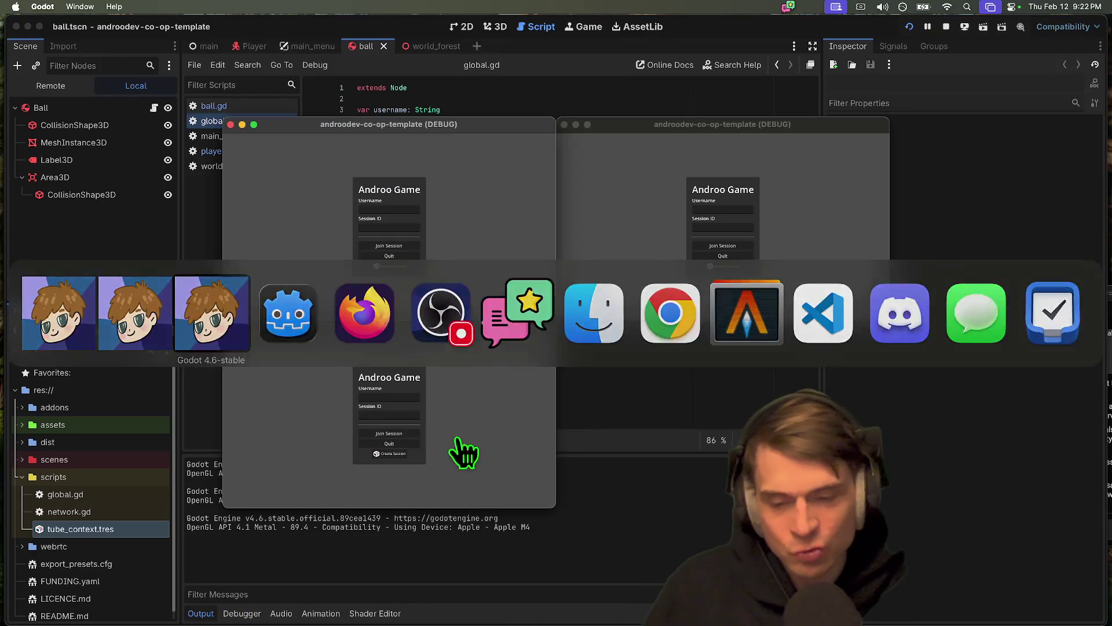
Host in the lower game window, join from the top-left one, walk toward the other player, then stop.
click(392, 454)
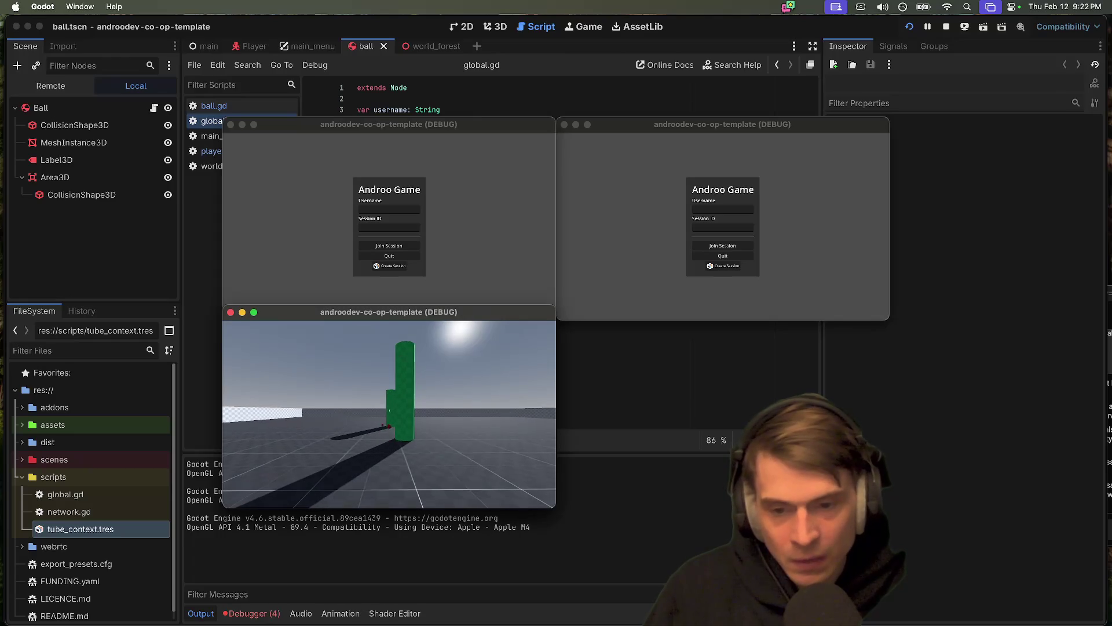
click(419, 265)
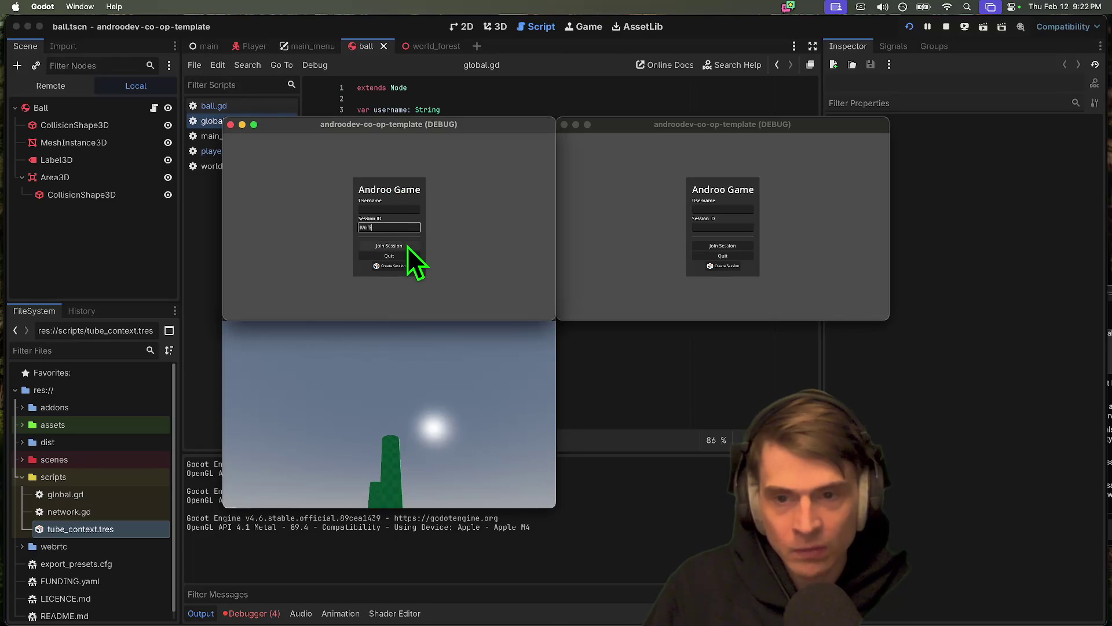
click(408, 245)
click(408, 245)
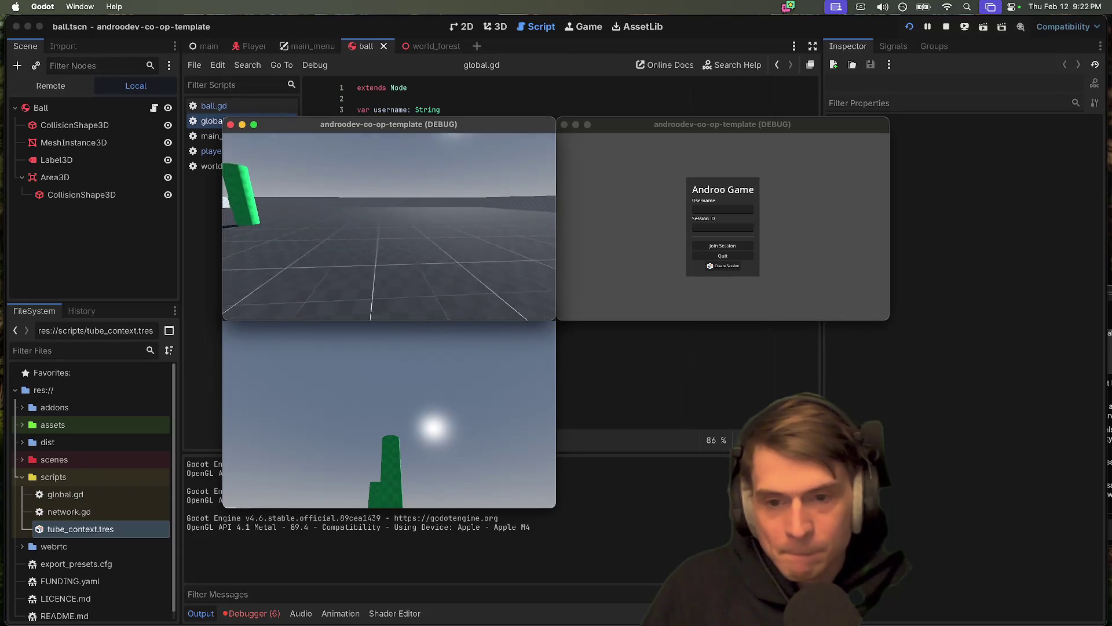
key(w)
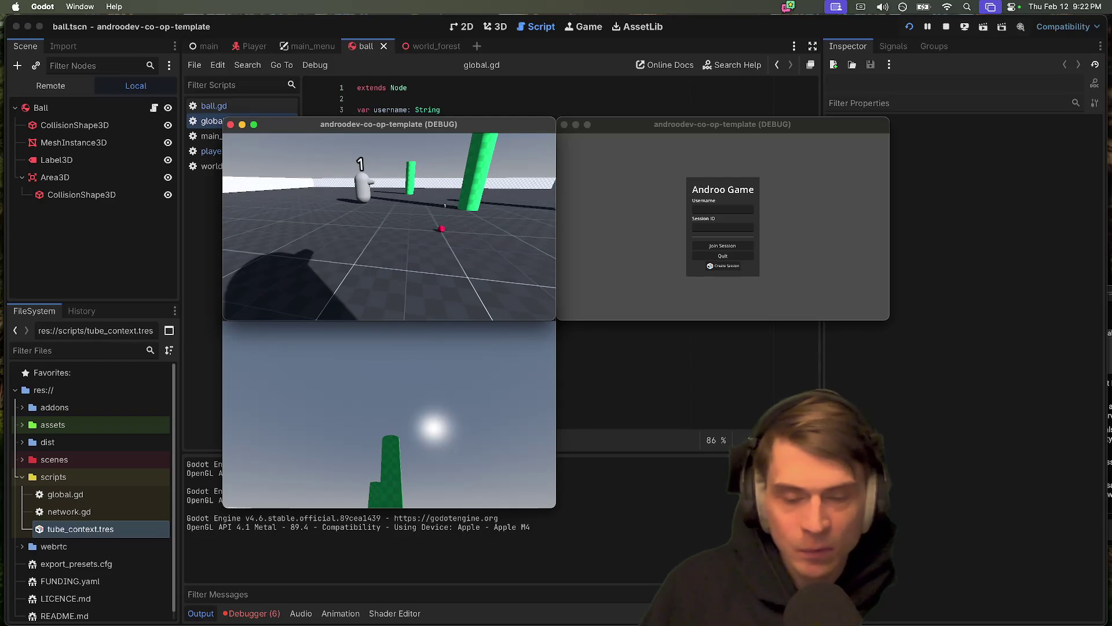
key(super+q)
key(super+q)
key(super+q)
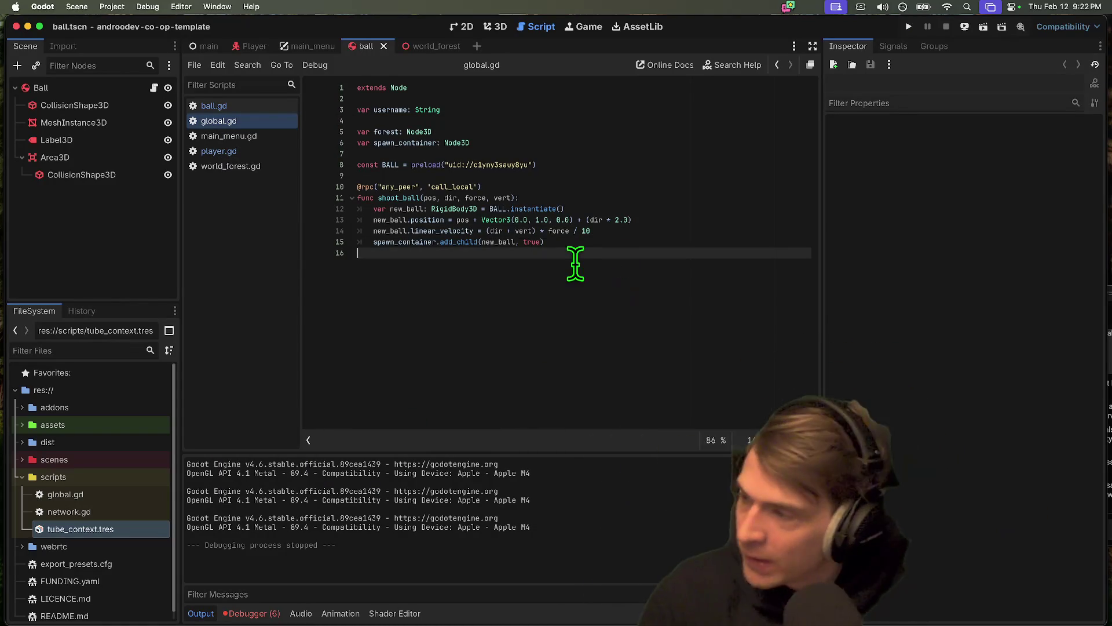
Revert global.gd's linear_velocity edits so shoot_ball applies a central impulse again.
key(super+z)
key(super+z)
key(super+z)
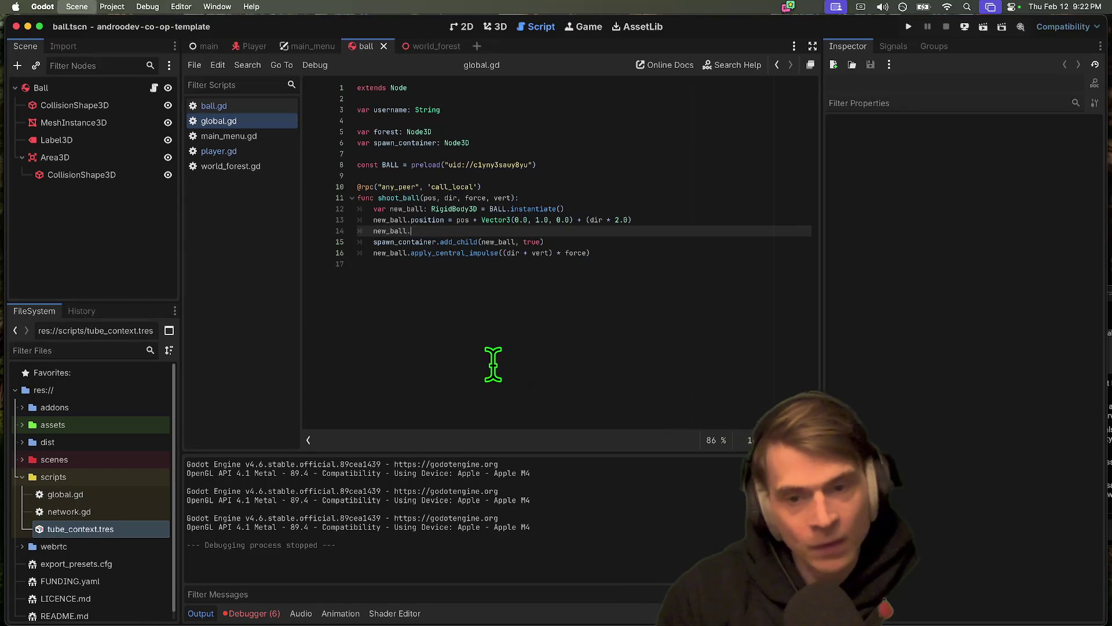
key(super+shift+k)
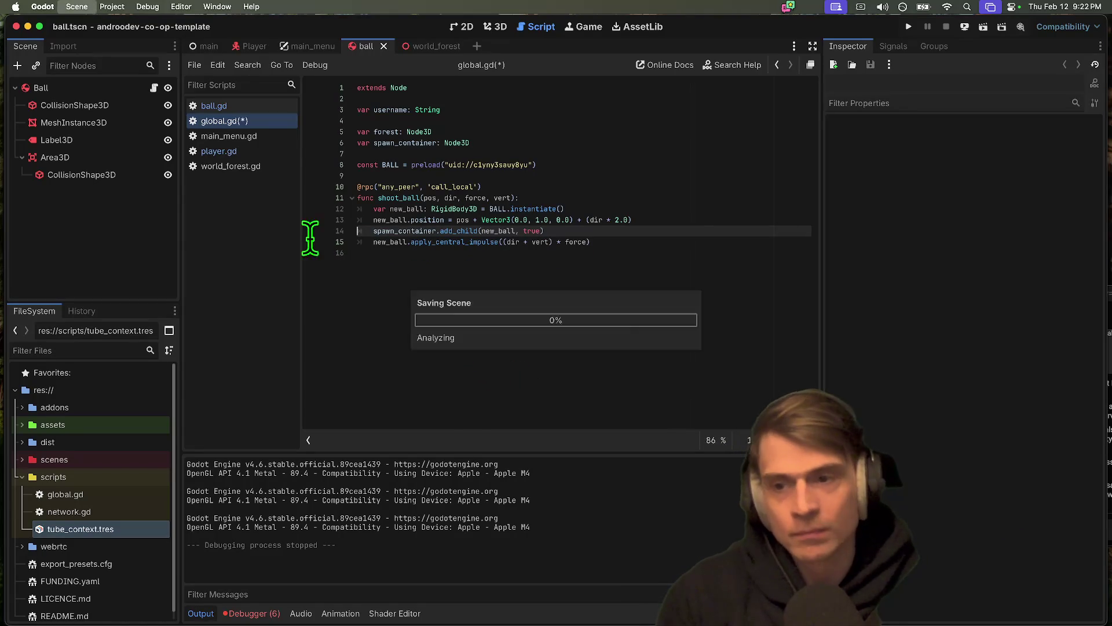
click(546, 258)
In ball.gd's scene, restore the MultiplayerSynchronizer node, save, and relaunch the game.
click(213, 105)
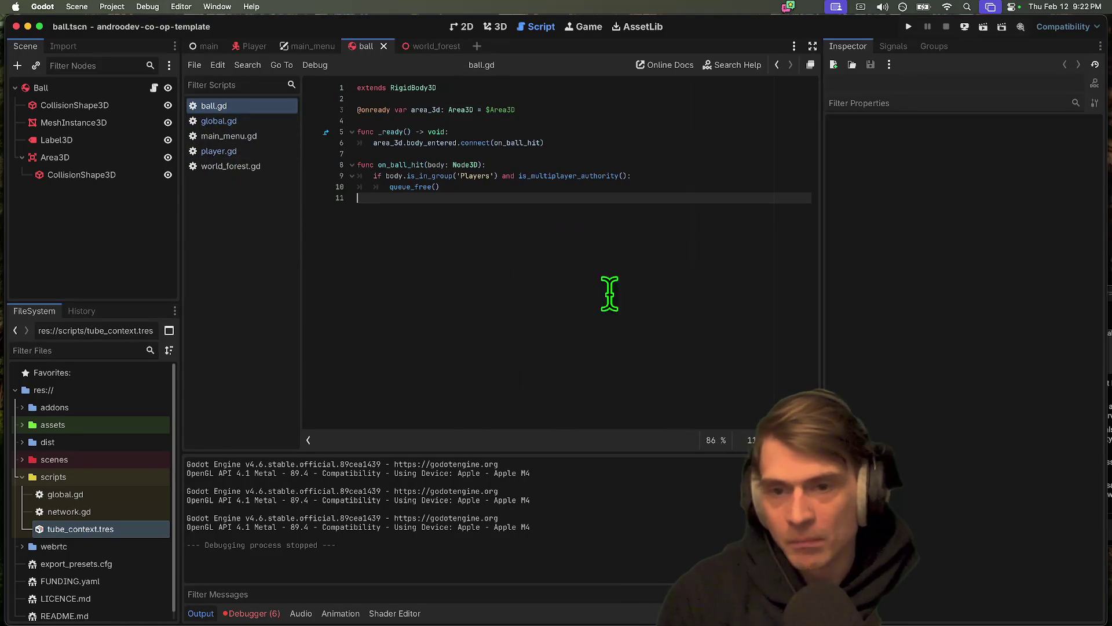
click(68, 245)
key(super+z)
key(super+b)
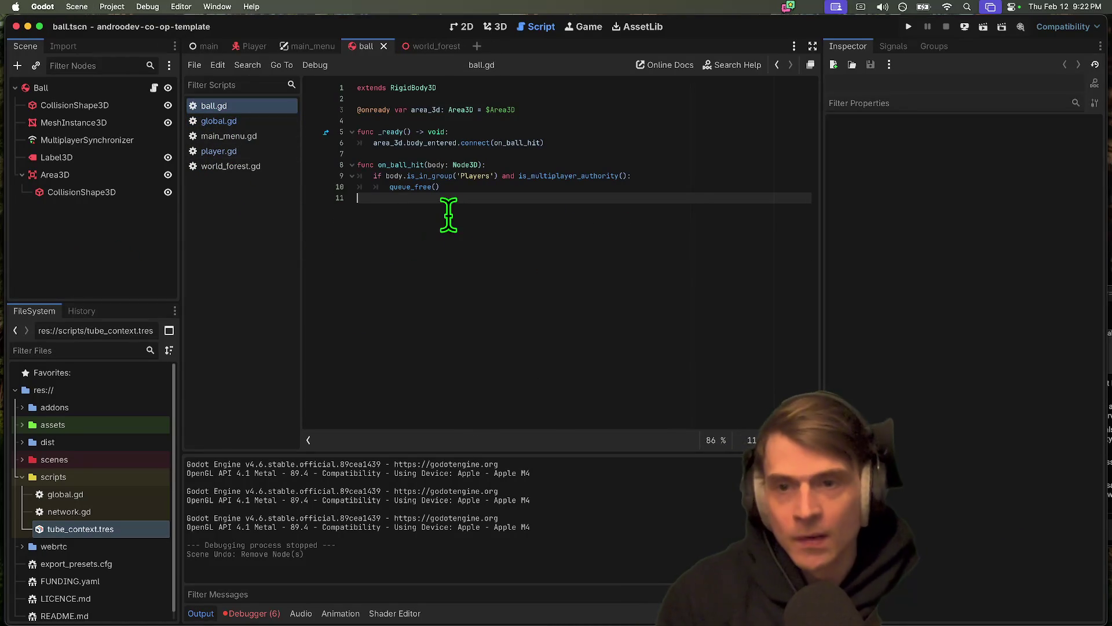
key(super+Tab)
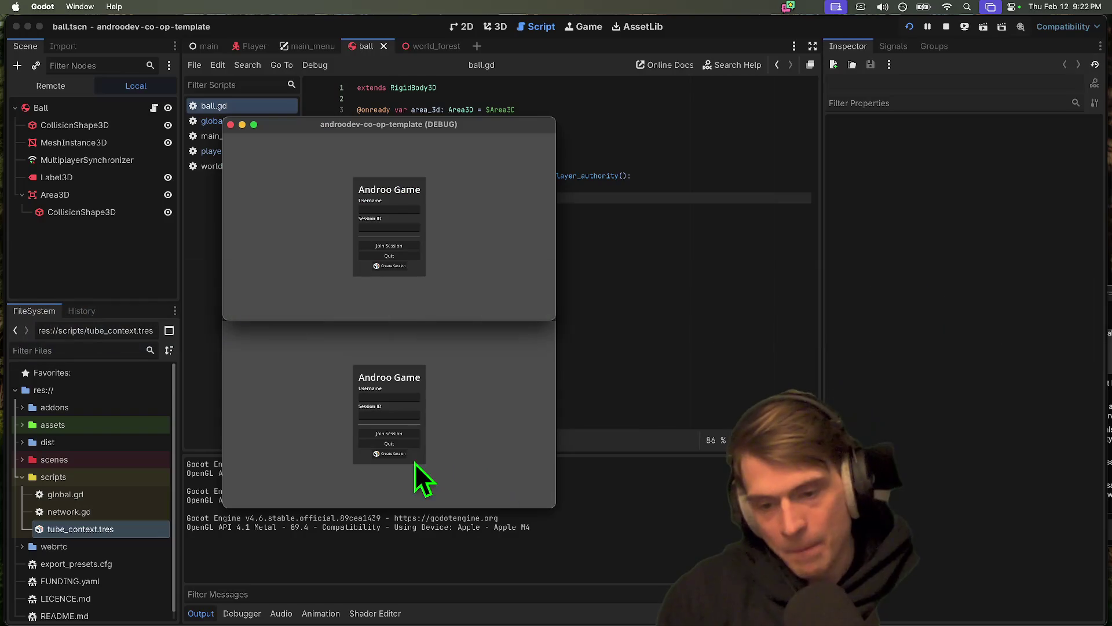
Host in the lower game, paste the session ID into the upper one to join, and walk toward the pillars.
click(394, 453)
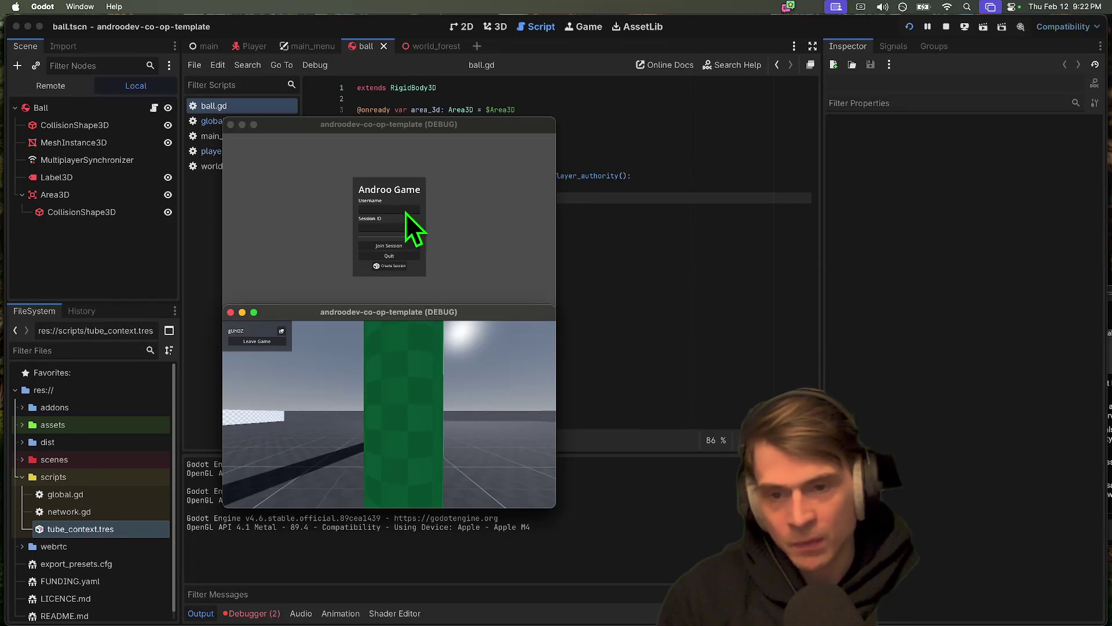
click(395, 223)
click(386, 228)
text(gUhDZ)
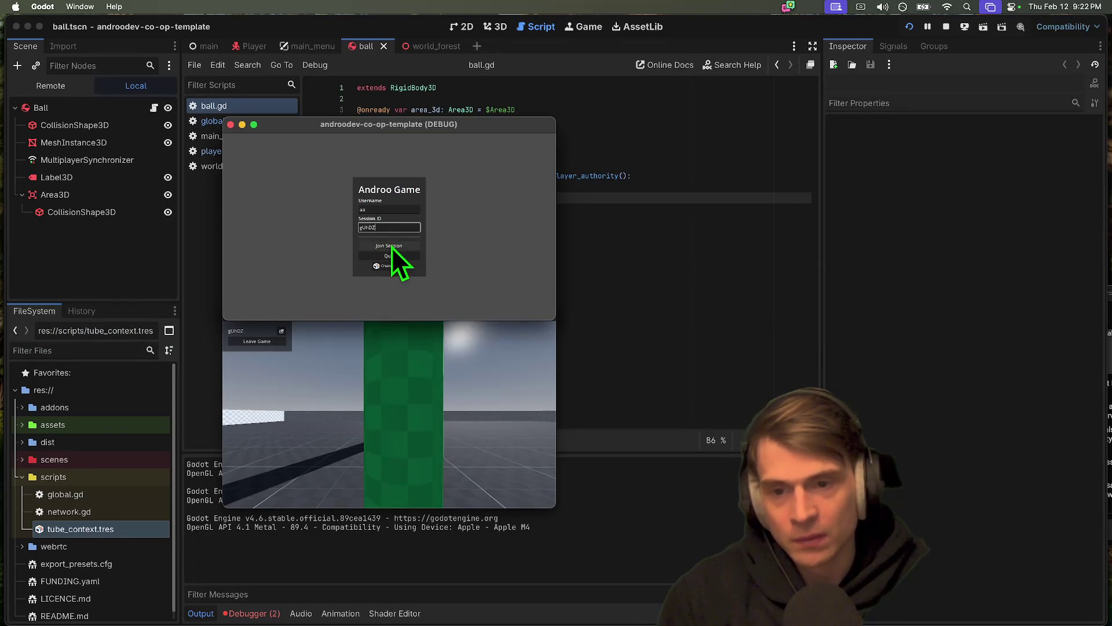
click(388, 247)
key(w)
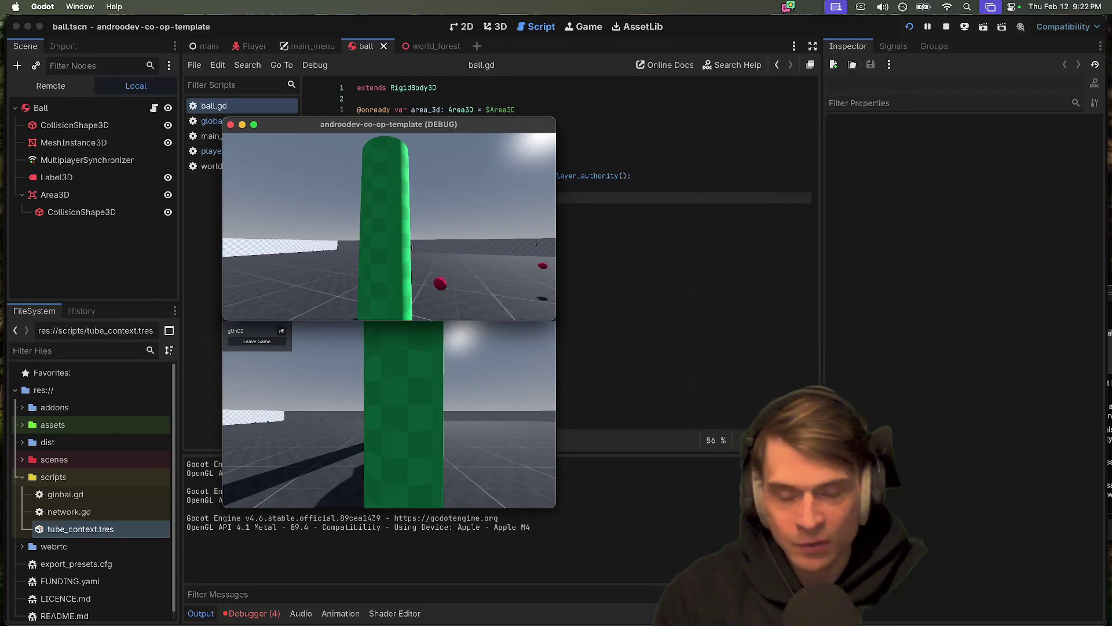
key(super+Tab)
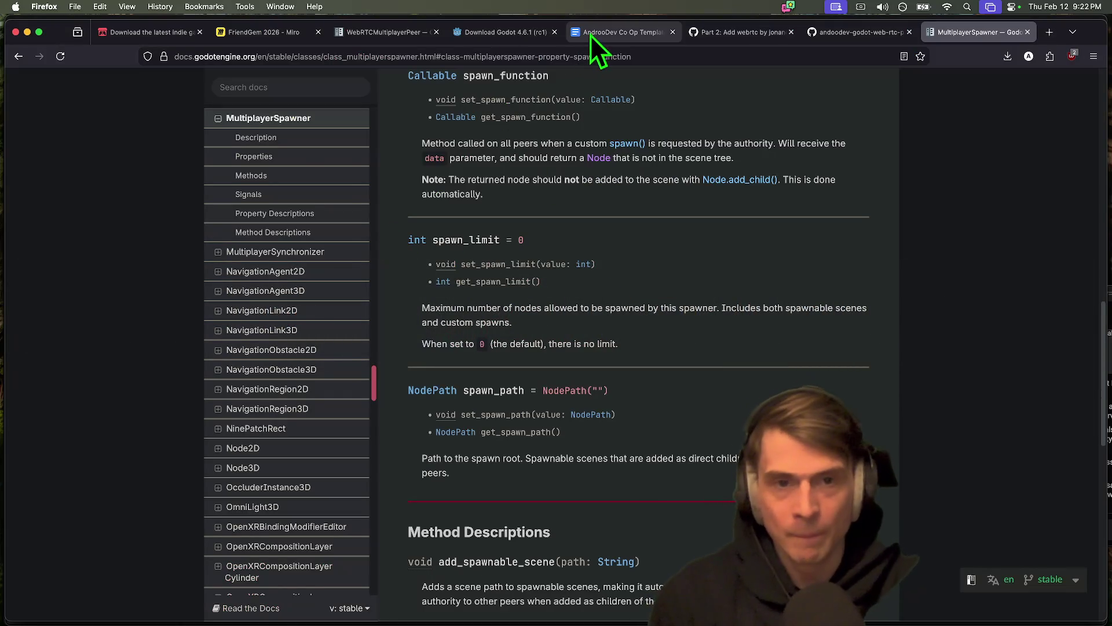
Open the co-op template doc and scroll up to the Video Order checklist.
click(585, 33)
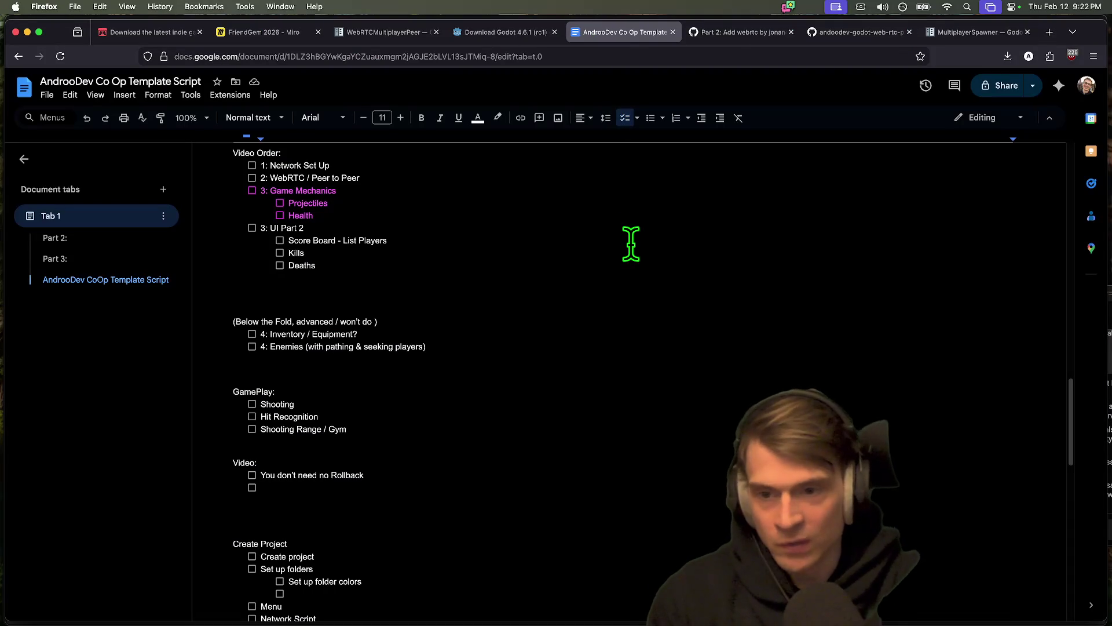
drag(472, 277, 186, 248)
click(510, 256)
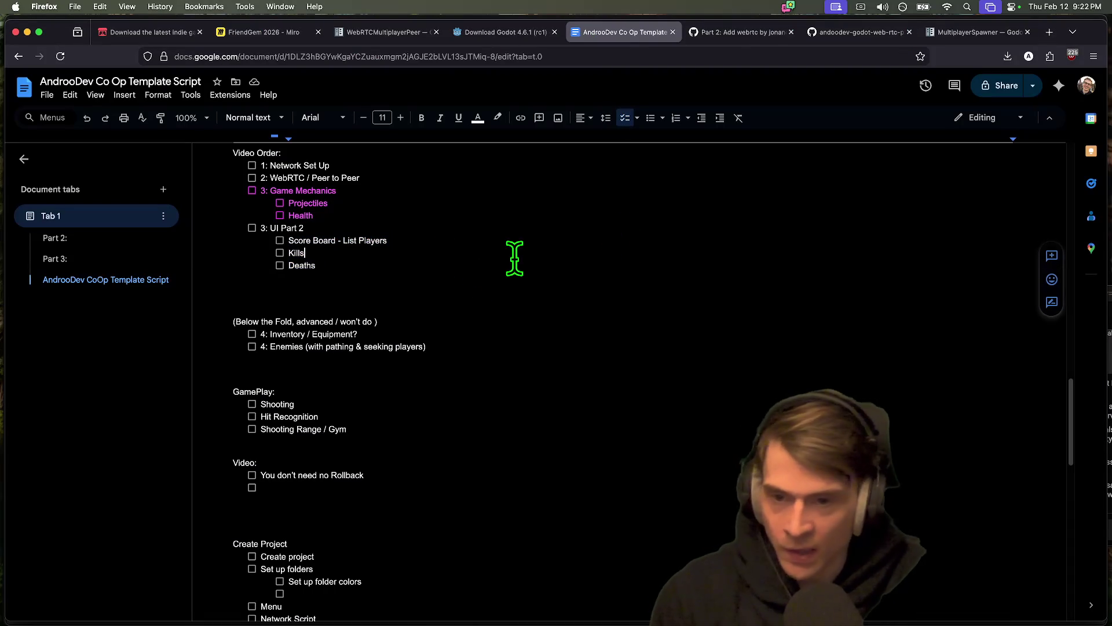
scroll(614, 212, up, 5)
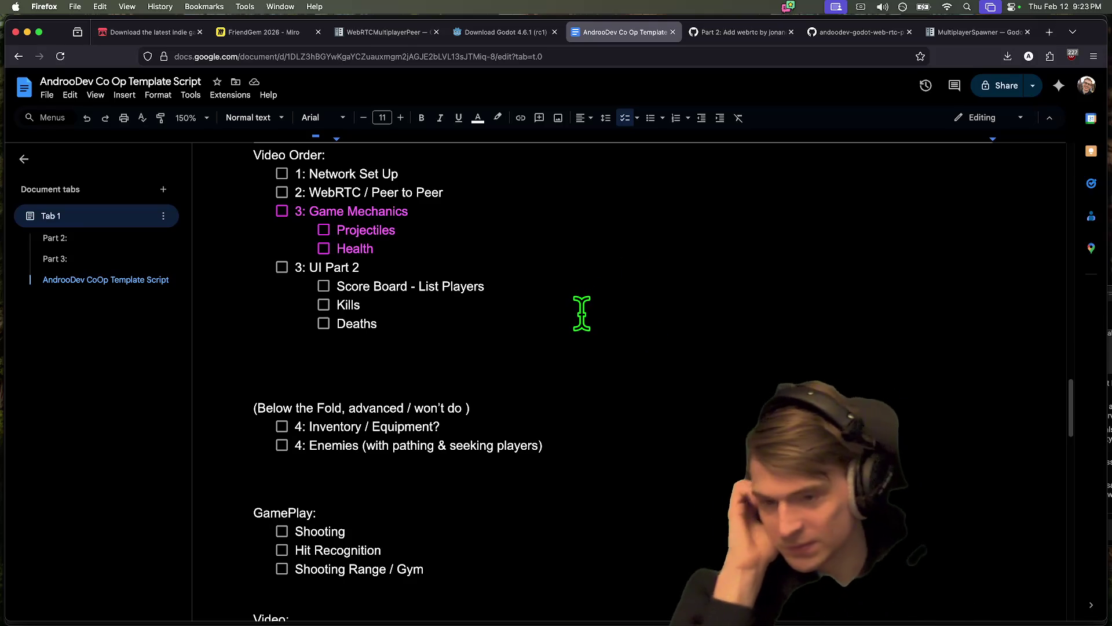
scroll(593, 336, up, 2)
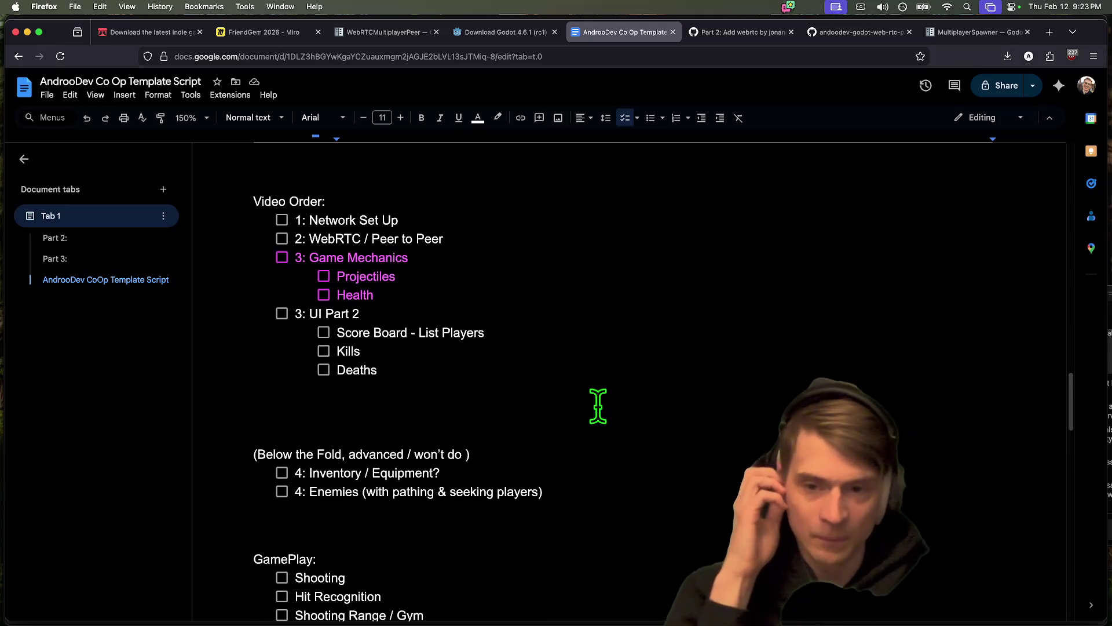
scroll(598, 406, up, 1)
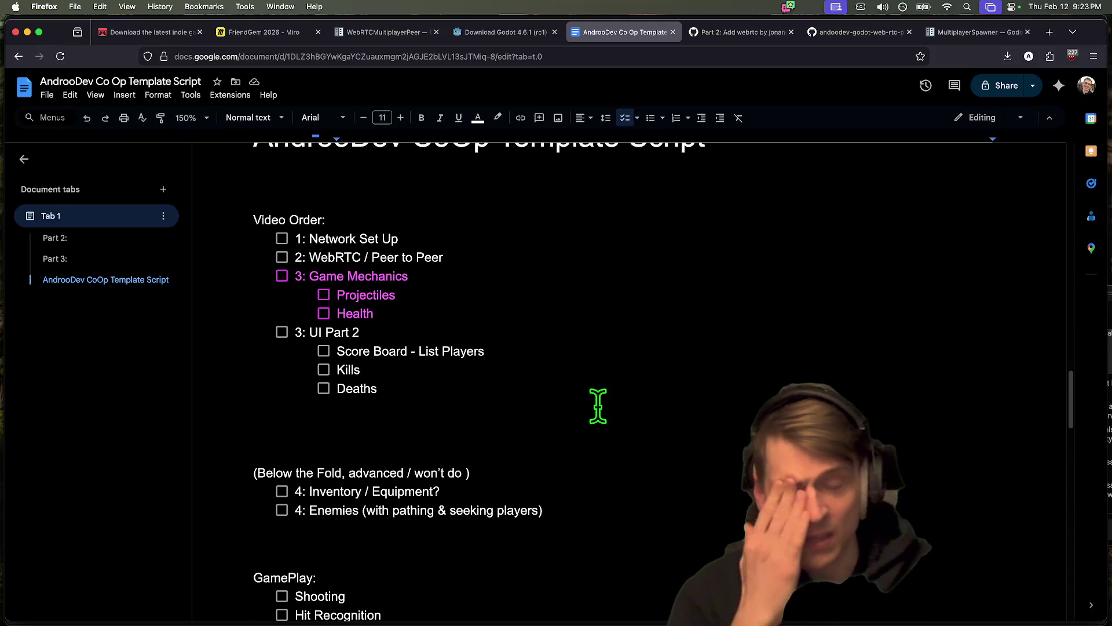
mouse_move(417, 315)
mouse_down()
mouse_move(311, 273)
mouse_move(421, 301)
mouse_up()
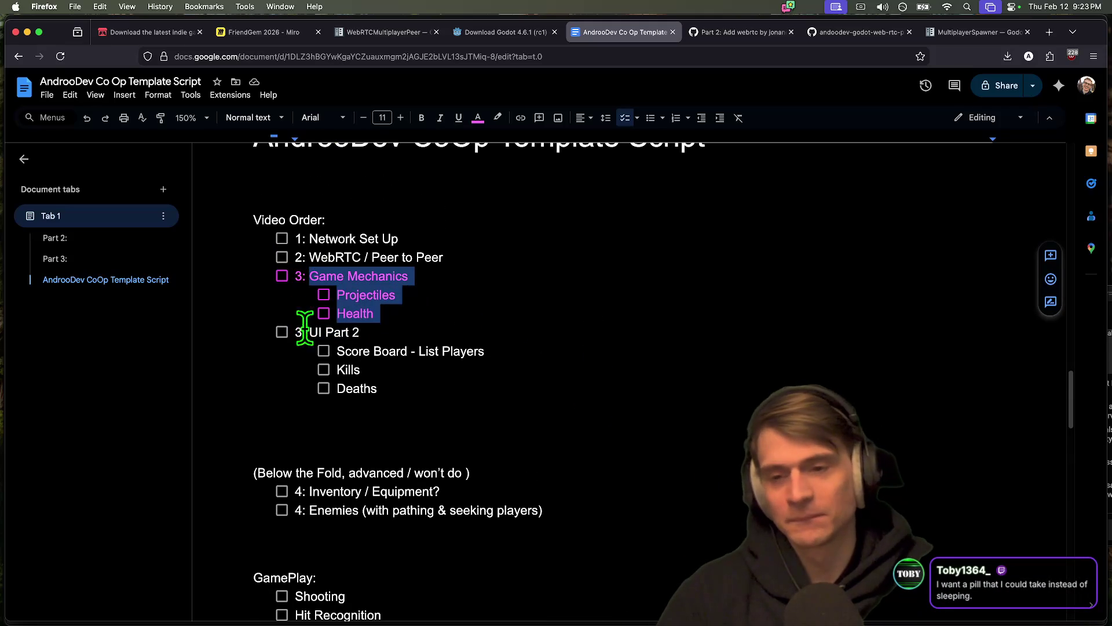
Delete ' Part 2' so the item reads '3: UI', then return to Godot.
click(681, 382)
click(489, 337)
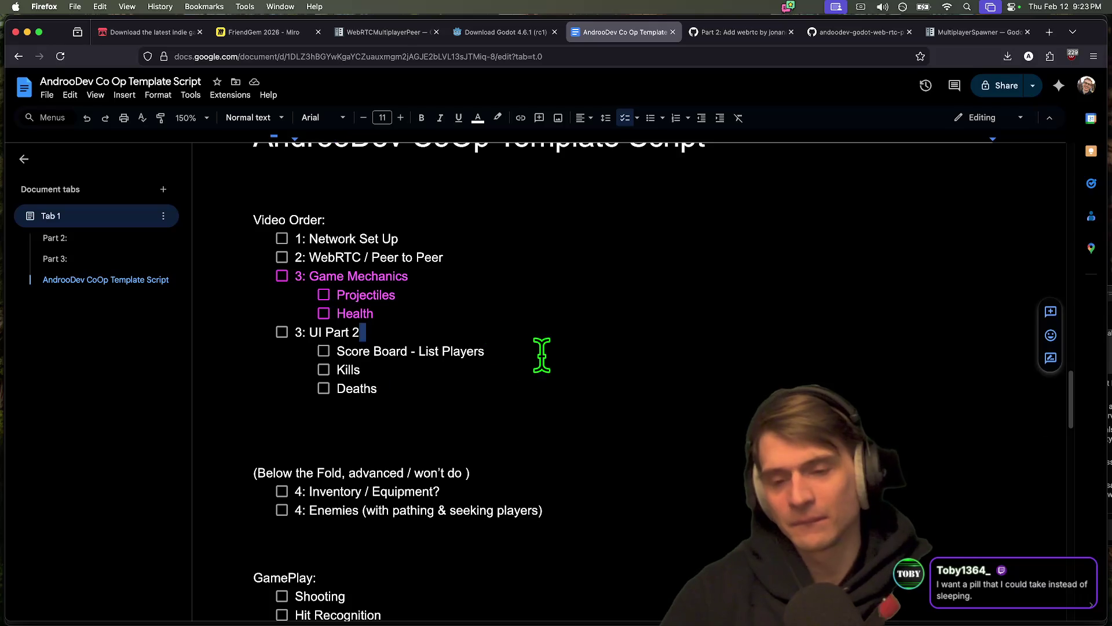
key(Delete)
key(super+z)
key(BackSpace)
key(BackSpace)
key(BackSpace)
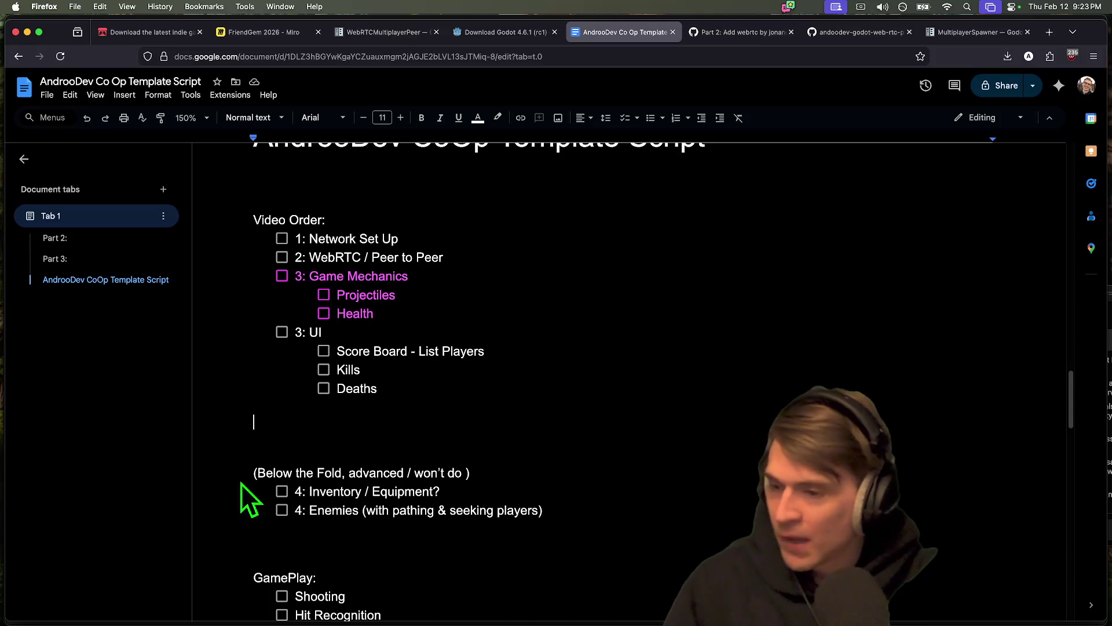
mouse_move(402, 620)
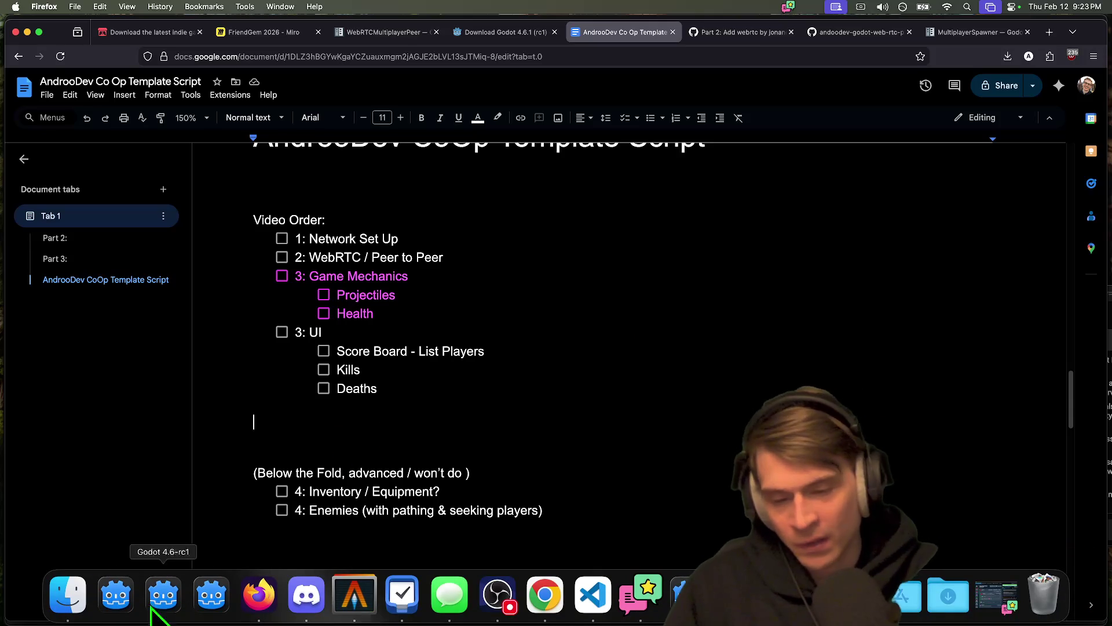
click(688, 594)
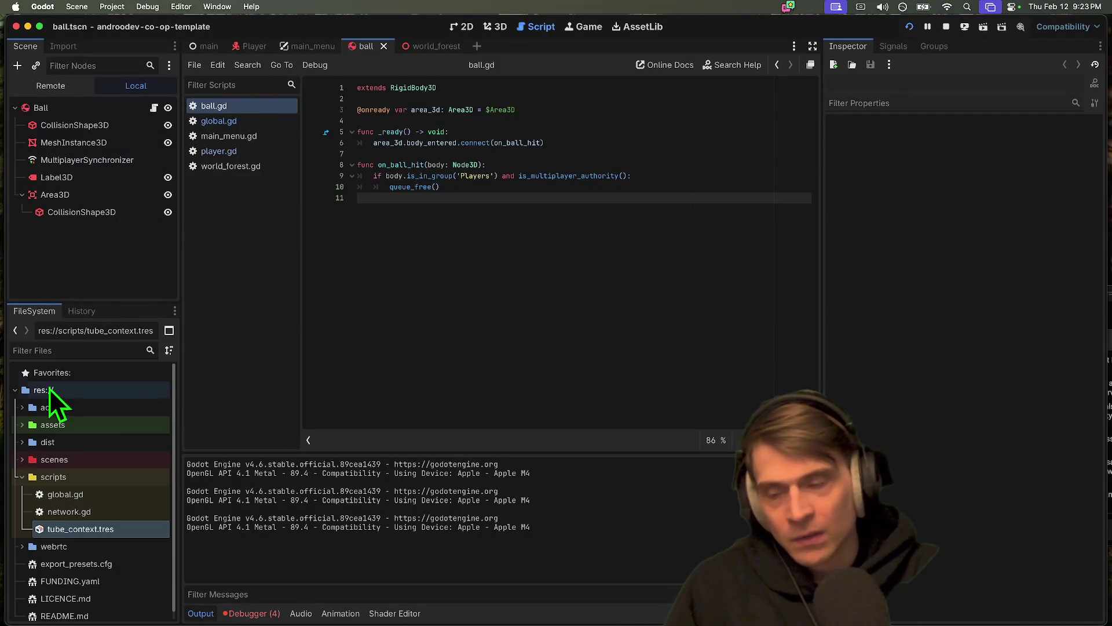
Resize the file panel, open the Player scene, and briefly run then stop the game.
drag(105, 300, 113, 270)
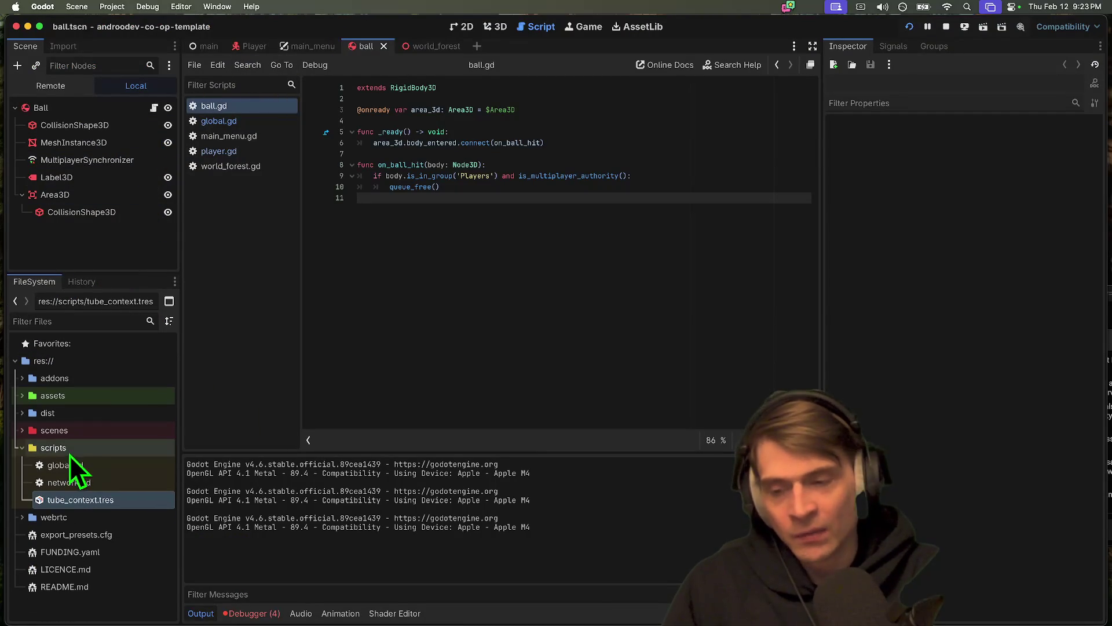
click(22, 453)
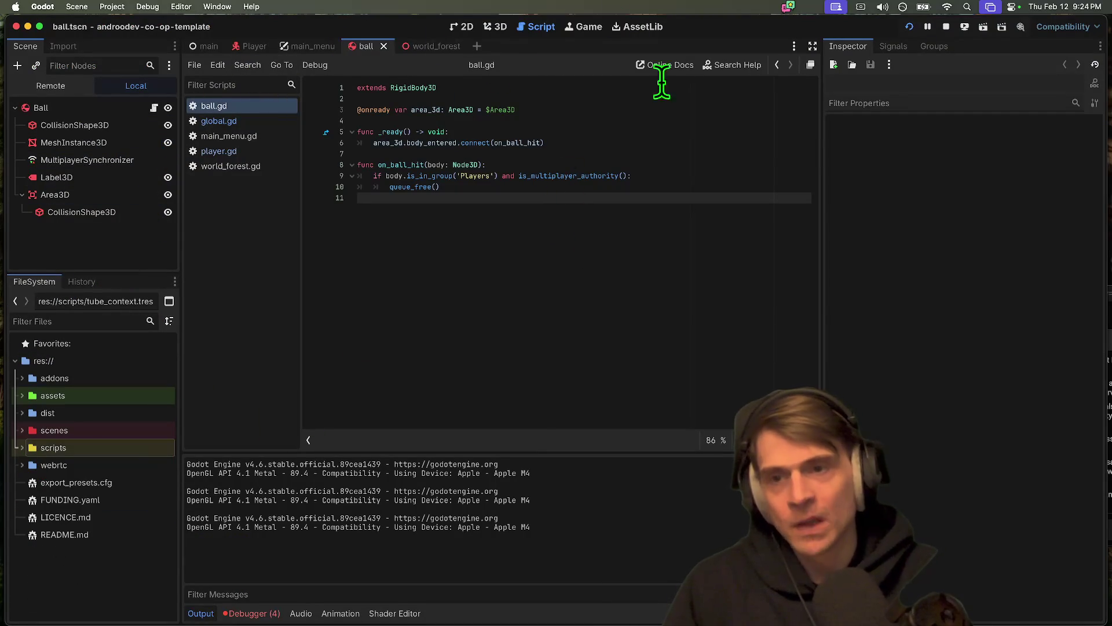
click(253, 48)
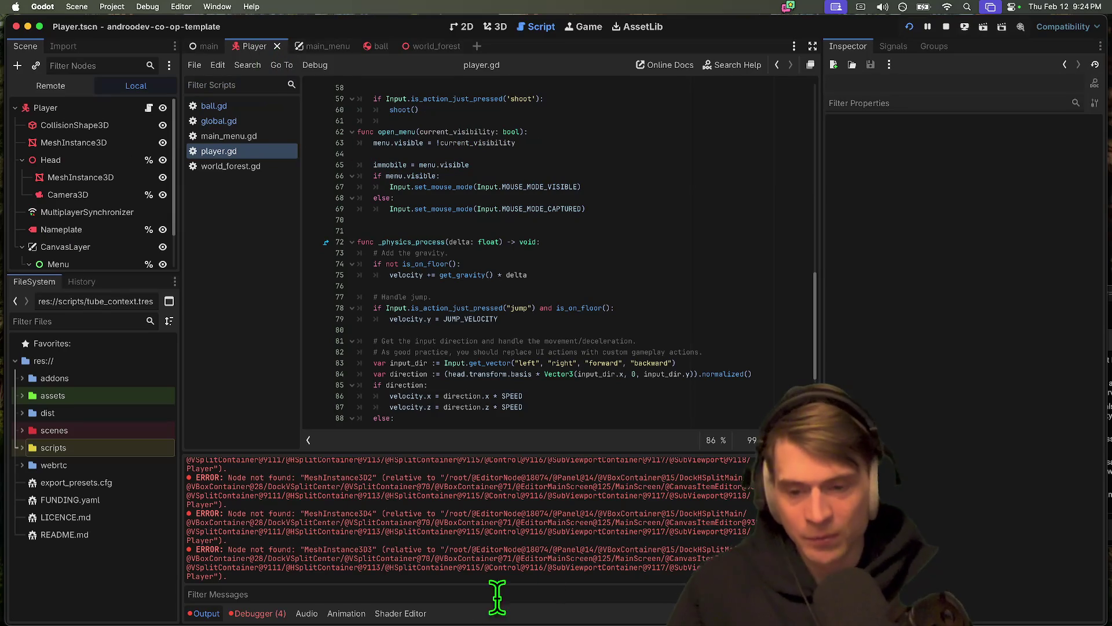
click(706, 328)
key(super+b)
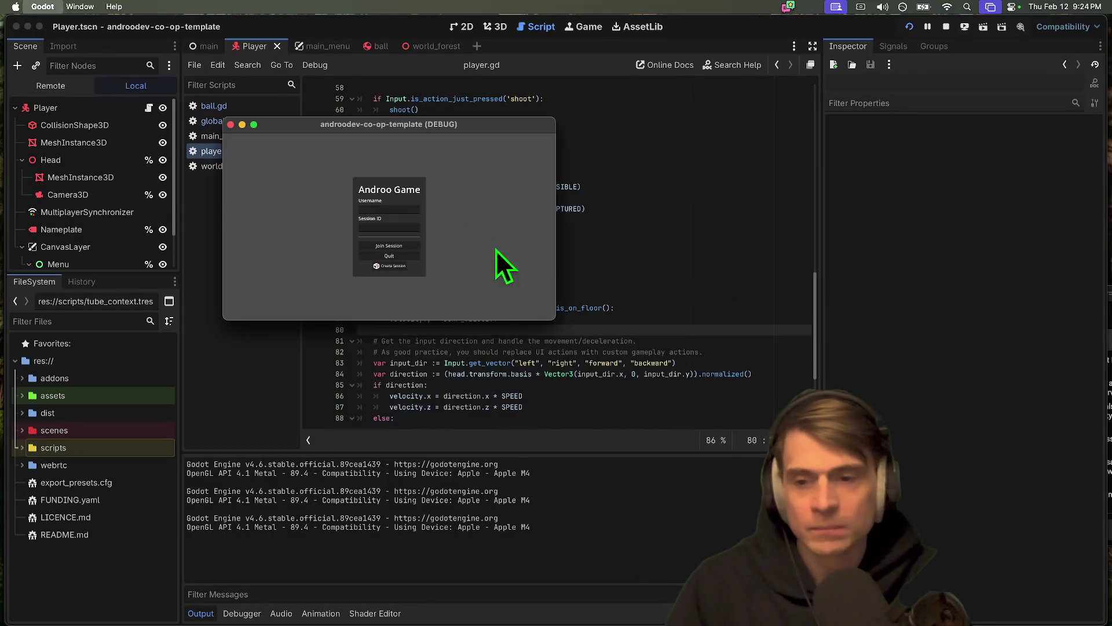
key(super+period)
In the world_forest scene, open the MultiplayerSpawner node's class documentation.
mouse_move(94, 268)
mouse_down()
mouse_move(94, 426)
mouse_move(101, 343)
mouse_up()
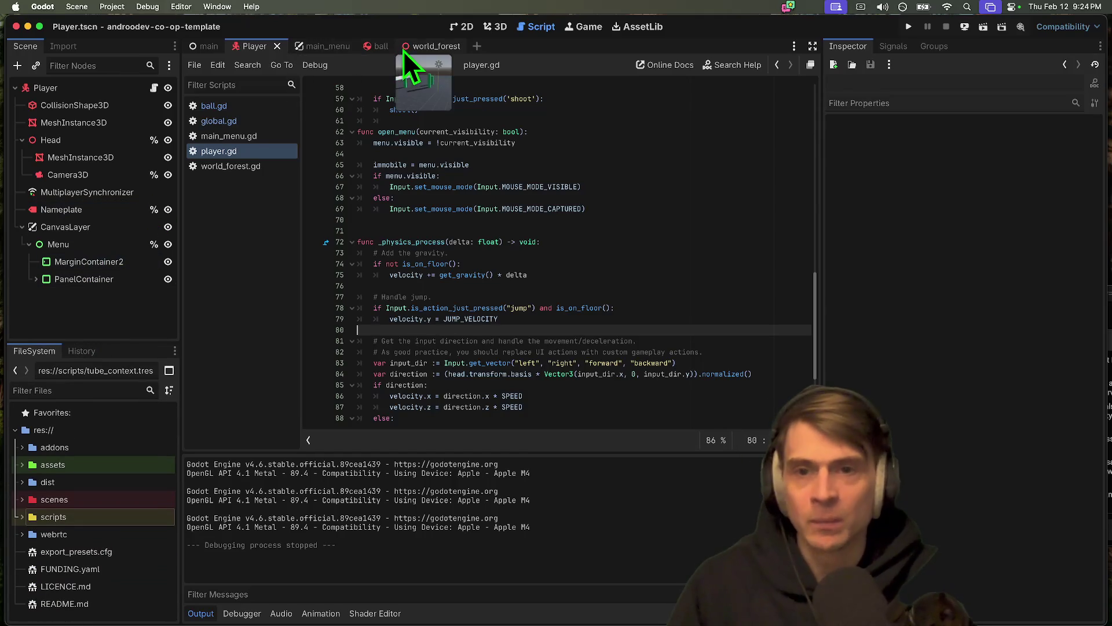
click(405, 50)
click(69, 244)
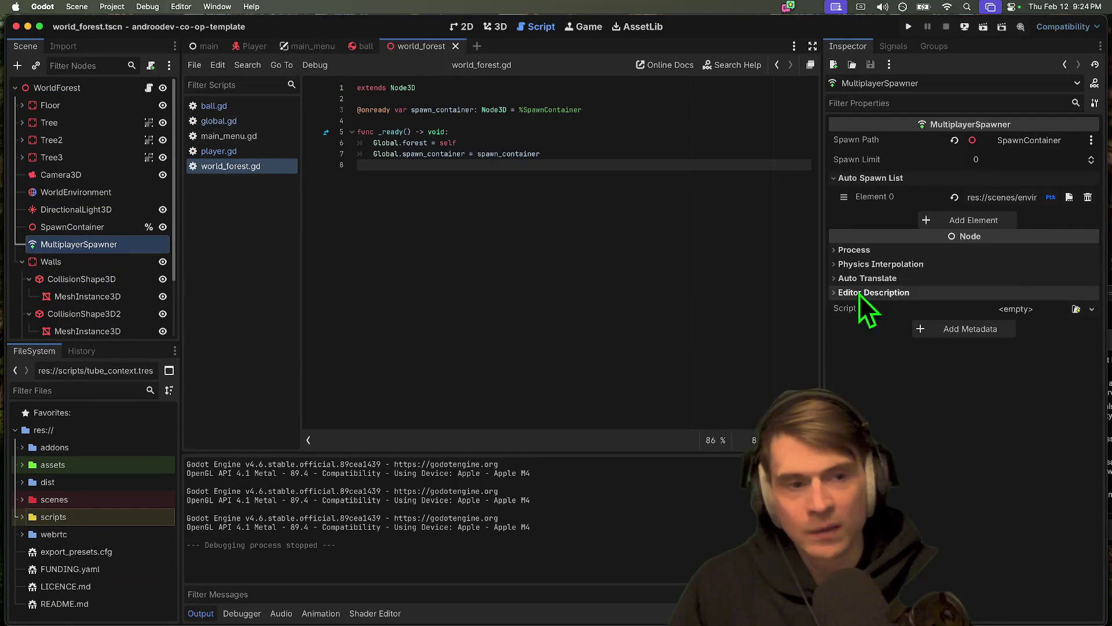
drag(820, 236, 730, 251)
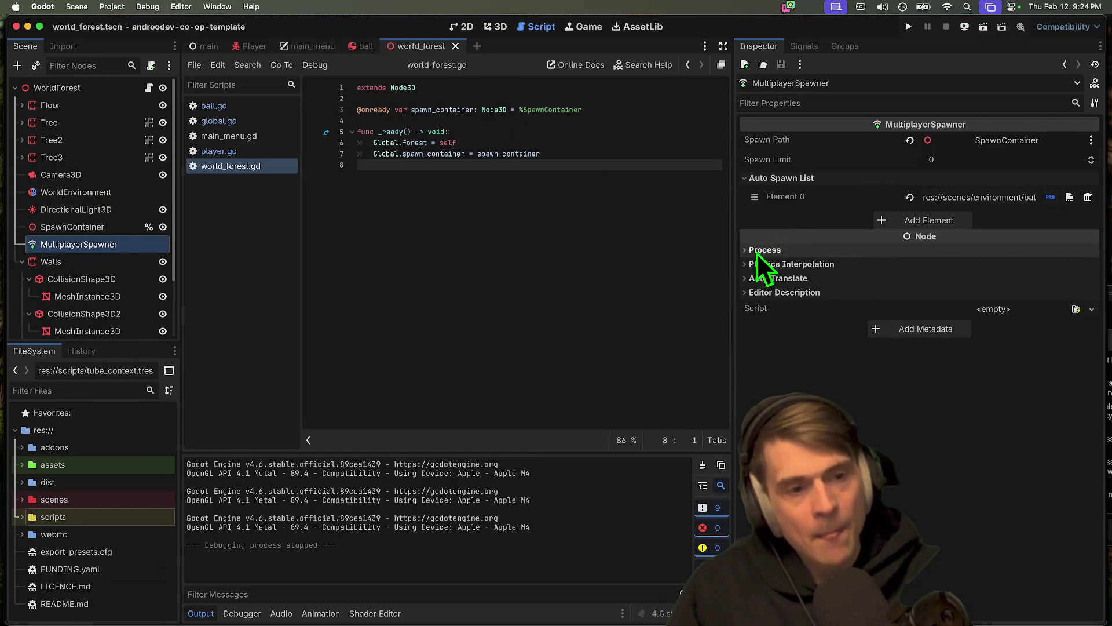
drag(128, 342, 104, 447)
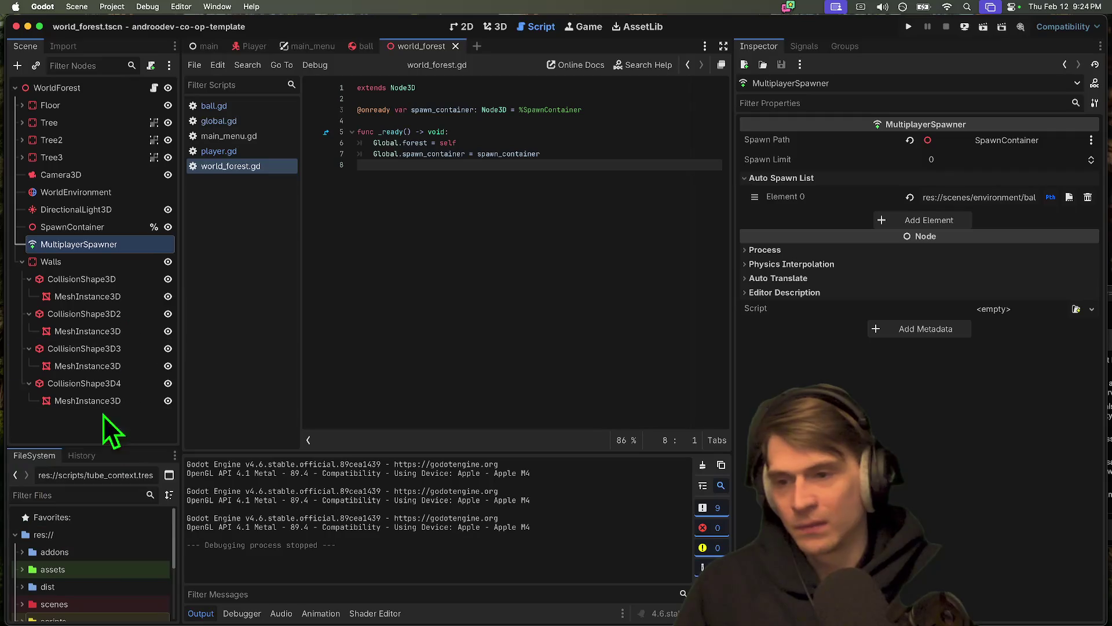
right_click(99, 248)
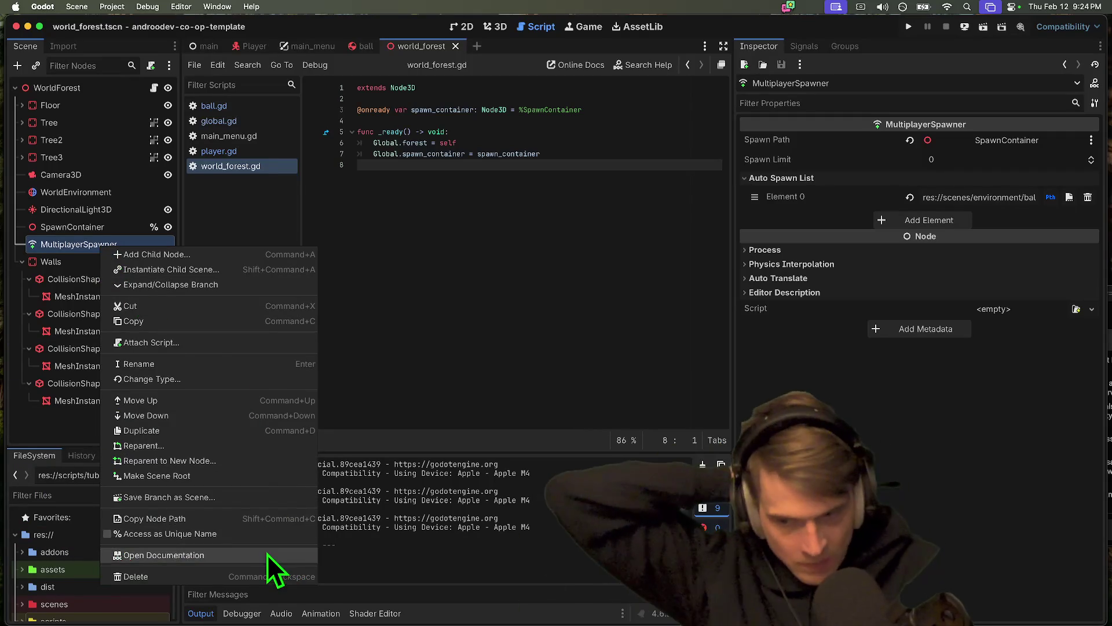
click(267, 554)
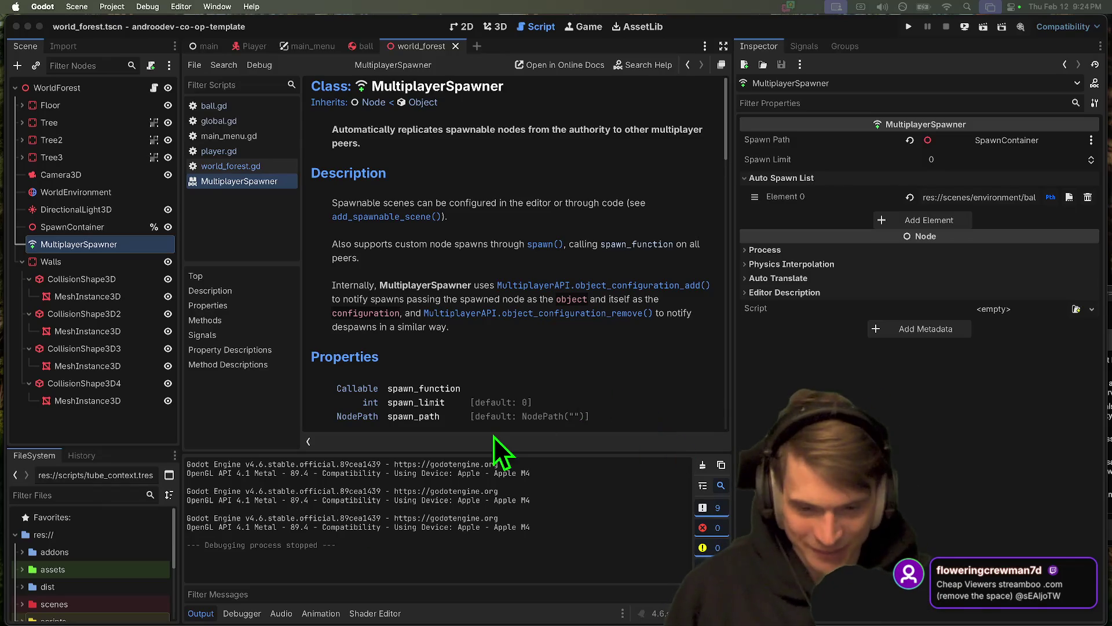
Clear the output log, select the Walls node, run the game briefly, then open main_menu.
click(703, 464)
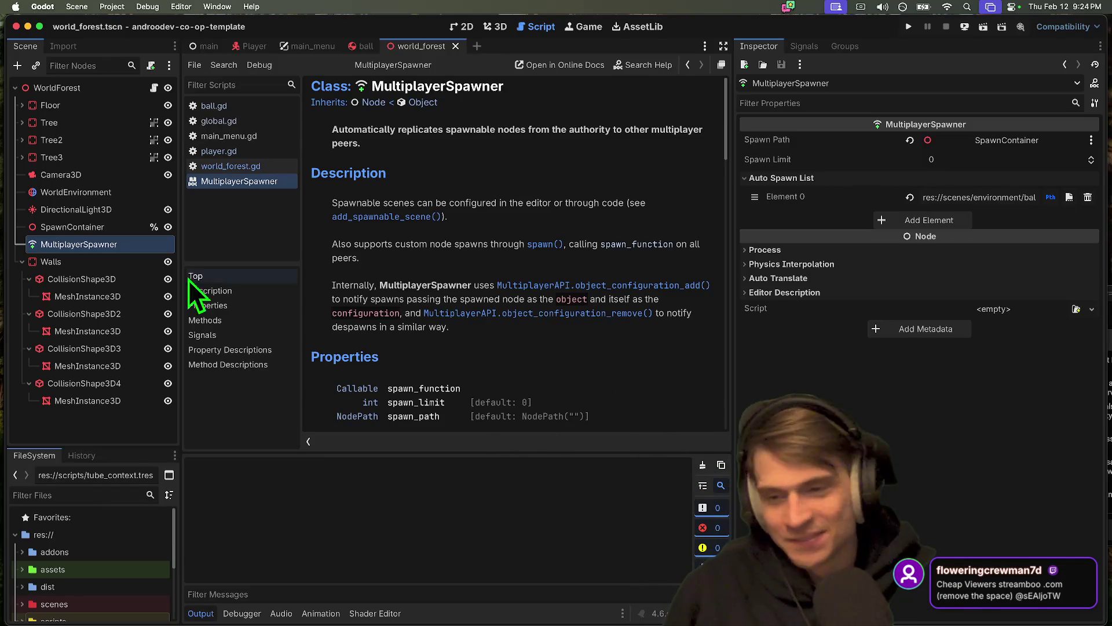
click(122, 433)
click(18, 265)
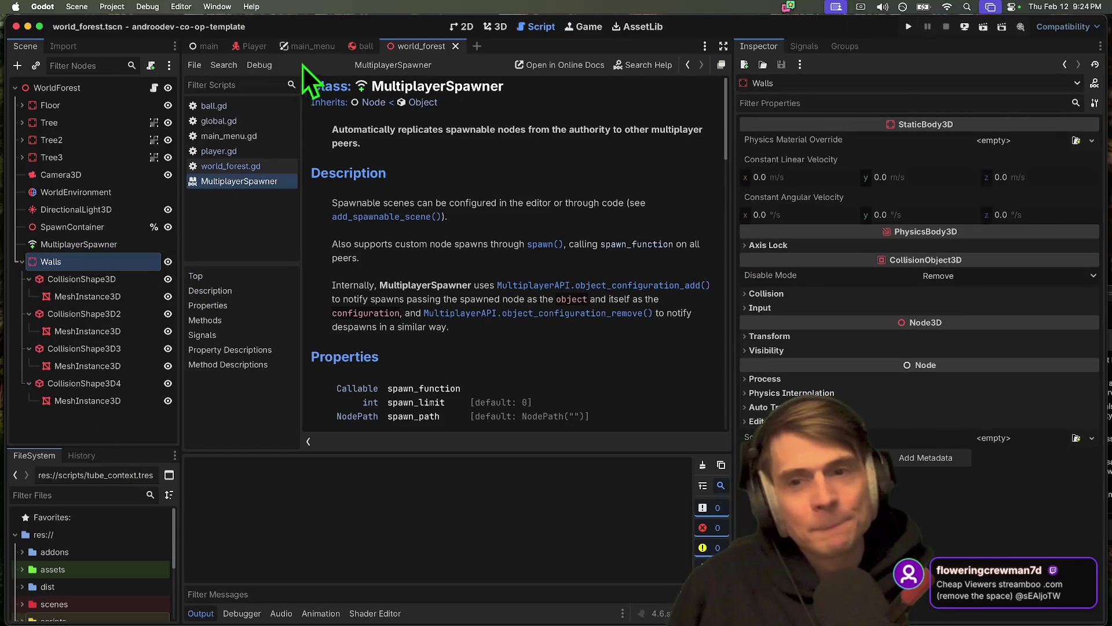
key(super+b)
click(946, 26)
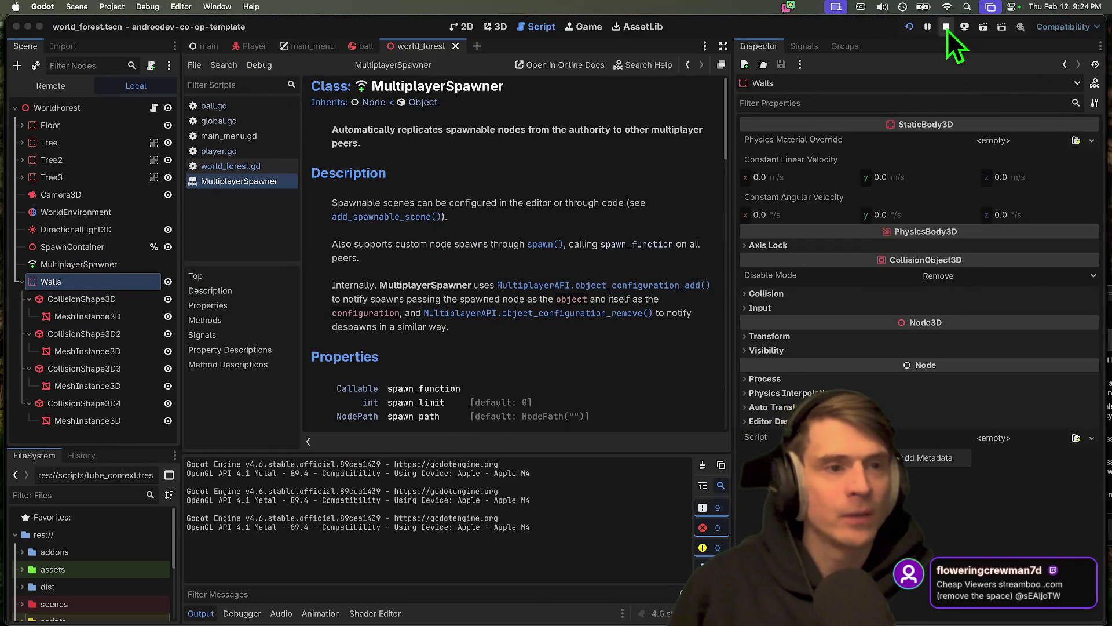
click(285, 47)
click(454, 33)
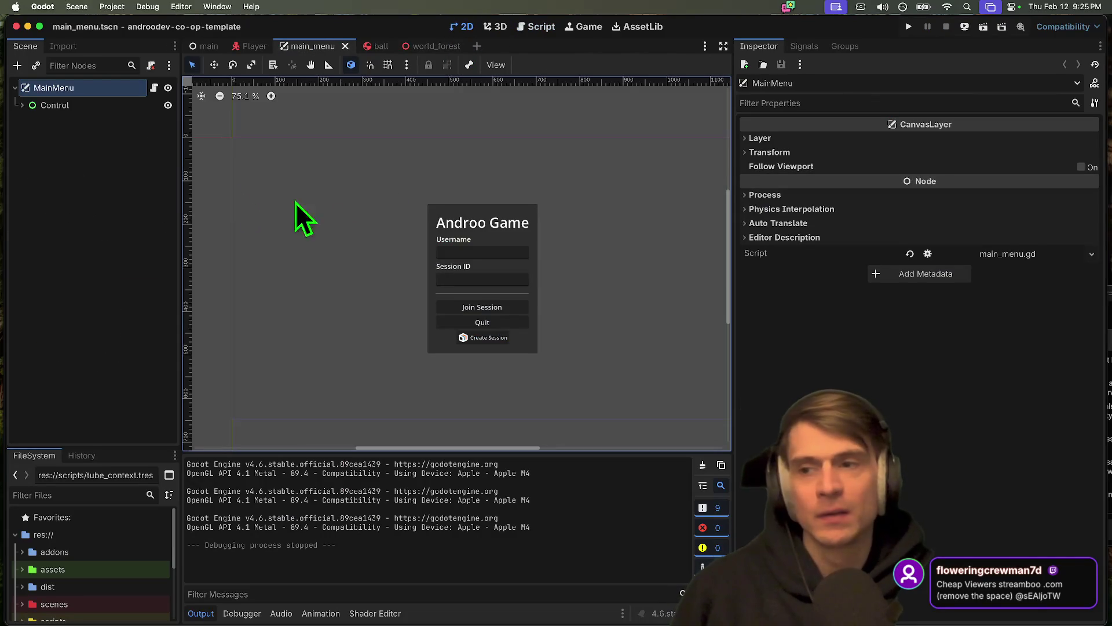
Run the project in several instances, try Join Session, then stop the game.
click(487, 280)
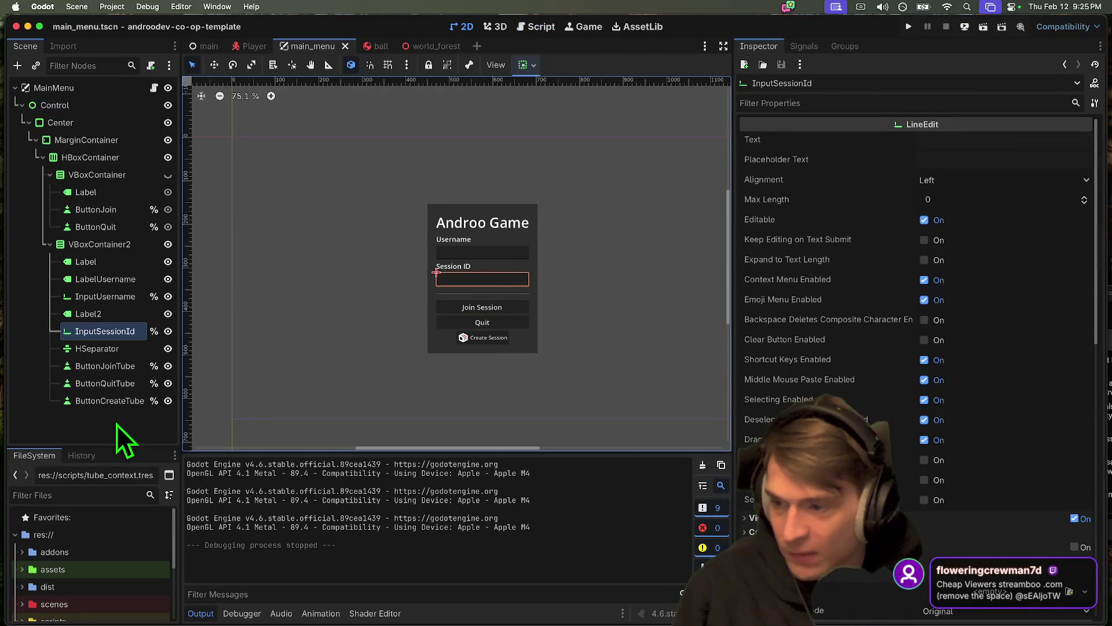
key(super+b)
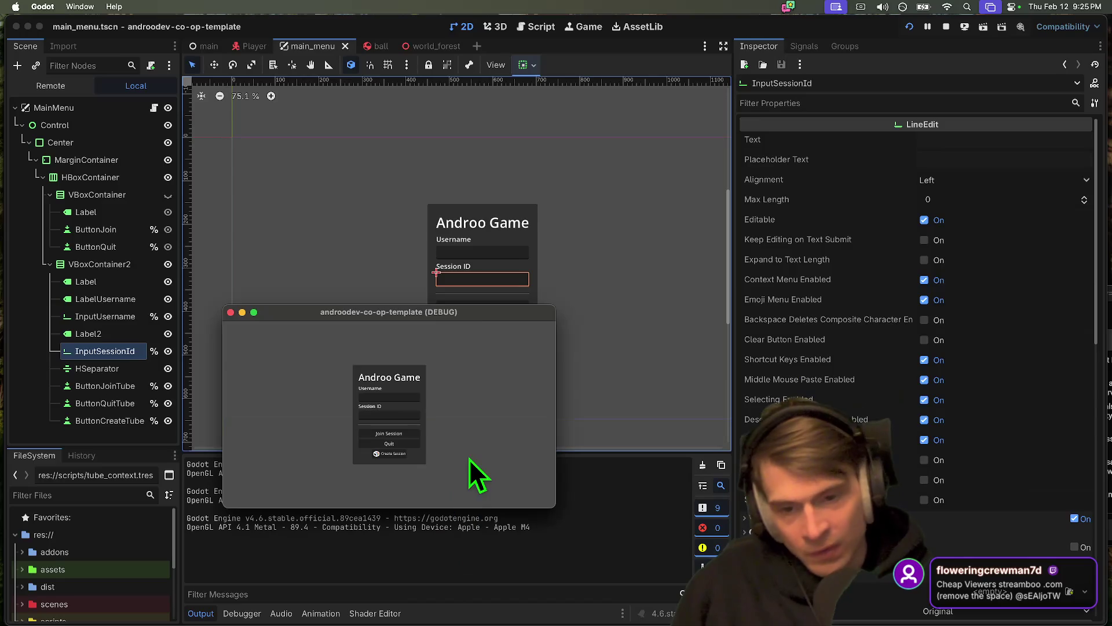
key(super+Tab)
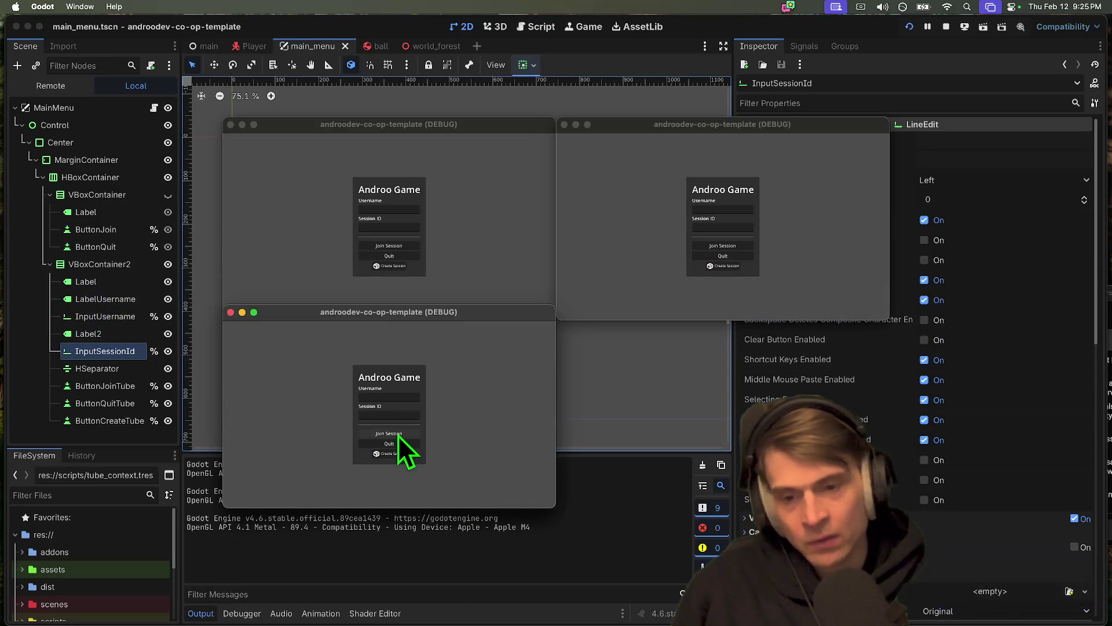
click(398, 434)
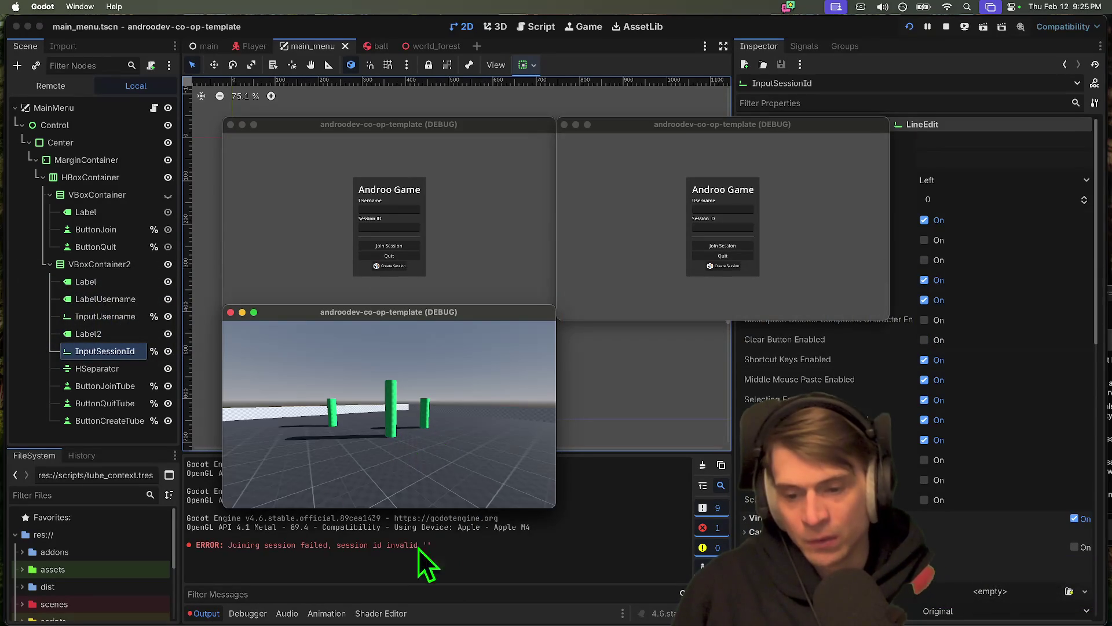
click(946, 27)
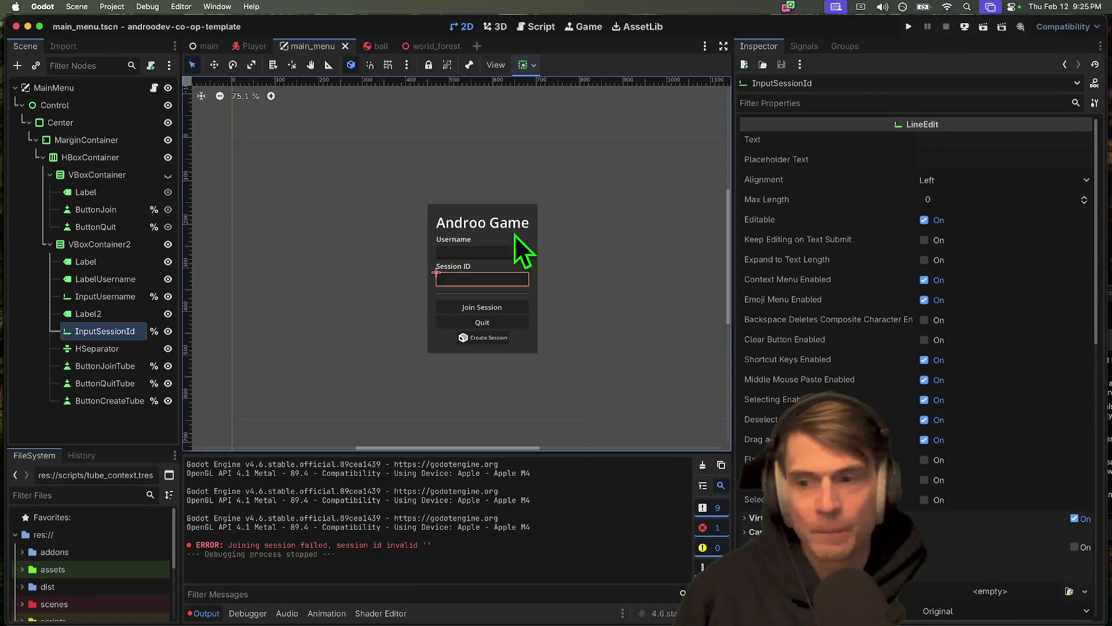
Select the add_world() call in main_menu.gd's on_join and retest joining a session.
click(534, 27)
scroll(641, 286, down, 5)
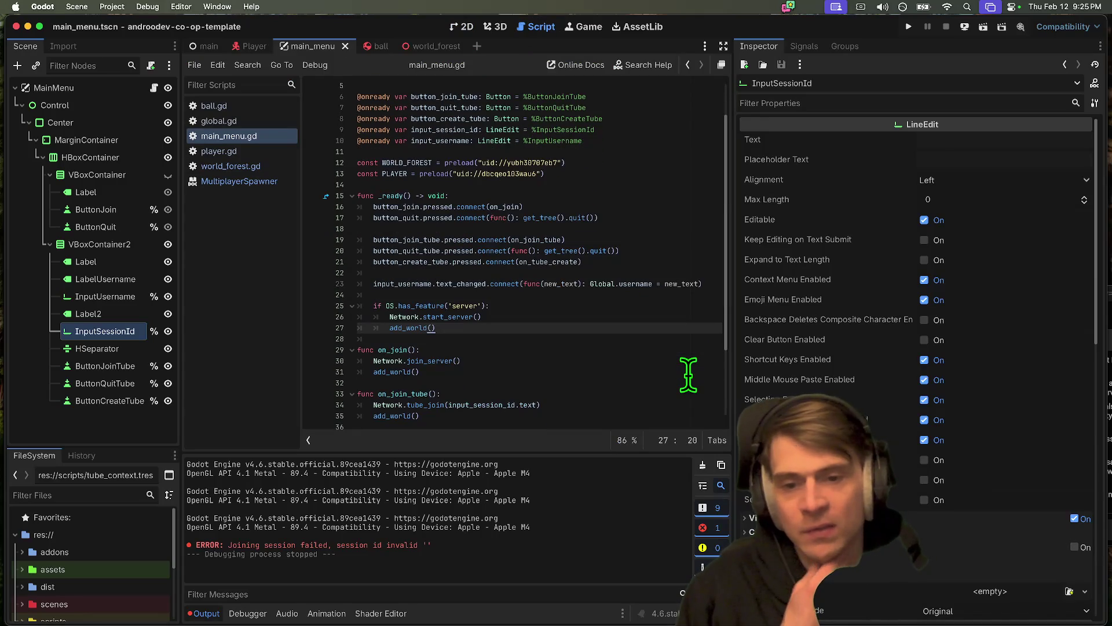
drag(374, 330, 484, 332)
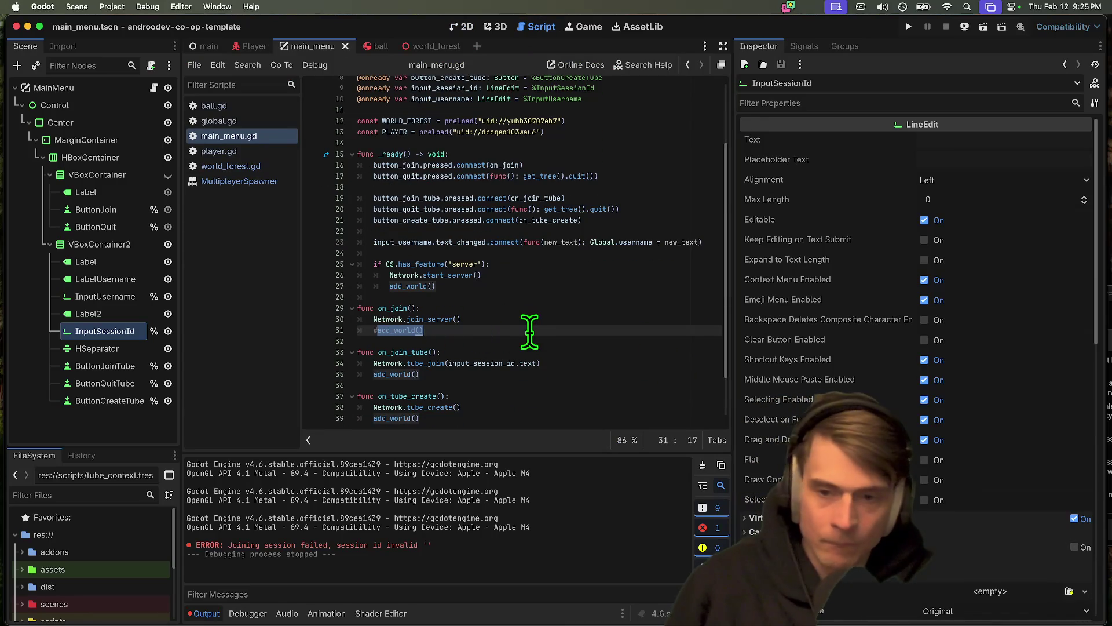
key(super+b)
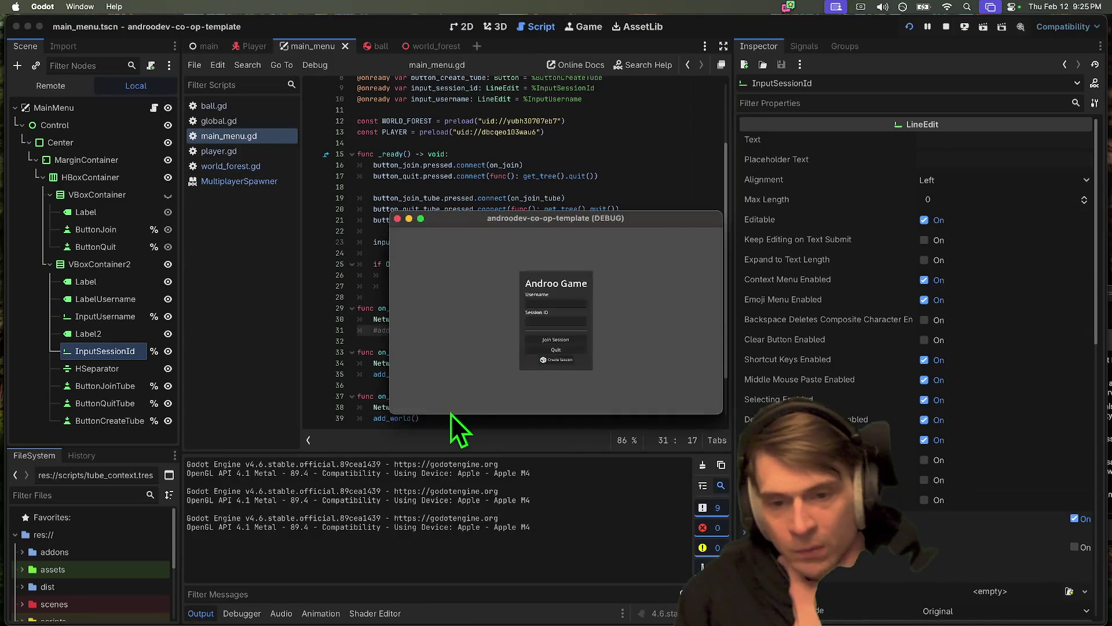
click(392, 436)
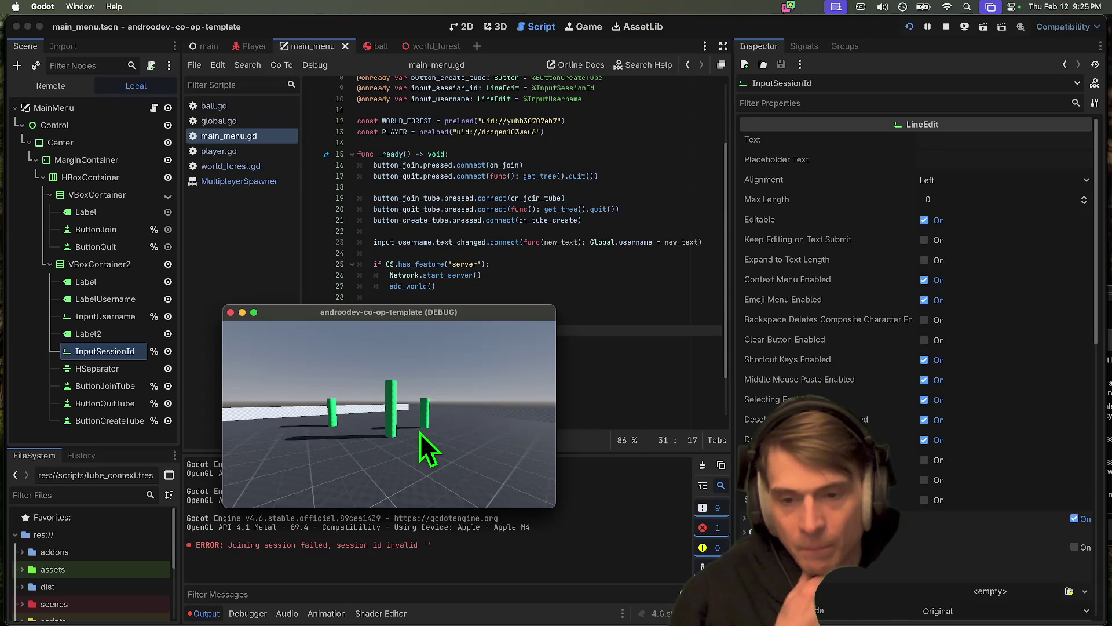
key(super+b)
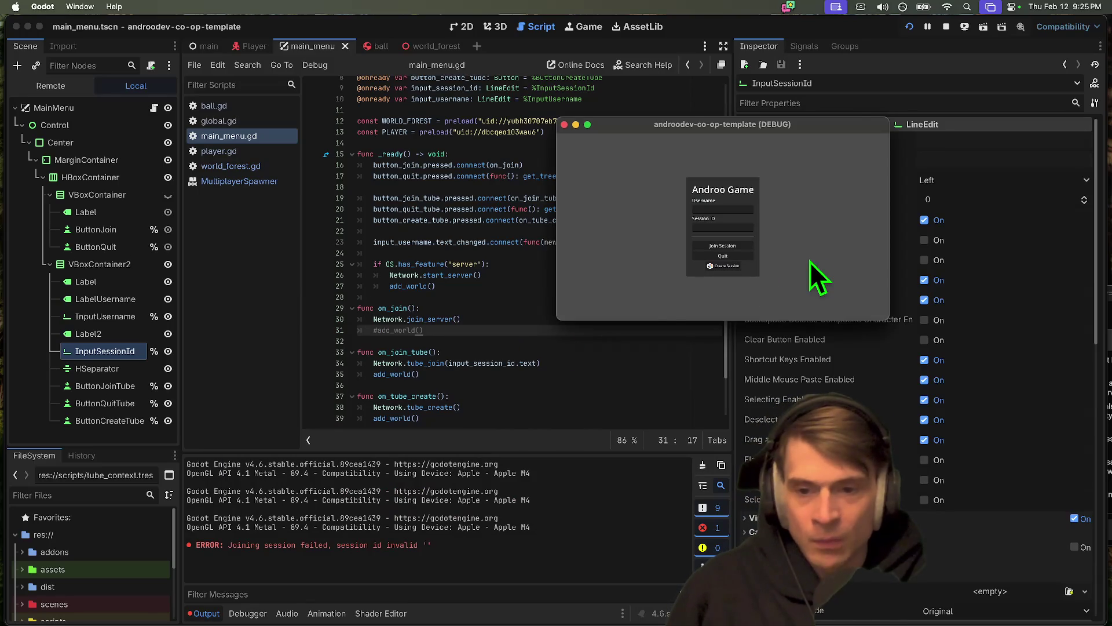
key(super+q)
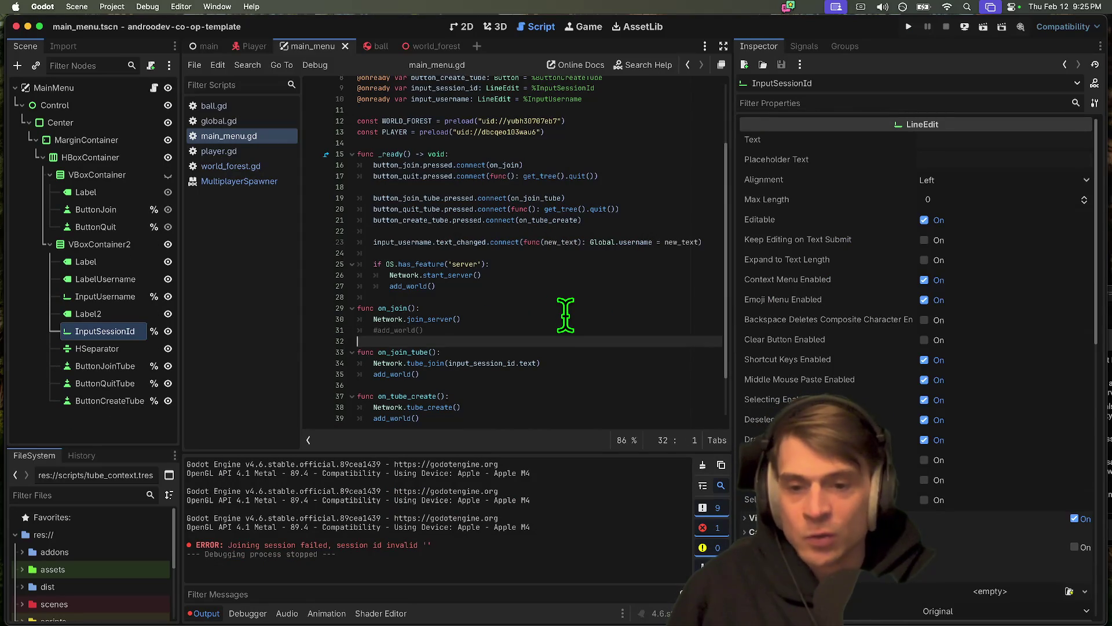
Uncomment add_world() in on_join, comment it out in on_join_tube, and save.
key(super+k)
key(Down)
key(Down)
key(Down)
key(super+k)
key(super+s)
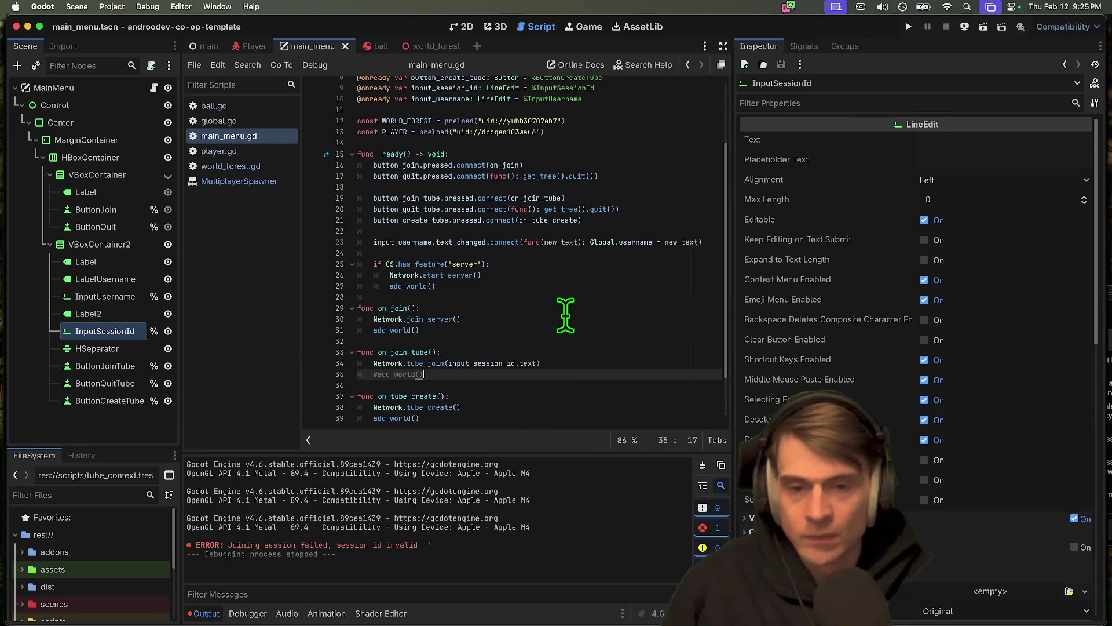
Retest joining a session, then put the caret after the tube_join call.
key(super+b)
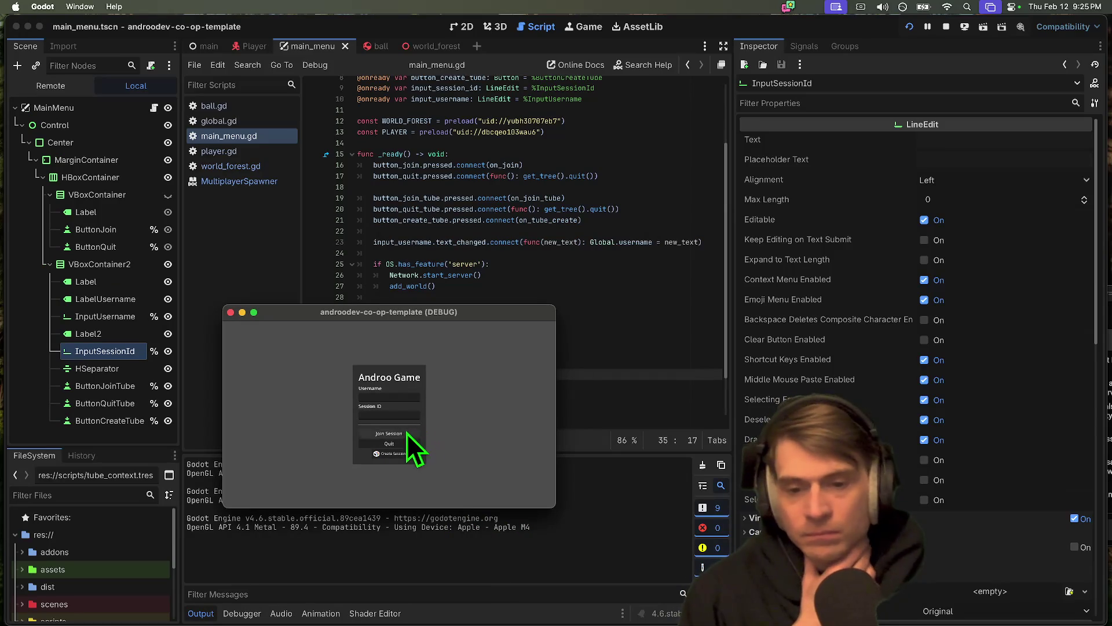
click(409, 434)
key(super+q)
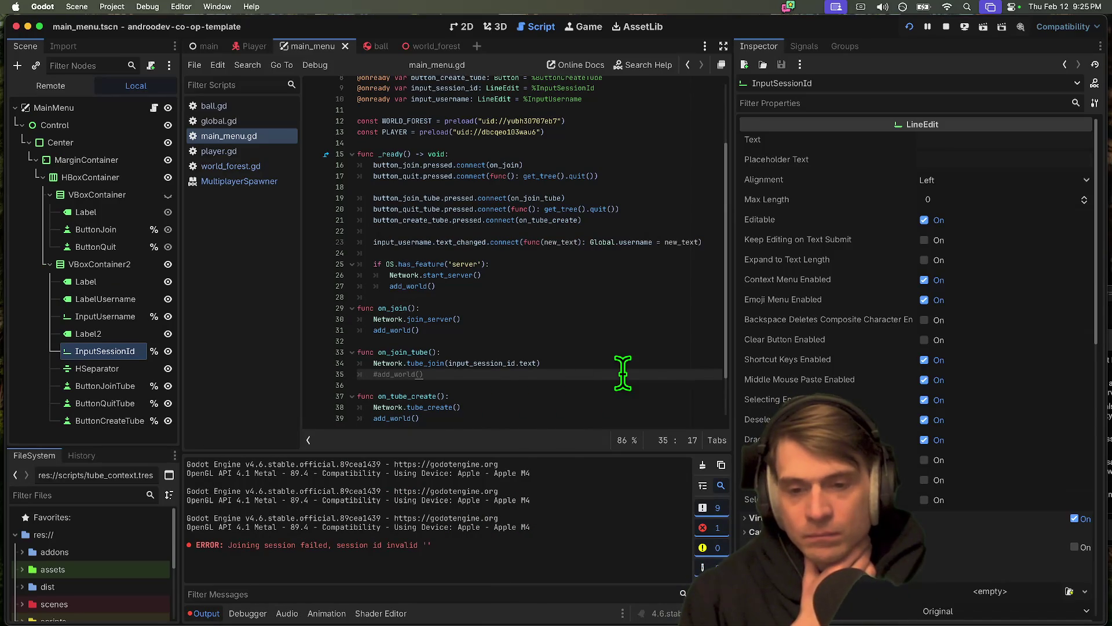
click(626, 360)
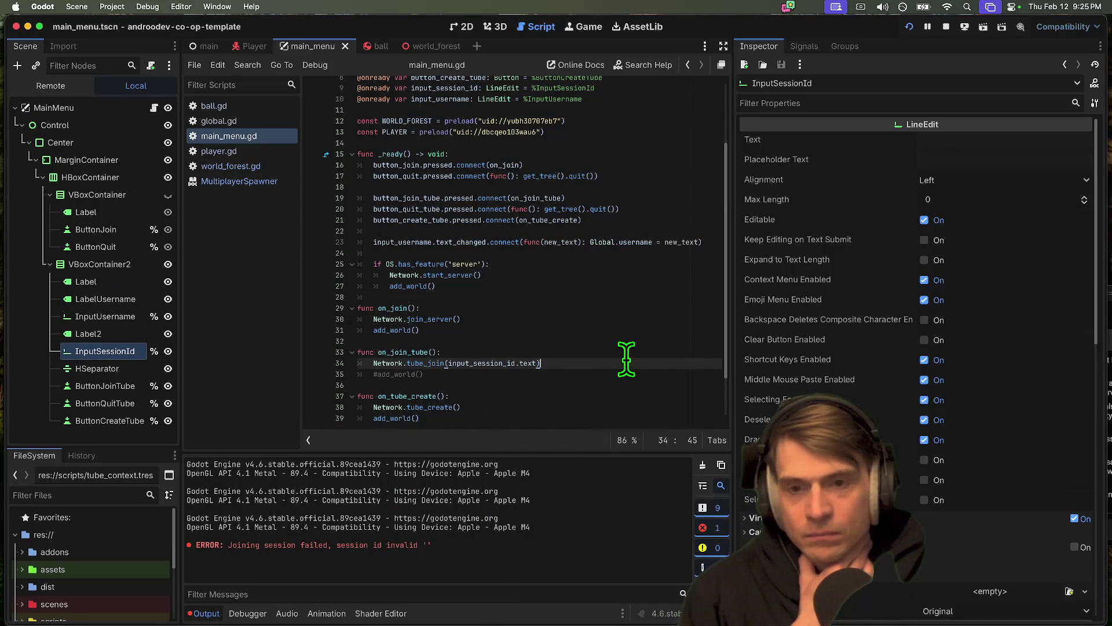
scroll(627, 359, down, 1)
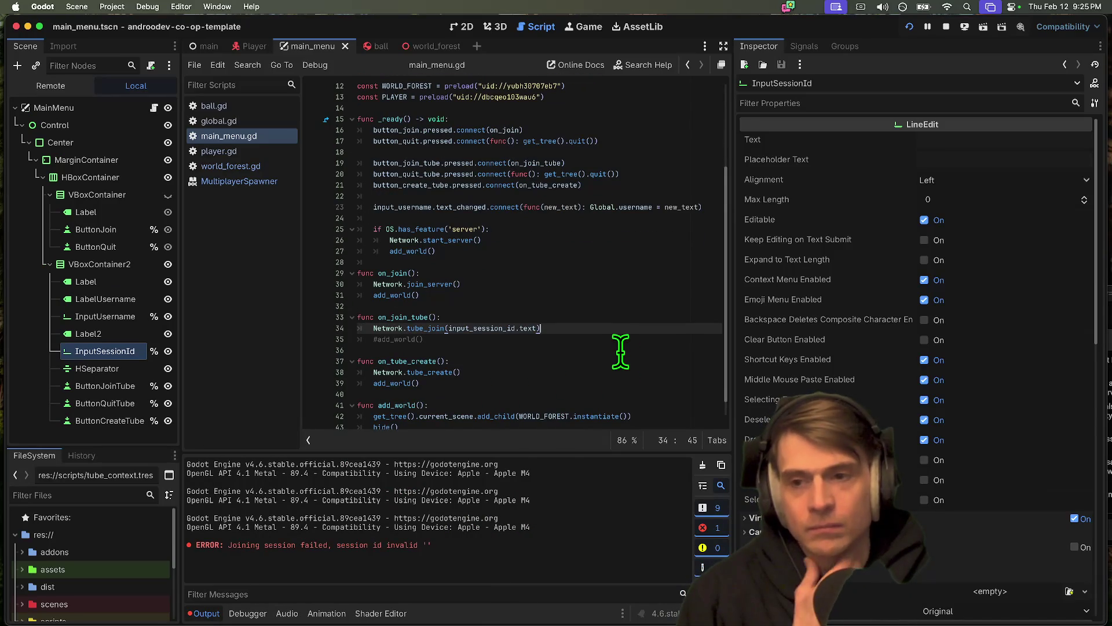
scroll(619, 353, down, 1)
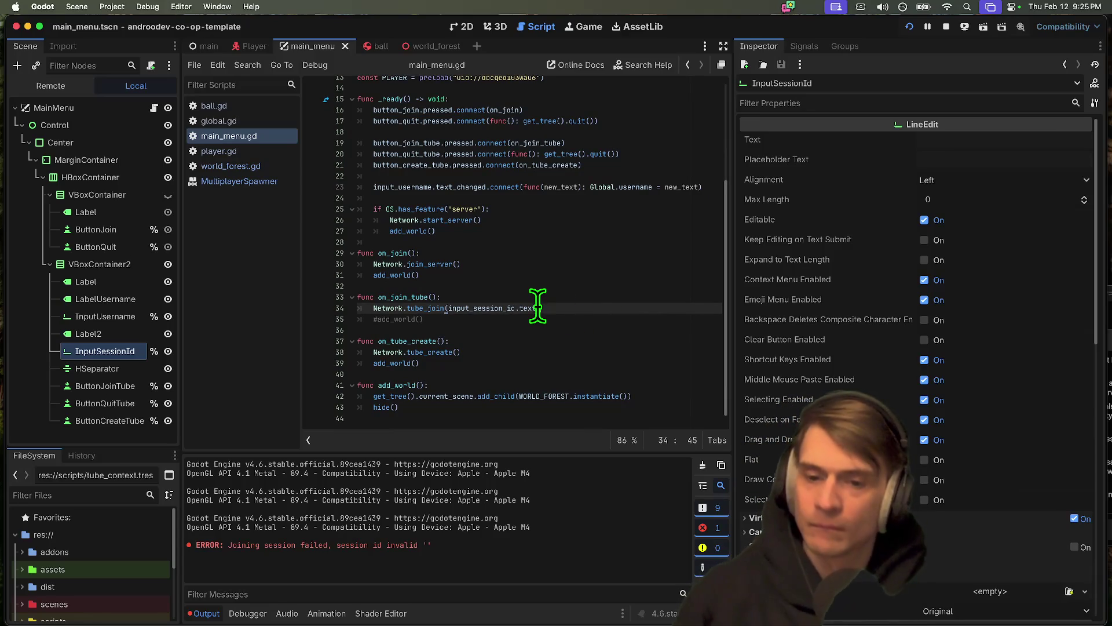
Add a multiplayer.connected_to_server.connect() line after the tube_join call.
key(Return)
text(ultiplayer.con)
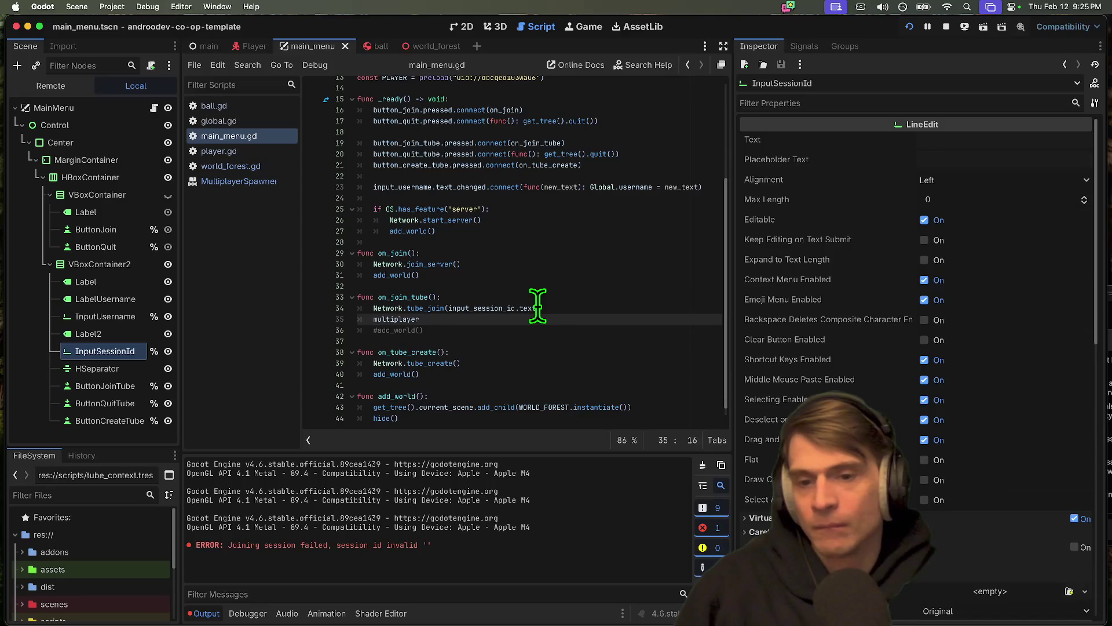
key(Return)
text(.connected_to_server.)
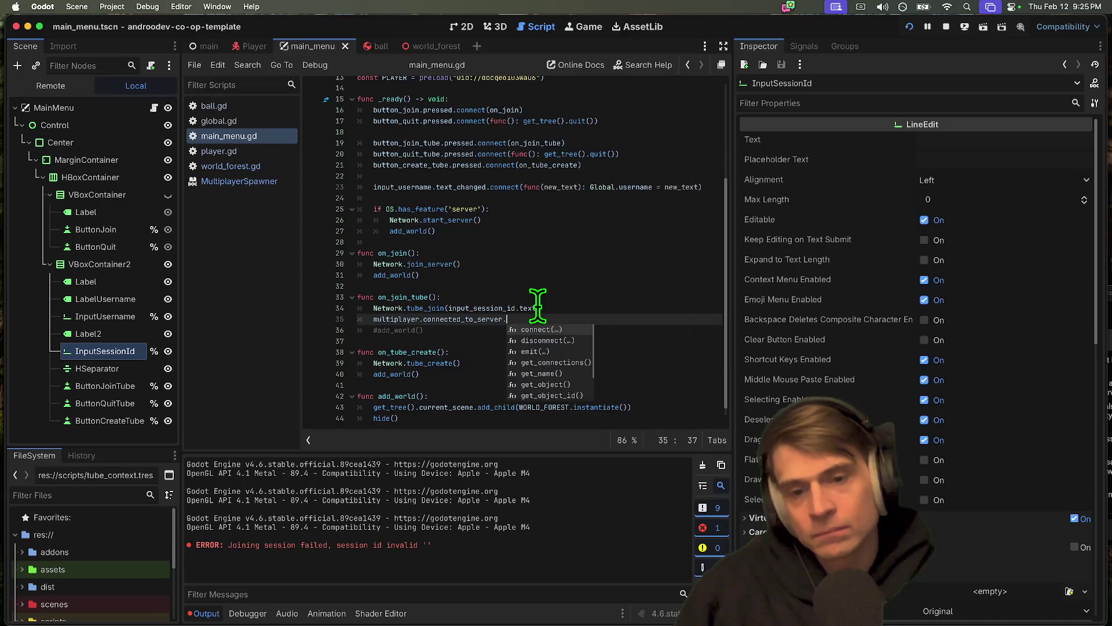
key(Return)
Move the commented add_world() call inside the connect() parentheses.
key(Down)
key(super+shift+k)
click(601, 319)
key(Left)
text(#add_world())
key(BackSpace)
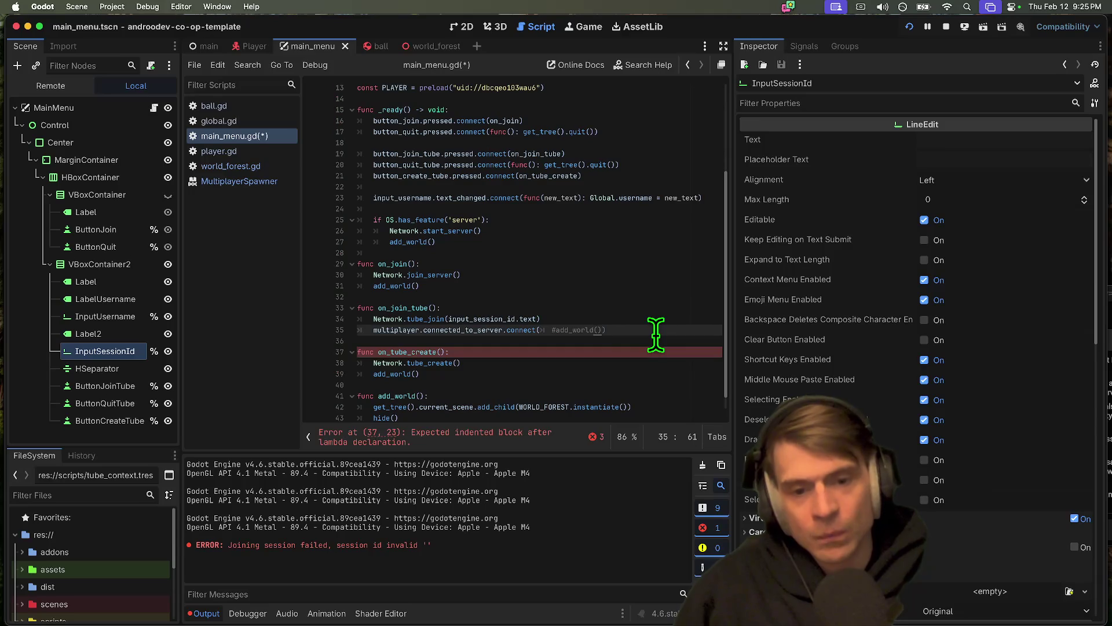
key(super+shift+z)
key(super+shift+z)
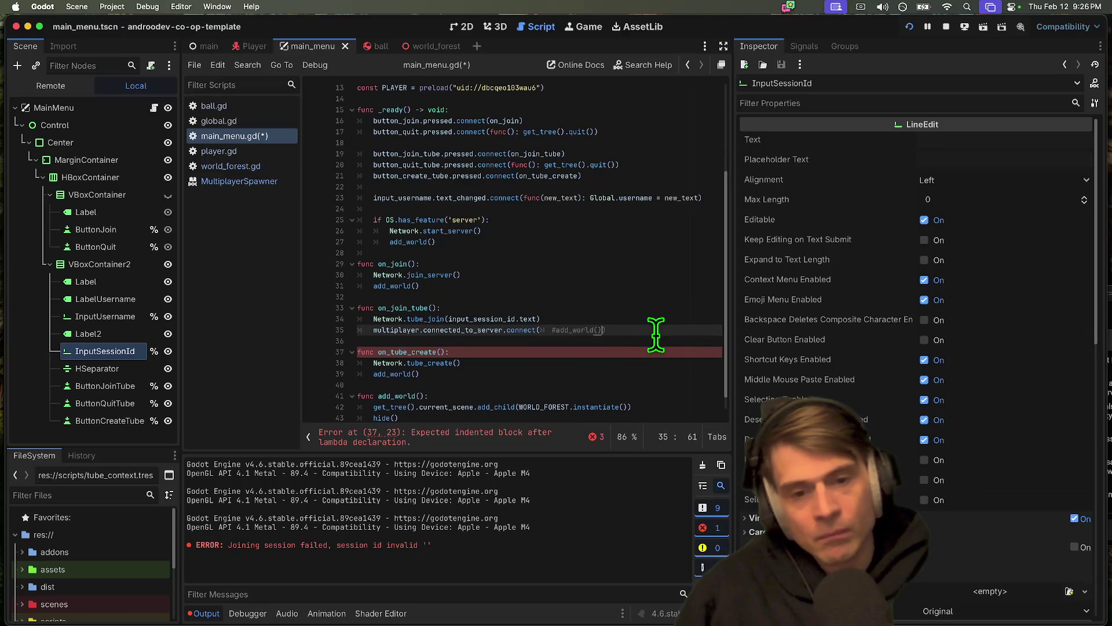
key(super+shift+z)
key(super+shift+z)
key(super+shift+z)
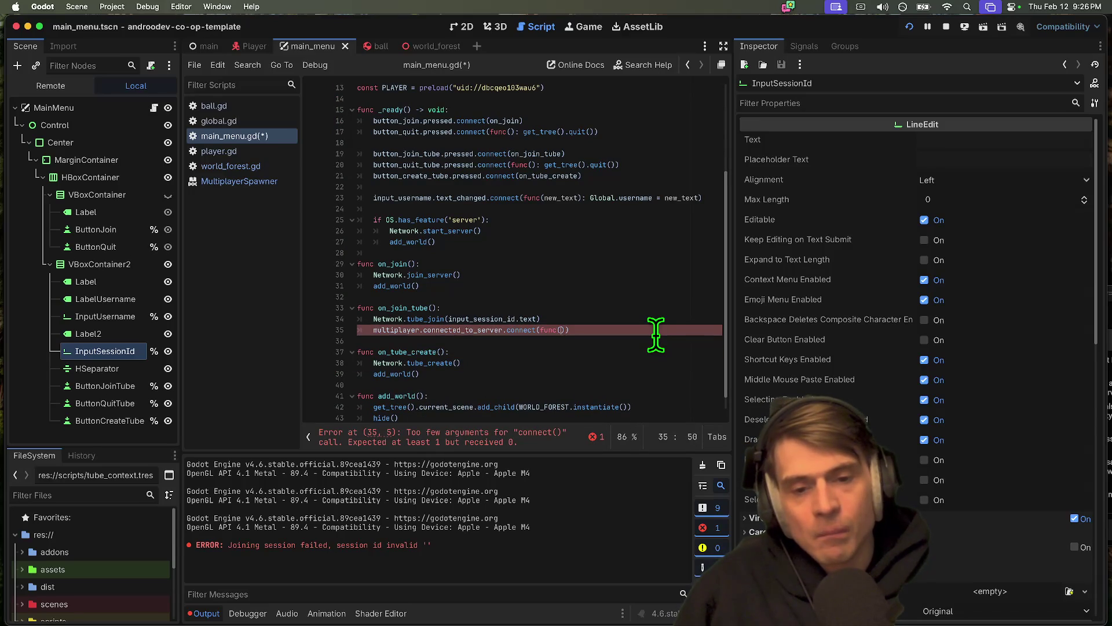
Make the line connect(func(): add_world()), uncommented, then run and try joining.
text(:)
key(Tab)
key(super+v)
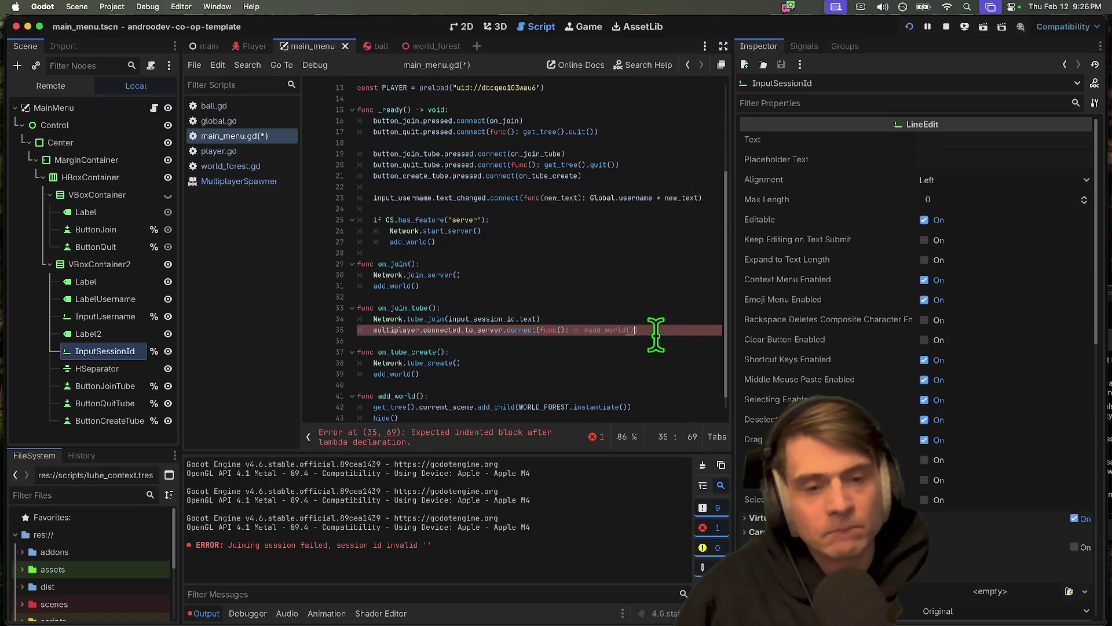
key(super+k)
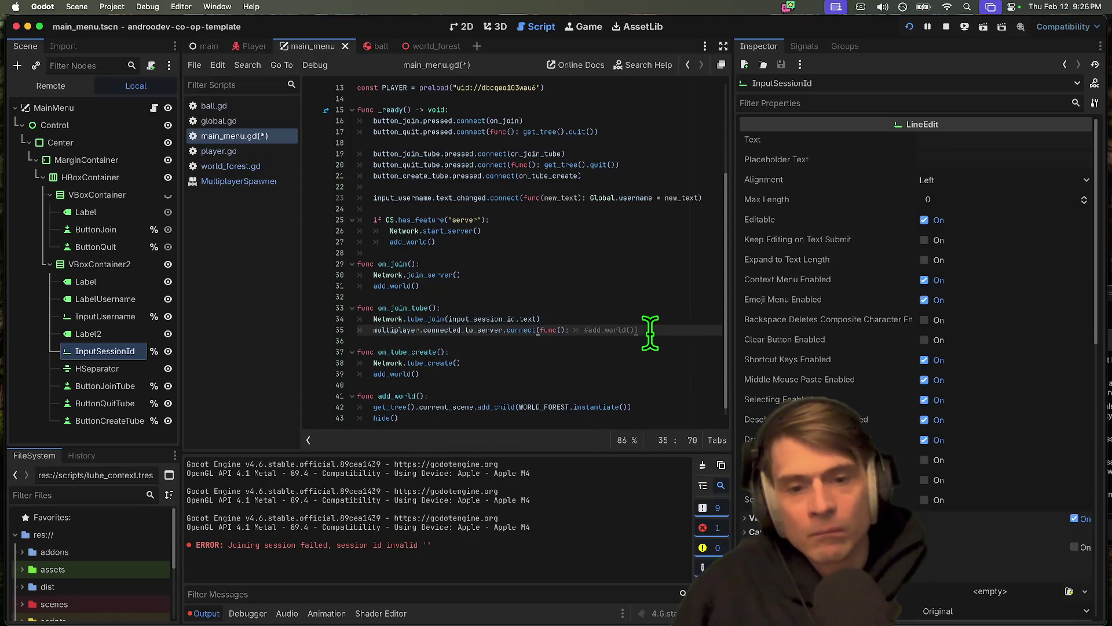
key(alt+BackSpace)
key(alt+BackSpace)
key(alt+BackSpace)
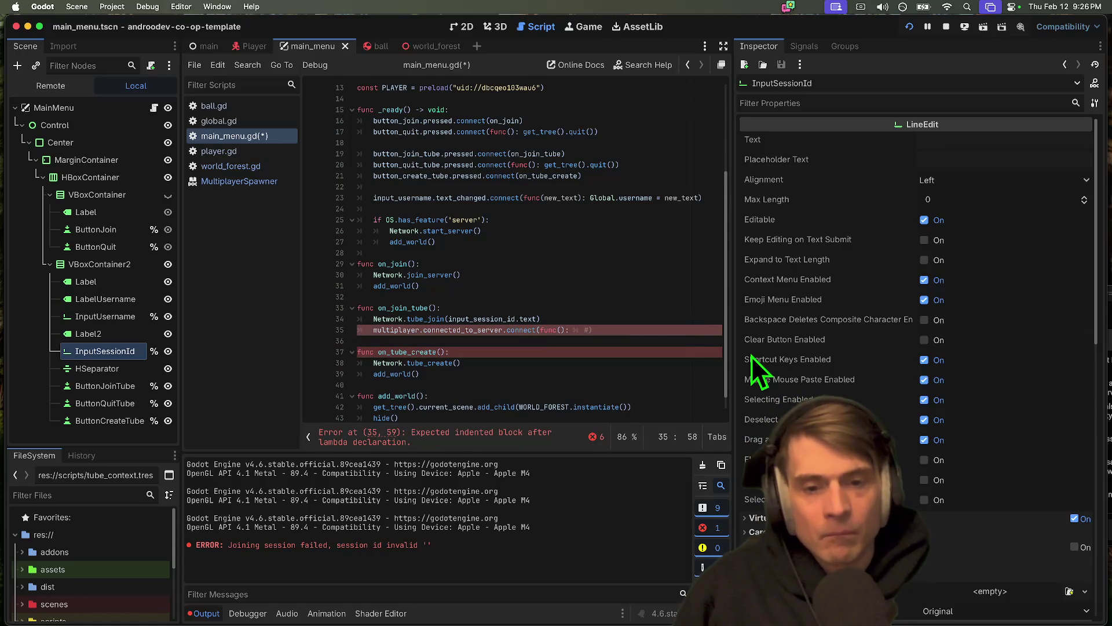
text(add_world())
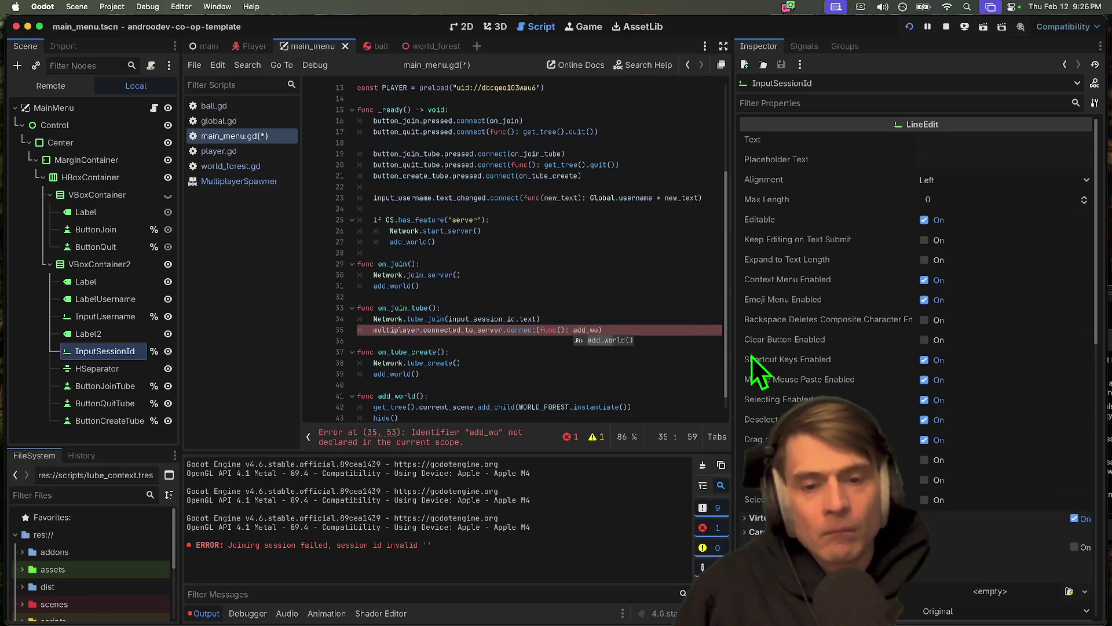
text())
triple_click(693, 330)
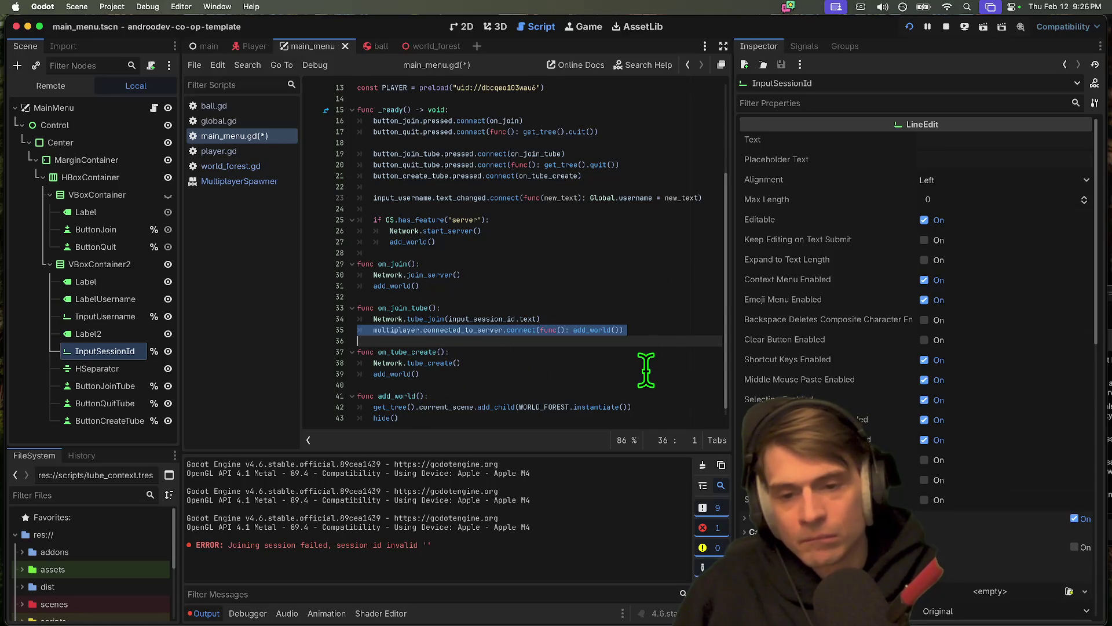
key(super+b)
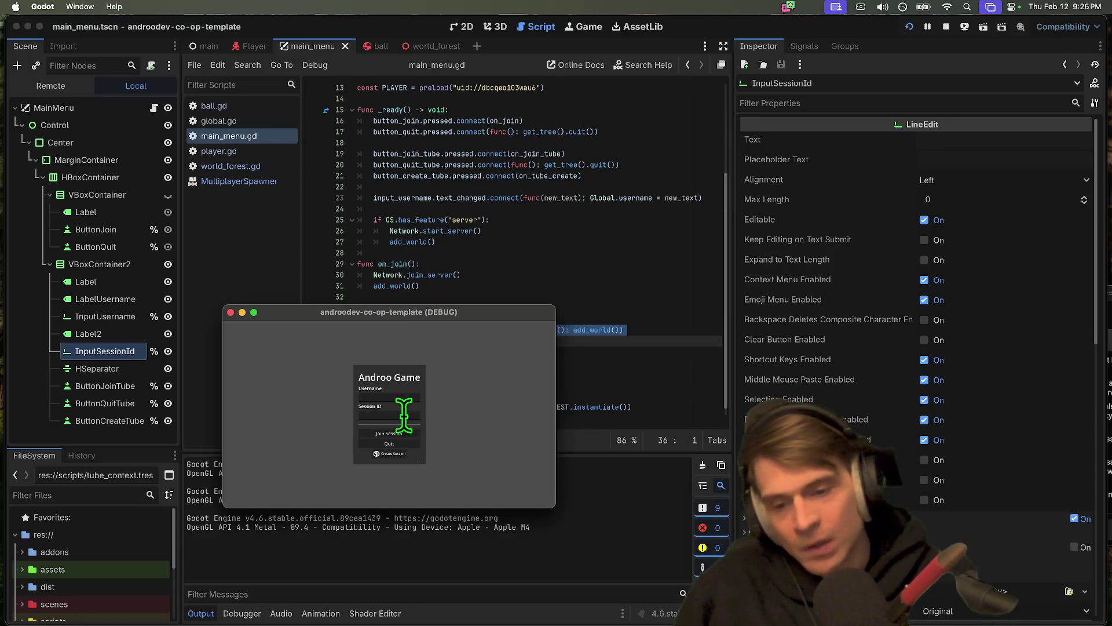
click(400, 433)
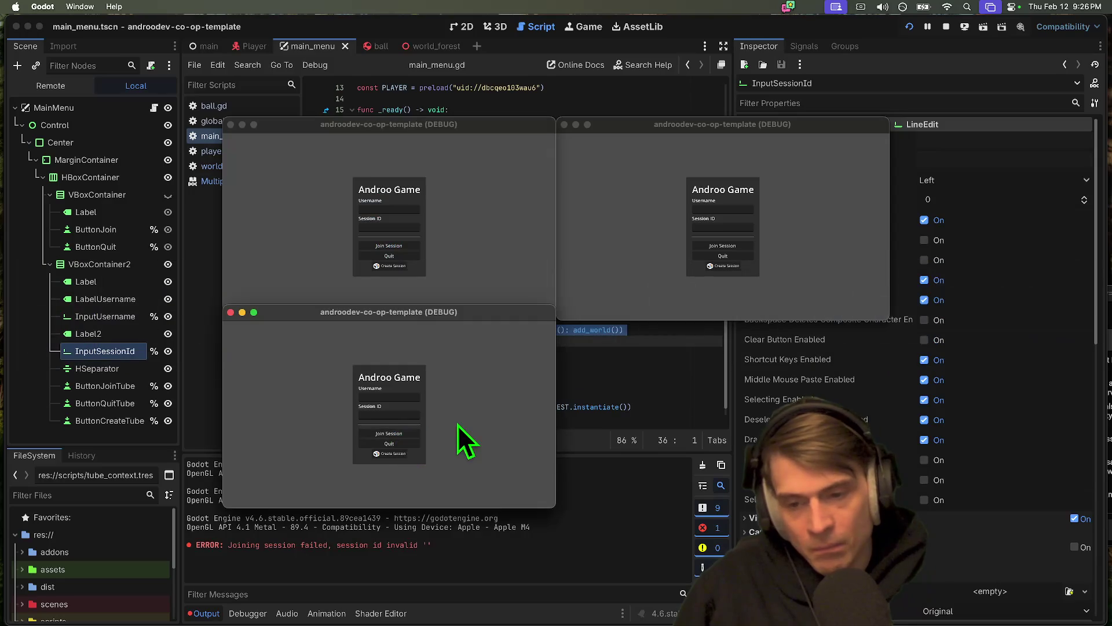
Host a session, join it from the bottom window with the pasted ID, then quit that window.
click(414, 414)
text(xk9Np)
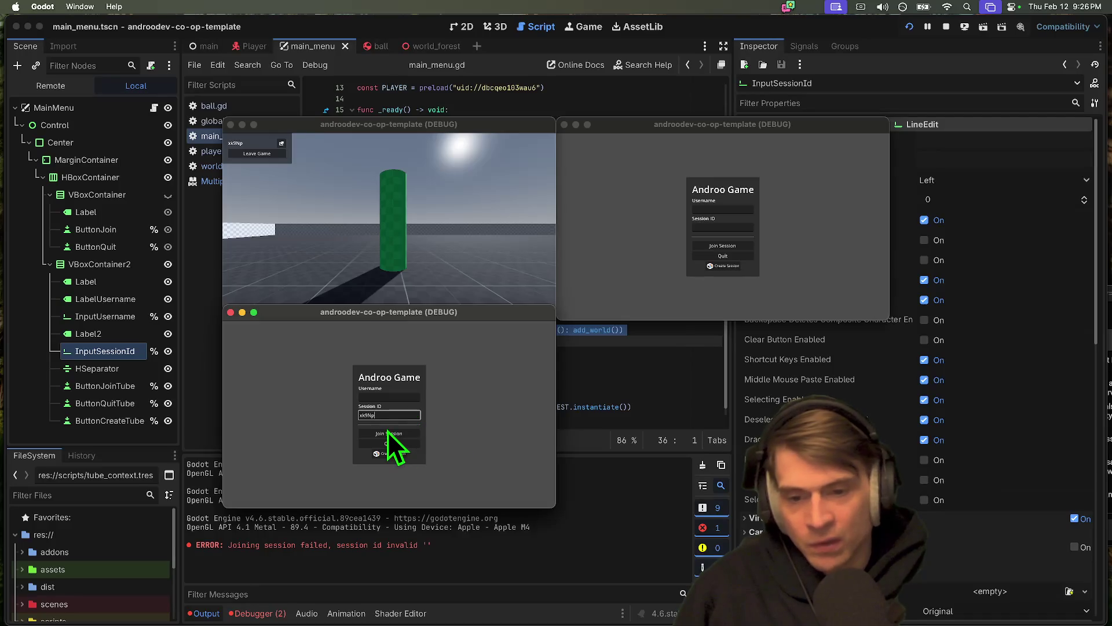
click(387, 433)
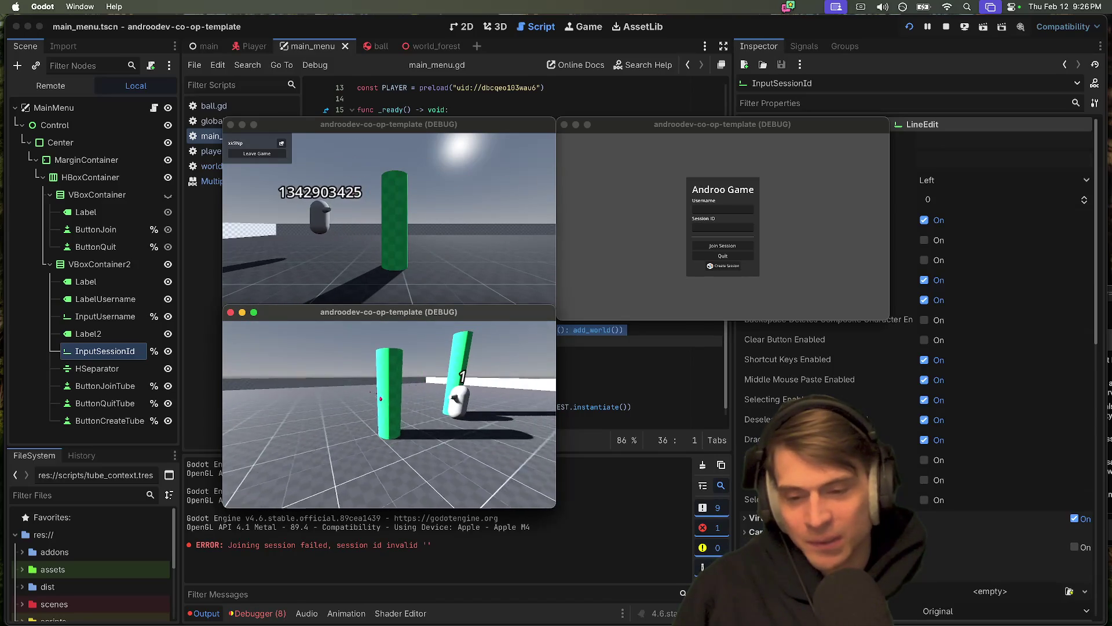
key(super+q)
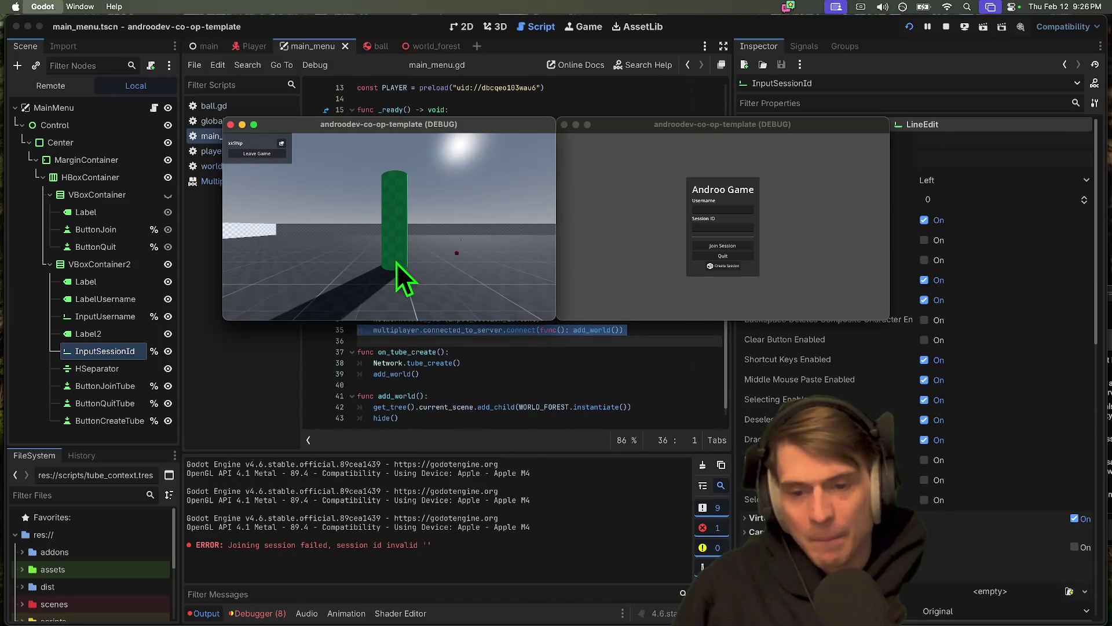
Replace 'func(): add_world()' with plain add_world on line 35 and rerun the project.
key(super+q)
key(super+q)
scroll(607, 353, down, 1)
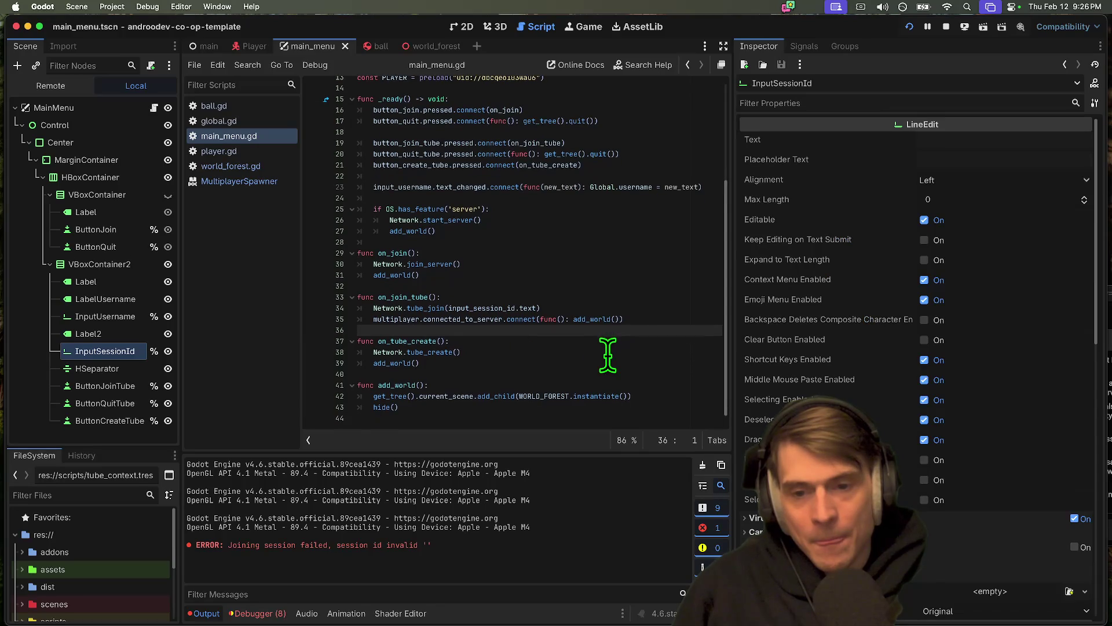
double_click(400, 385)
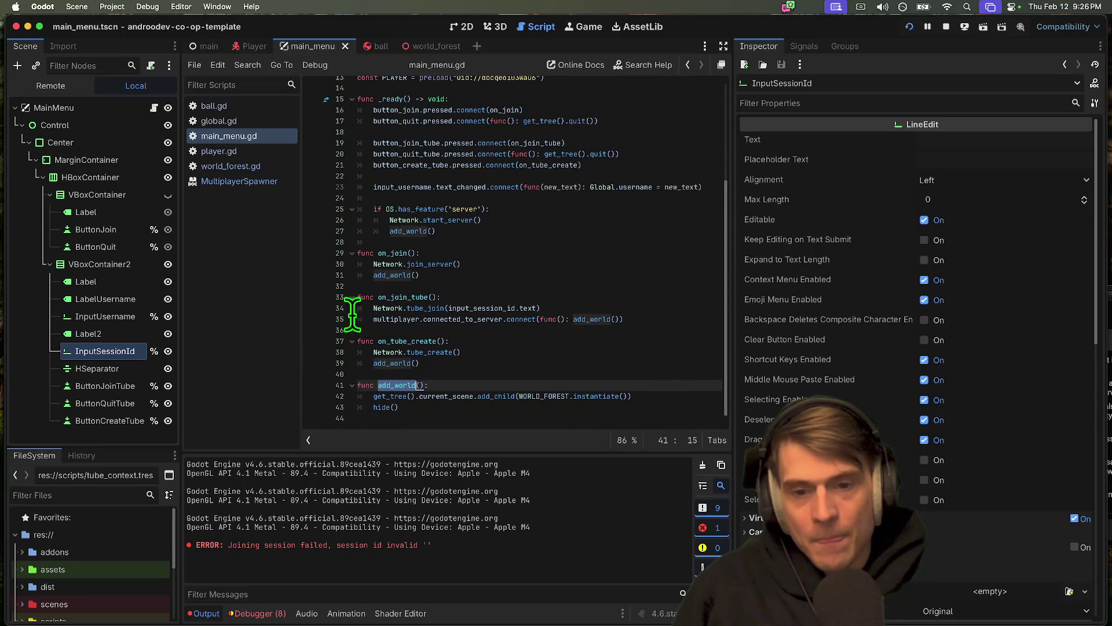
drag(358, 319, 624, 319)
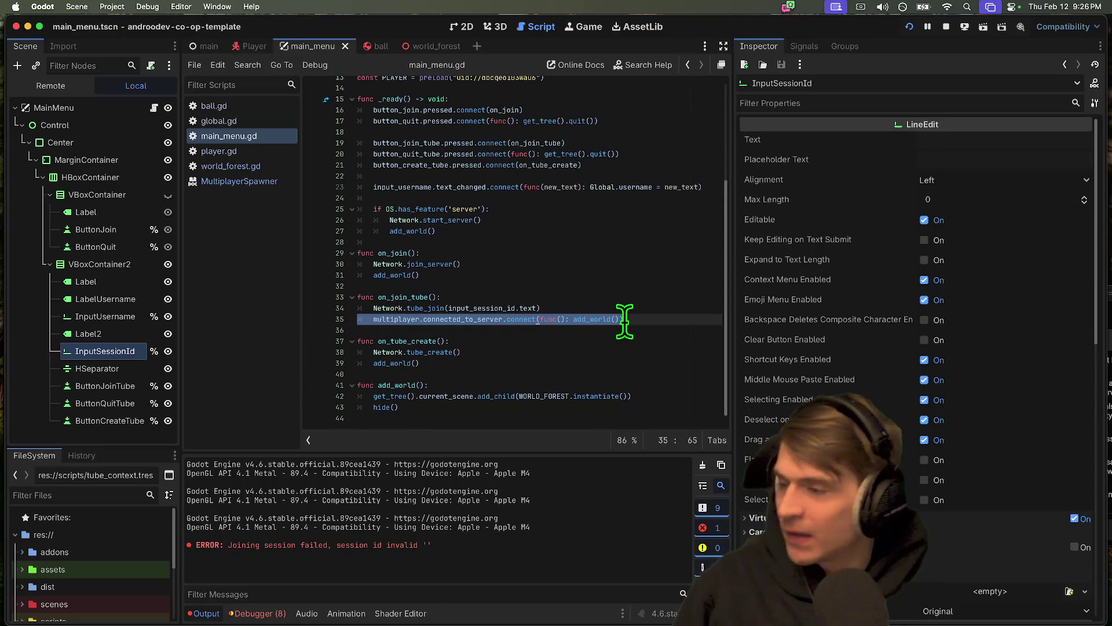
click(588, 325)
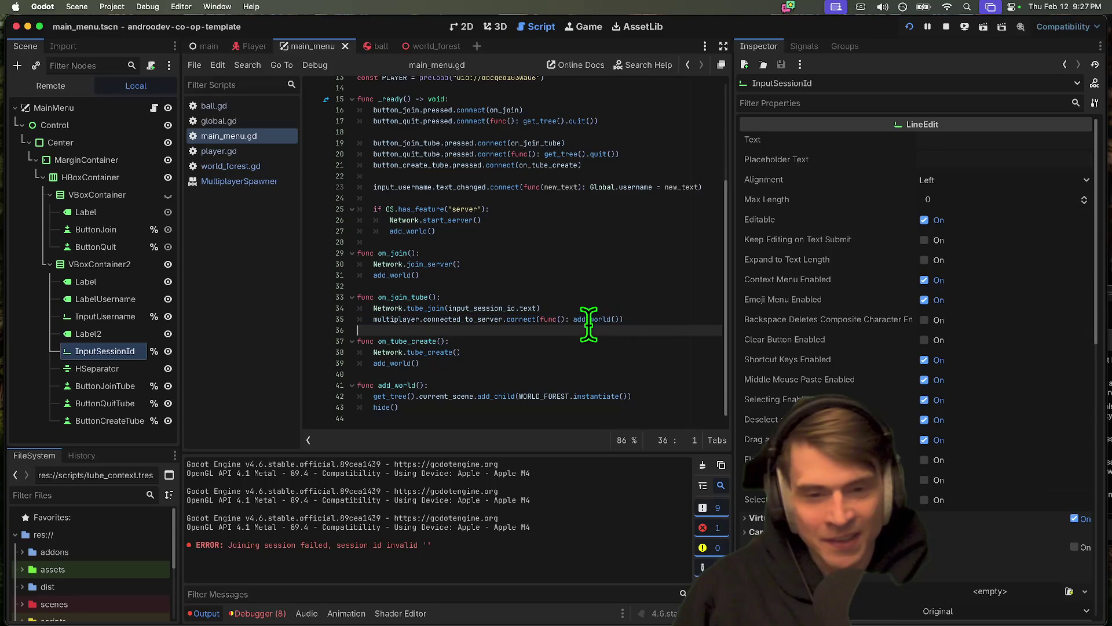
drag(541, 319, 618, 320)
key(BackSpace)
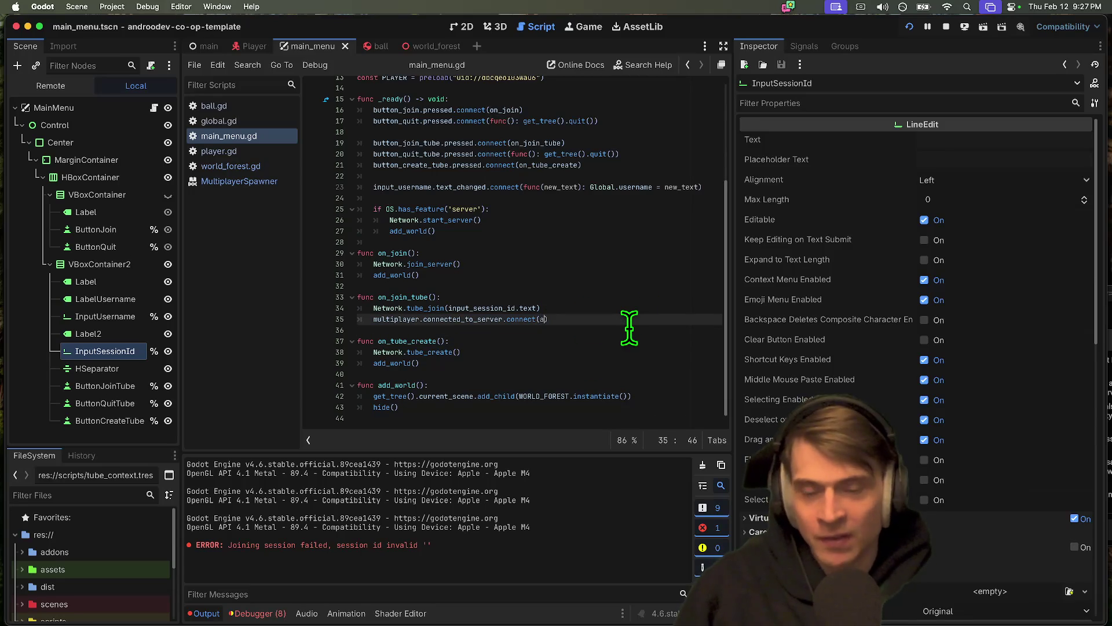
text(dd_world)
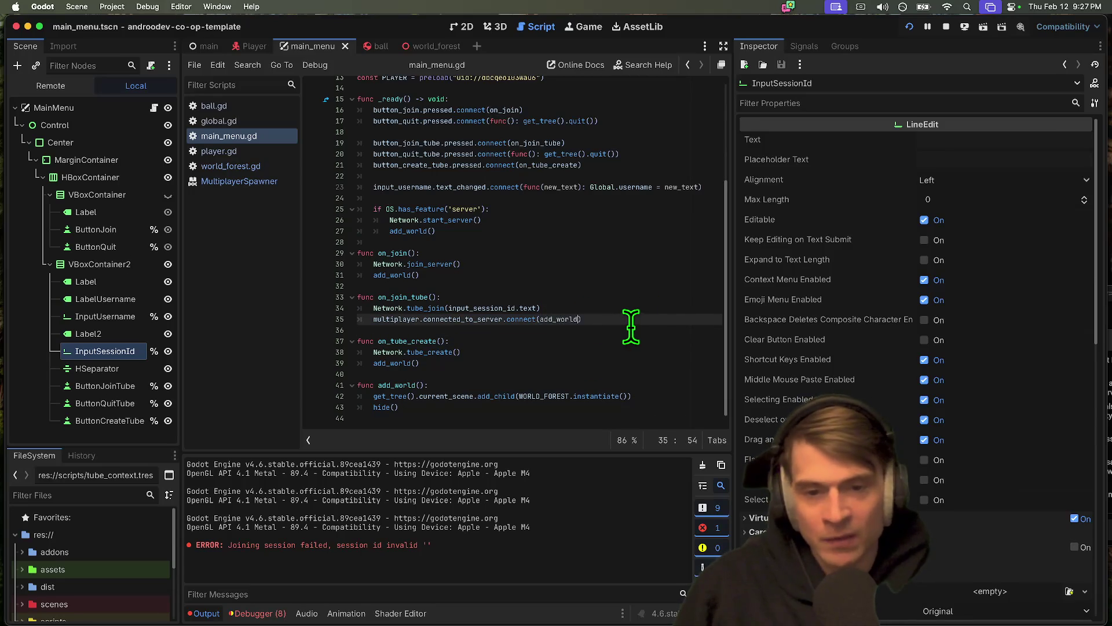
click(659, 309)
key(super+b)
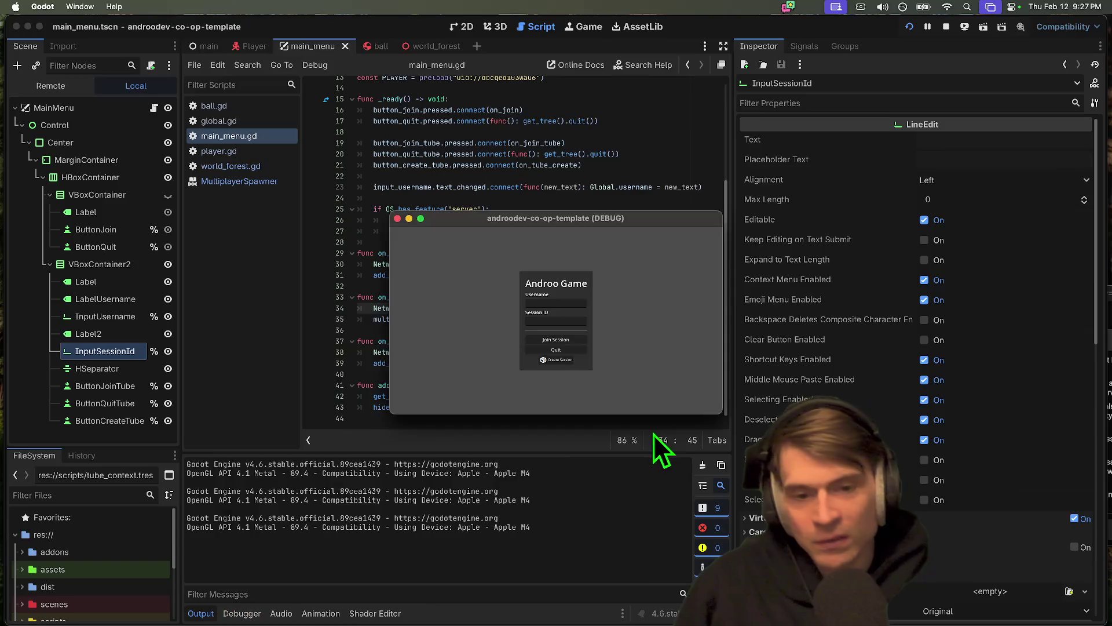
Host a session in the top-left window and join it from the lower window as aa.
key(super+Tab)
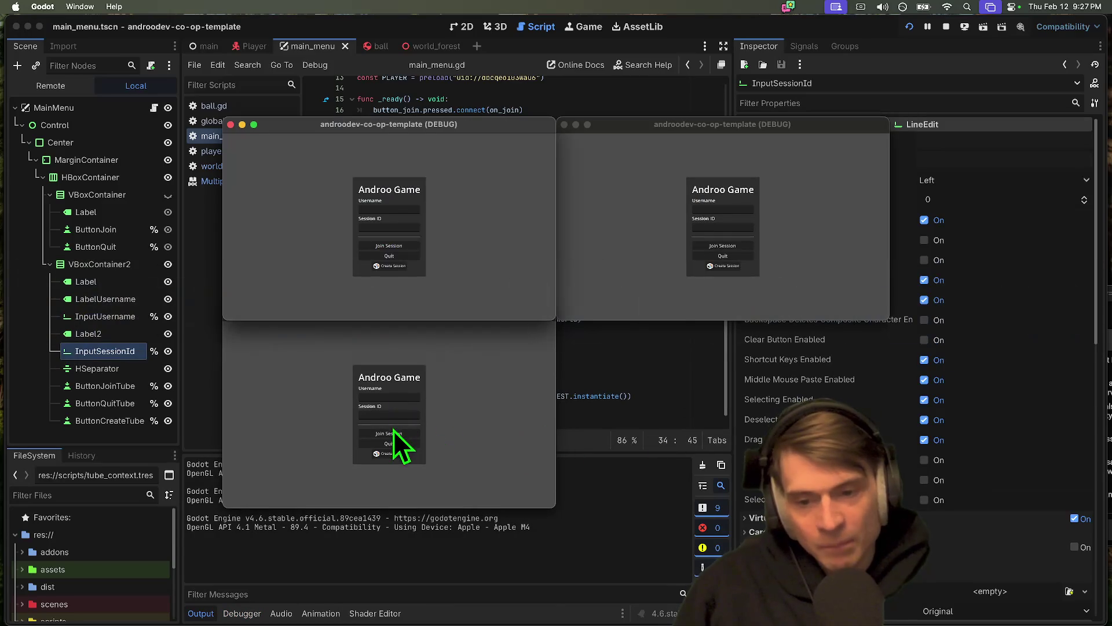
click(394, 431)
click(392, 244)
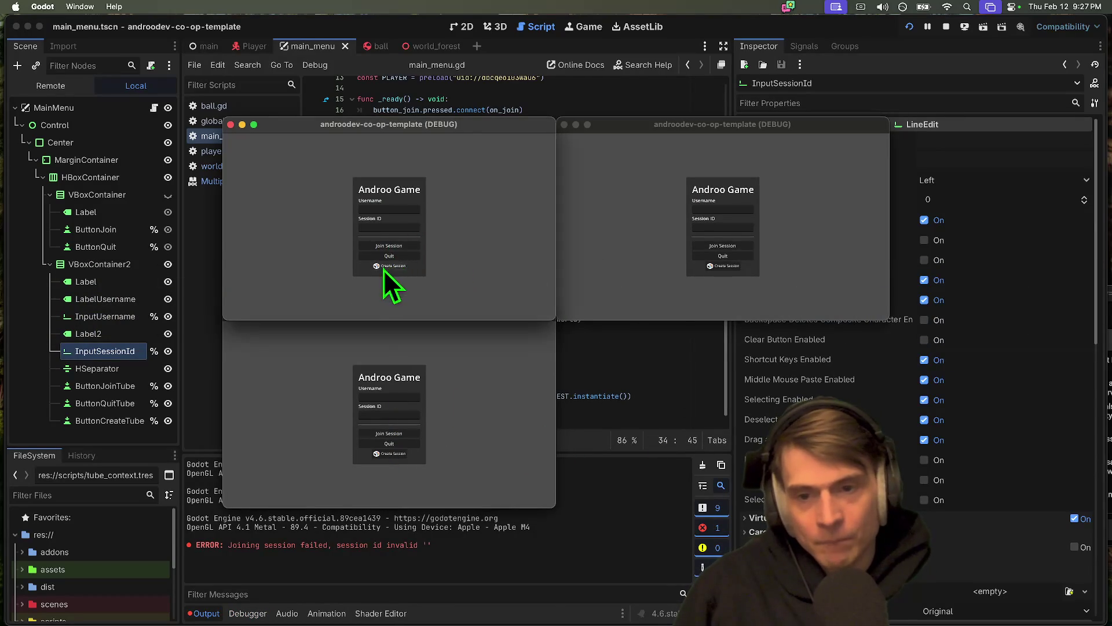
click(384, 267)
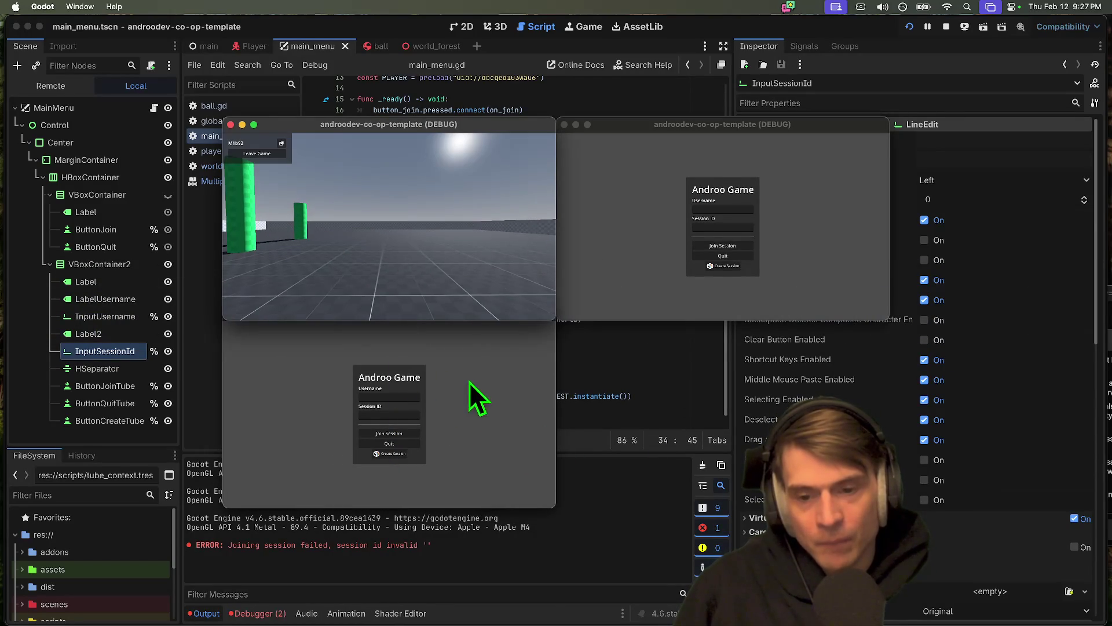
click(404, 408)
key(super+v)
click(404, 392)
text(aa)
click(411, 435)
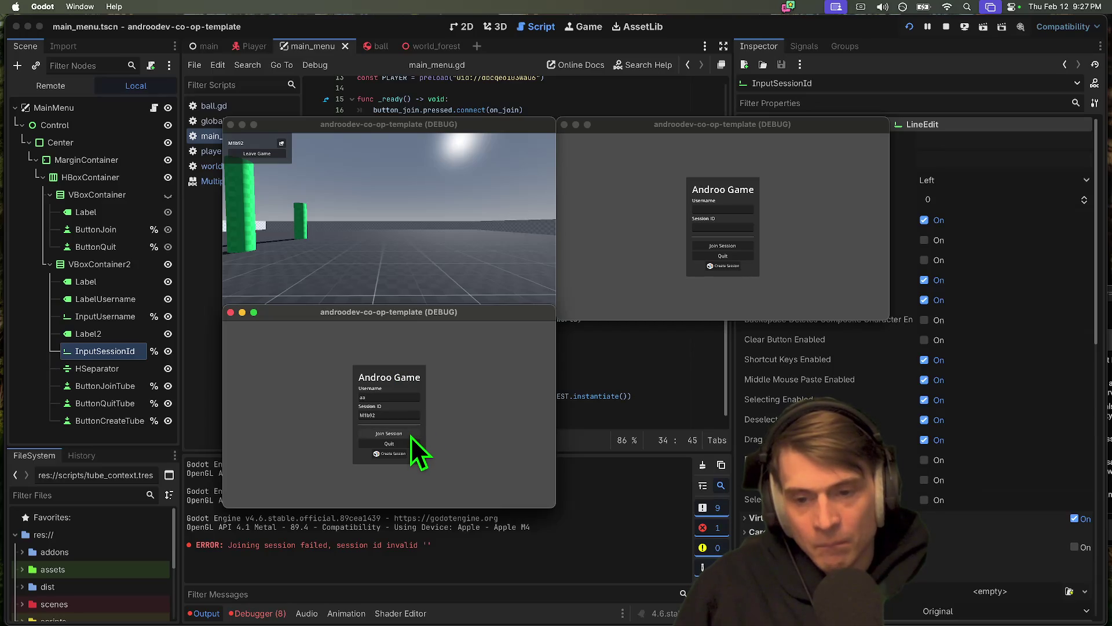
Walk the player, leave the game, rejoin as bbb and leave again.
key(d)
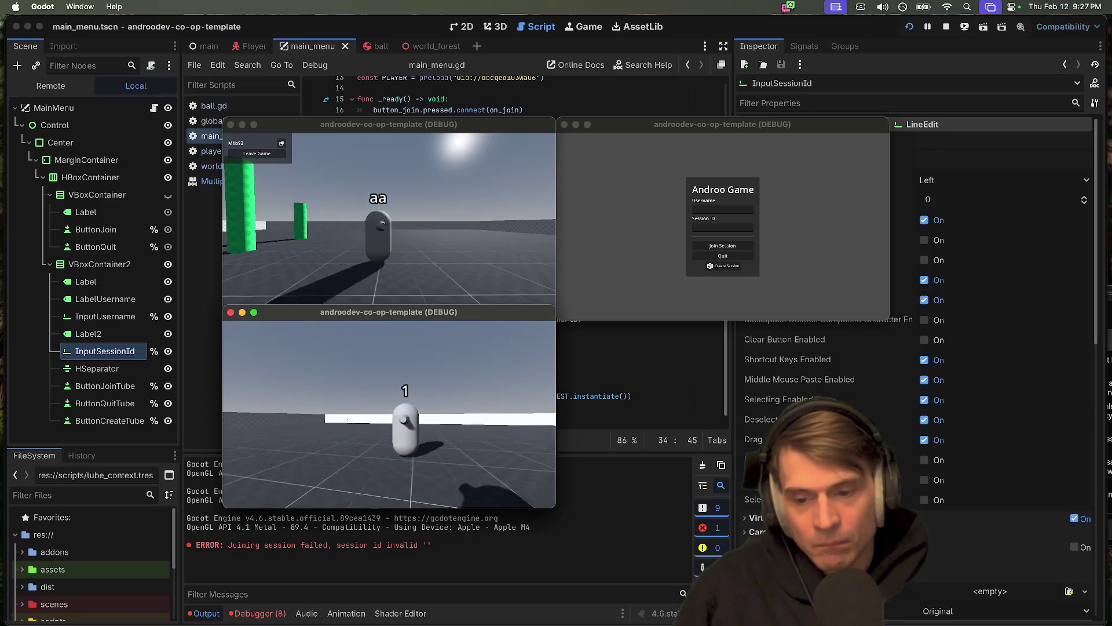
key(Escape)
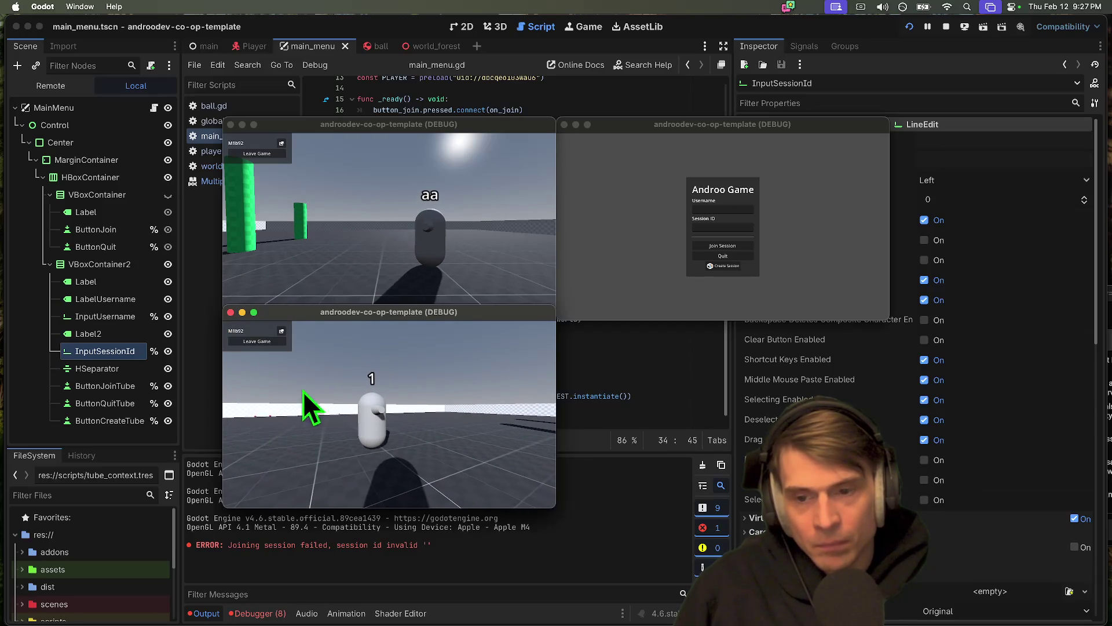
click(244, 342)
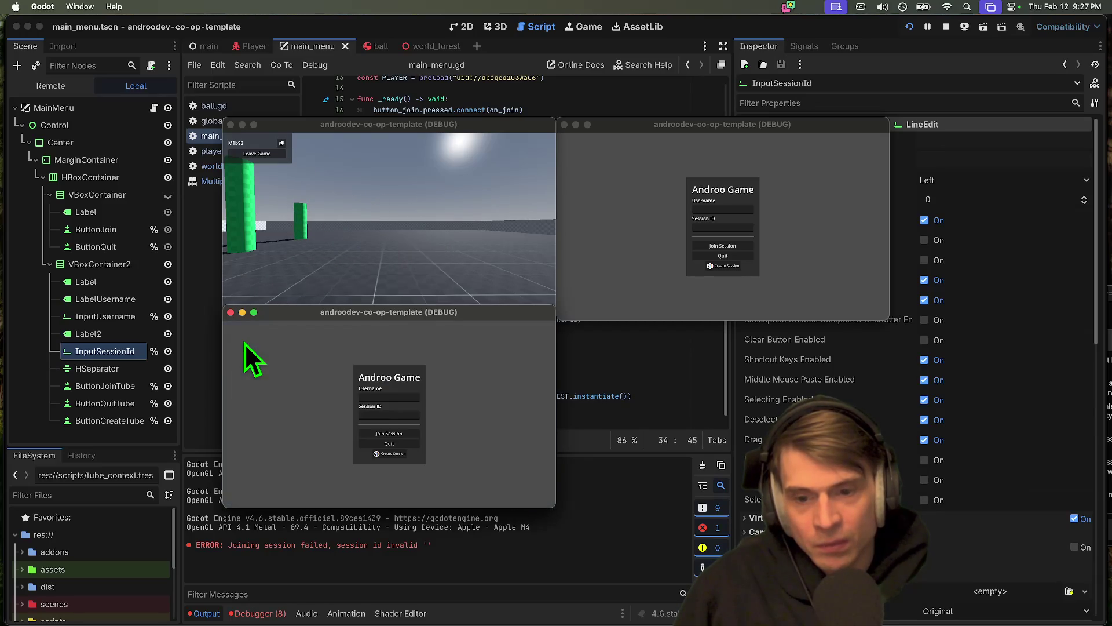
click(410, 397)
text(bbb)
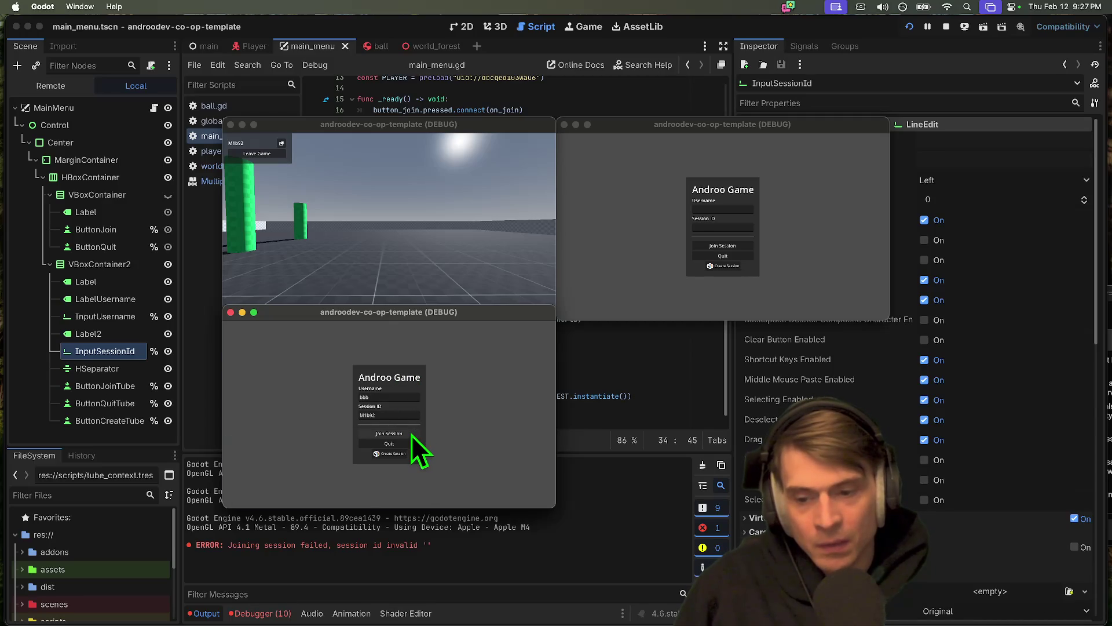
click(411, 435)
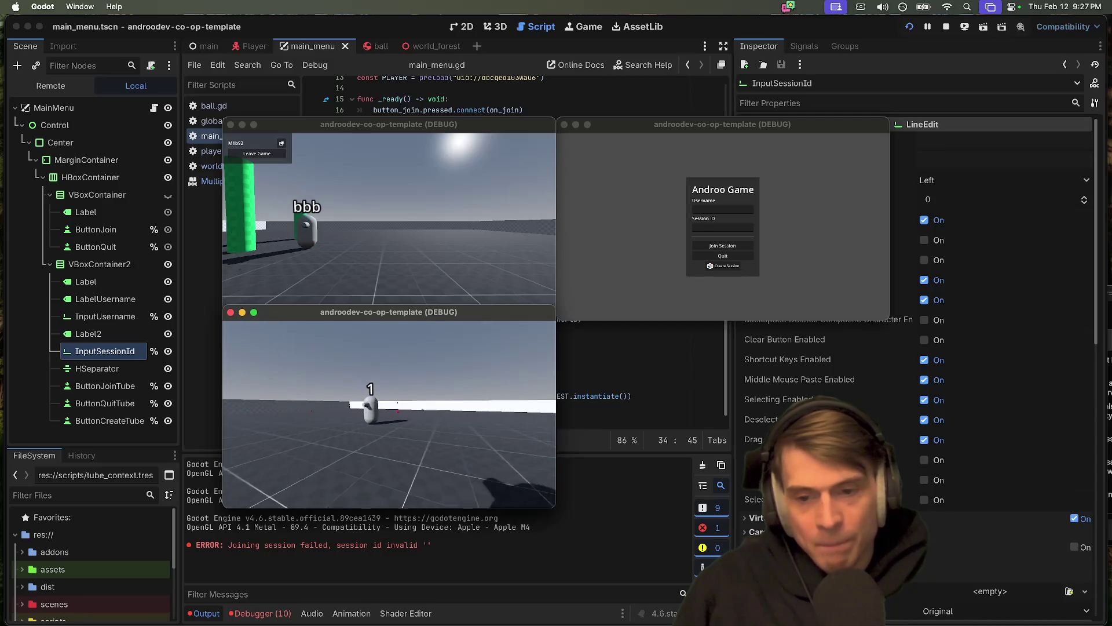
click(259, 343)
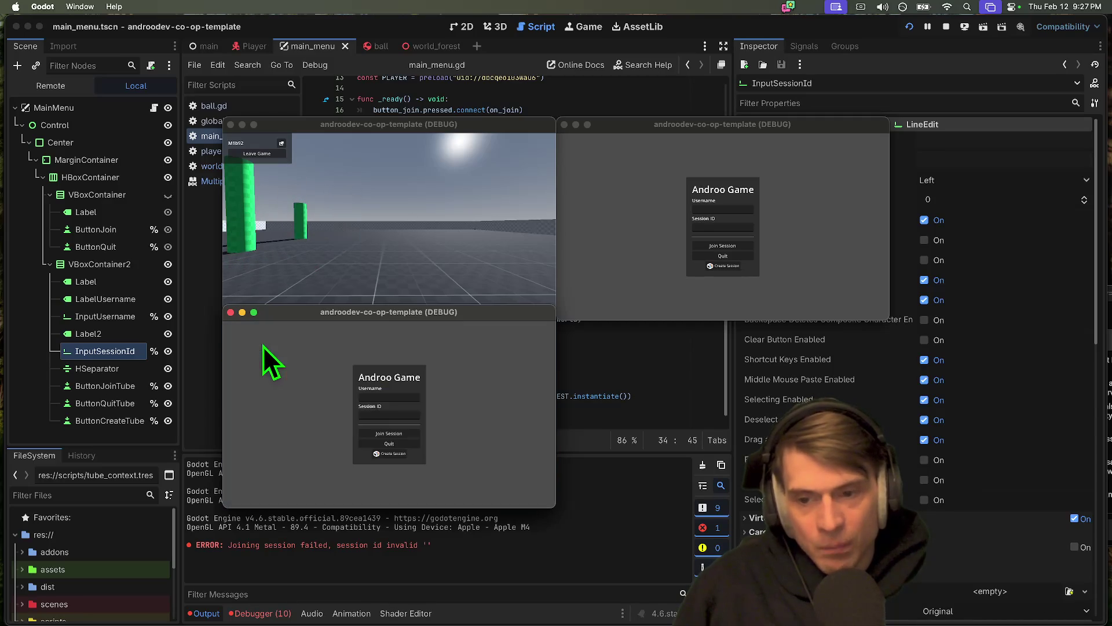
Try joining twice with invalid session ID zzzzzzzz, then host a new session.
click(381, 412)
text(zzzzzzzz)
click(407, 397)
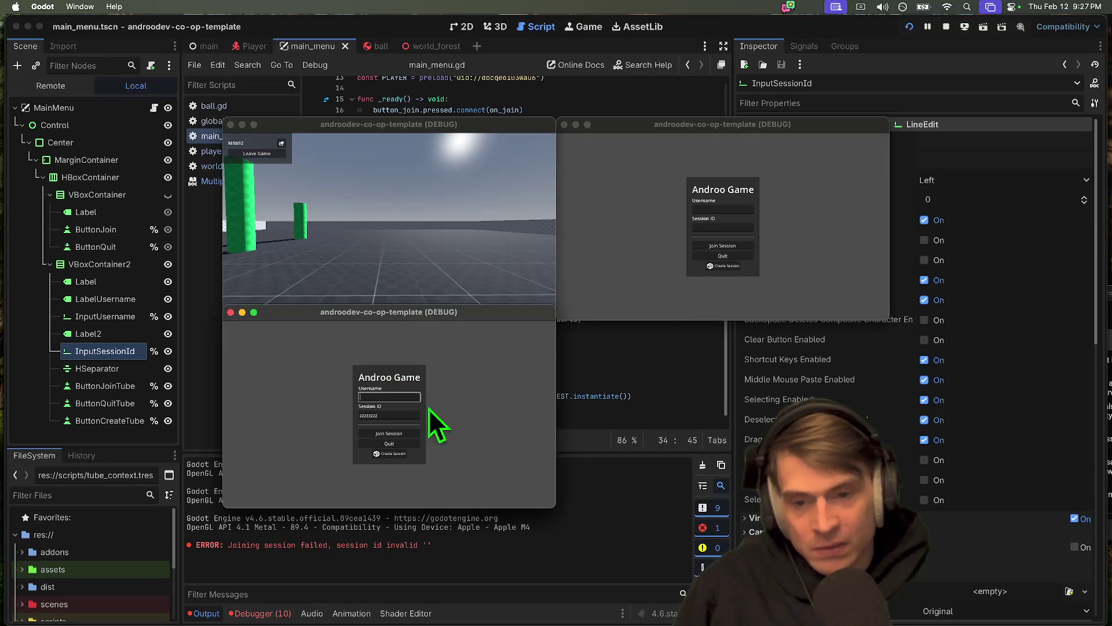
click(395, 435)
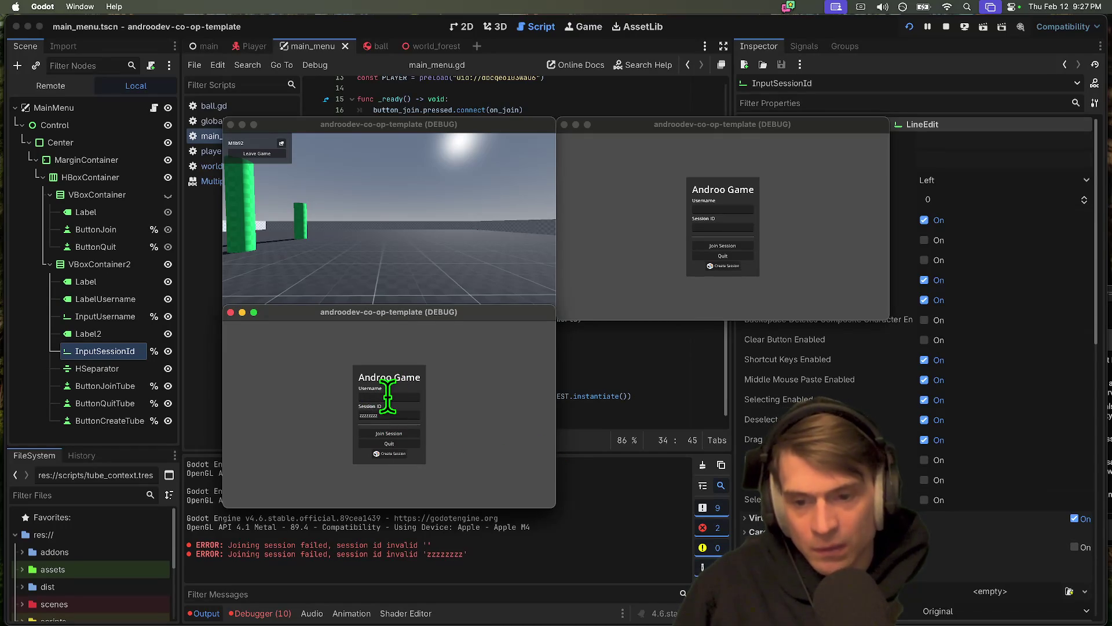
click(411, 434)
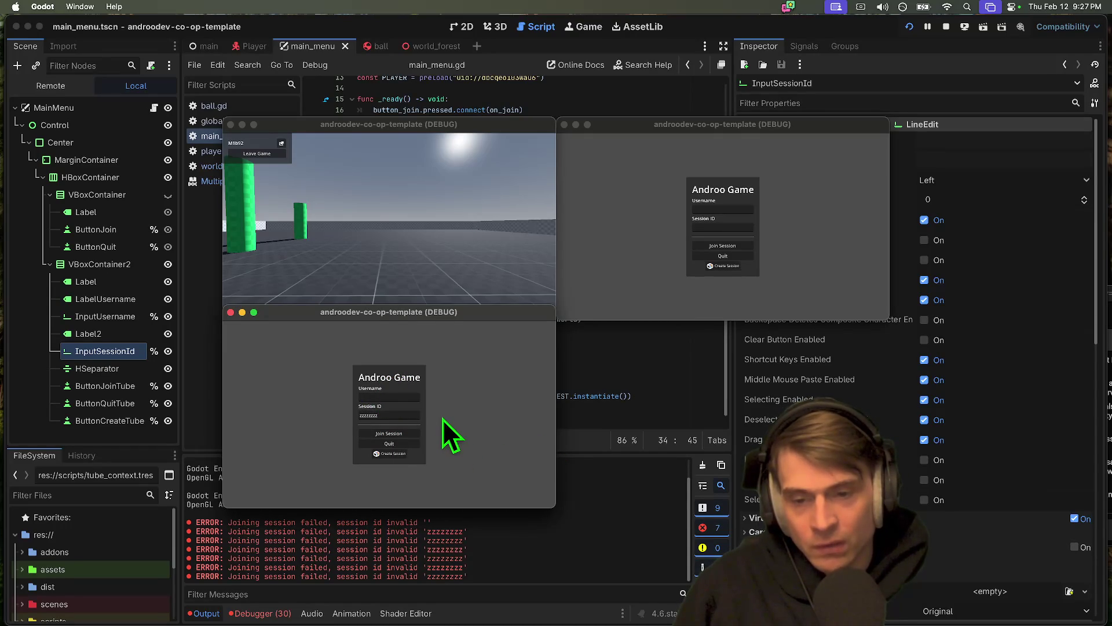
click(404, 454)
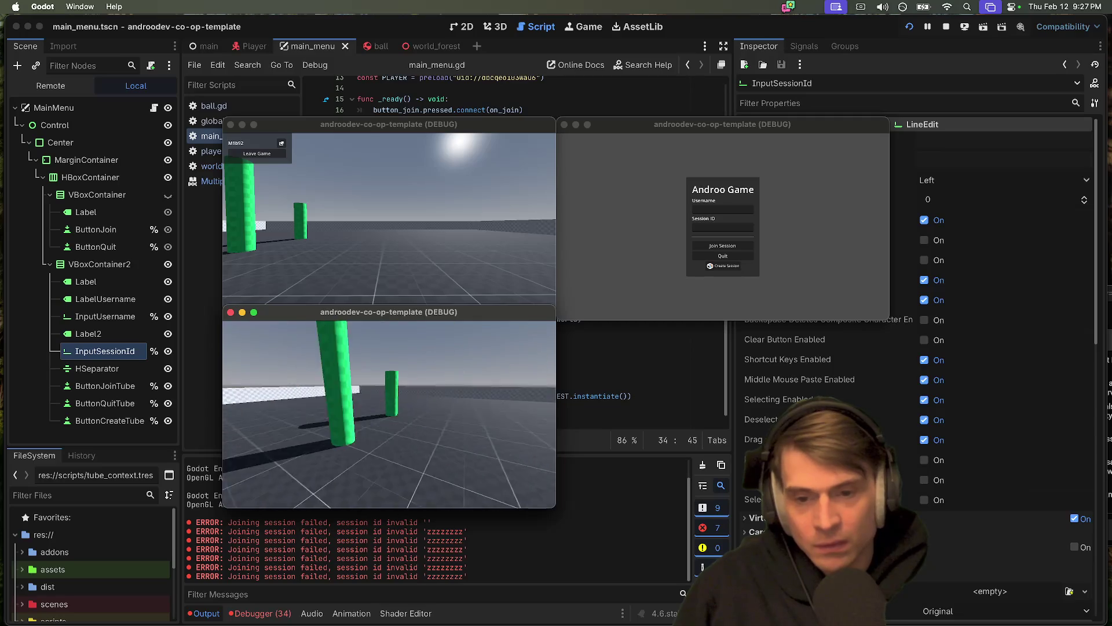
Show the Debugger errors for Session 3, listing 32 errors.
click(265, 615)
click(265, 614)
click(274, 467)
click(273, 446)
click(290, 448)
click(274, 466)
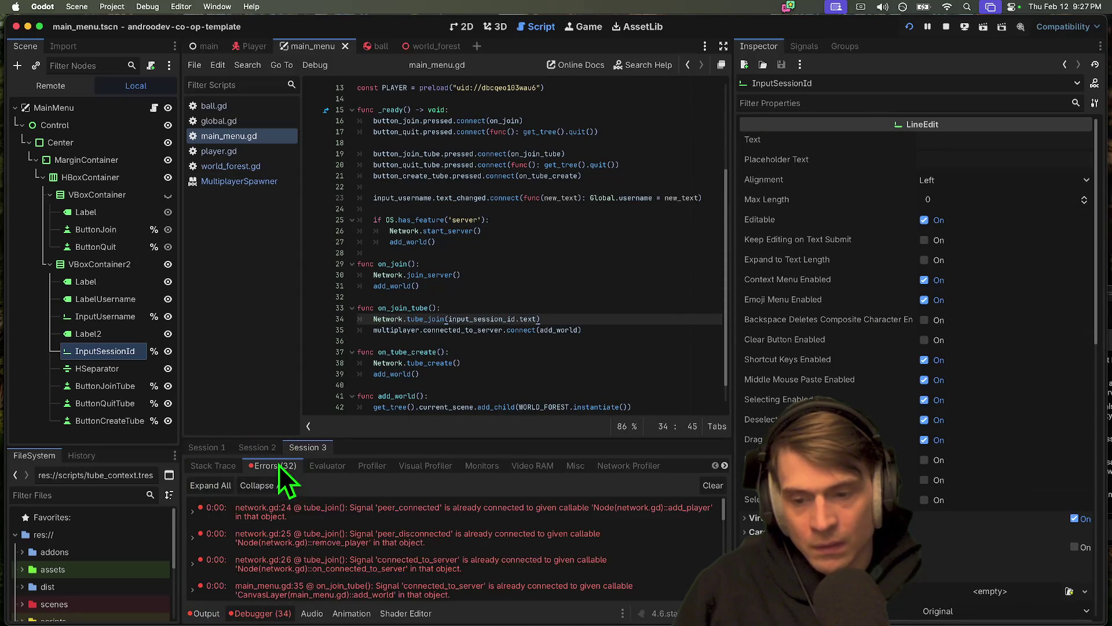
Walk the player toward the green pillar in a game window.
scroll(298, 521, down, 3)
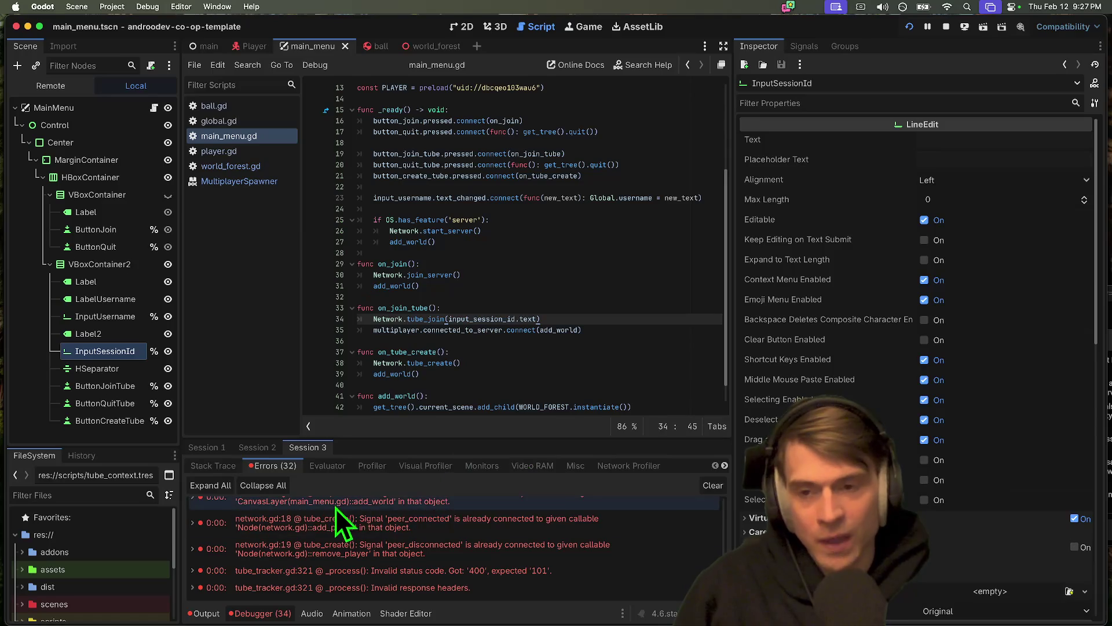
key(super+Tab)
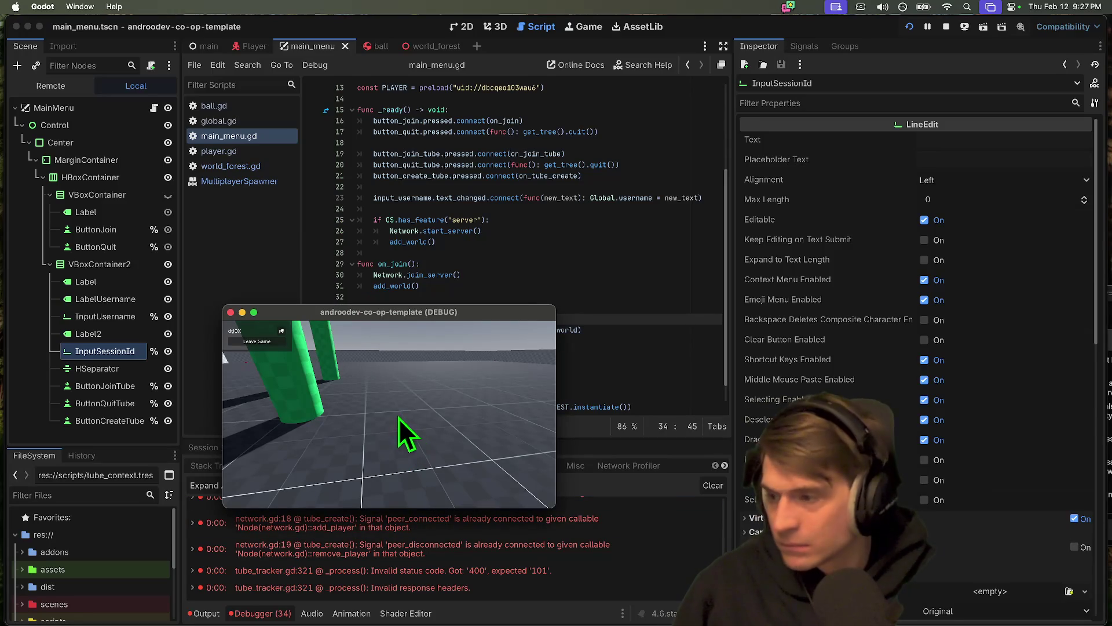
key(w)
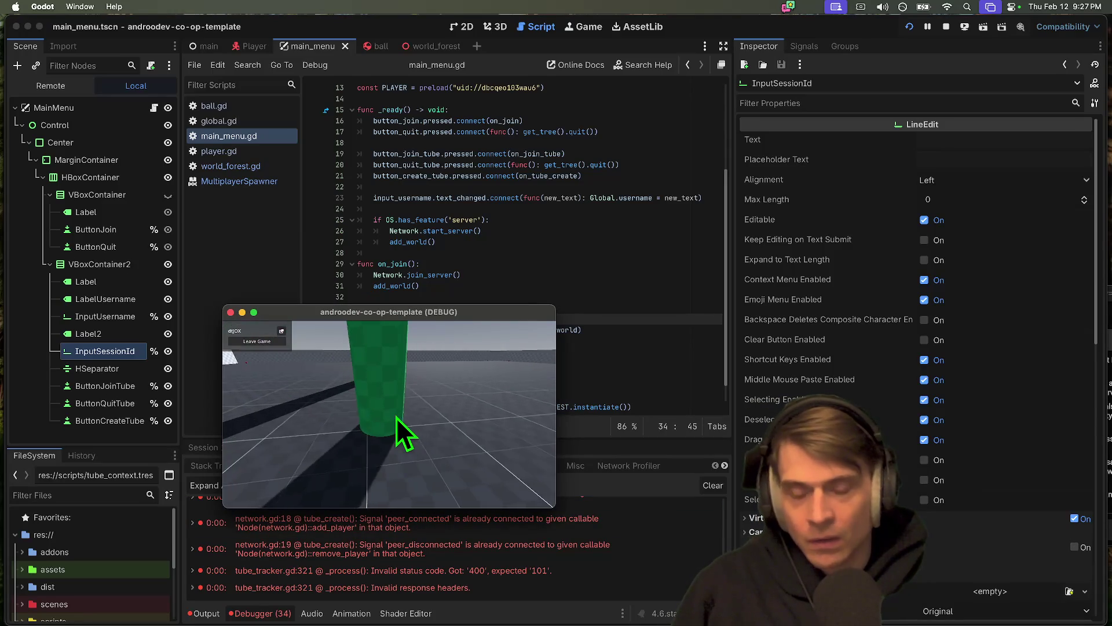
key(super+Tab)
key(super+Tab)
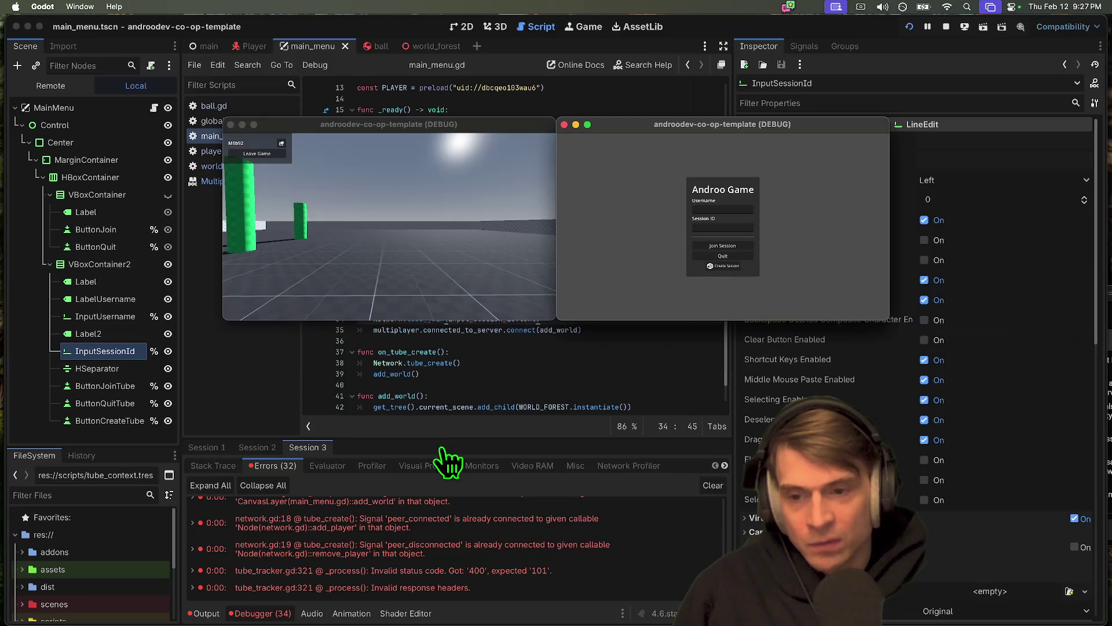
Join the new session as aa from another window, then close all game windows and stop.
click(717, 226)
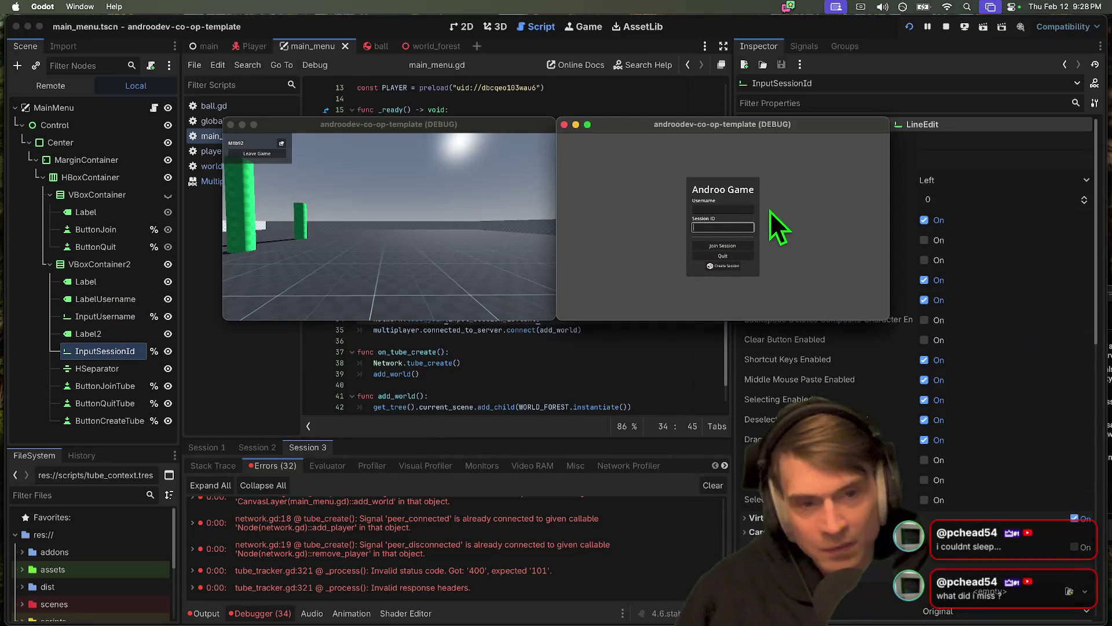
text(dtjOX)
text(aa)
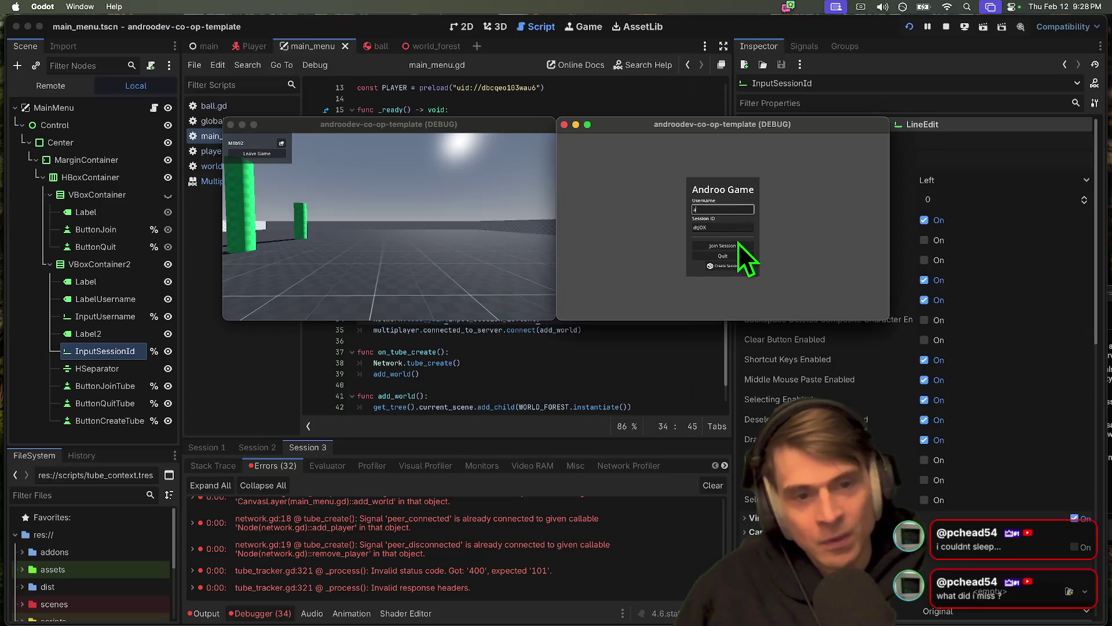
click(736, 248)
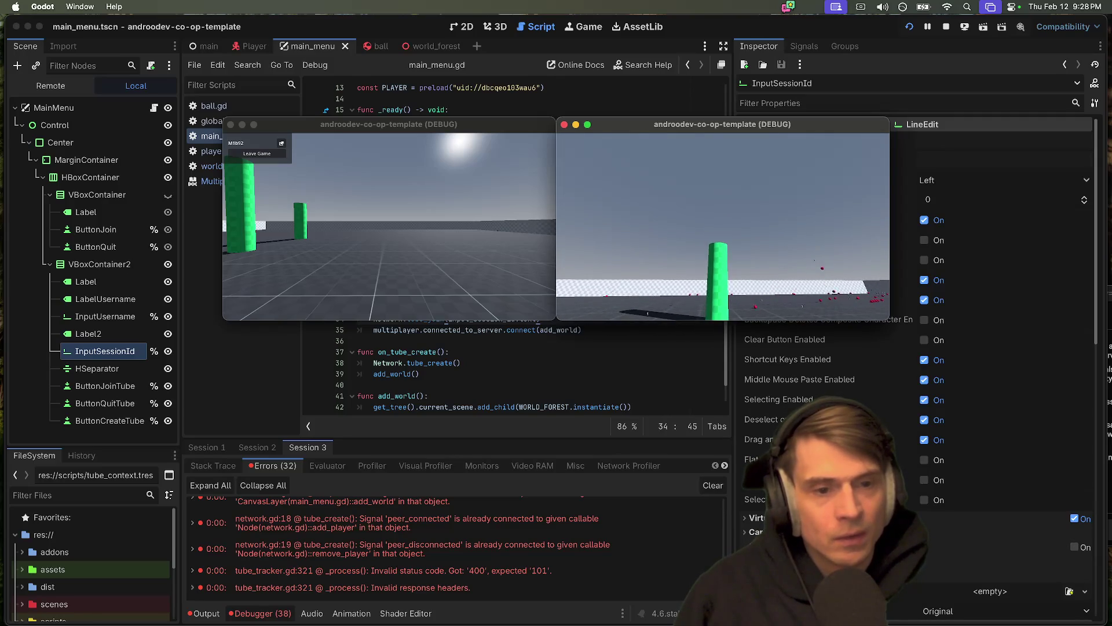
key(super+period)
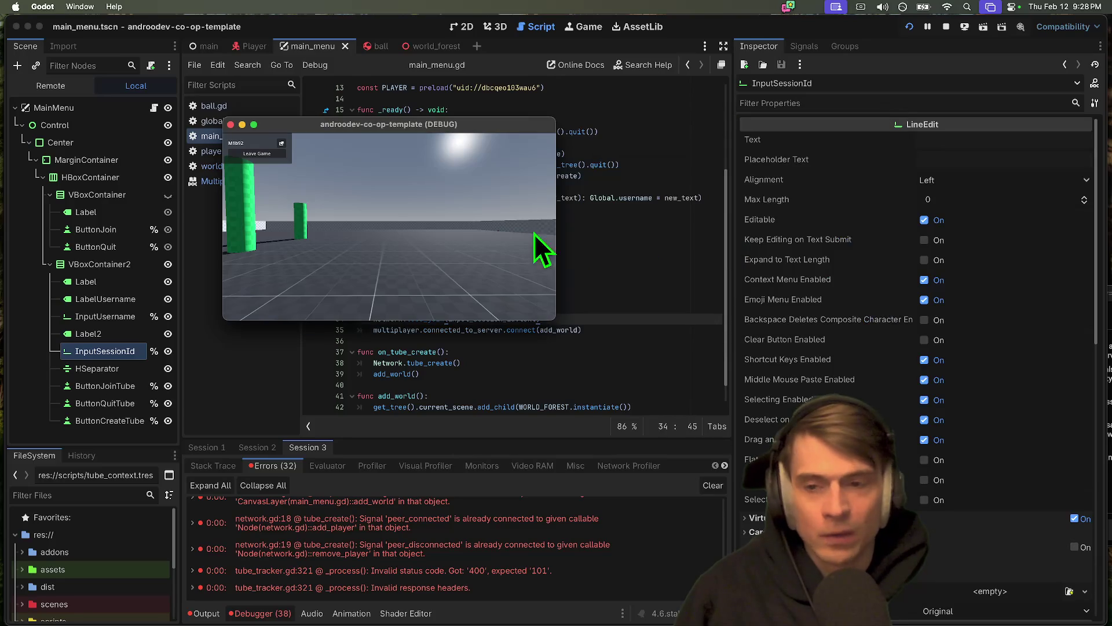
click(947, 27)
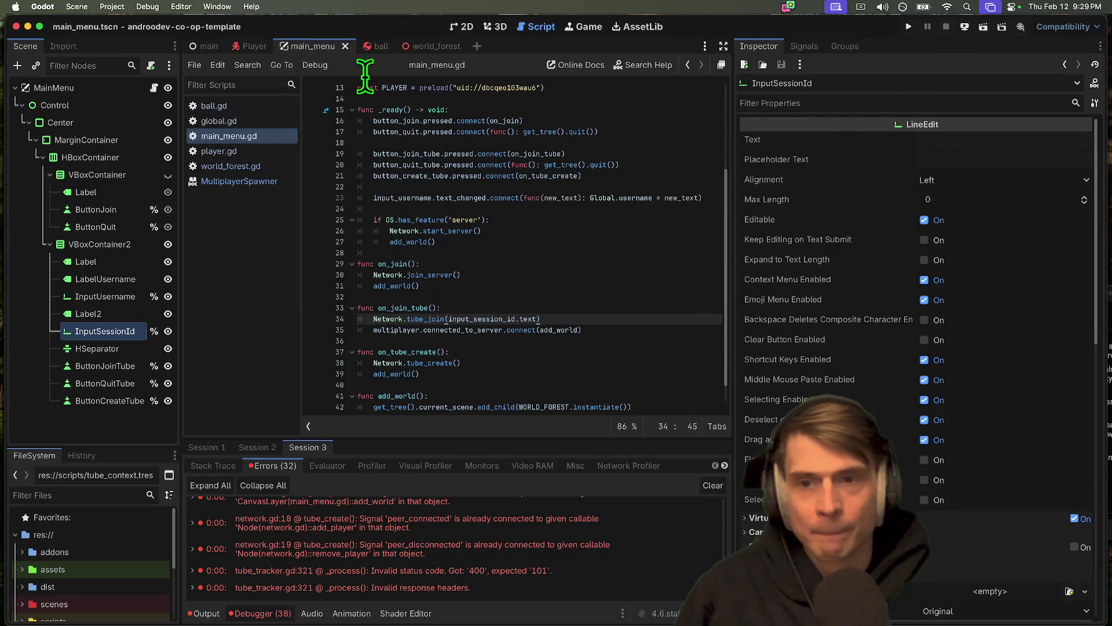
Select the ball's CollisionShape3D and hide the mesh to see the collision sphere.
click(366, 46)
click(86, 106)
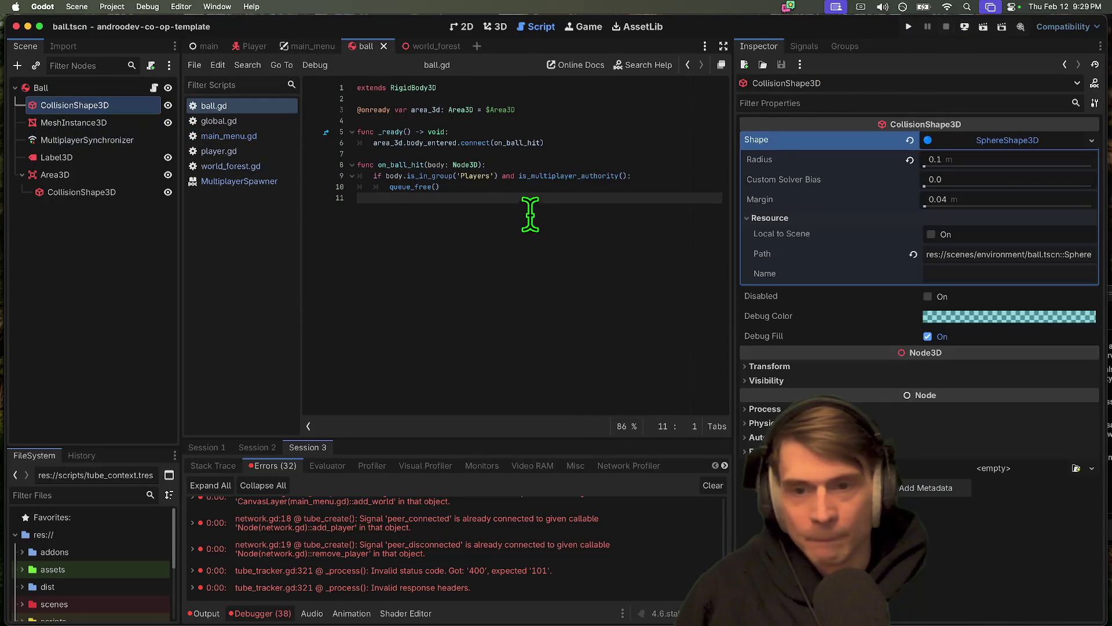
click(497, 26)
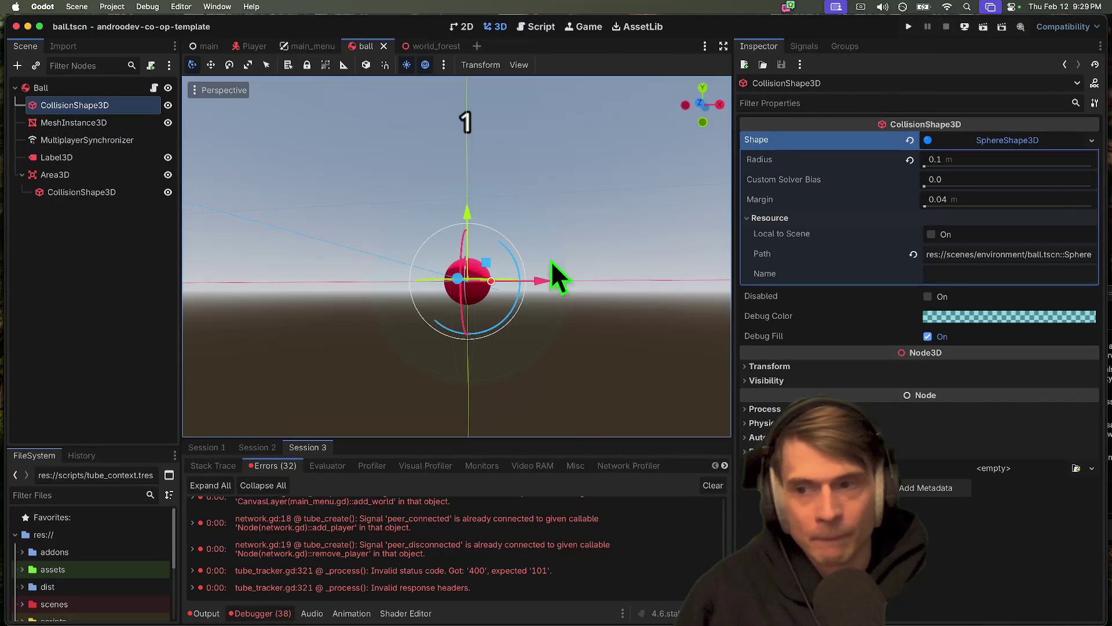
click(712, 485)
scroll(523, 311, up, 3)
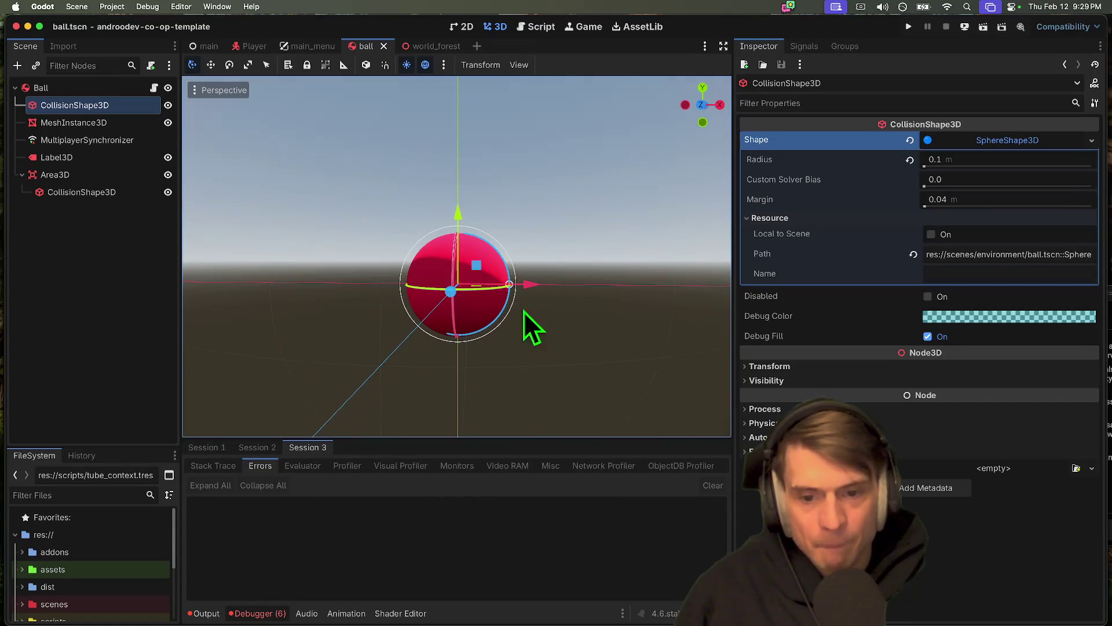
click(164, 121)
click(165, 121)
click(167, 122)
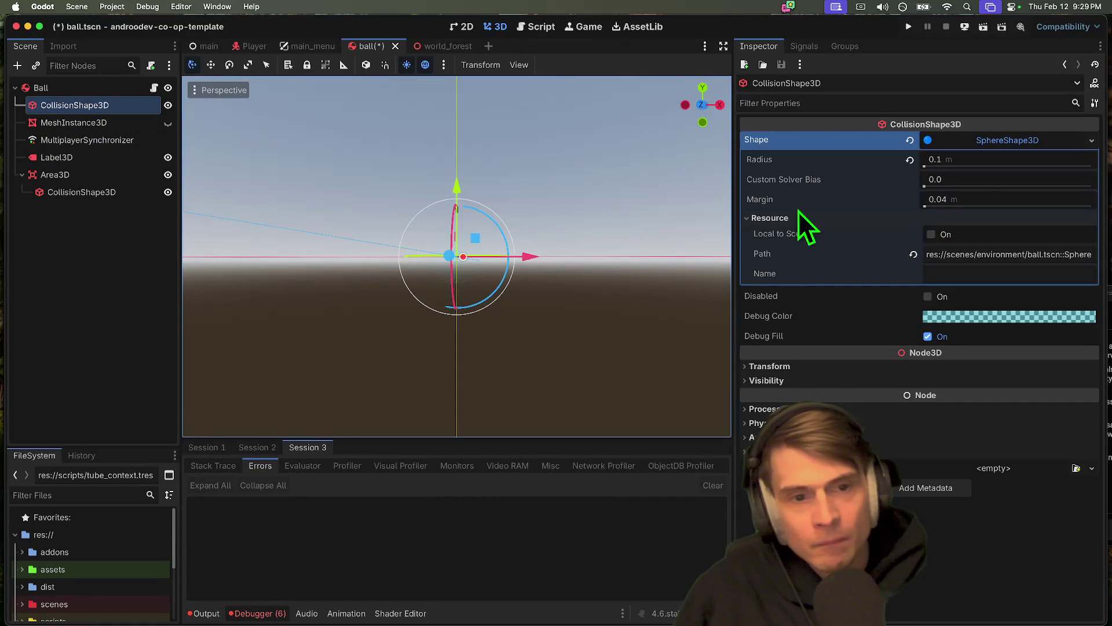
Set the sphere radius to 0.2, save the ball scene, run, and re-show the mesh.
click(1000, 162)
key(Return)
key(super+s)
key(super+b)
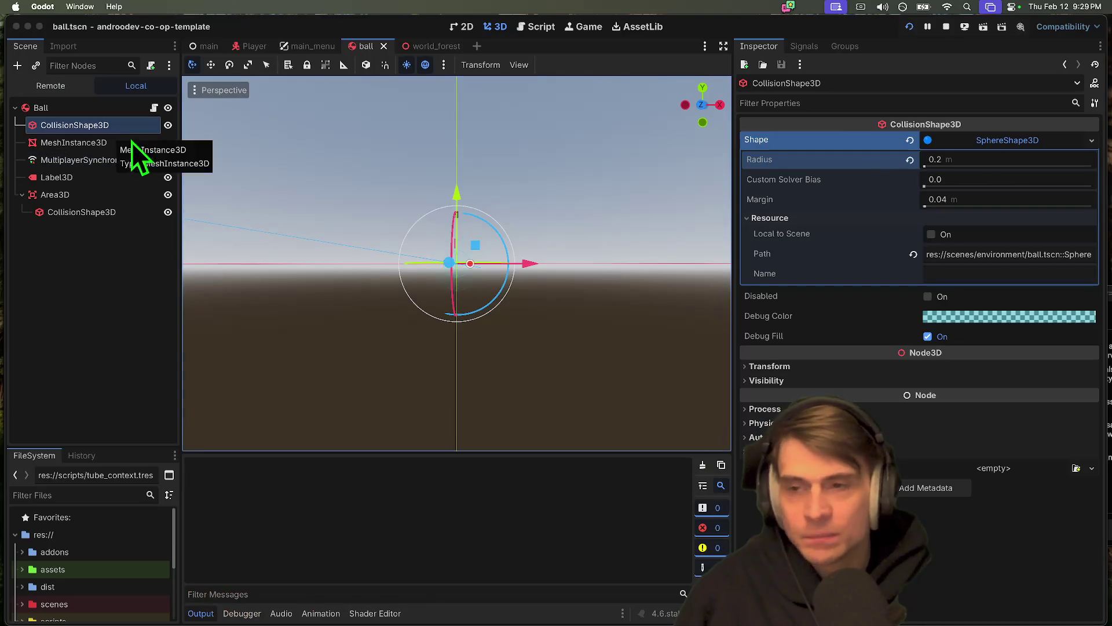
click(168, 143)
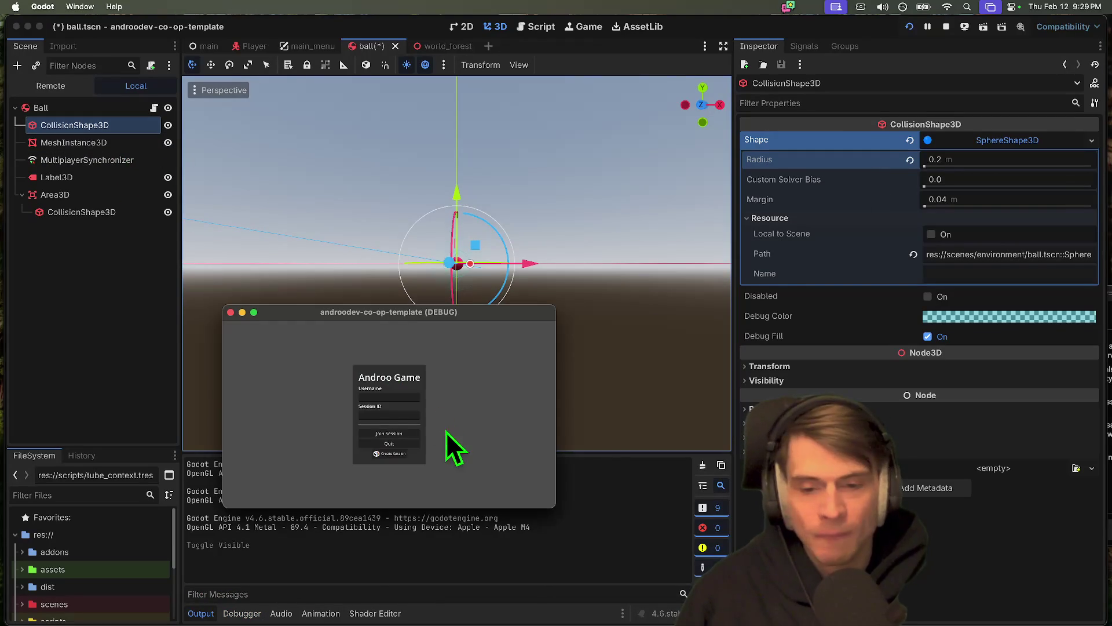
Create a session twice to check red balls landing around the green pillars, stopping each run.
click(387, 457)
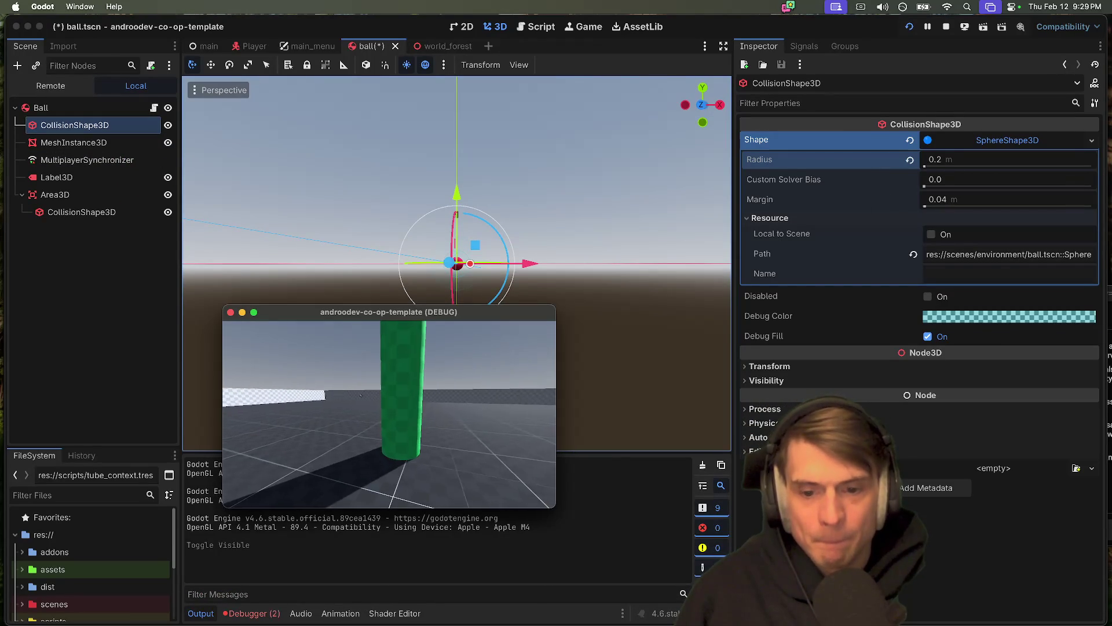
key(super+q)
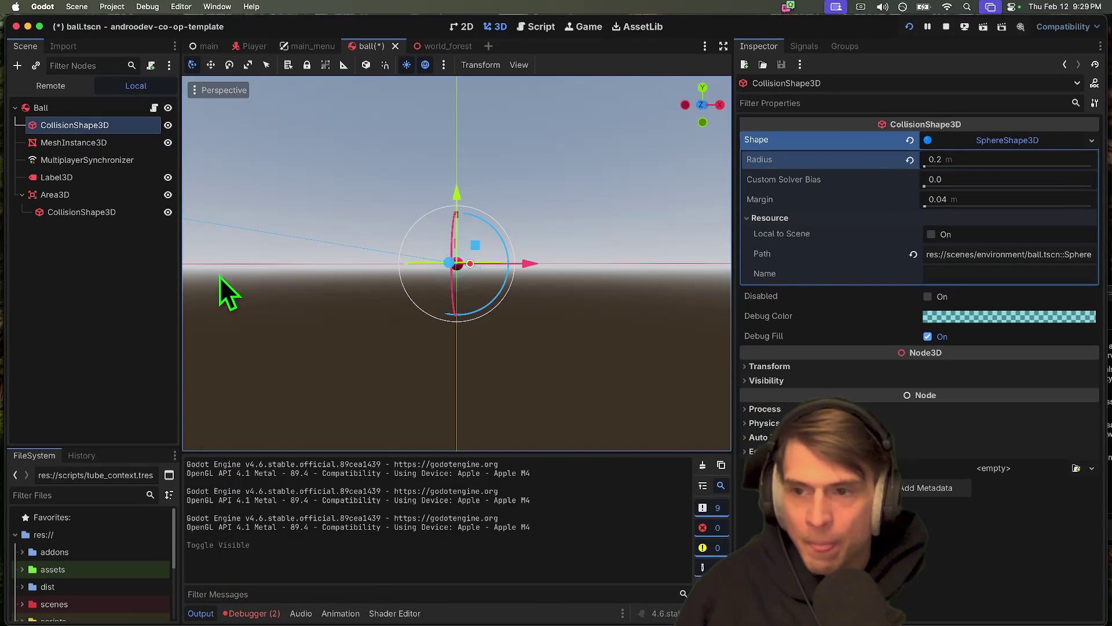
click(948, 28)
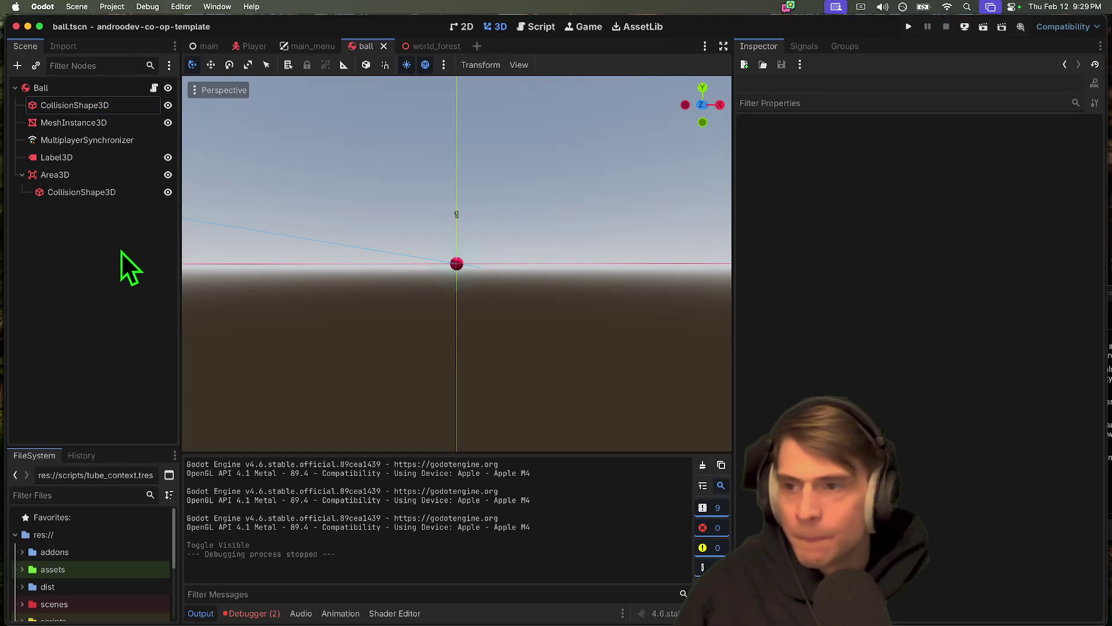
key(super+b)
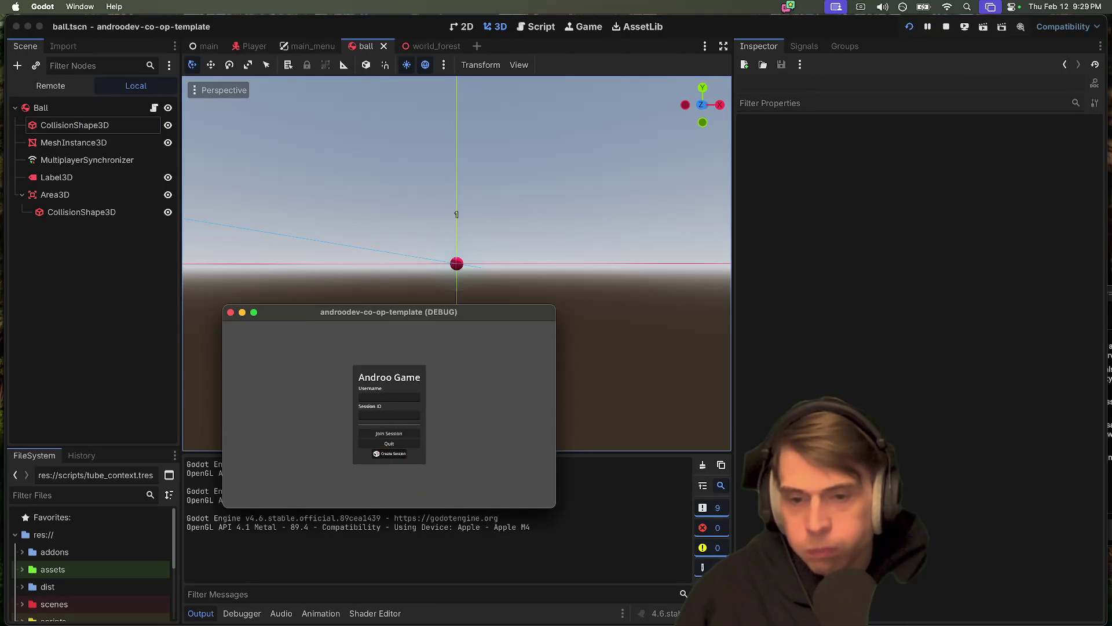
click(398, 459)
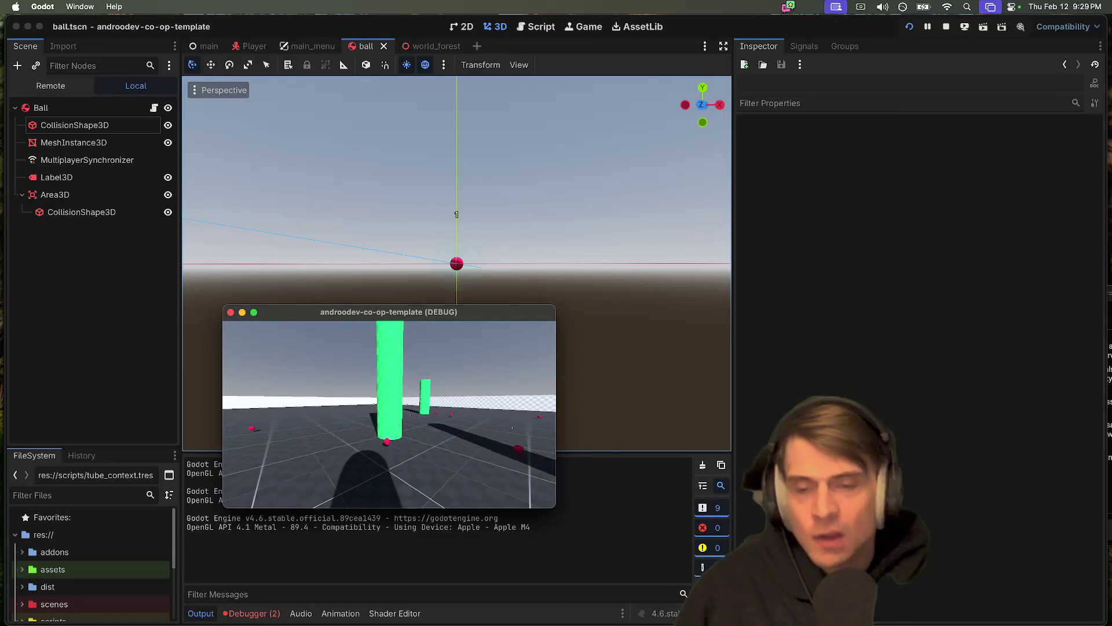
click(946, 27)
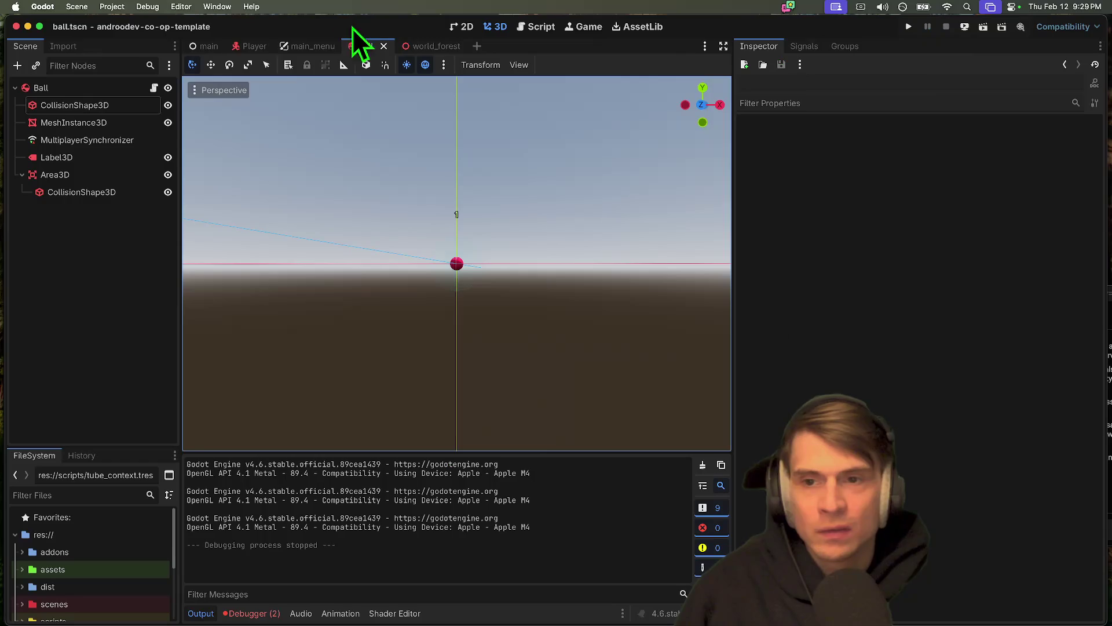
Clear the output log and open global.gd from the ball scene.
click(246, 48)
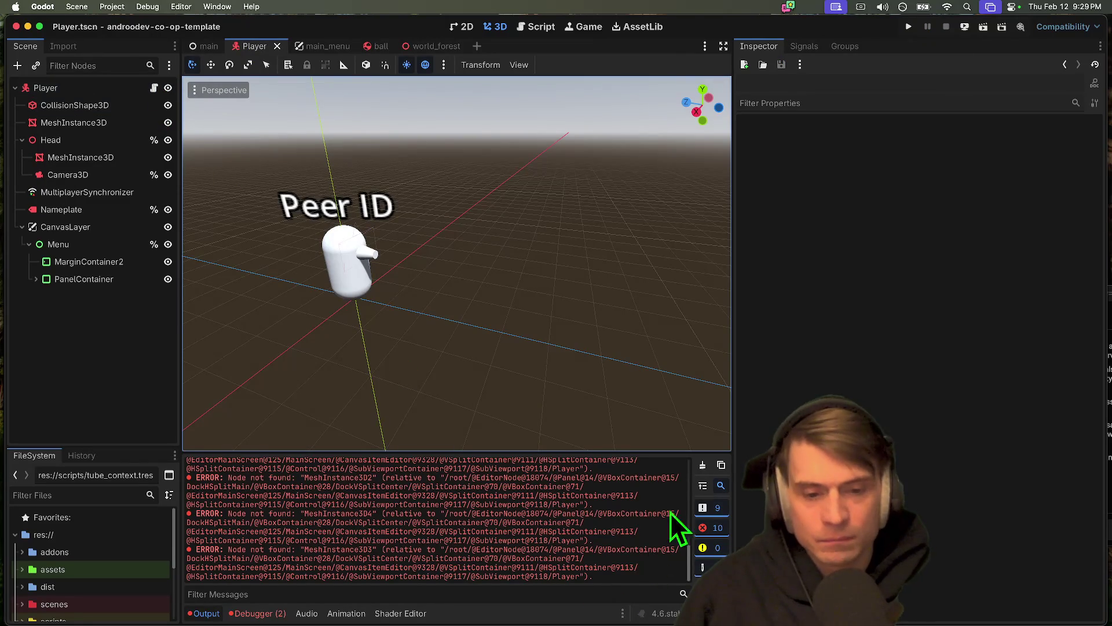
click(702, 467)
click(365, 46)
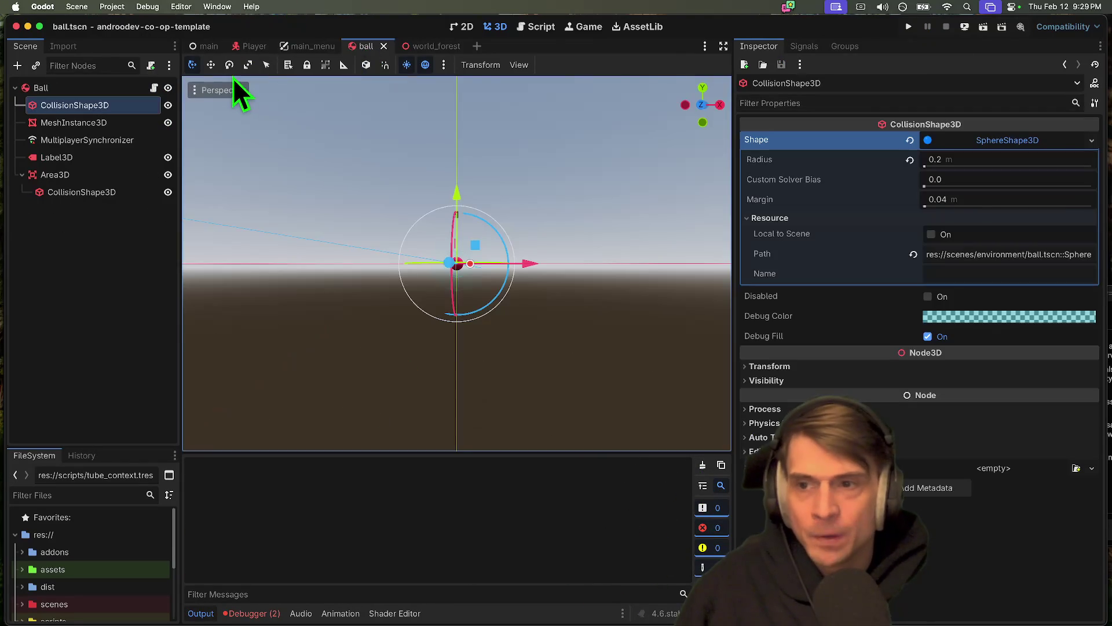
click(153, 88)
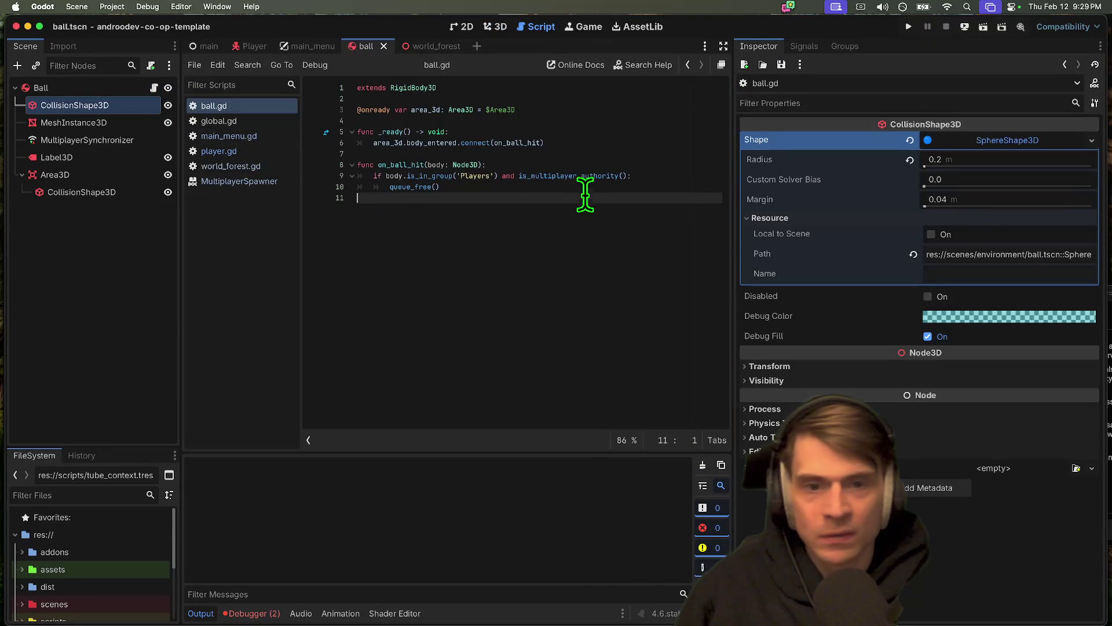
click(234, 125)
Change the shoot_ball spawn offset on line 13 from dir * 2.0 to dir * 0.5.
click(615, 220)
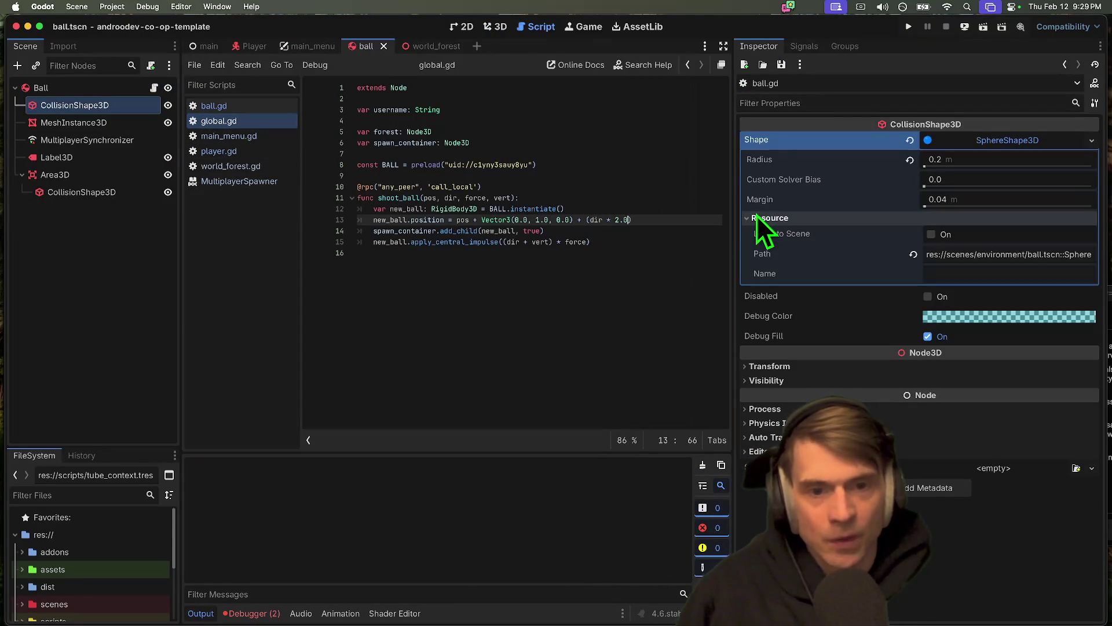
key(Delete)
key(BackSpace)
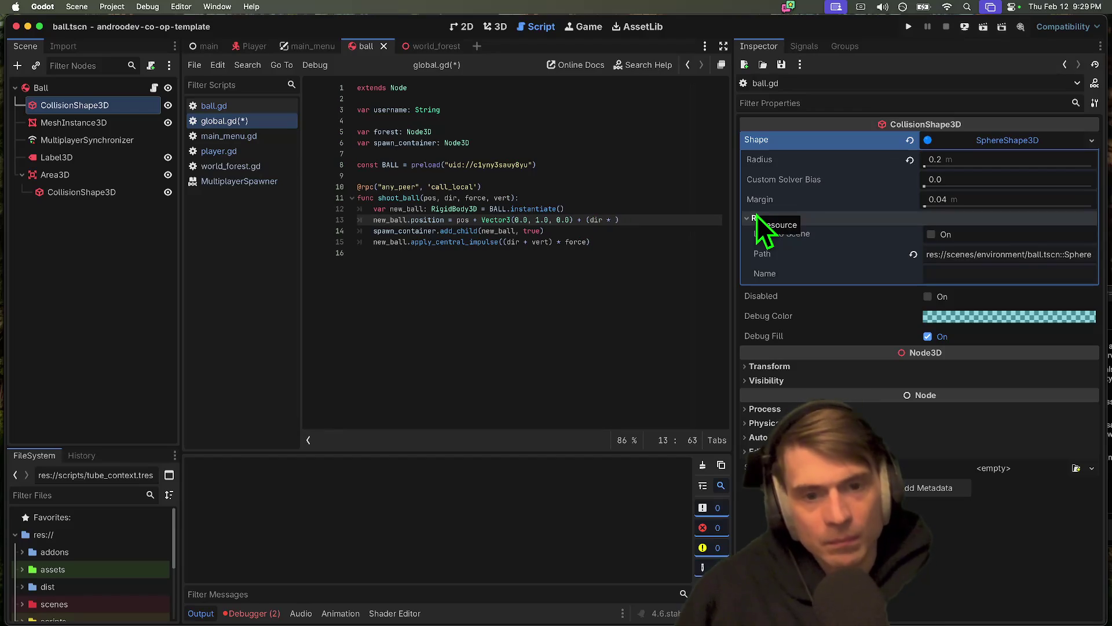
text(0.5)
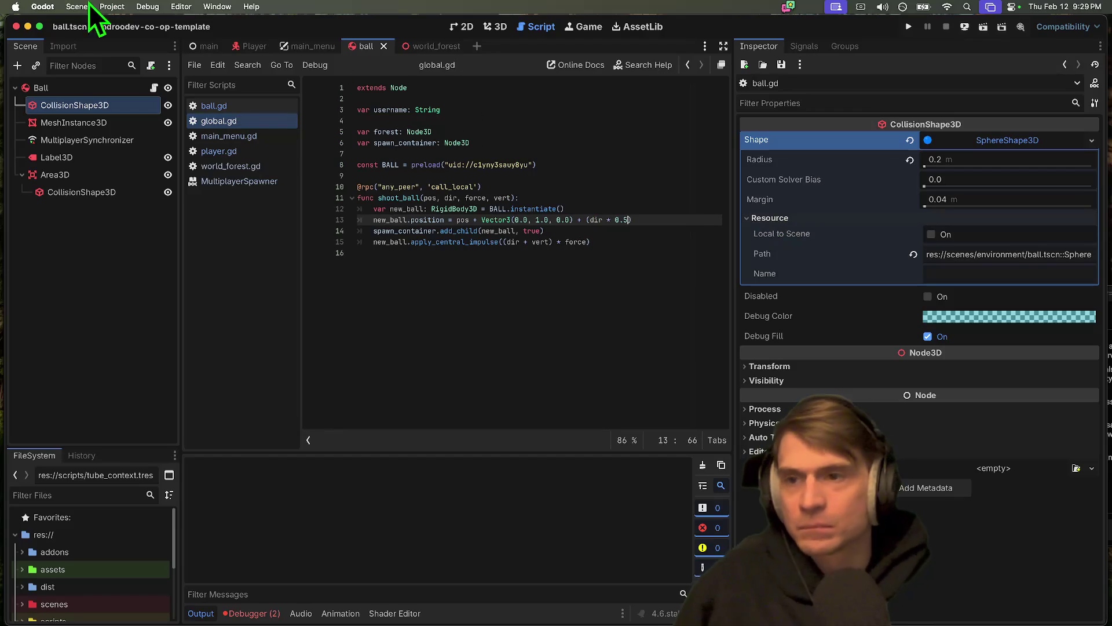
Quit to the project list and reopen androodev-co-op-template.
click(110, 7)
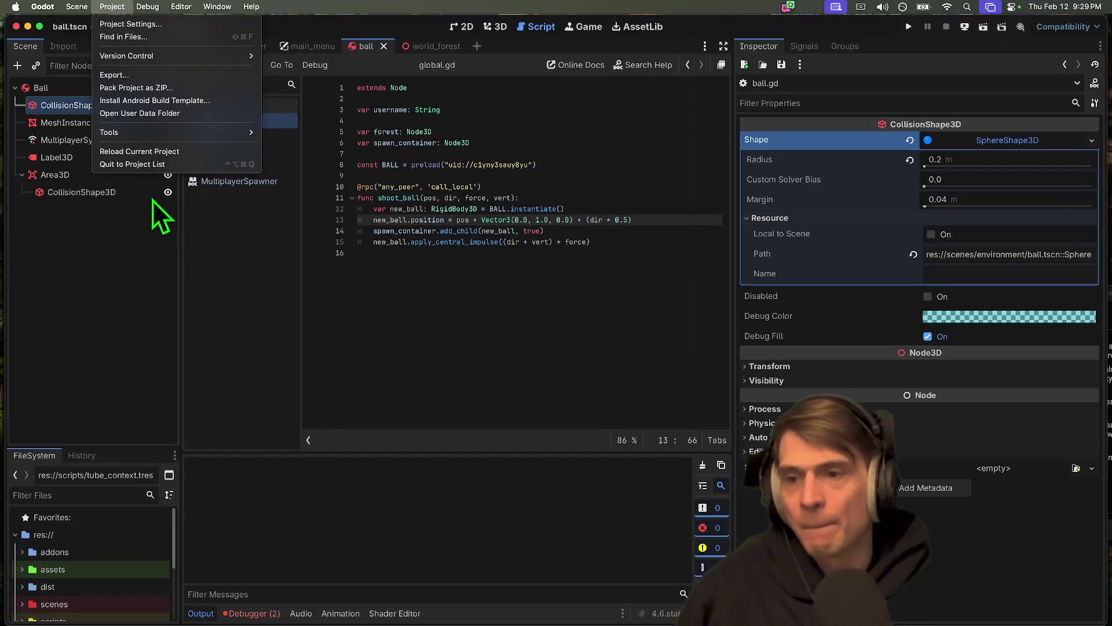
click(131, 165)
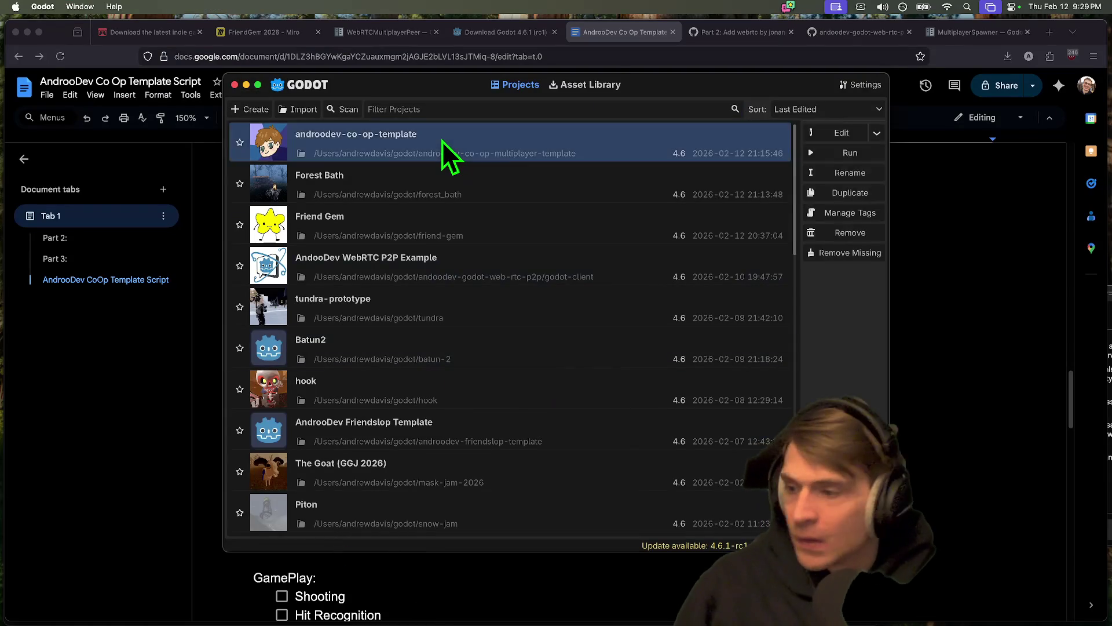
double_click(443, 141)
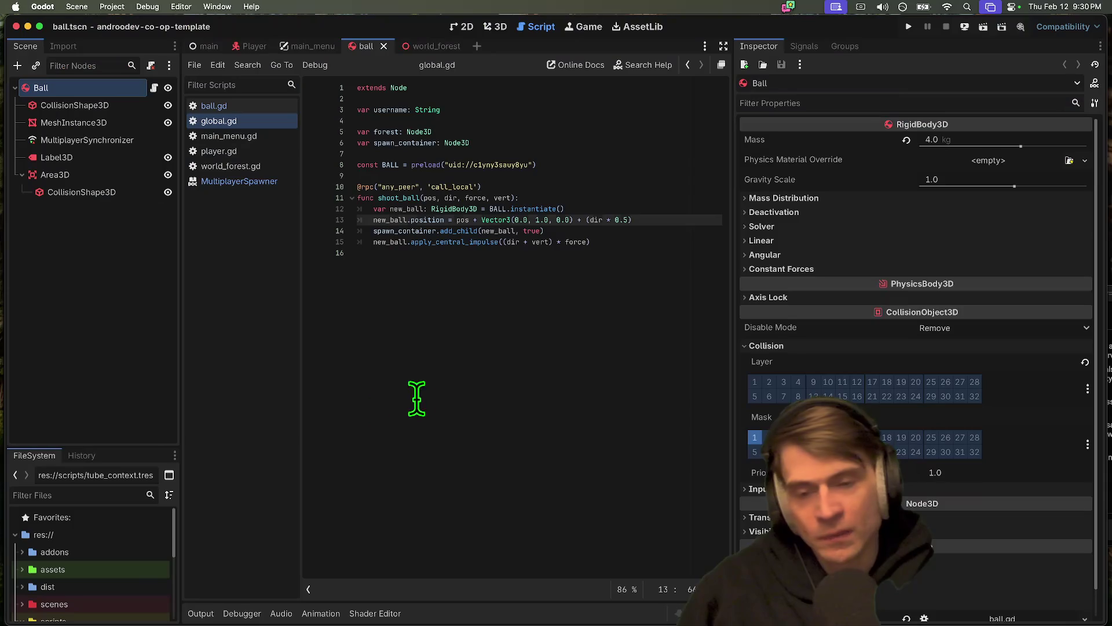
Run the project, create a session to test shooting, then close the game windows.
click(418, 397)
key(super+b)
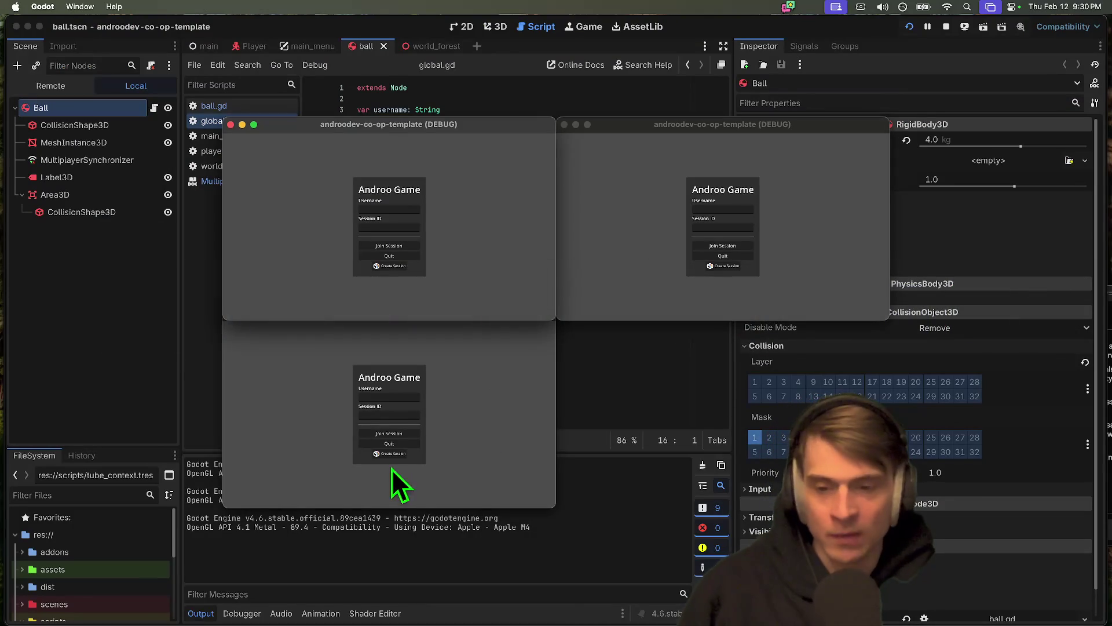
click(392, 468)
click(389, 453)
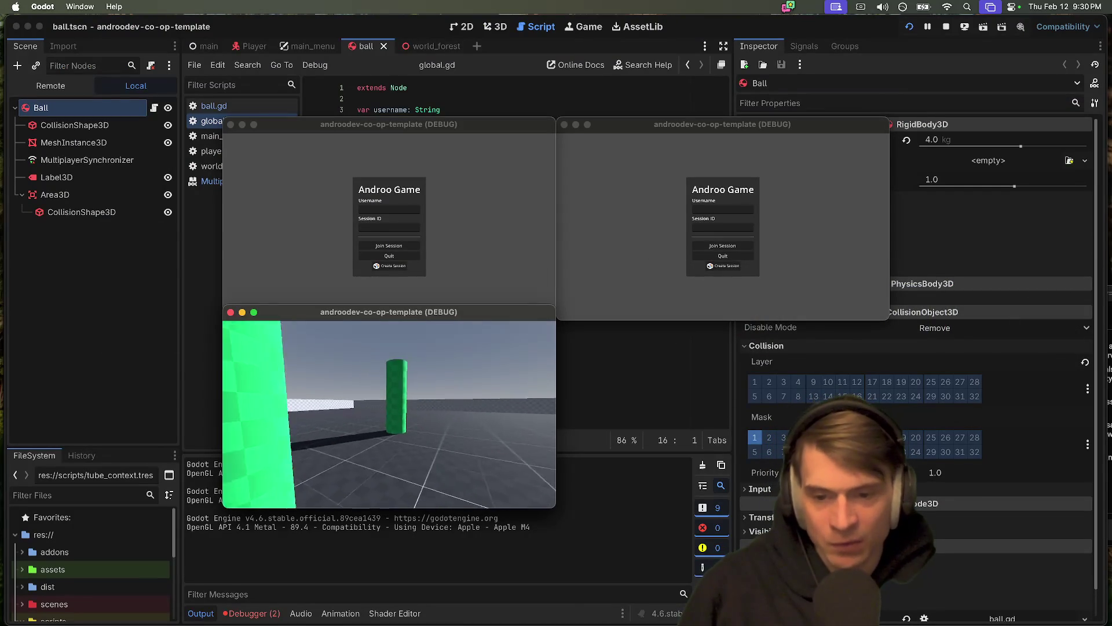
key(Escape)
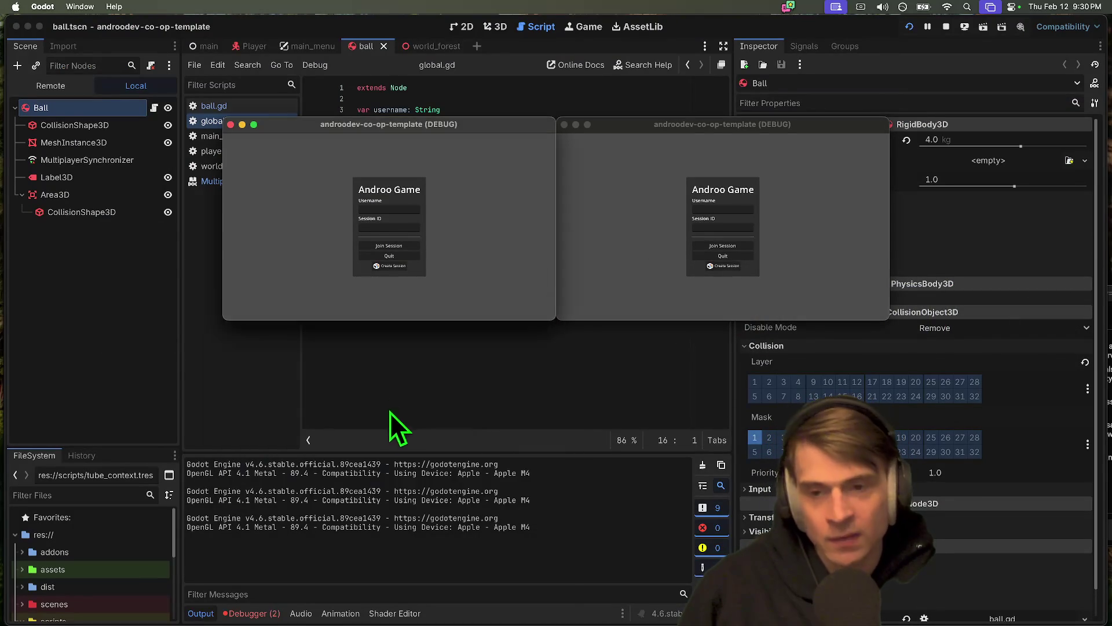
key(Escape)
key(Escape)
Set the offset to dir * 1.2, rerun and shoot toward the green pillar, then stop.
click(670, 220)
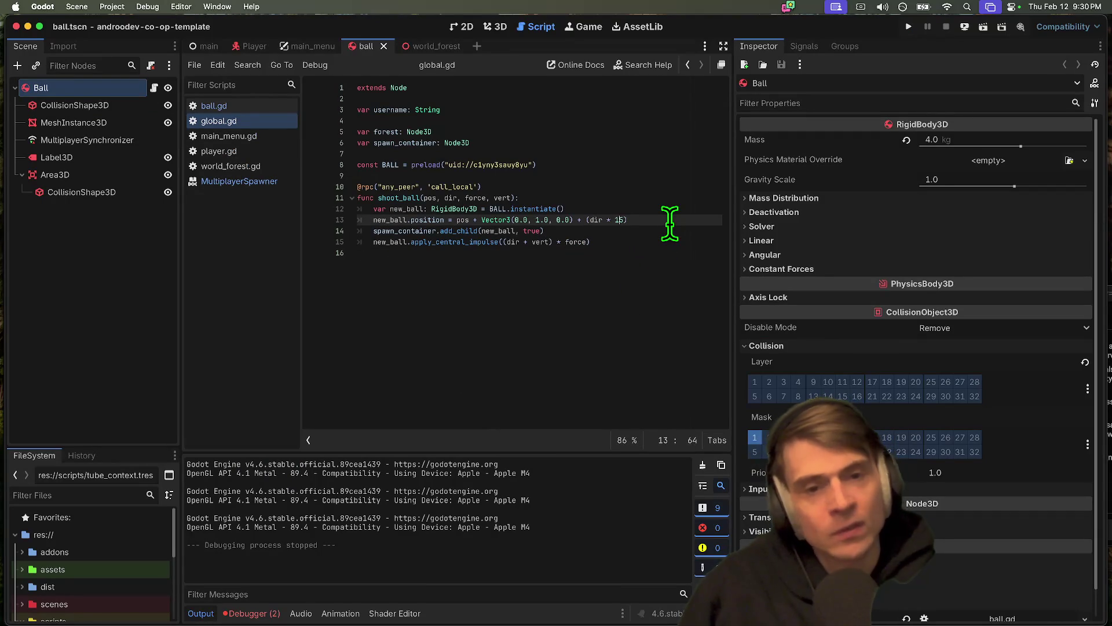
key(super+b)
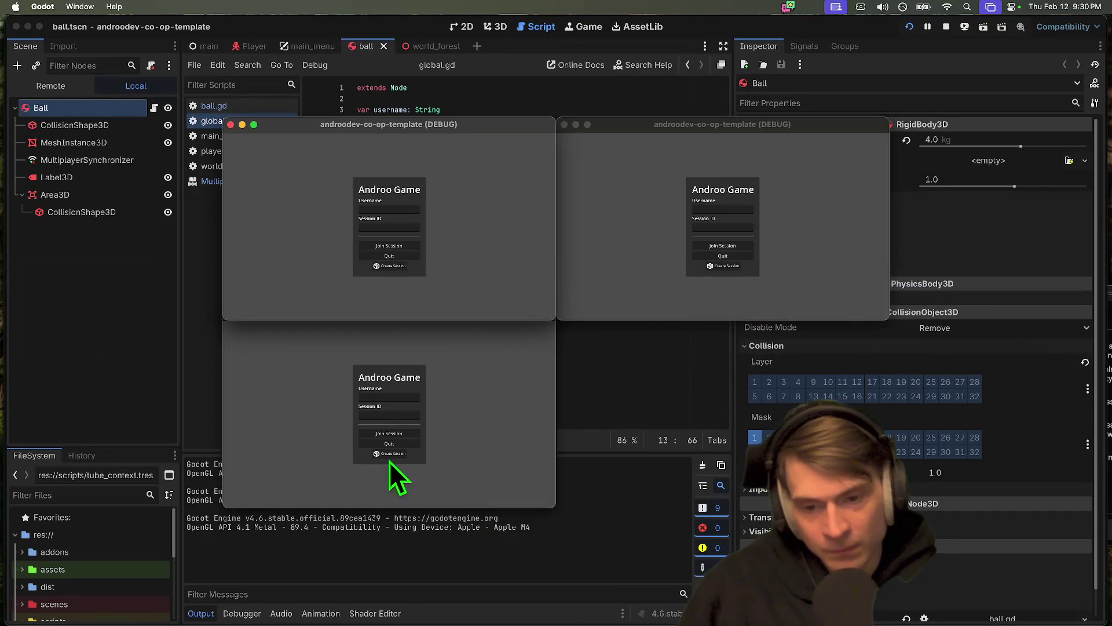
click(388, 453)
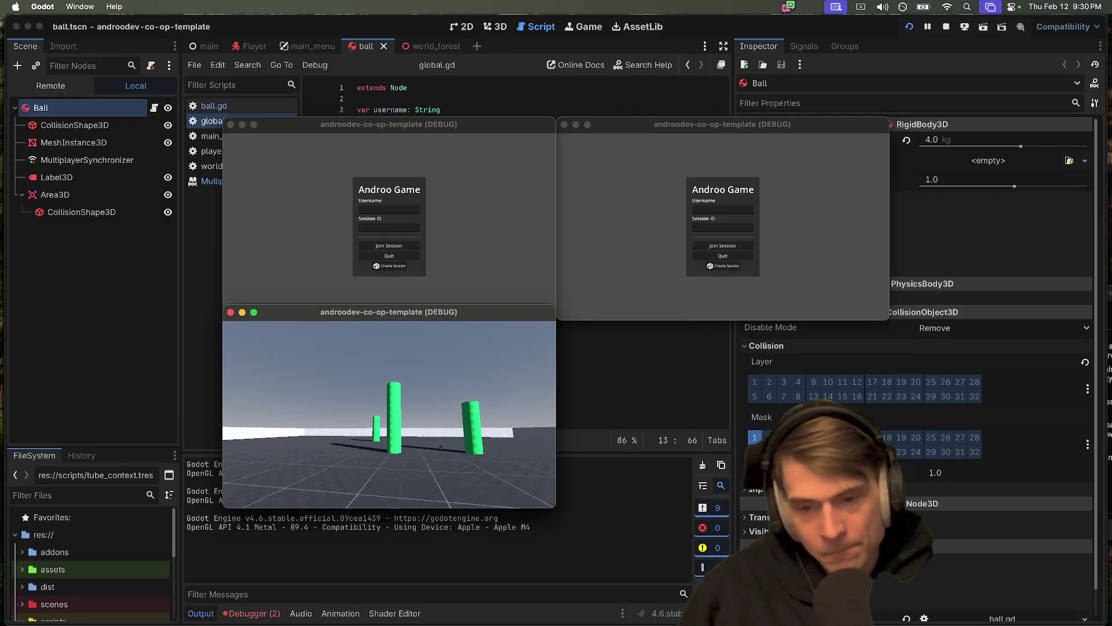
key(w)
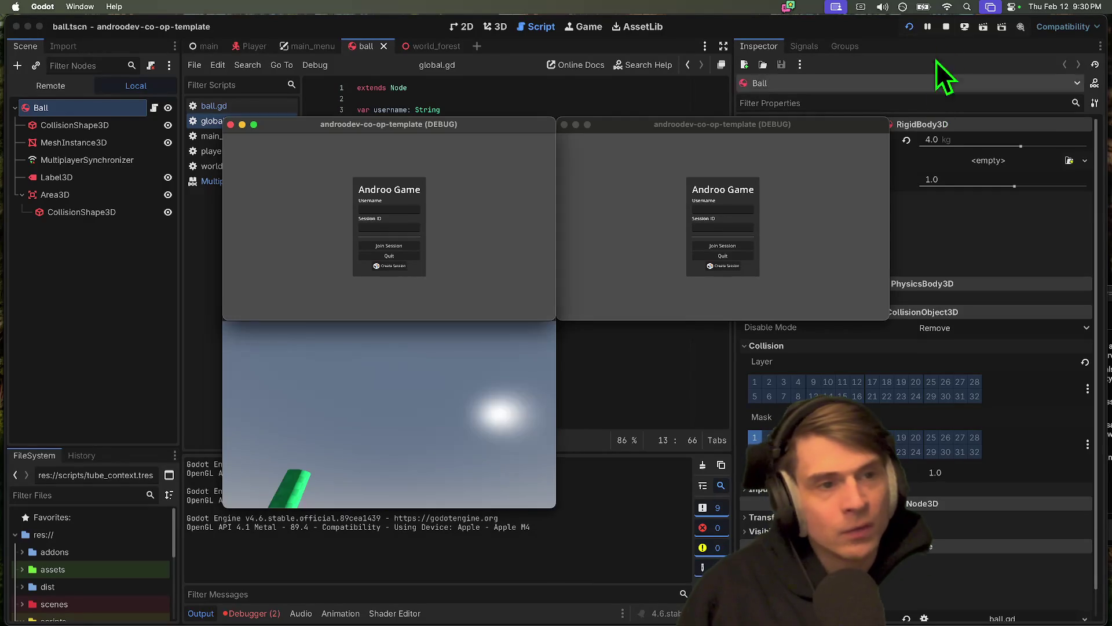
click(945, 26)
click(412, 45)
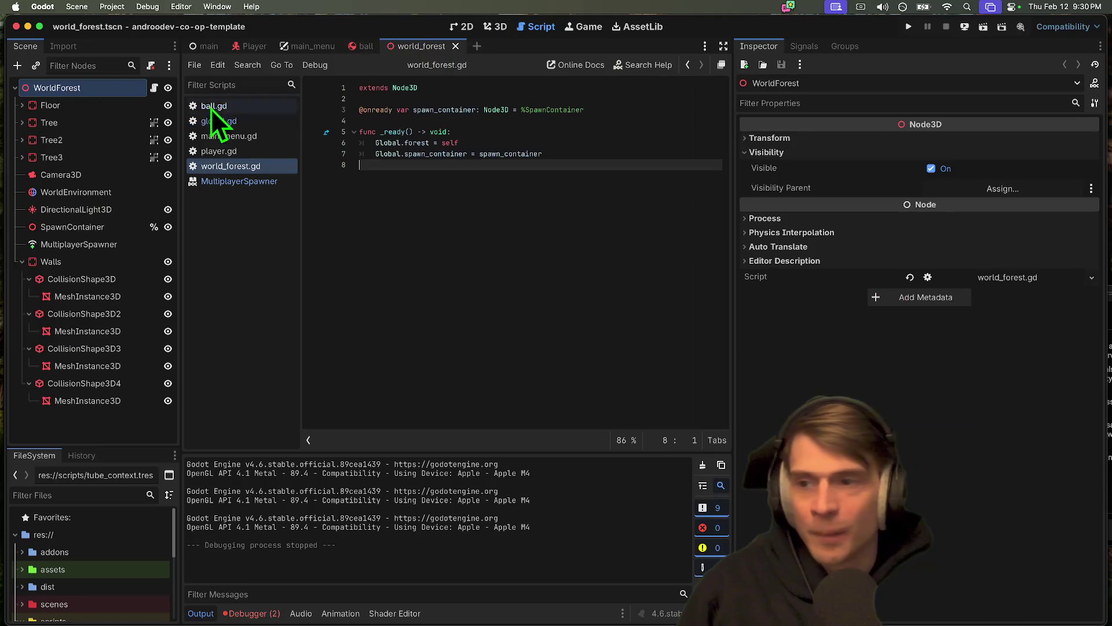
Inspect the Floor node's collision shape and MeshInstance3D in the world_forest scene tree.
click(88, 156)
key(Up)
key(Up)
key(Up)
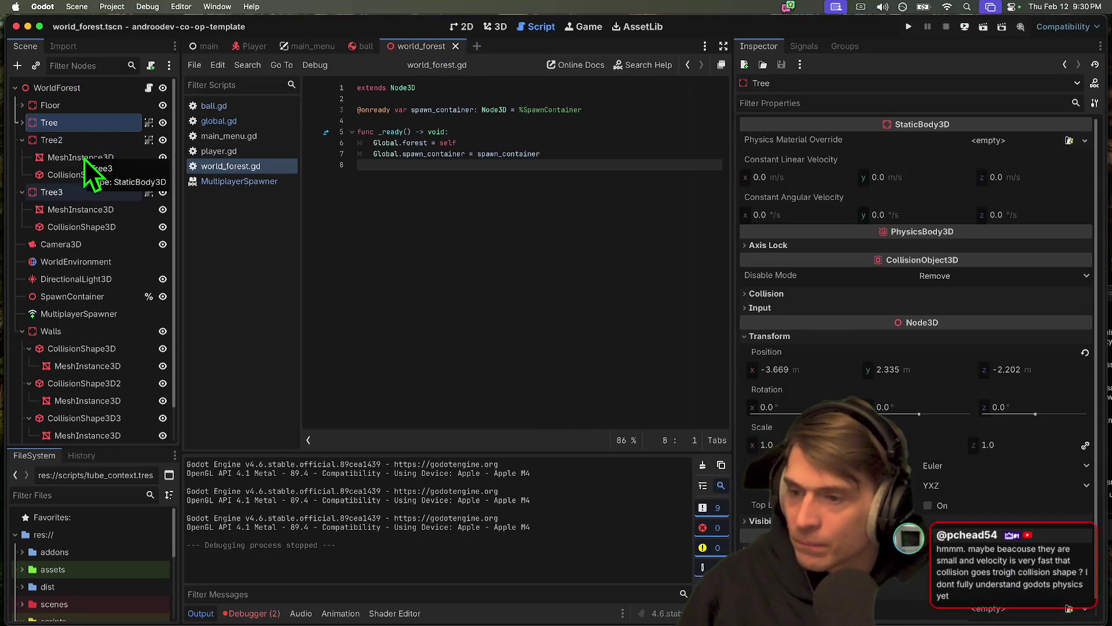
key(Right)
key(Down)
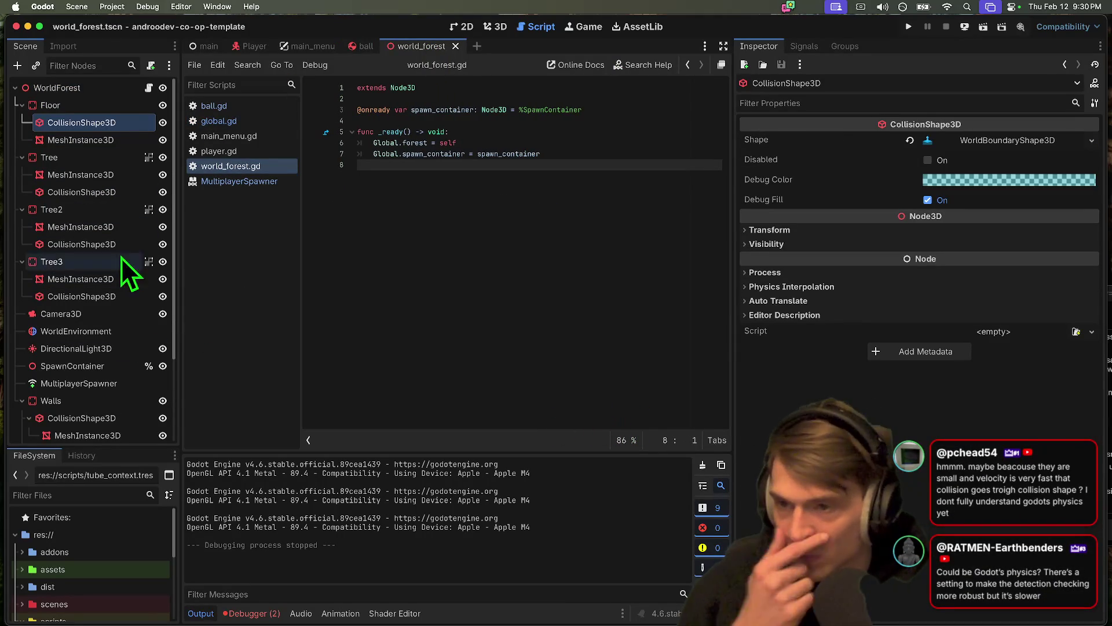
click(96, 142)
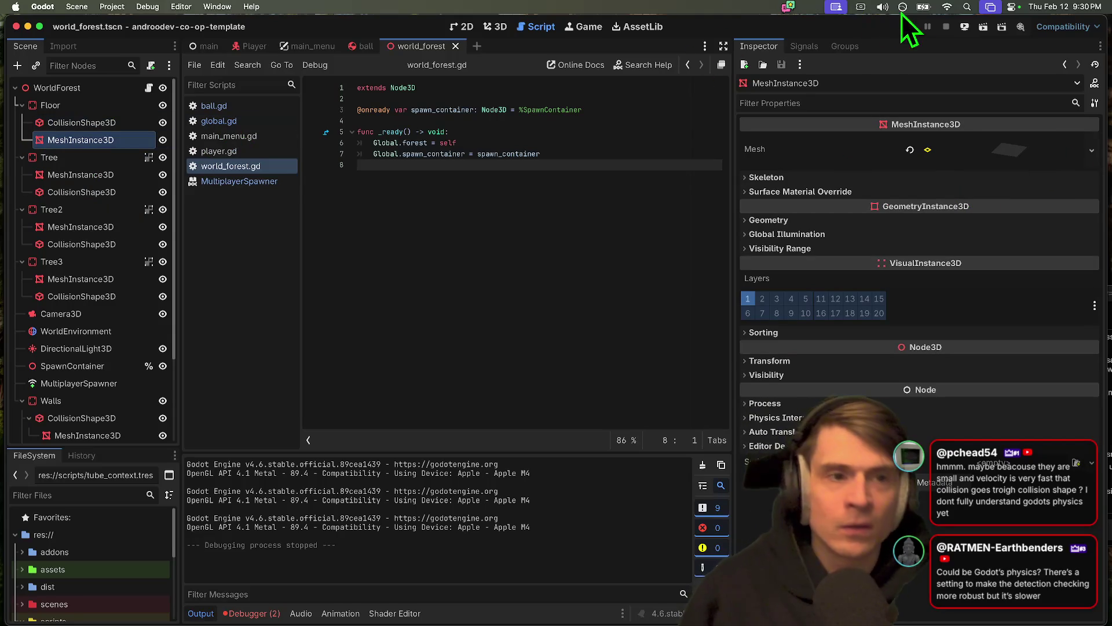
Switch to the Player scene and place the cursor on the force value in player.gd's shoot().
click(240, 48)
scroll(666, 391, right, 1)
click(439, 378)
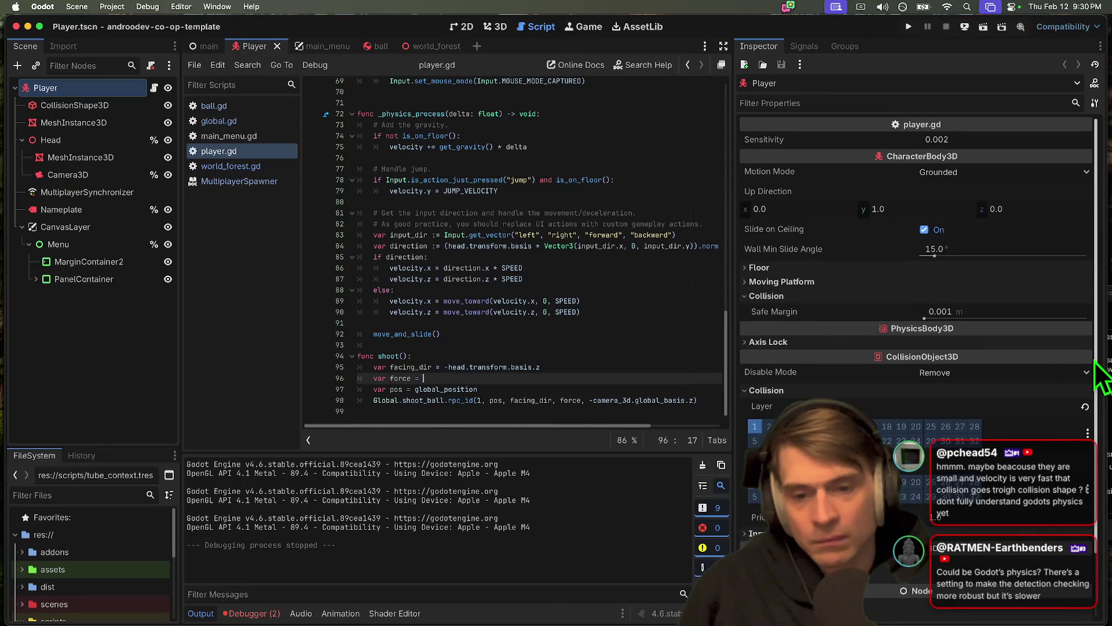
Run the game with shot force 50, start a session, and fire balls at the green pillars.
key(super+b)
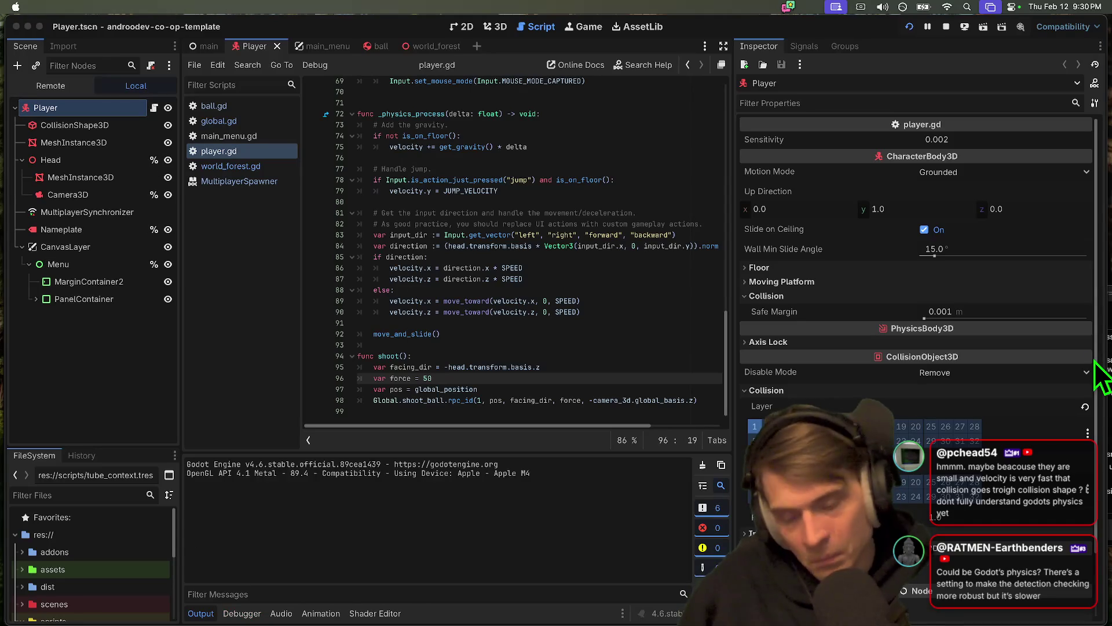
click(389, 454)
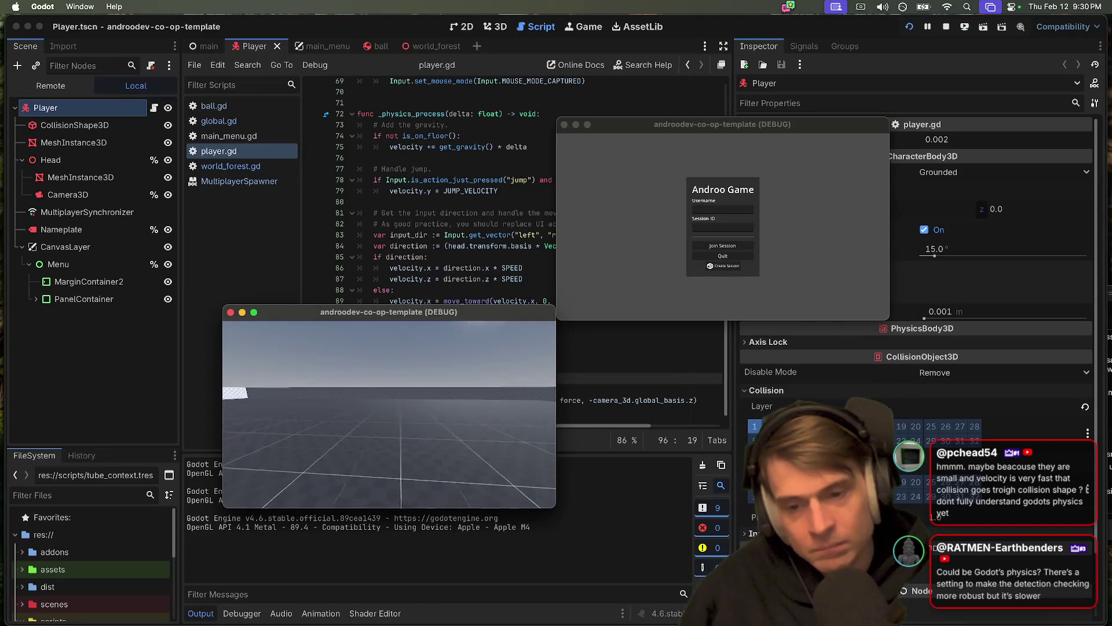
key(w)
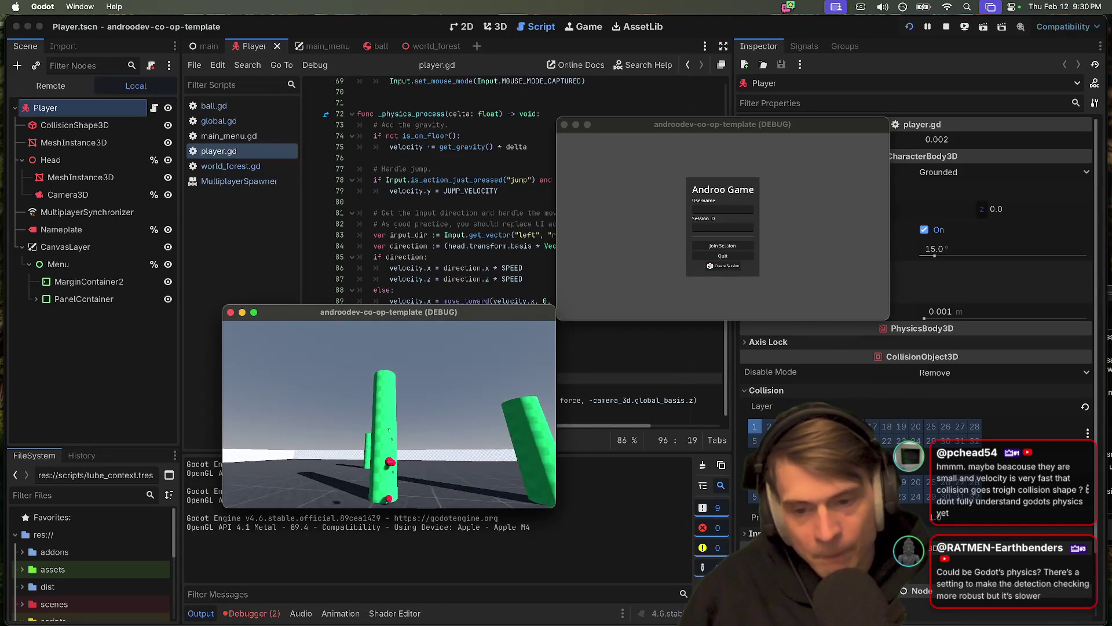
click(389, 414)
click(389, 414)
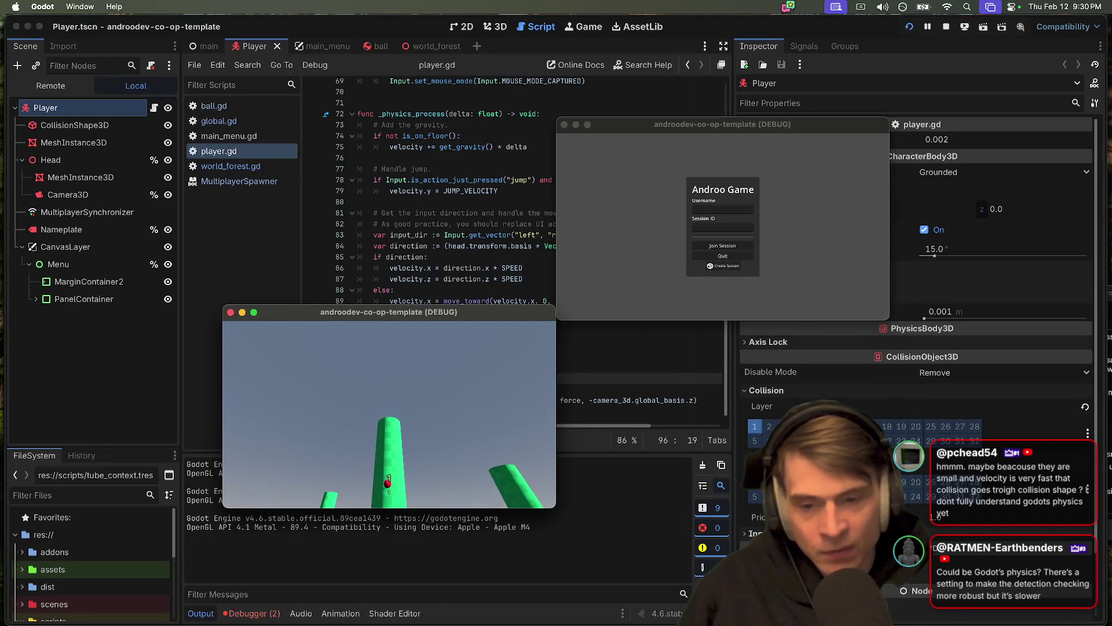
key(w)
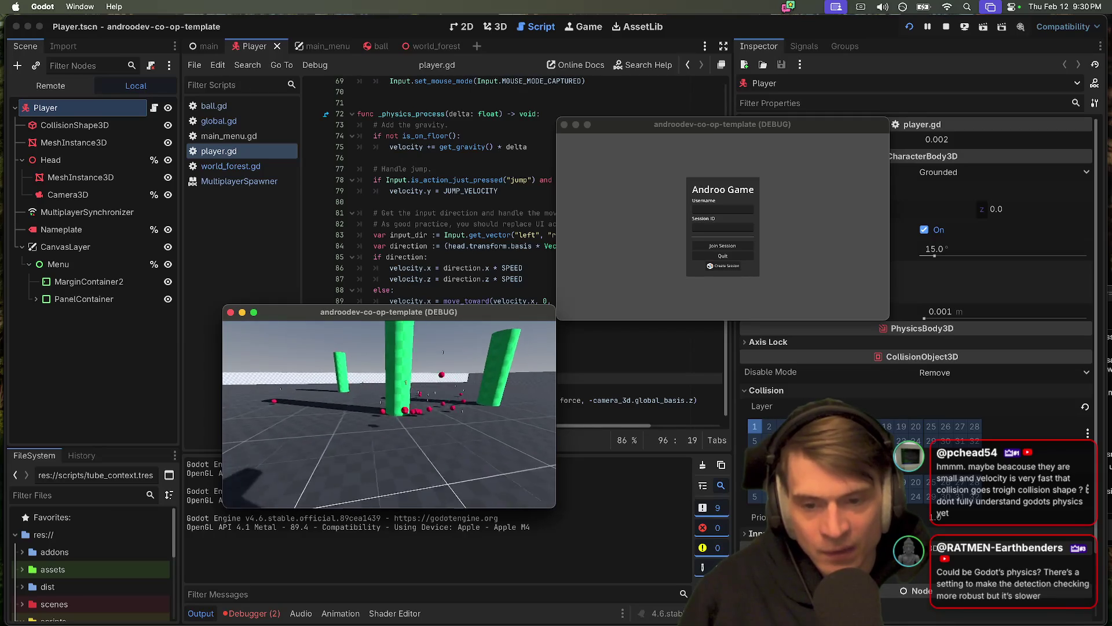
Stop the running game and return to the world_forest scene in the 3D view.
key(super+period)
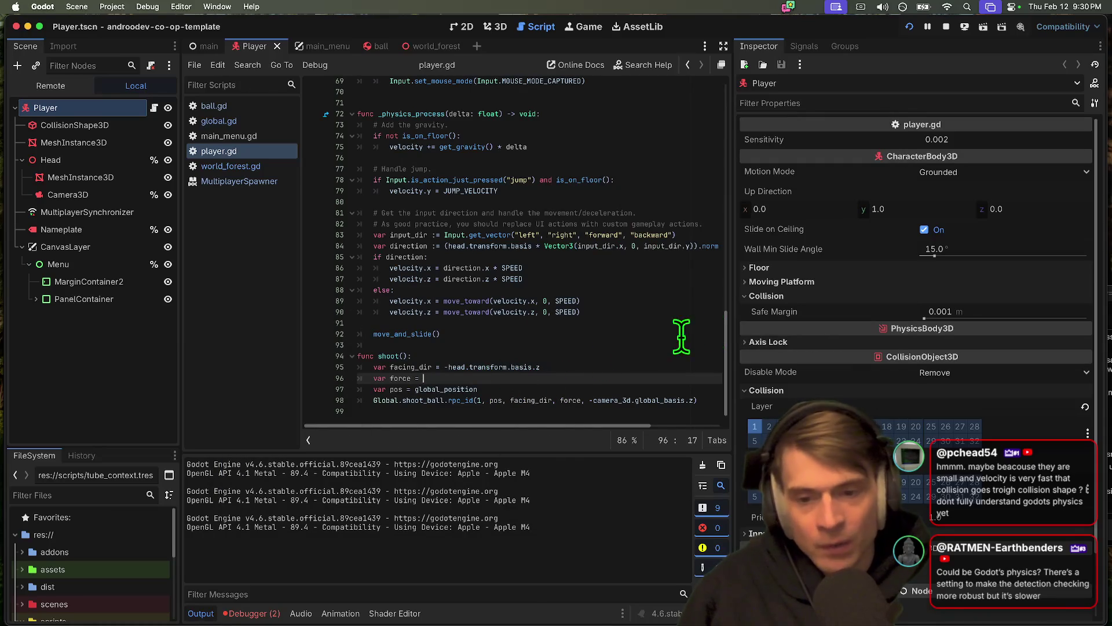
click(505, 29)
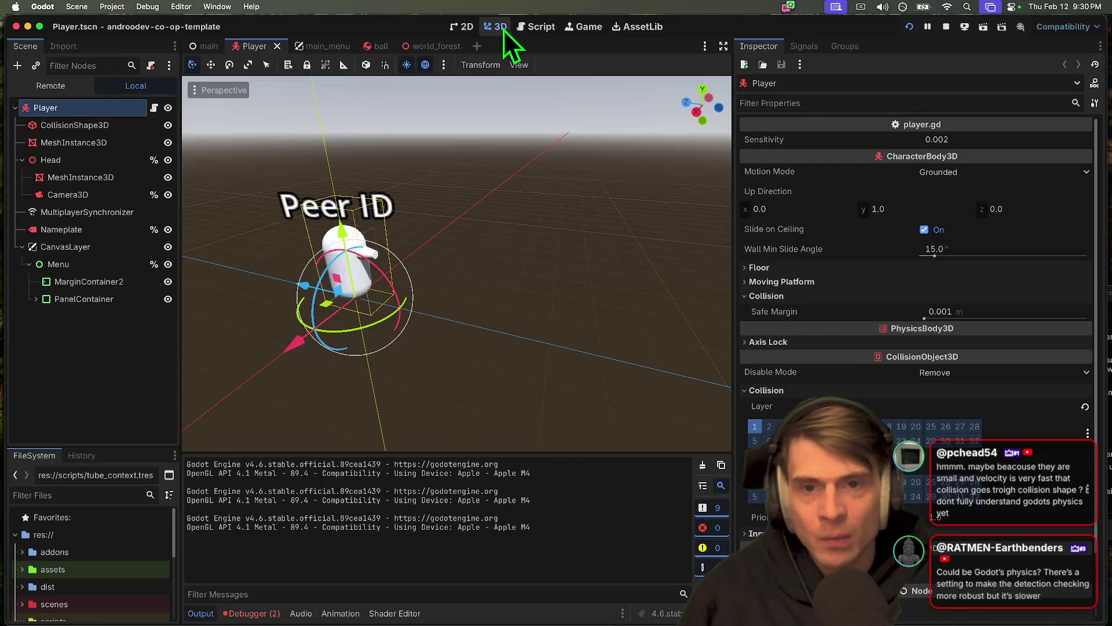
click(416, 47)
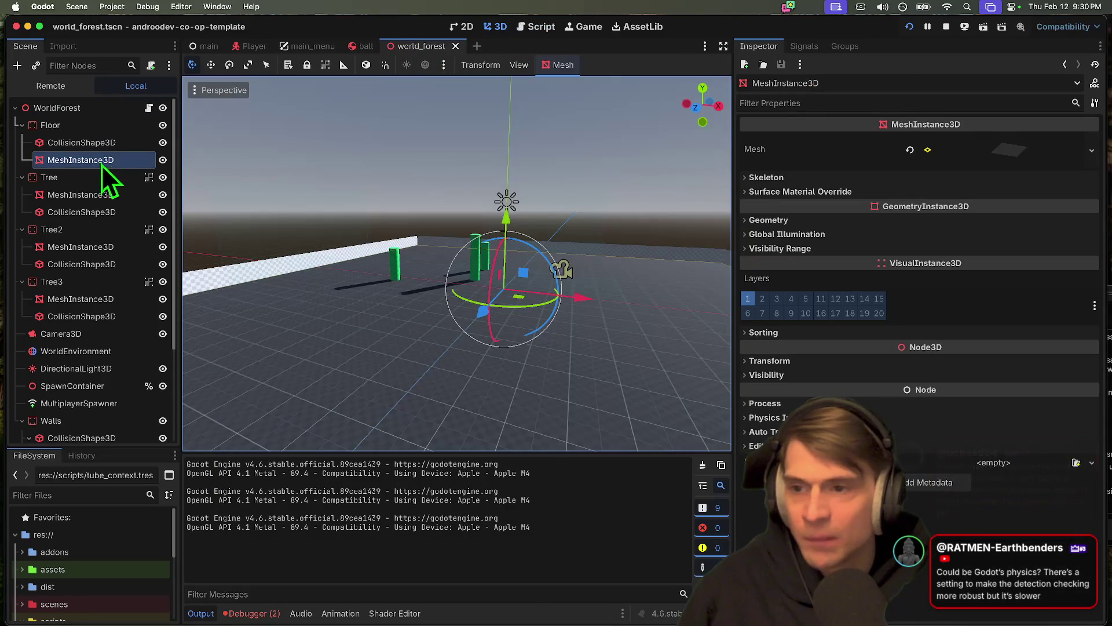
Look over the Floor nodes, then select the Tree's CollisionShape3D.
click(93, 143)
click(98, 159)
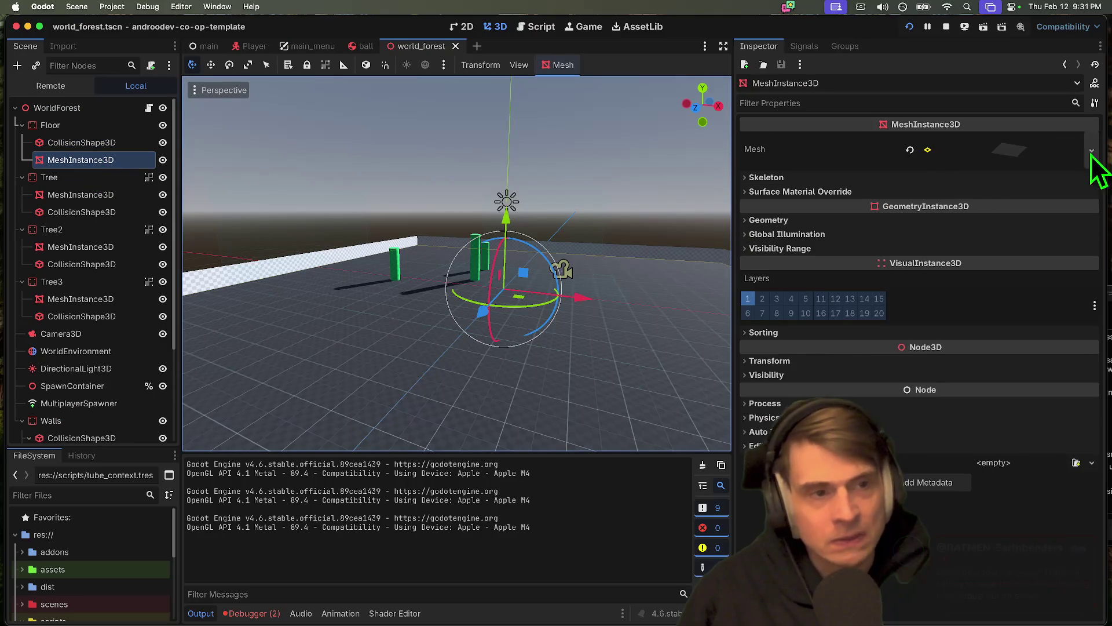
click(95, 149)
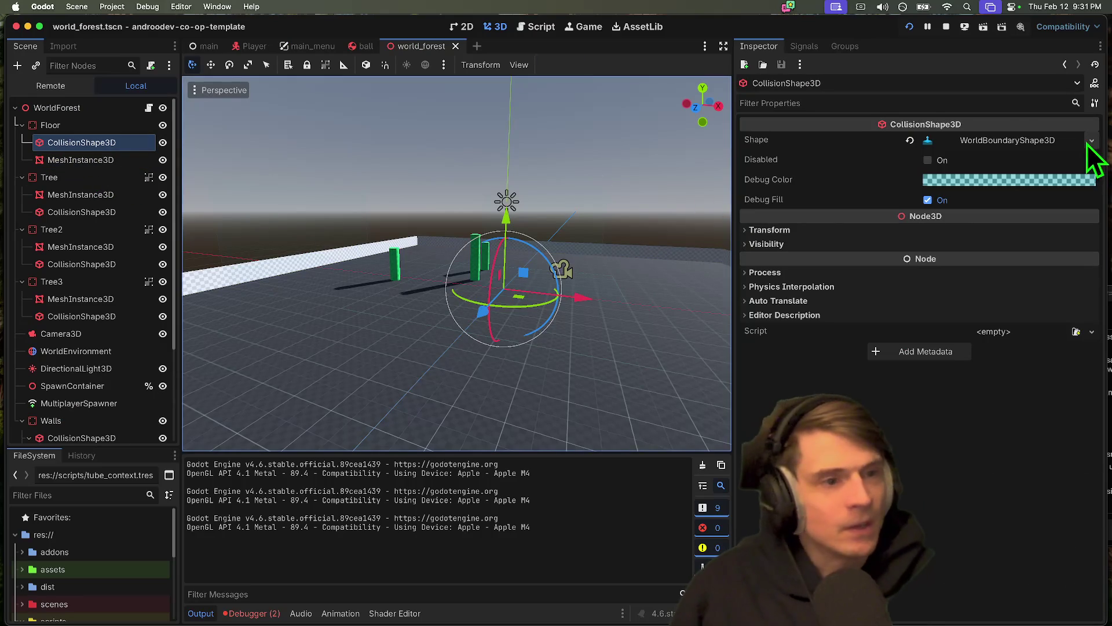
click(66, 194)
click(78, 195)
key(Return)
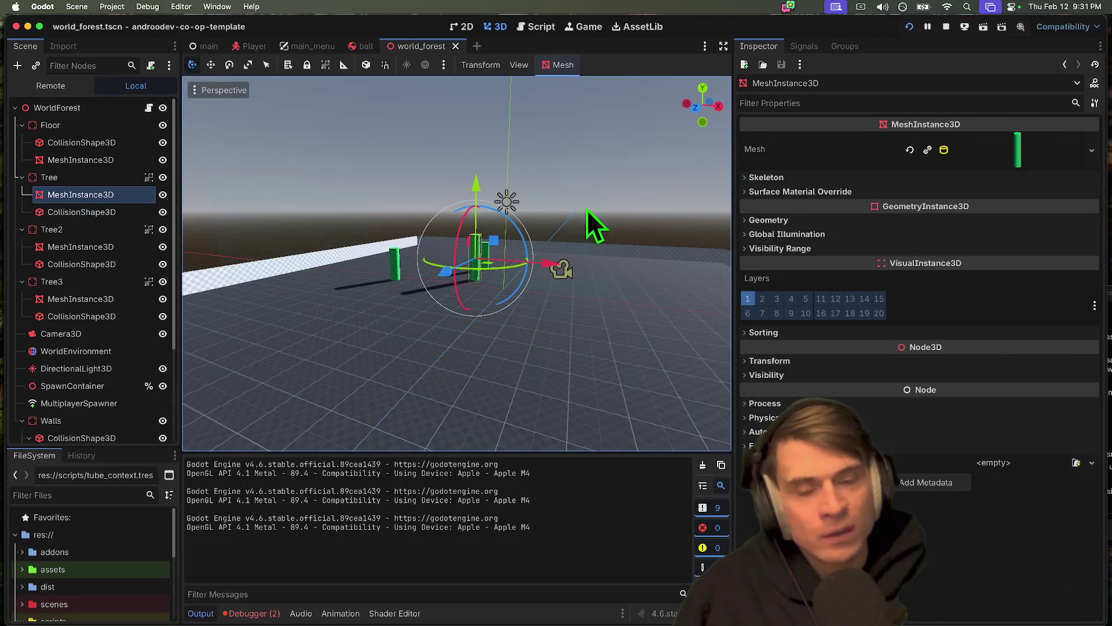
click(124, 208)
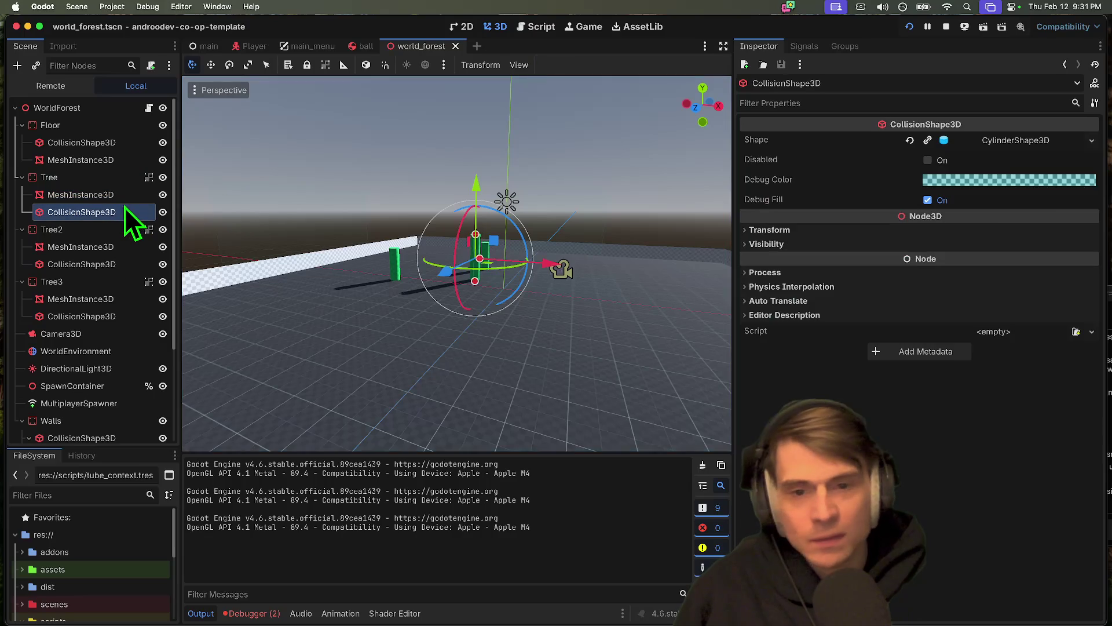
Replace the Tree's cylinder with a new BoxShape3D of height 7 and save the scene.
click(1090, 140)
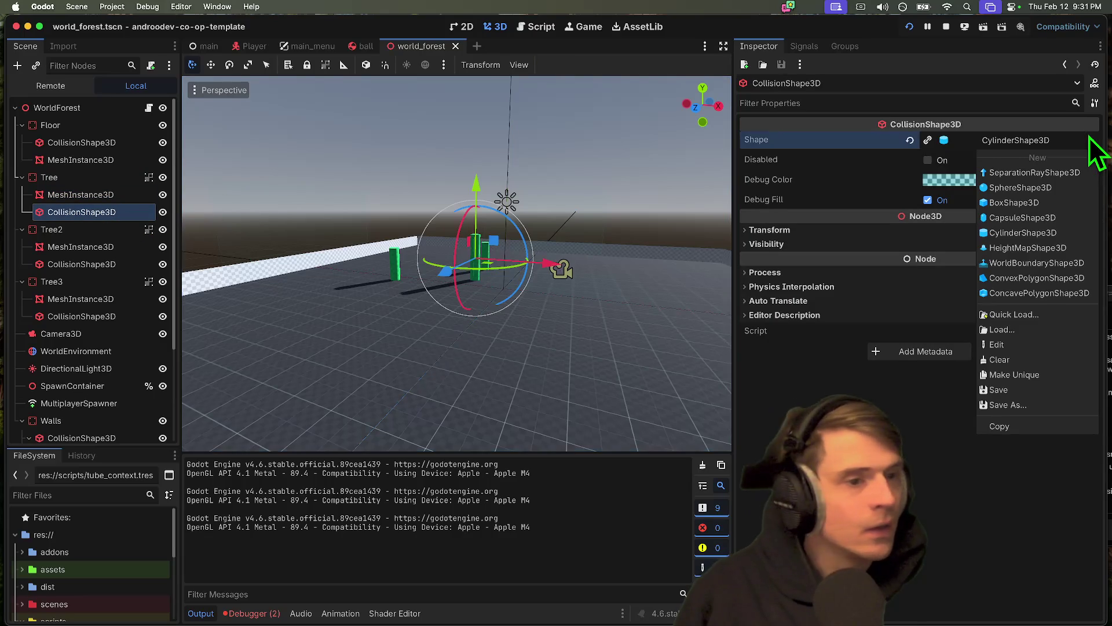
click(1026, 204)
click(1041, 145)
click(929, 183)
text(5)
key(Return)
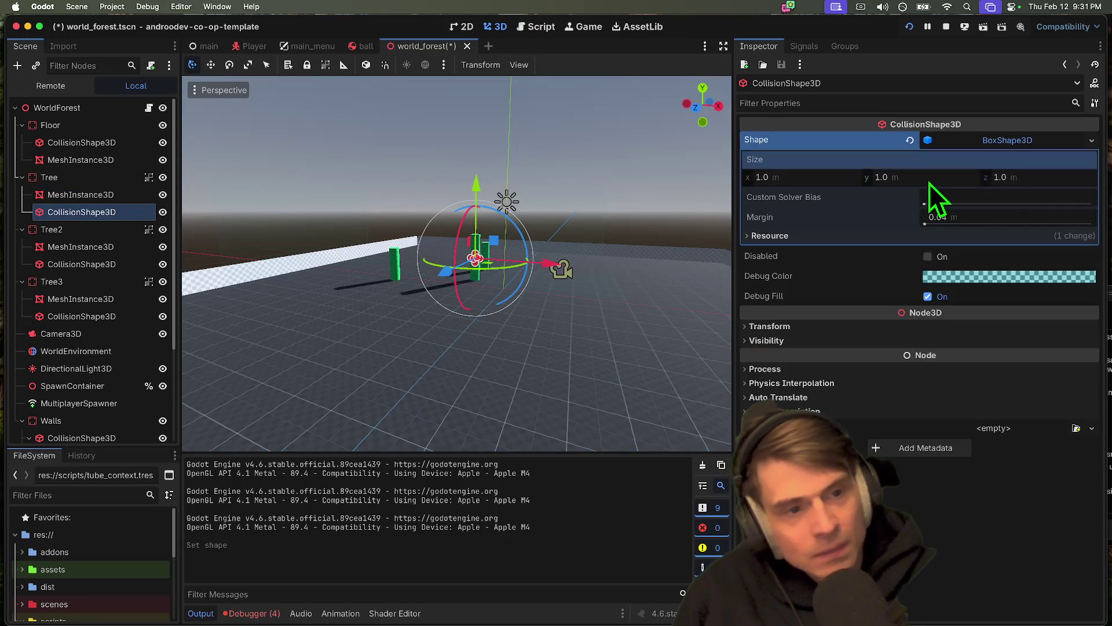
text(7)
key(Return)
key(super+s)
Enable Debug > Visible Collision Shapes and run the game to test shots against the pillars.
click(159, 7)
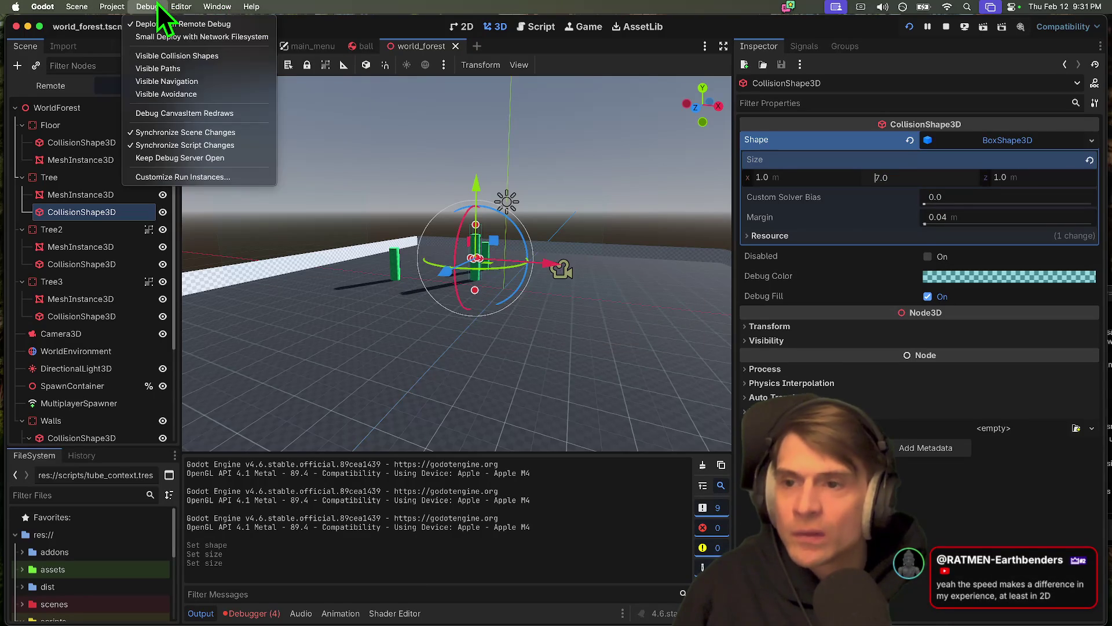
click(167, 55)
key(super+b)
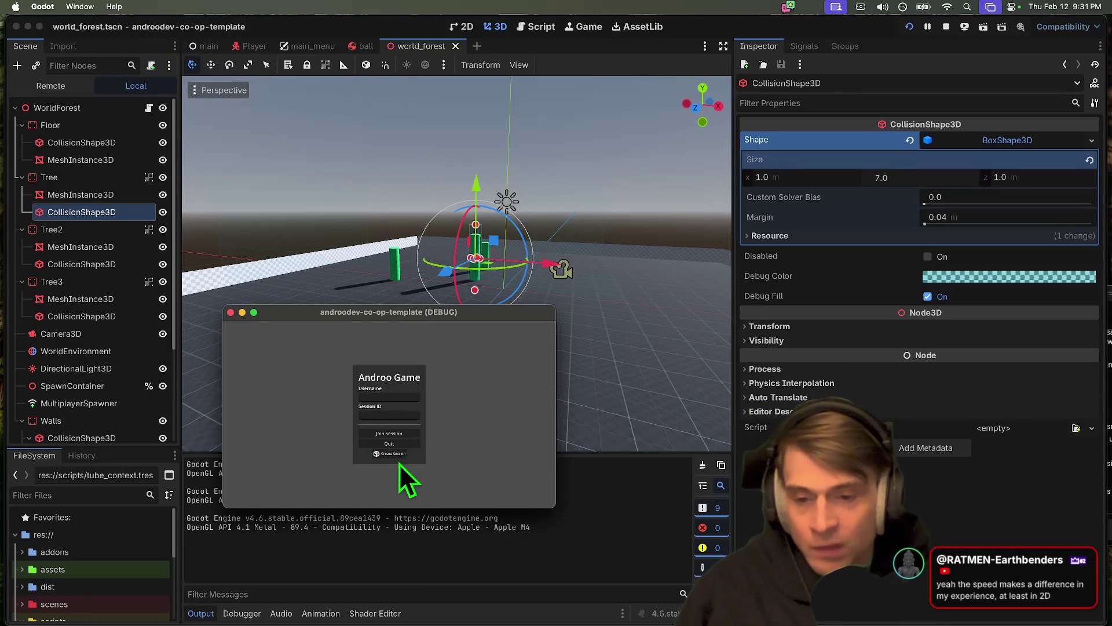
click(394, 454)
key(w)
key(w)
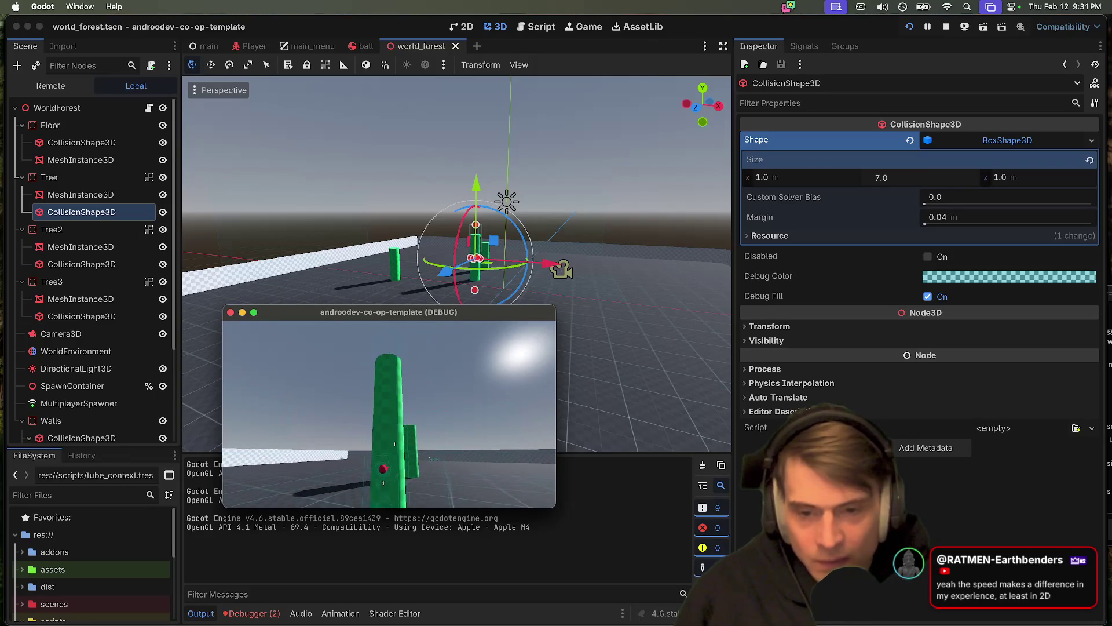
key(s)
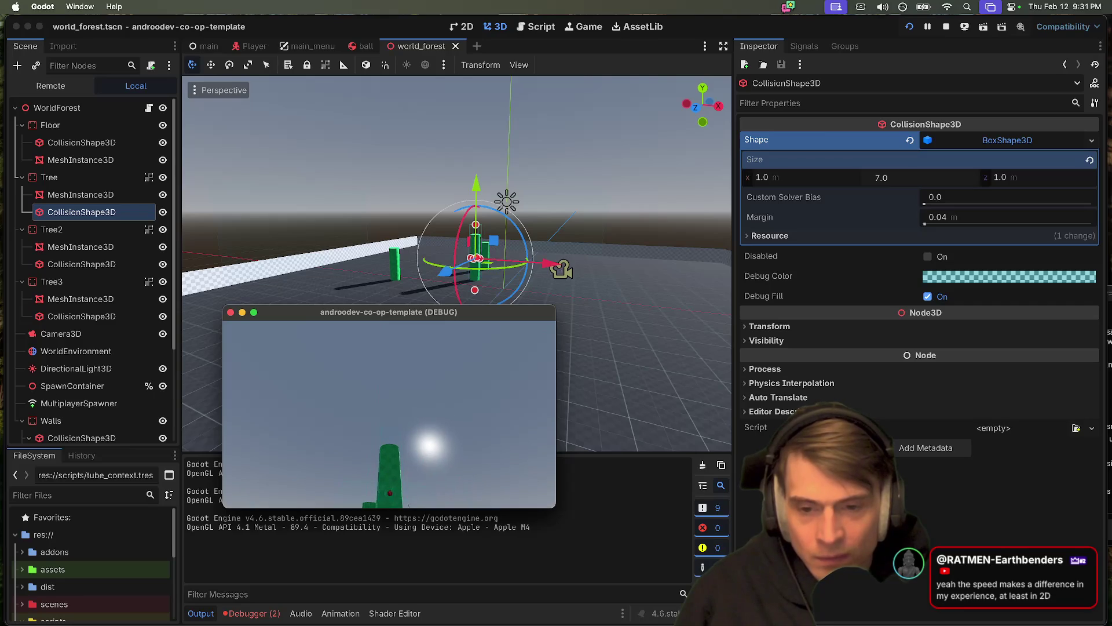
key(w)
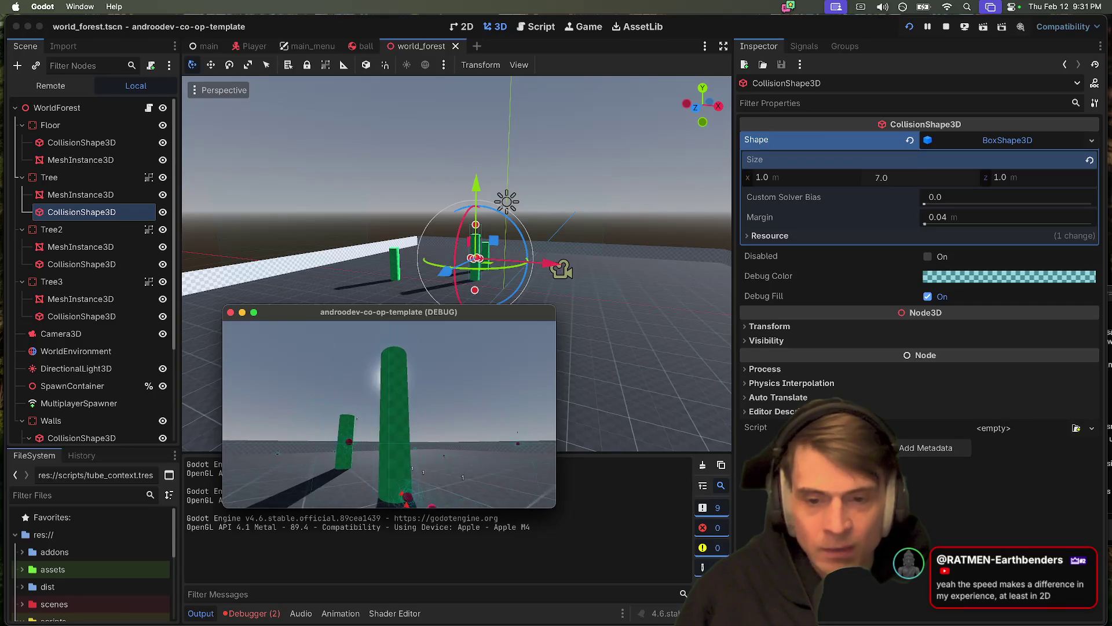
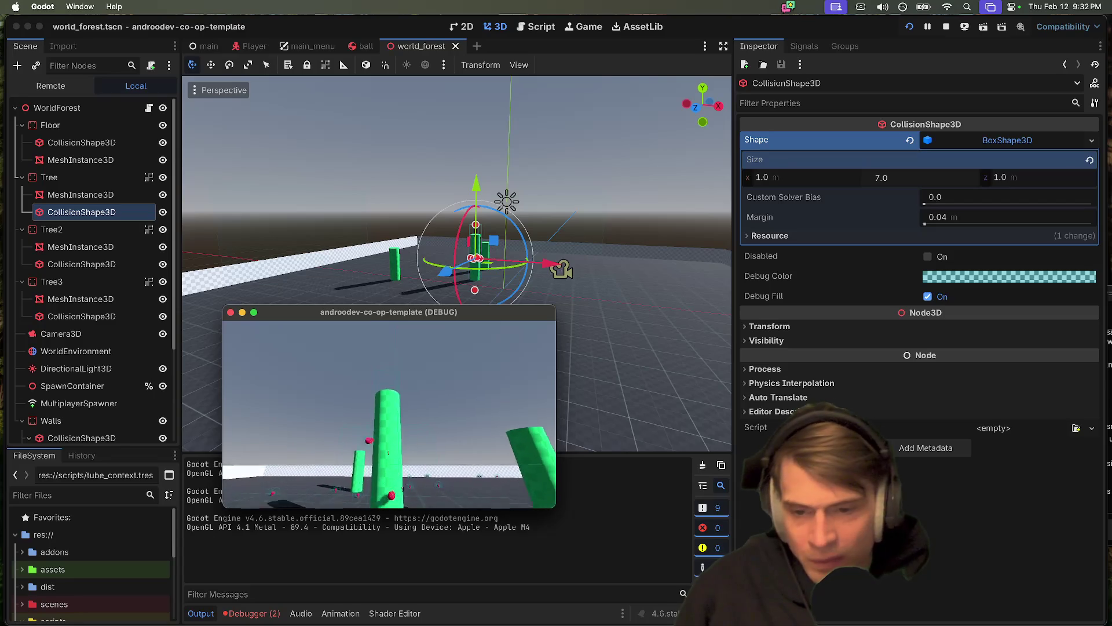
Stop the running game, open the ball scene, and set the ball's mass to 3.0 kg.
key(super+q)
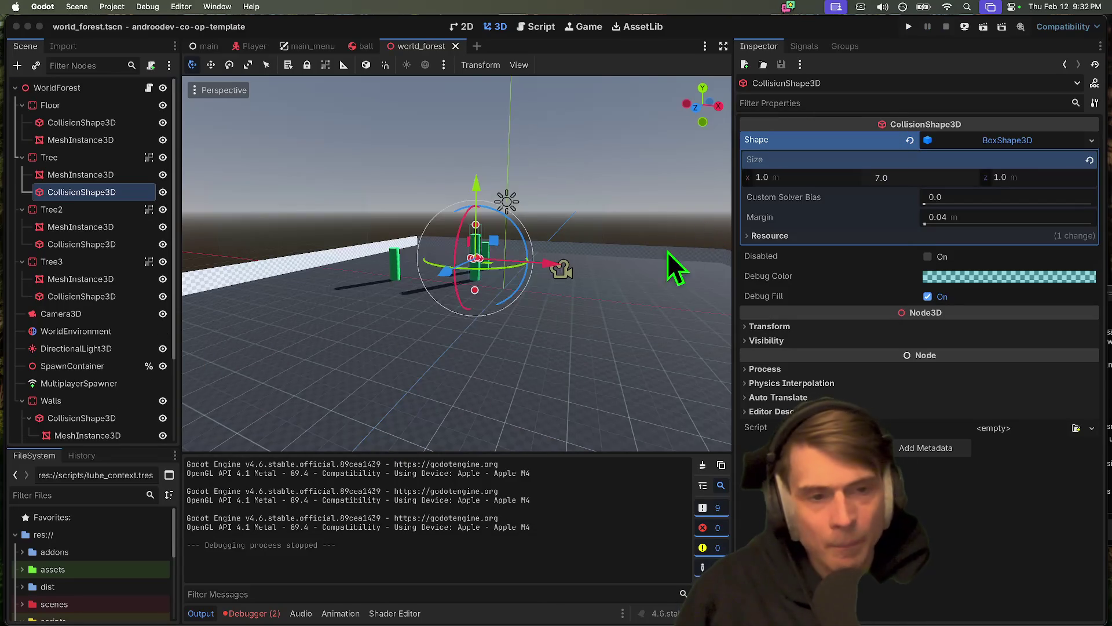
key(ctrl+shift+Tab)
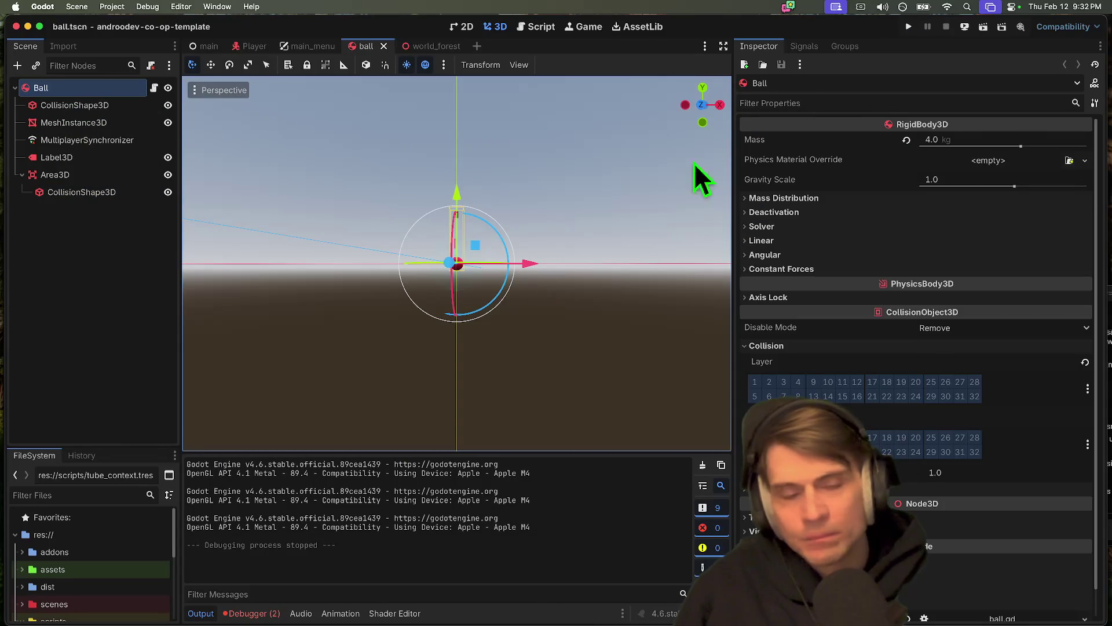
click(958, 139)
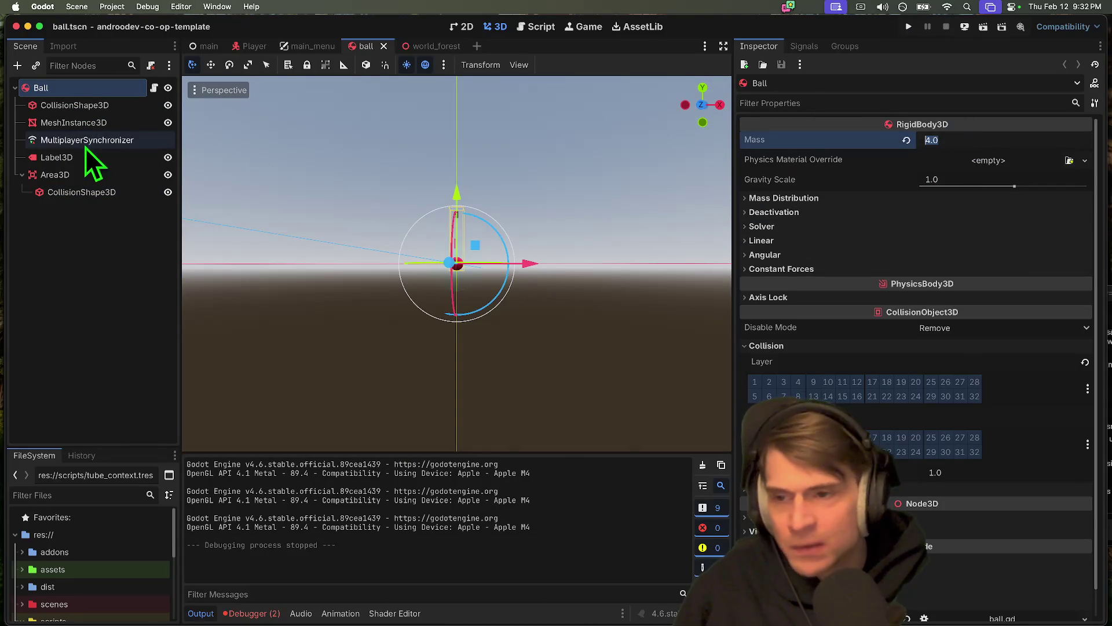
text(3)
key(Return)
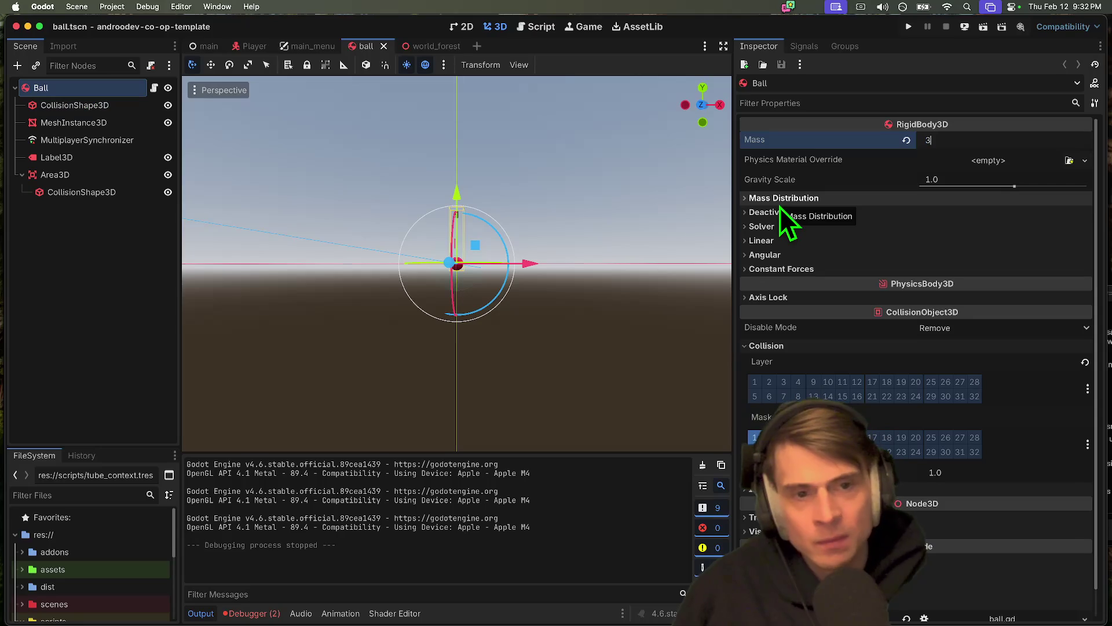
Set the ball's SphereShape3D collision radius to 1.0 m.
click(75, 105)
click(992, 158)
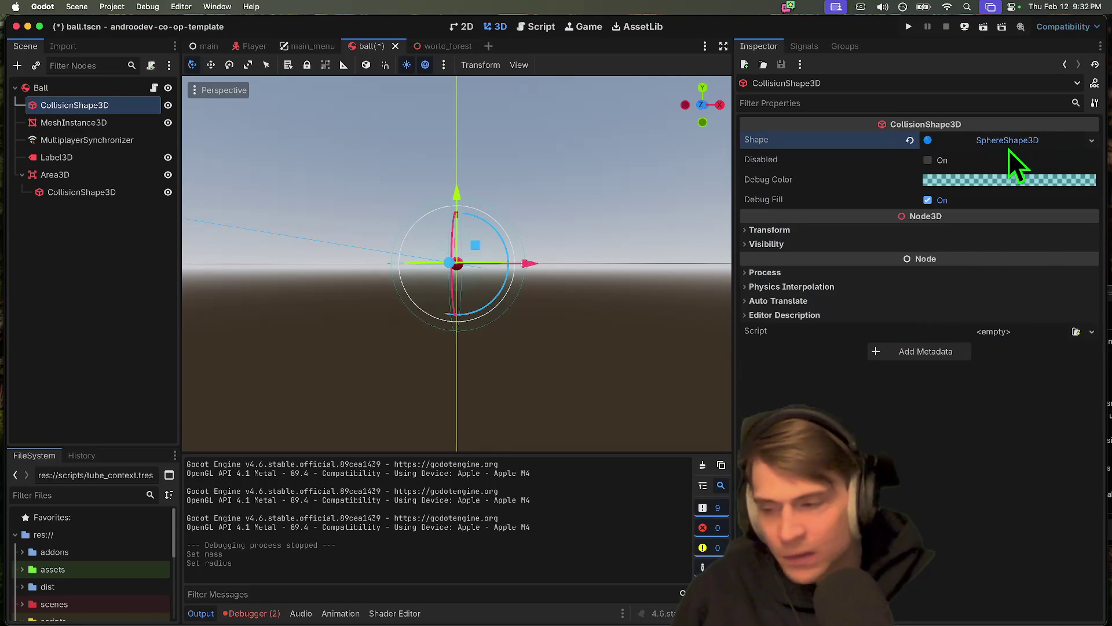
click(1009, 148)
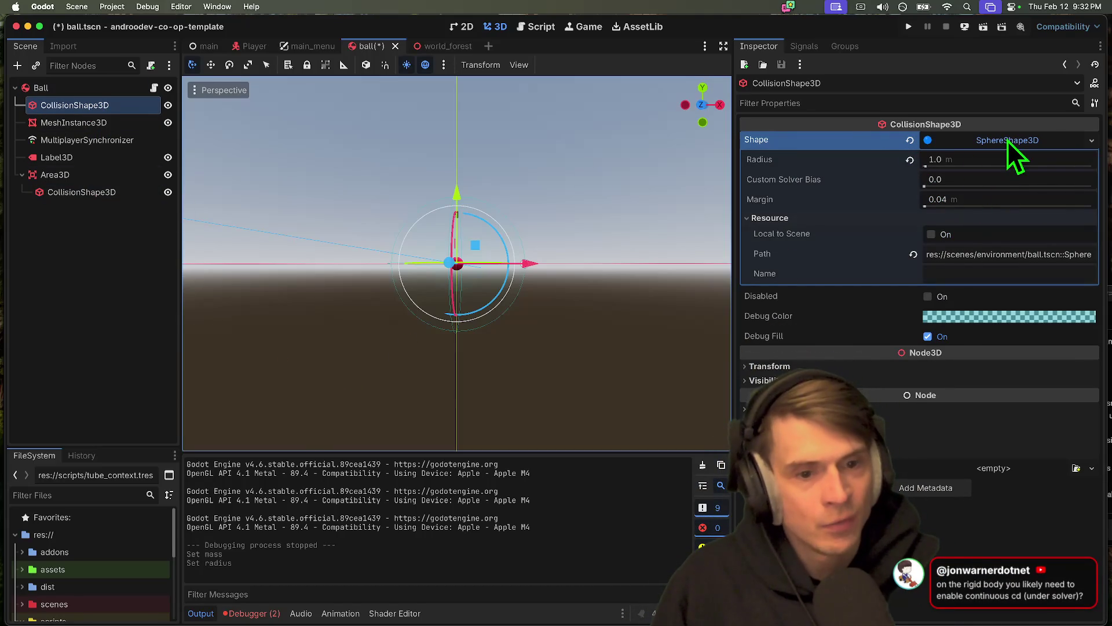
click(852, 217)
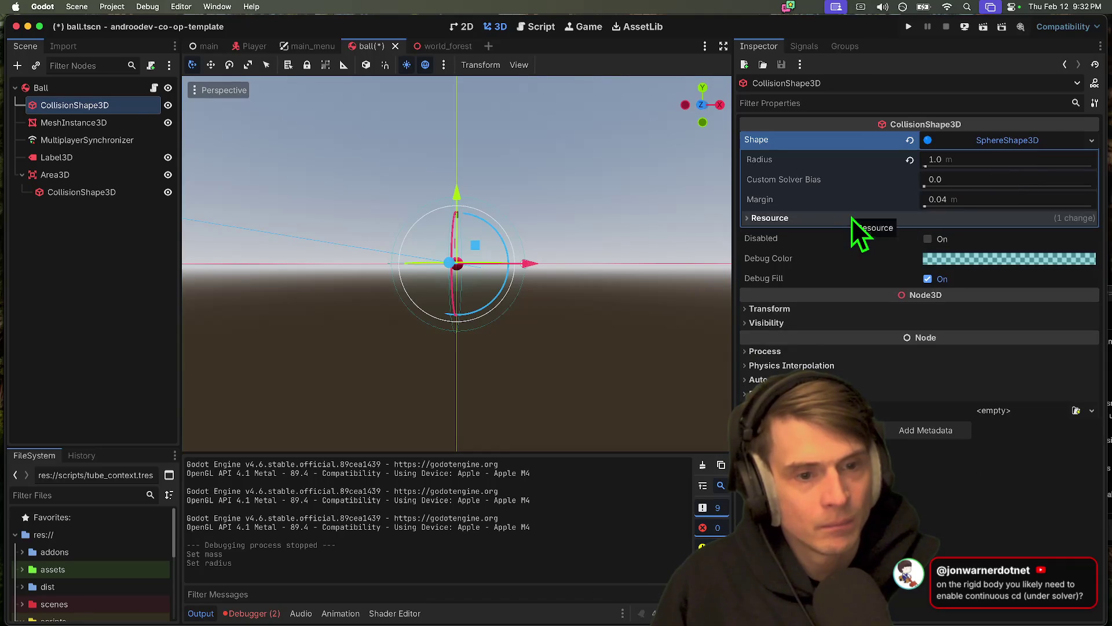
Enable Solver > Continuous CD on the Ball rigid body and launch the game.
click(133, 87)
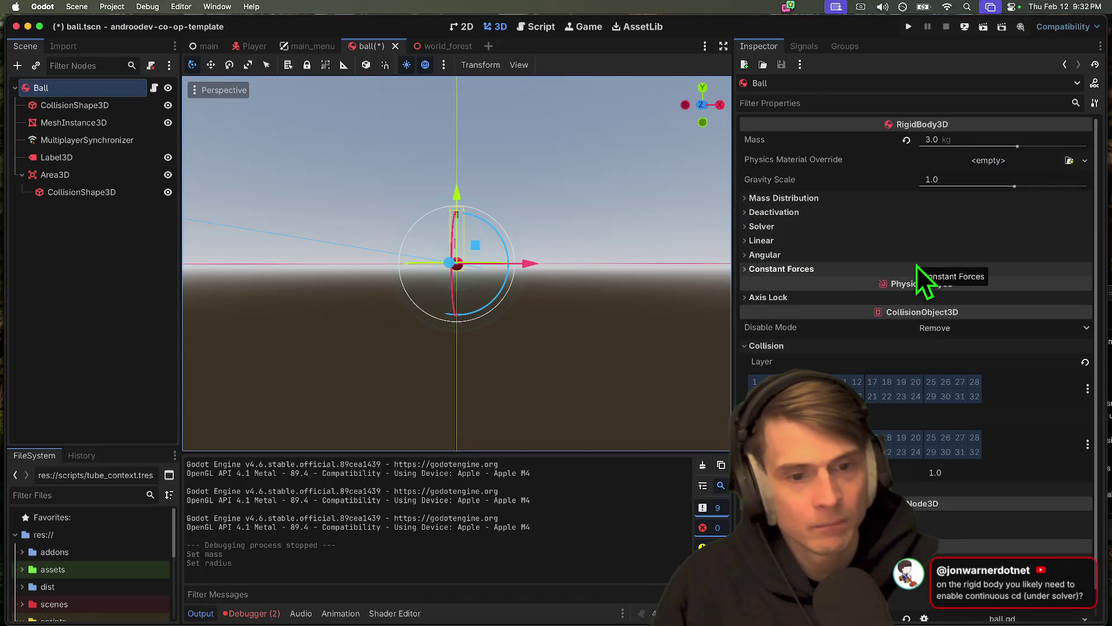
scroll(886, 399, down, 1)
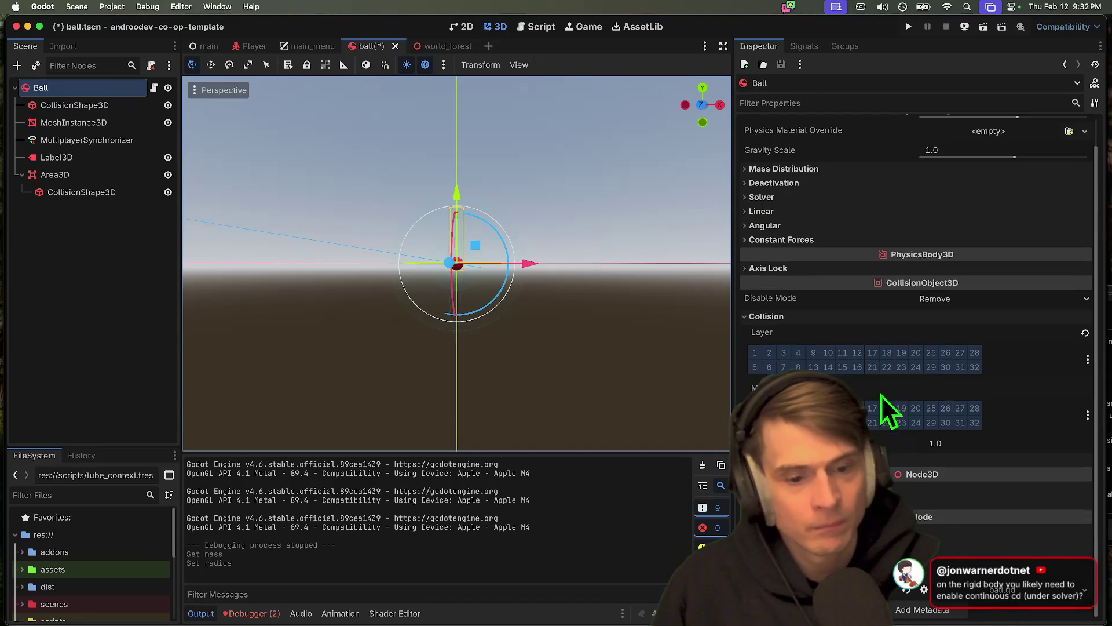
click(949, 197)
click(929, 233)
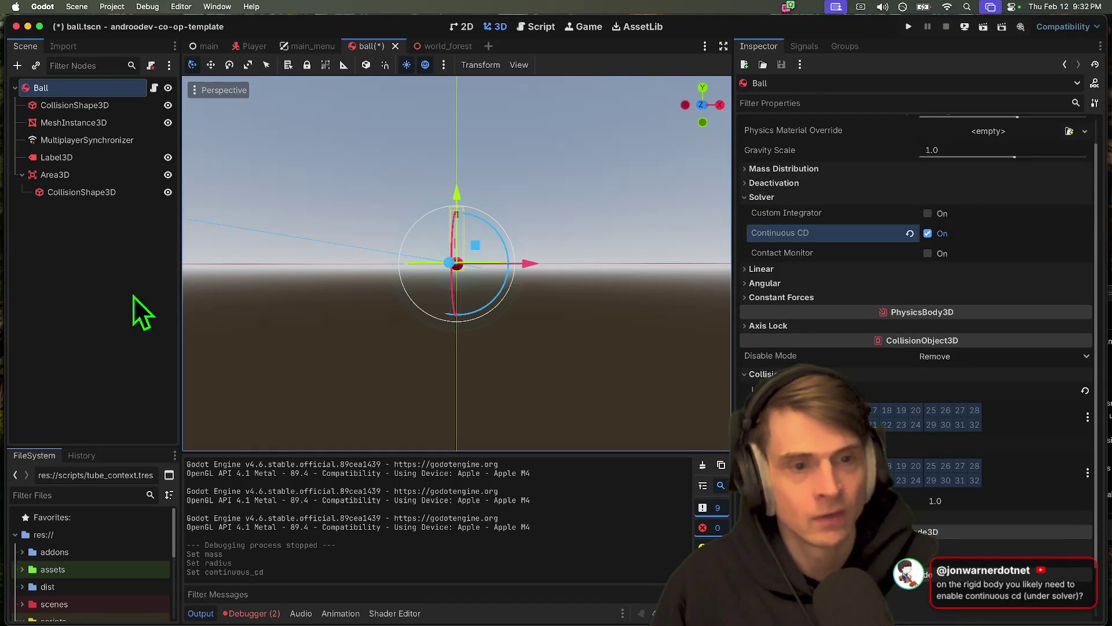
click(69, 273)
click(97, 87)
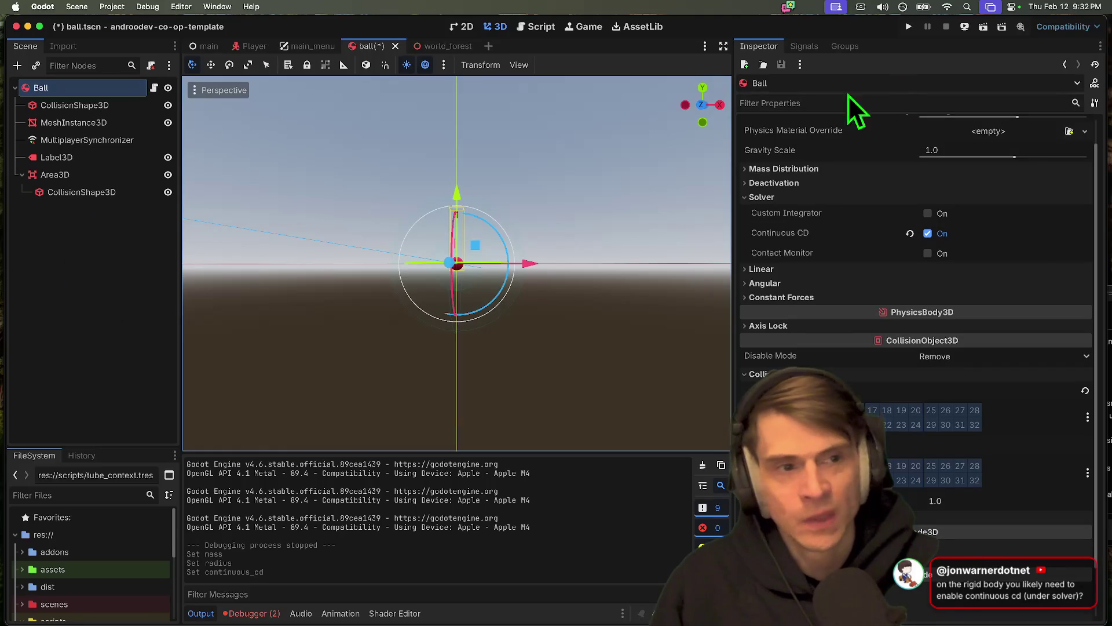
scroll(1002, 220, up, 1)
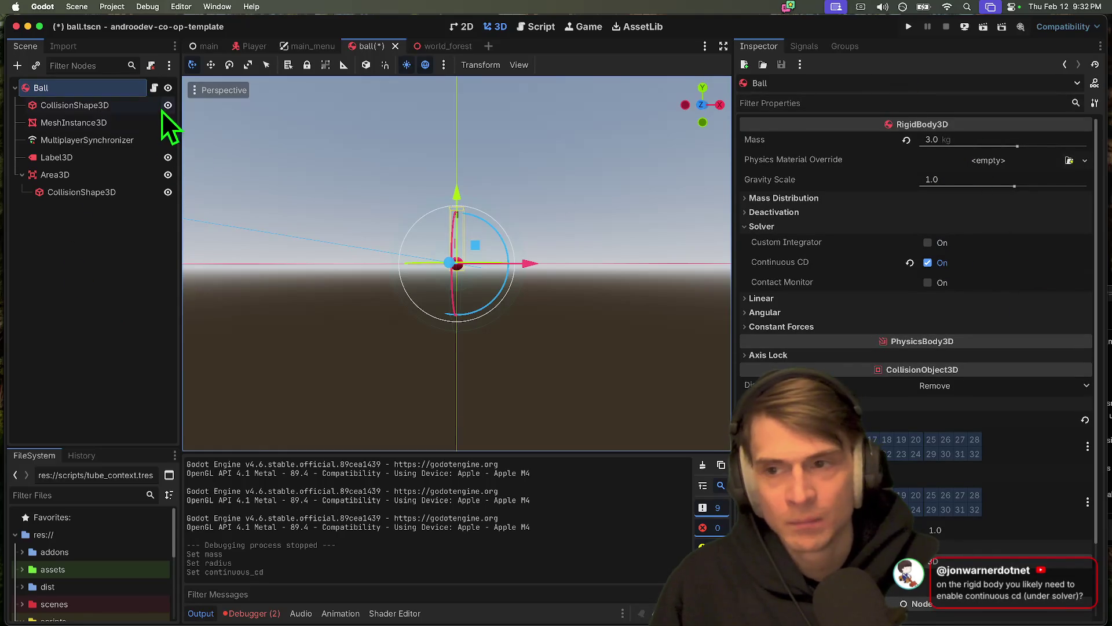
key(super+b)
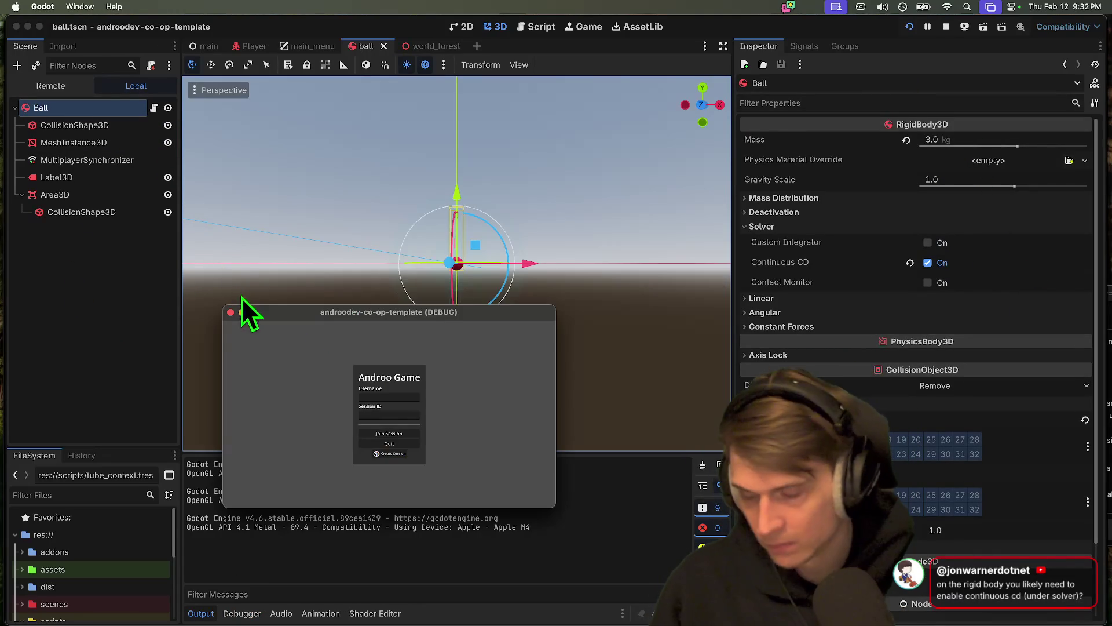
After a quick test run, give the Ball a new PhysicsMaterial override.
click(388, 456)
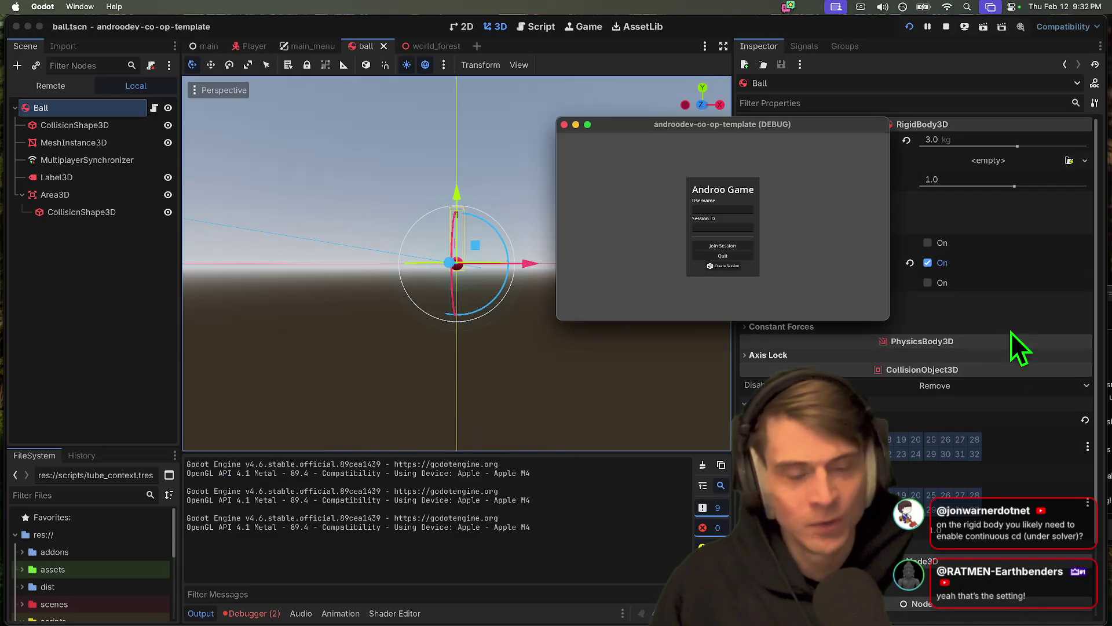
click(377, 199)
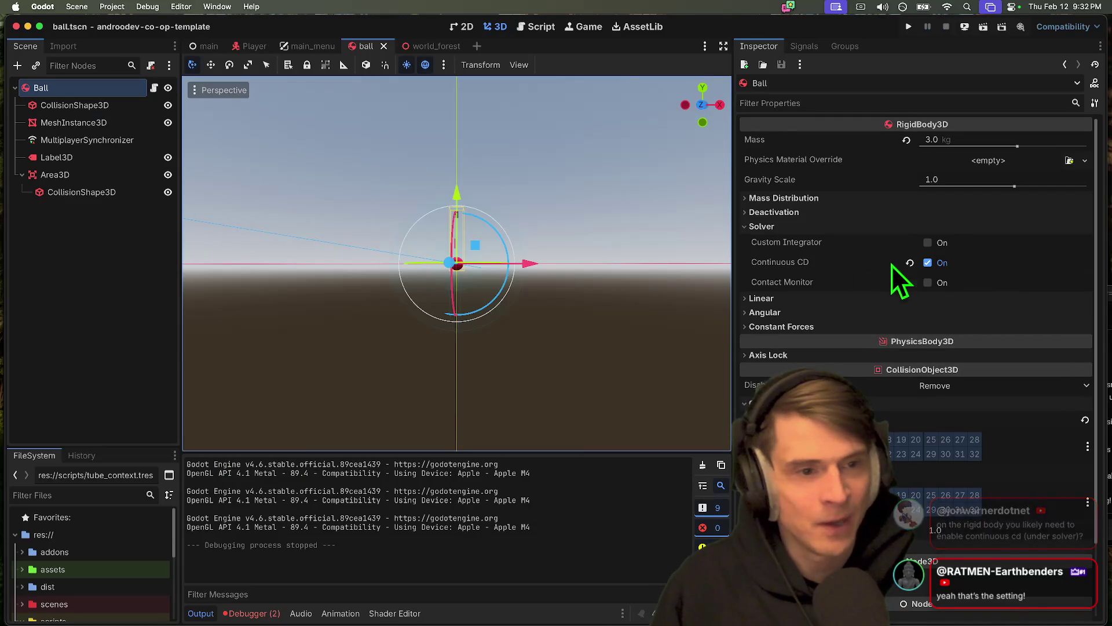
click(1006, 159)
click(1027, 195)
click(1028, 168)
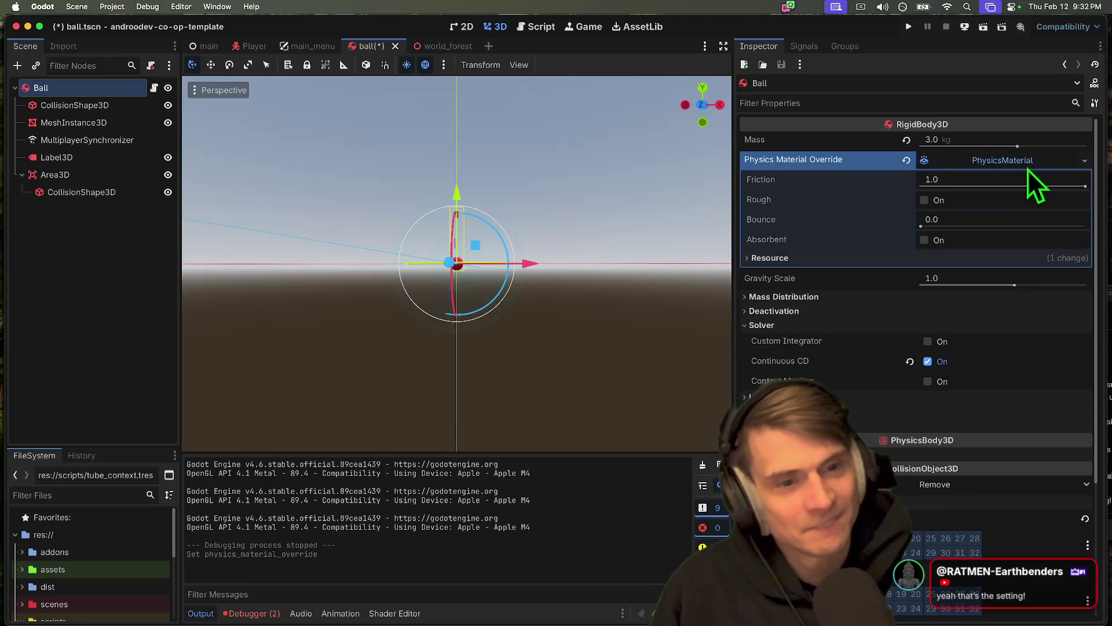
Set the material's Bounce to 0.3 with Rough off, save the scene, and relaunch.
click(951, 220)
click(956, 202)
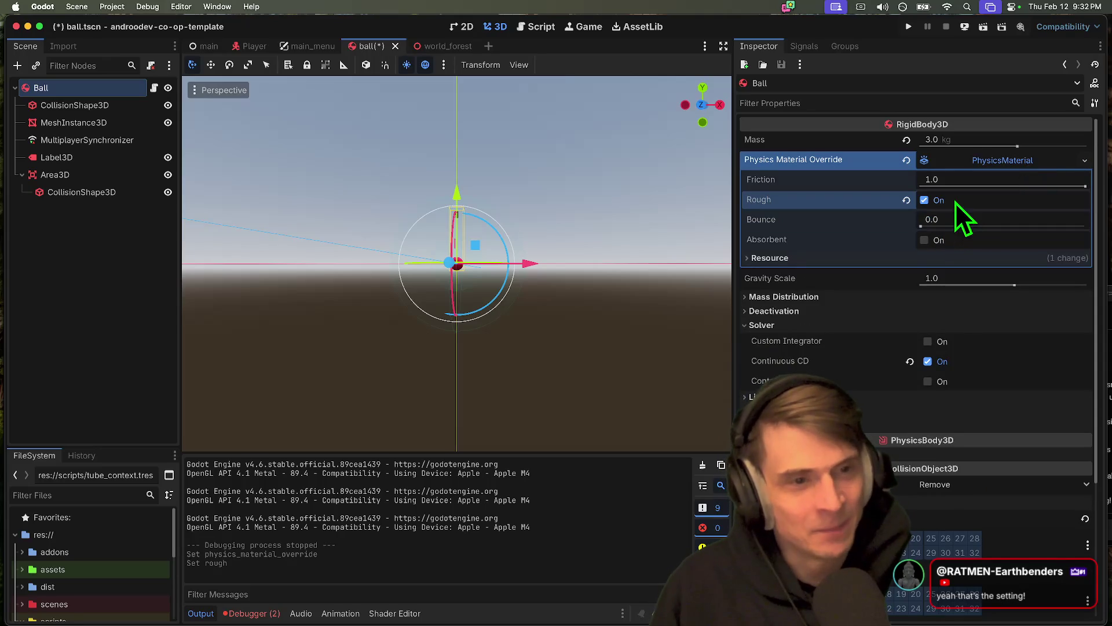
click(930, 222)
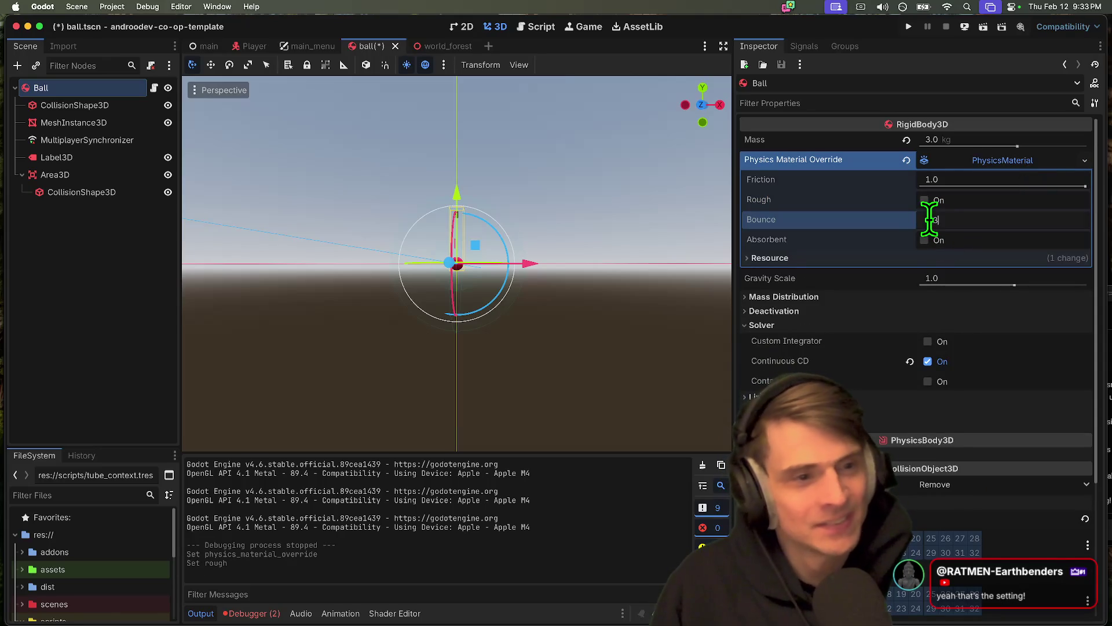
key(super+s)
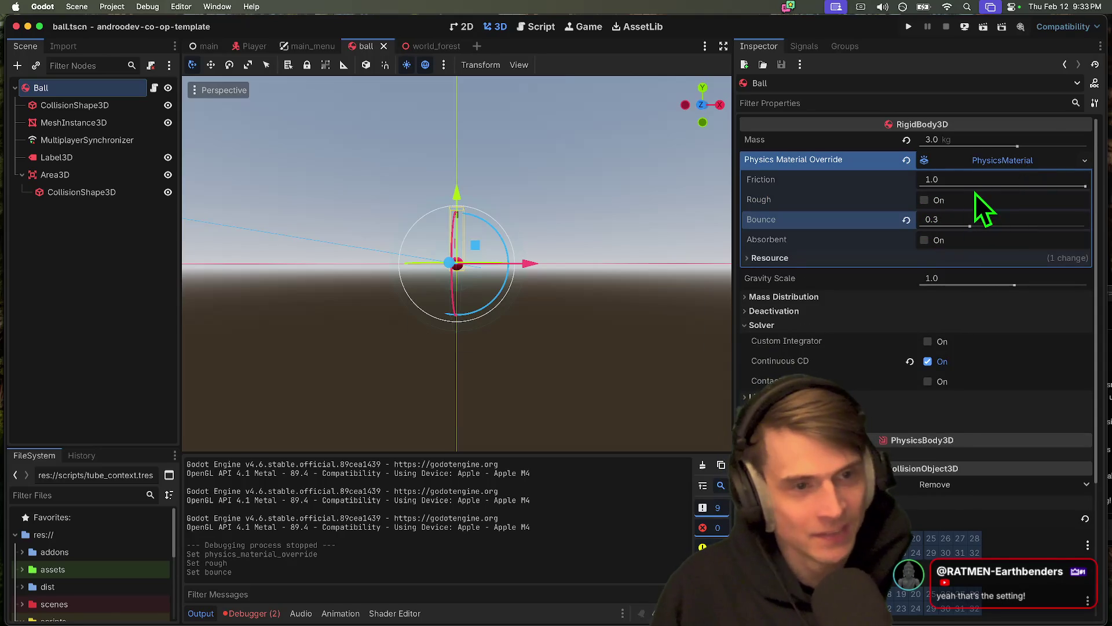
key(super+b)
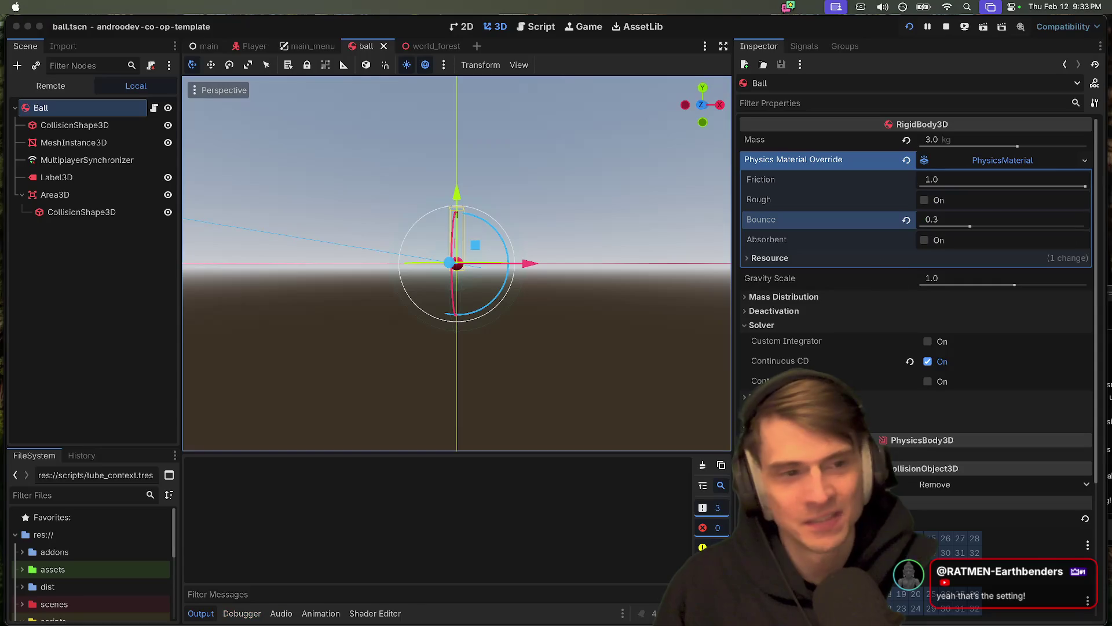
Create a new game session to test shooting balls, then restart and stop the game.
click(381, 435)
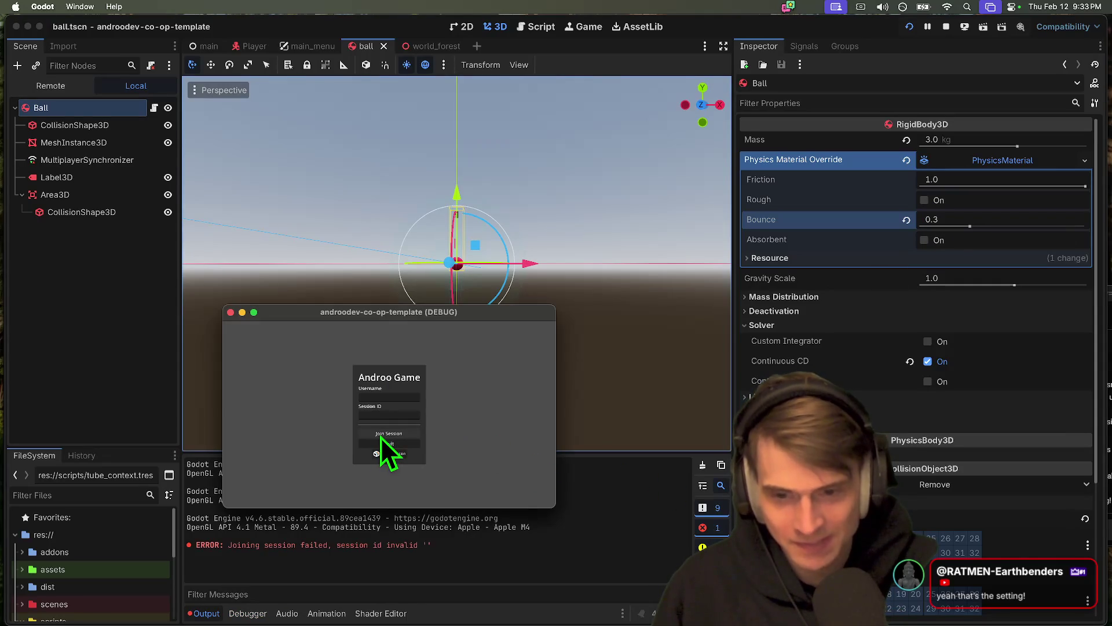
click(382, 454)
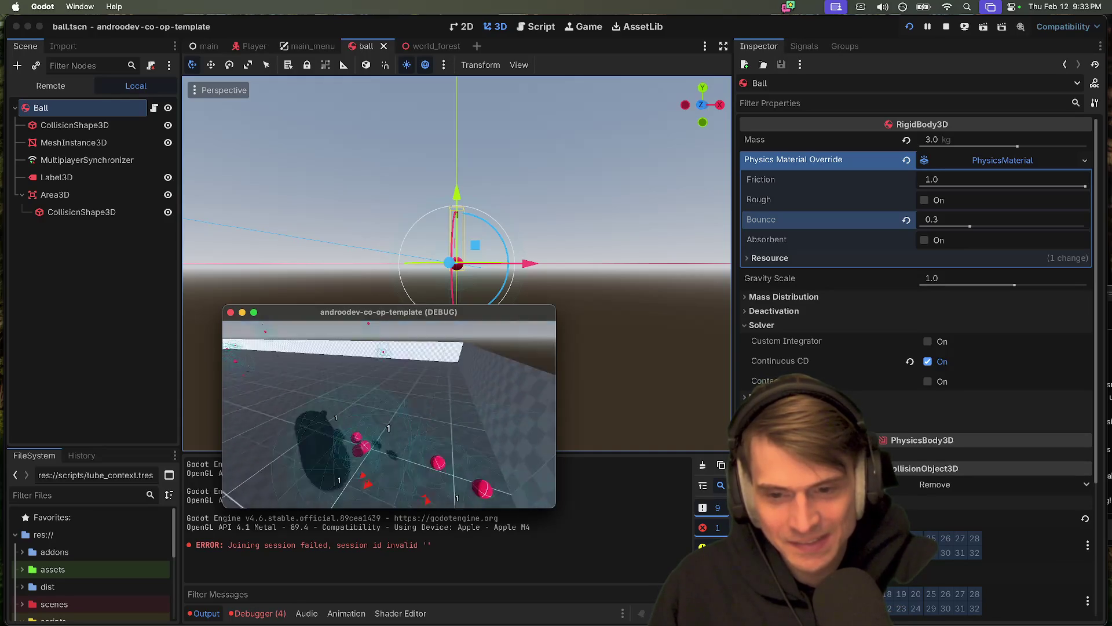
click(909, 27)
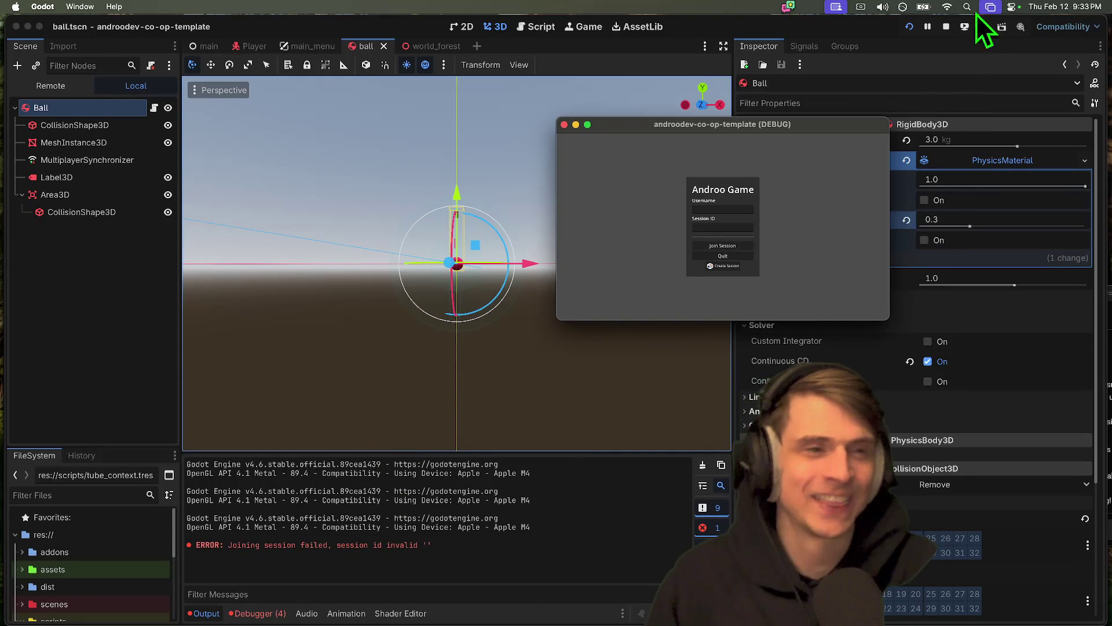
click(946, 27)
Undo the ball's bounce material, Continuous CD, radius and mass edits, then relaunch the game.
click(86, 106)
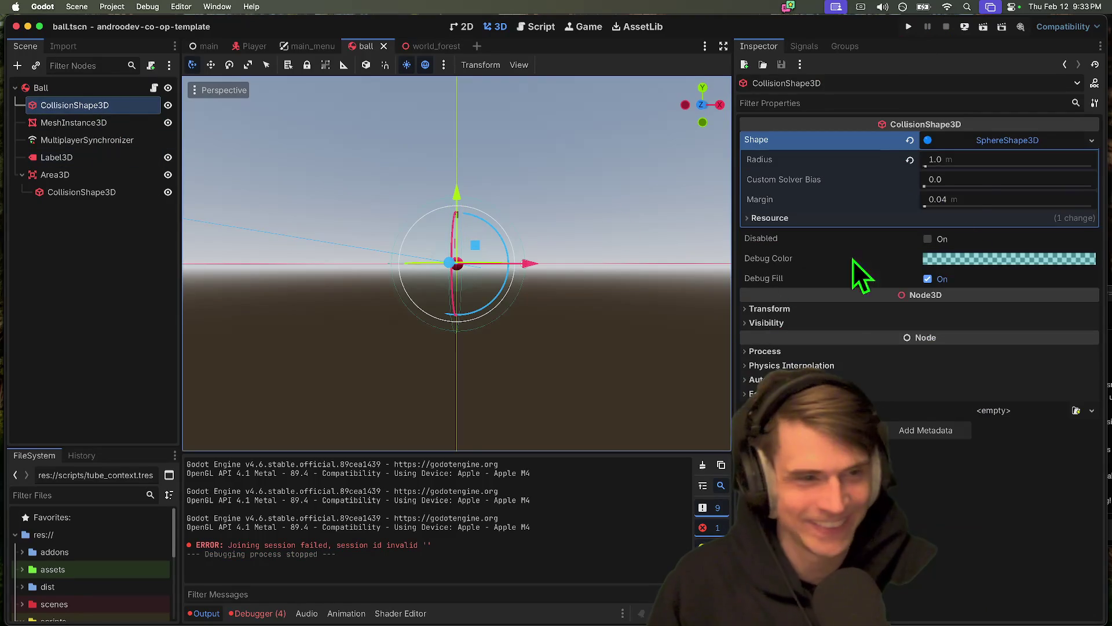
click(967, 166)
scroll(501, 270, down, 5)
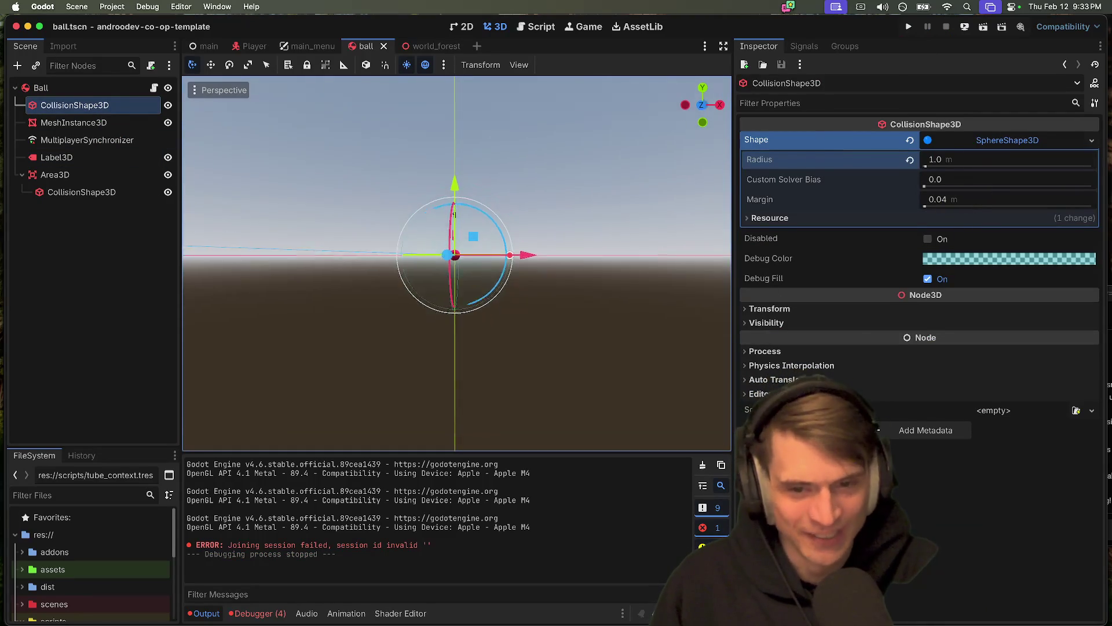
key(super+z)
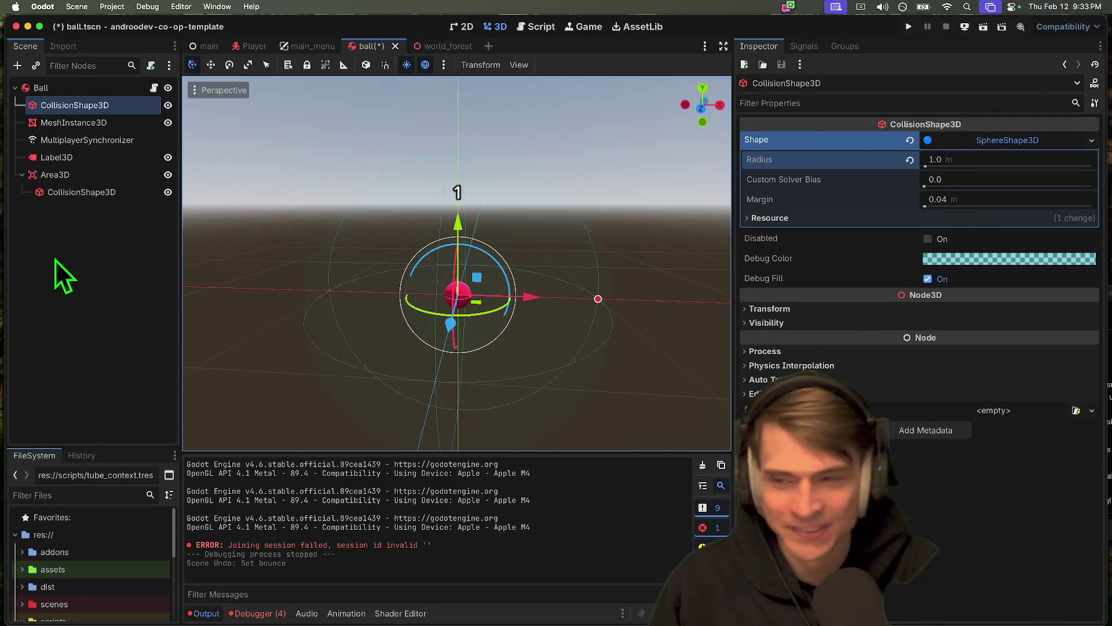
click(52, 263)
key(super+z)
key(super+z)
key(super+z)
key(super+z)
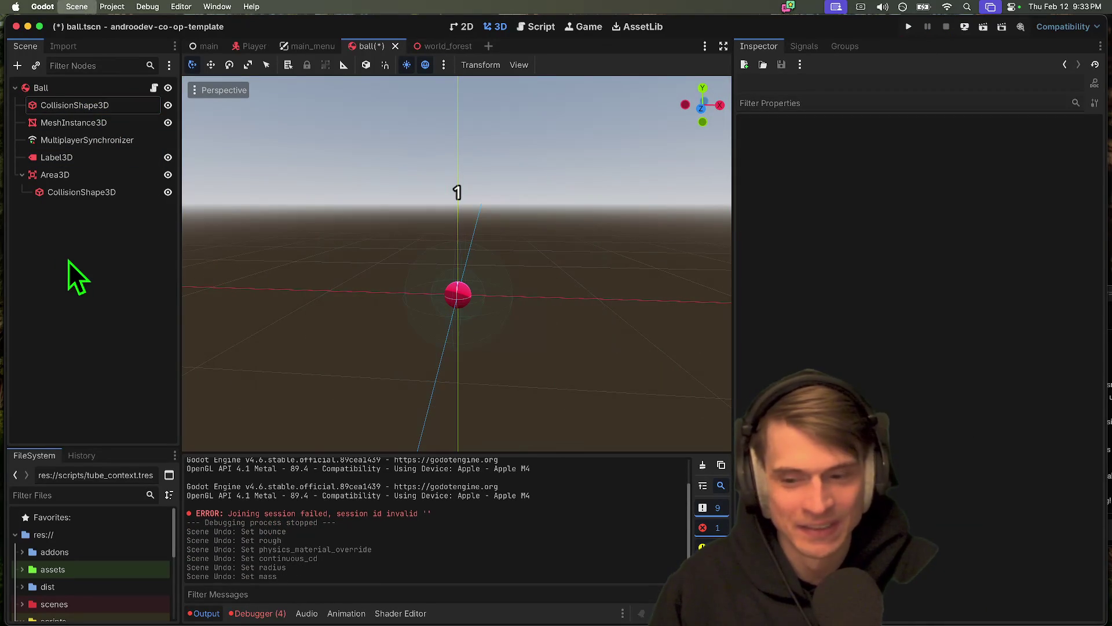
key(super+shift+z)
key(super+z)
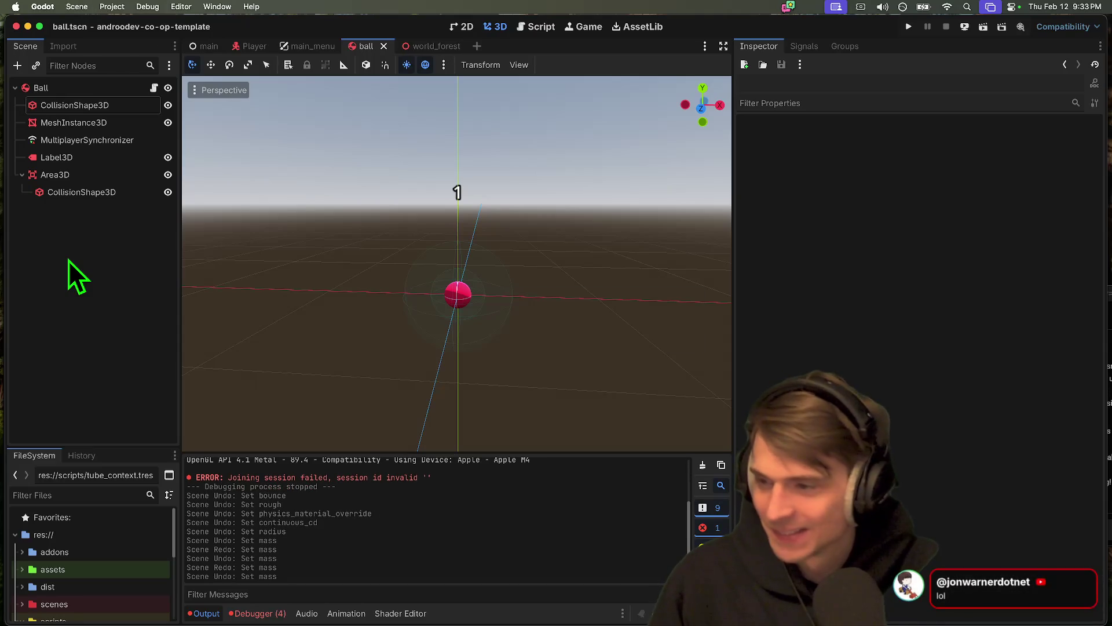
key(super+b)
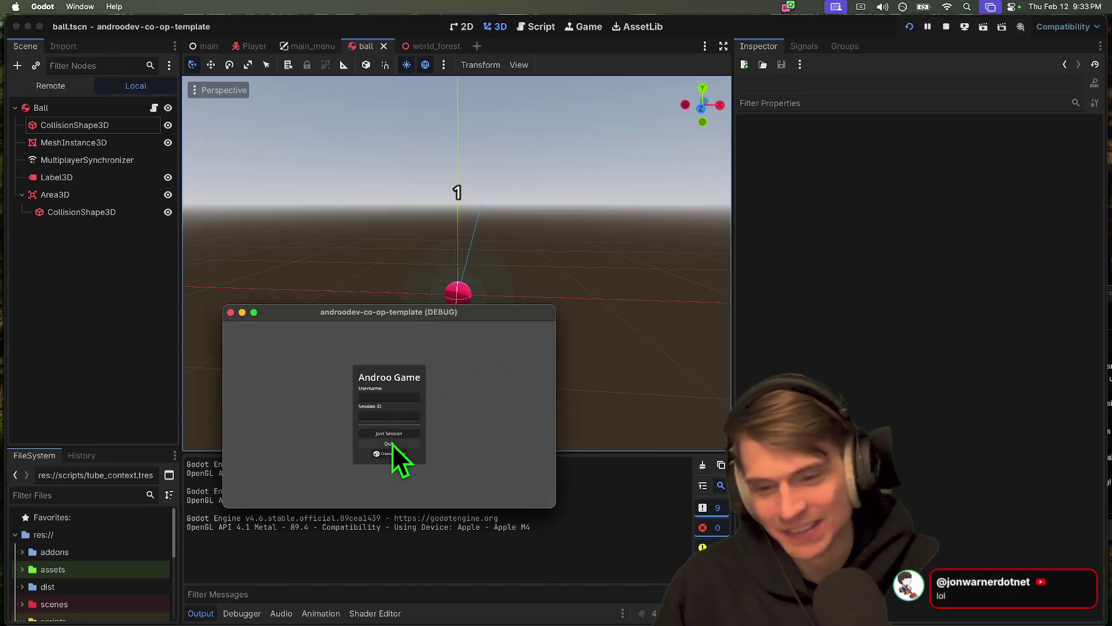
Walk to the green pillar to inspect the balls at its base, then stop the game.
click(394, 456)
key(w)
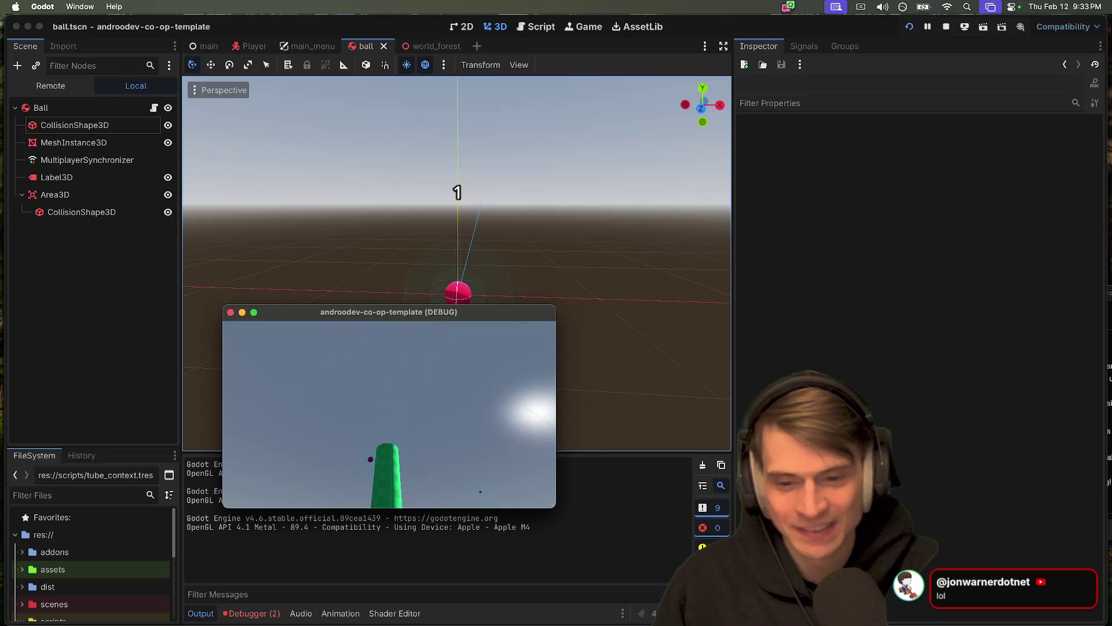
key(s)
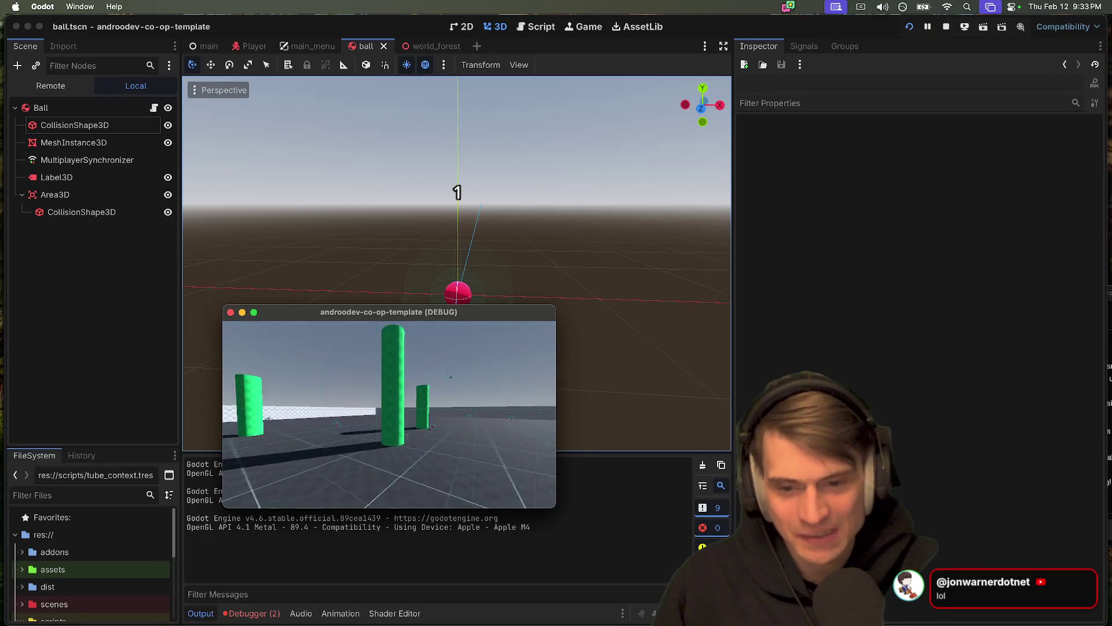
key(w)
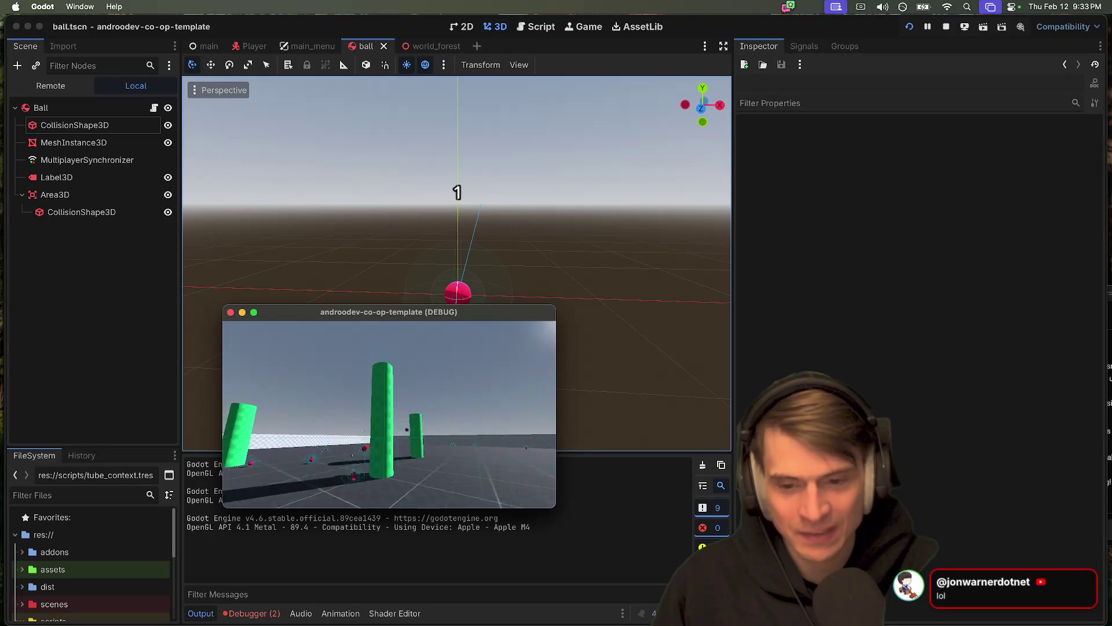
key(s)
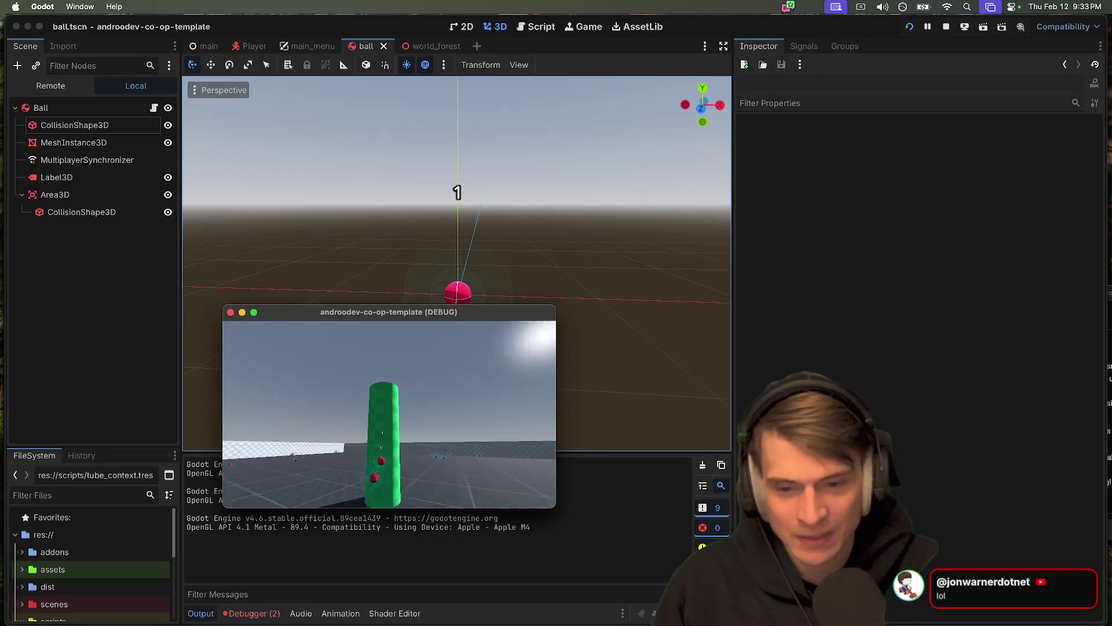
key(w)
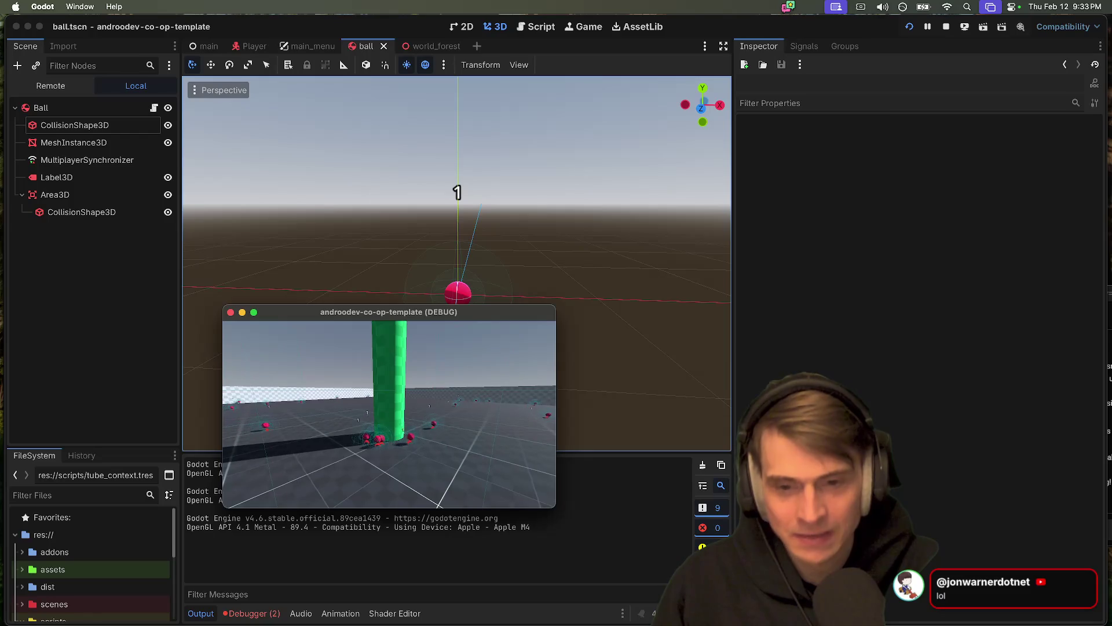
key(Escape)
key(super+q)
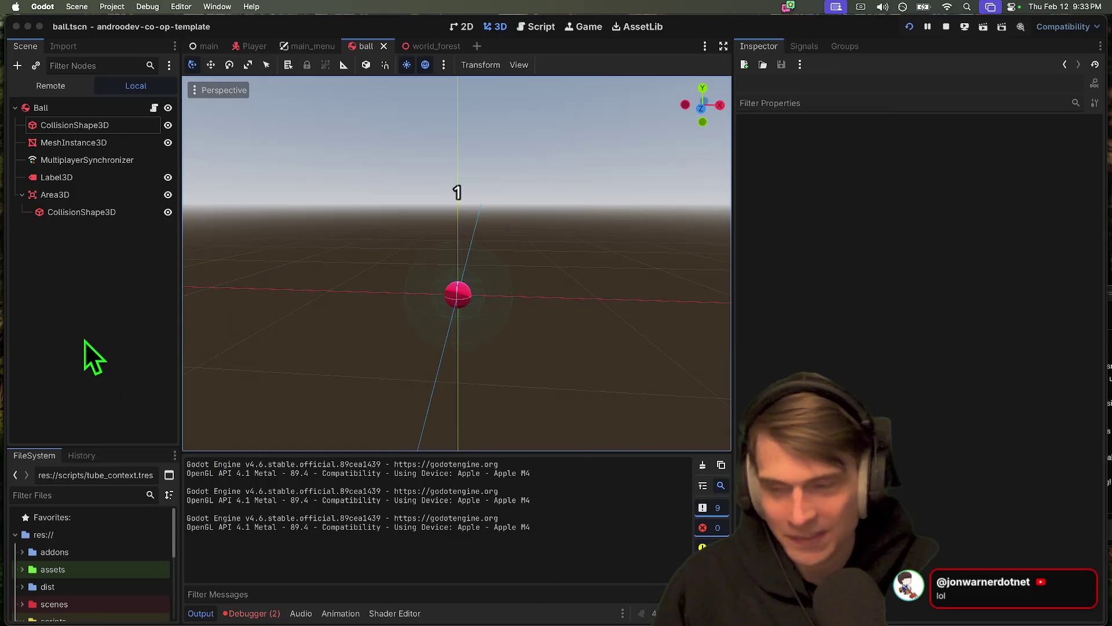
click(105, 87)
Re-enable Continuous CD on the Ball and set its mass to 3.0 kg.
click(928, 262)
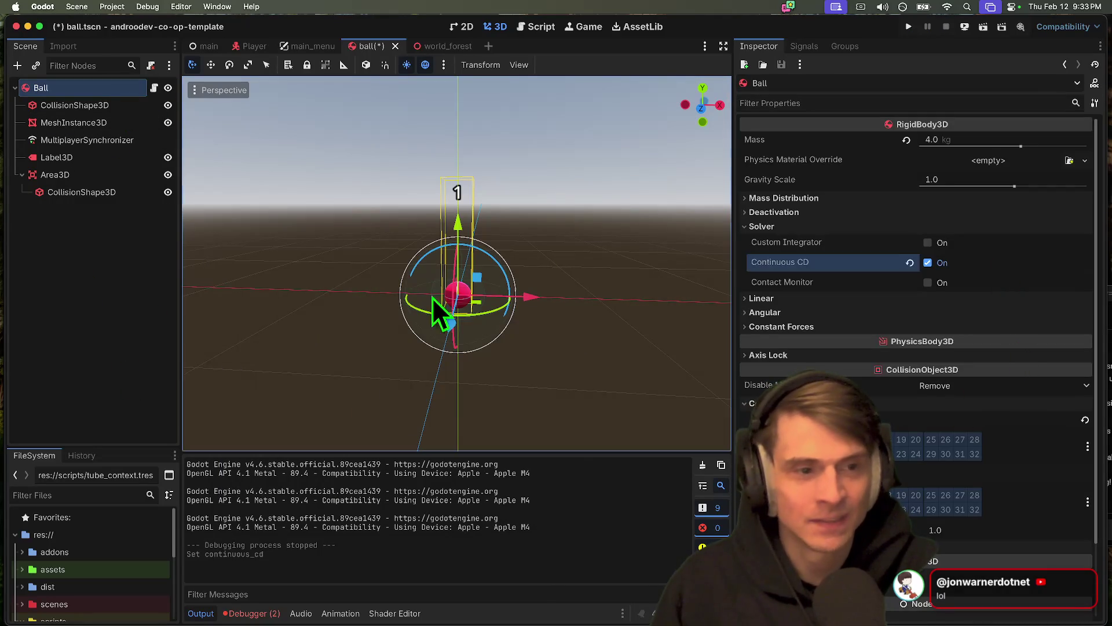
click(675, 315)
click(119, 89)
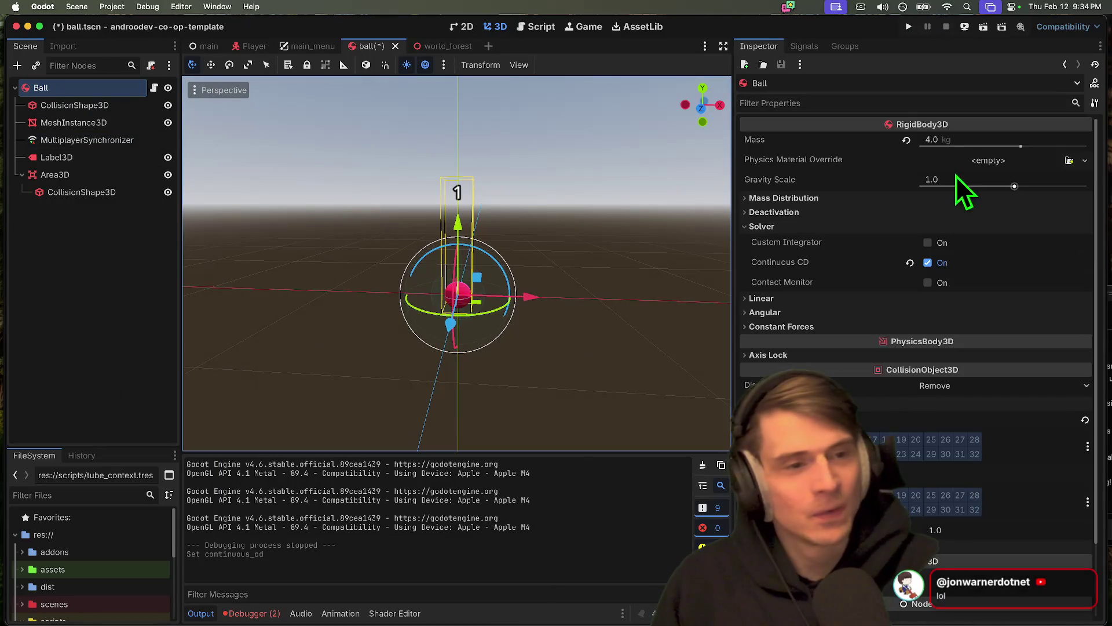
click(956, 140)
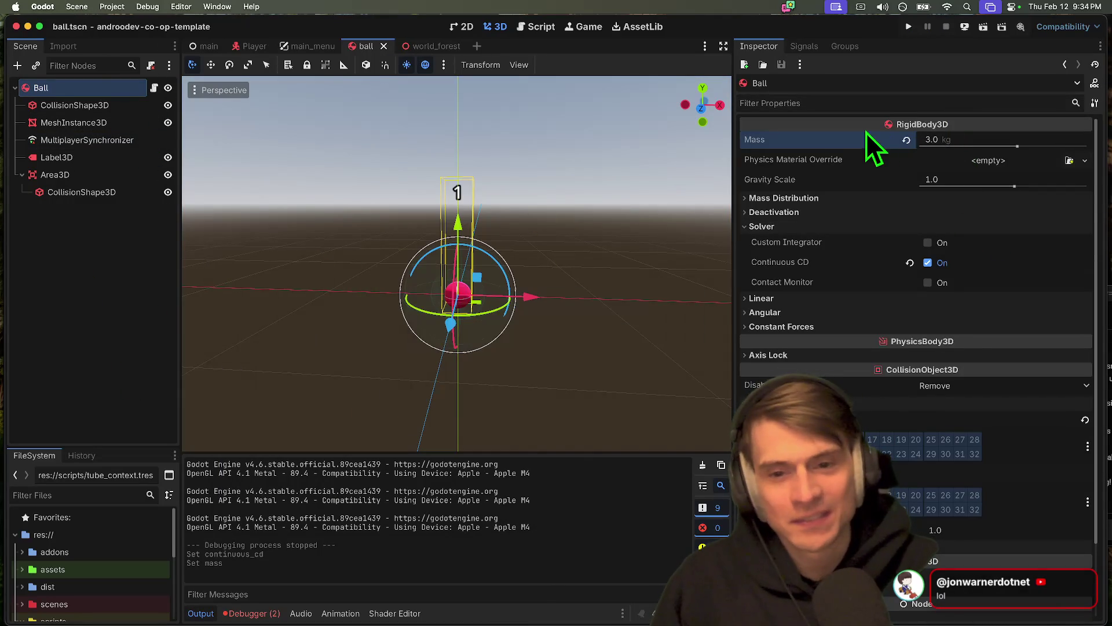
scroll(449, 273, up, 3)
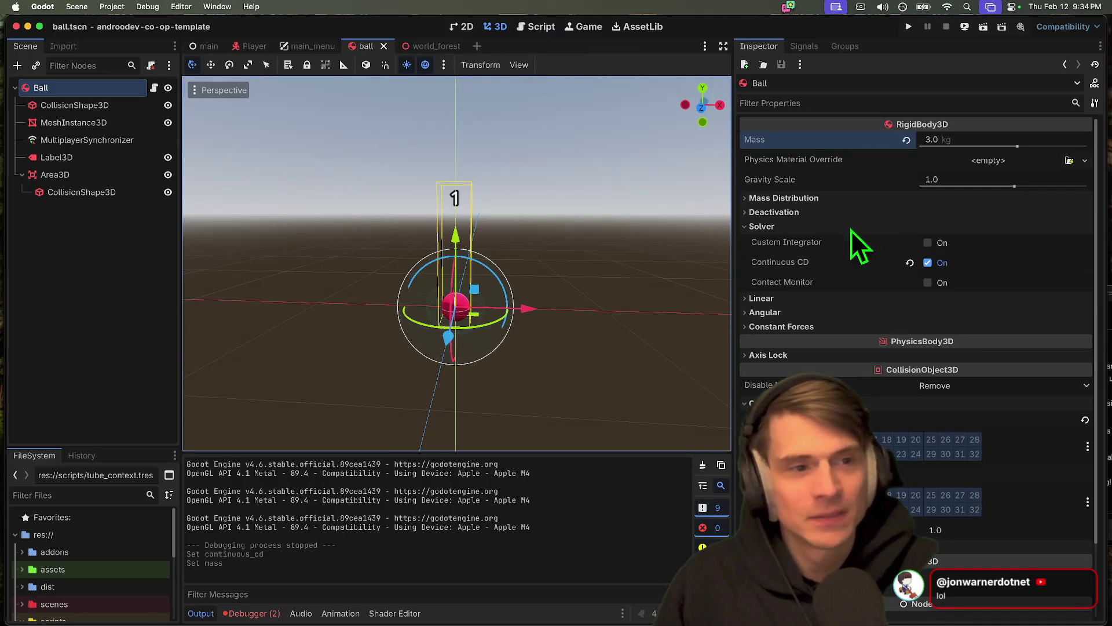
Add a new PhysicsMaterial with Bounce 1.0, save the scene, and launch the game.
click(1007, 167)
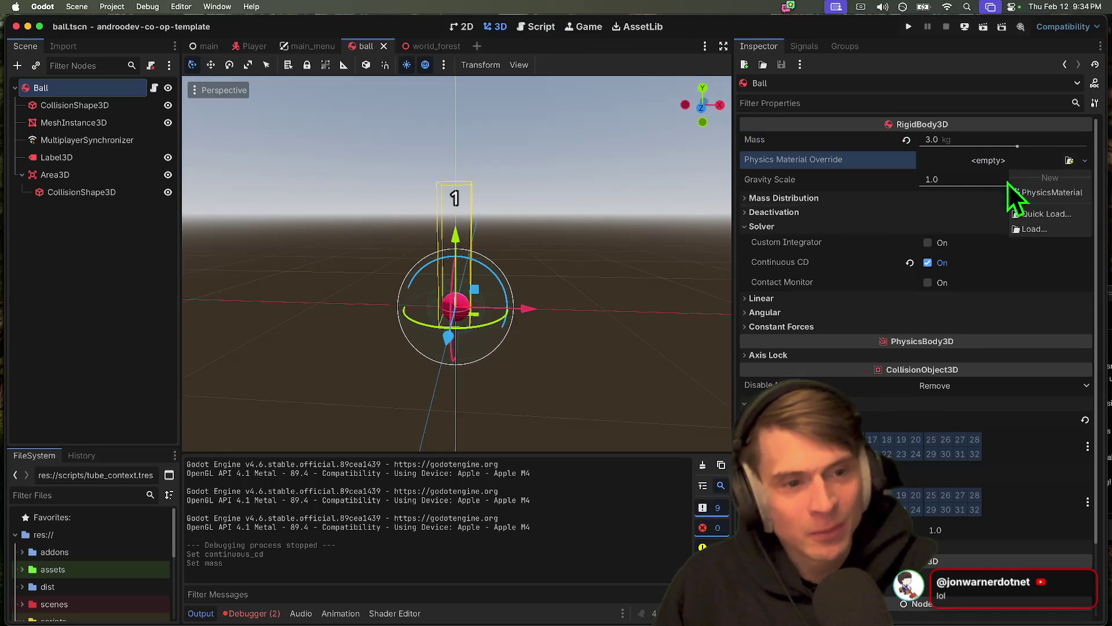
click(1046, 196)
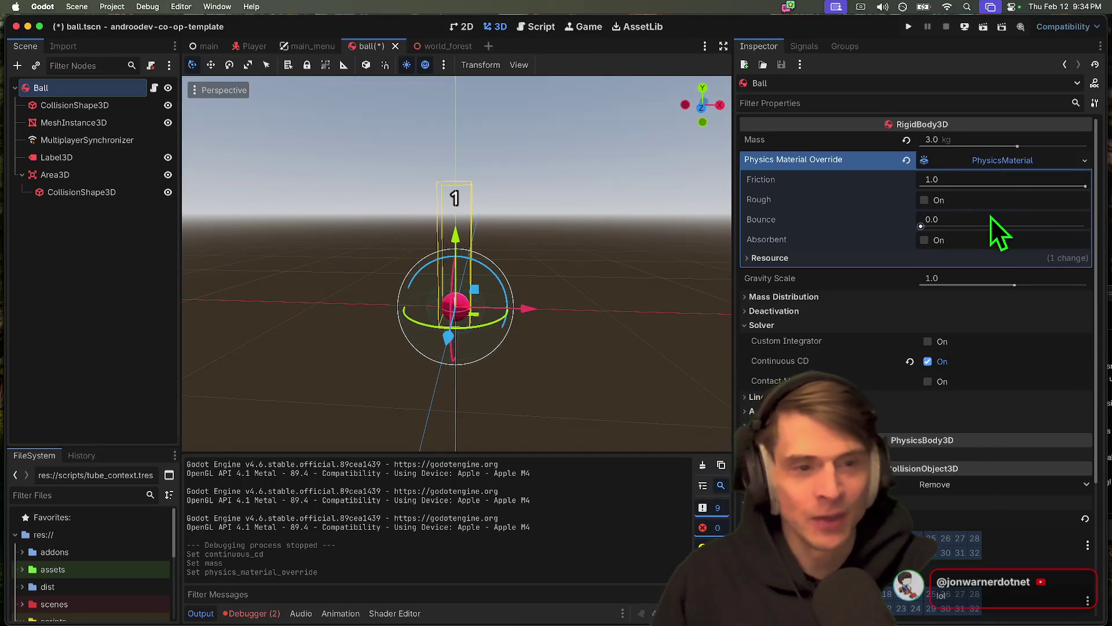
click(991, 219)
text(1)
key(Return)
key(ctrl+s)
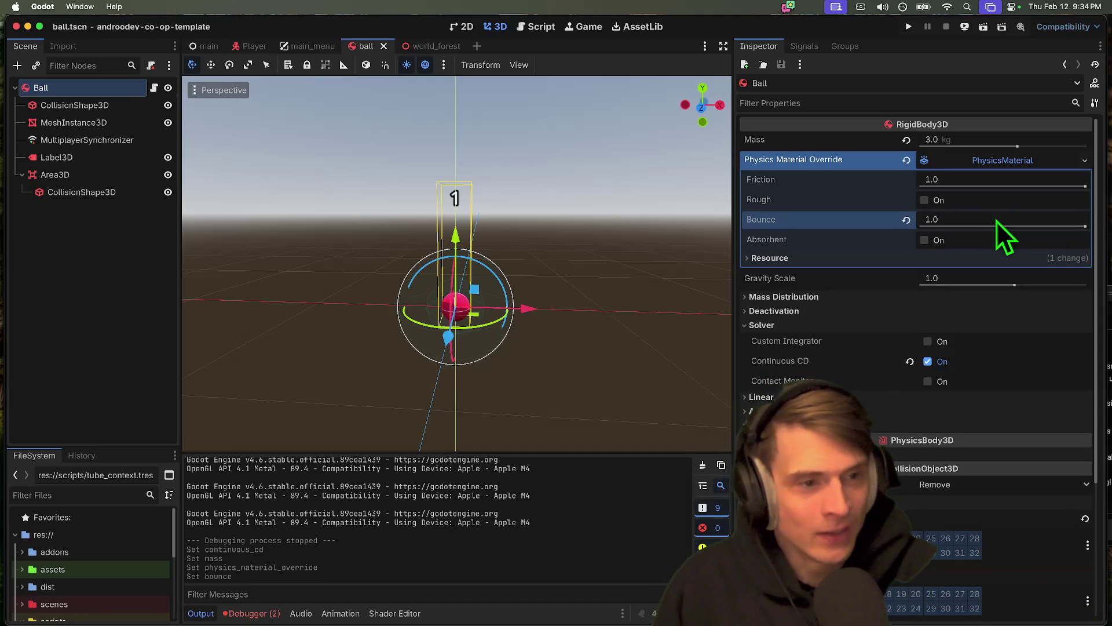
key(super+b)
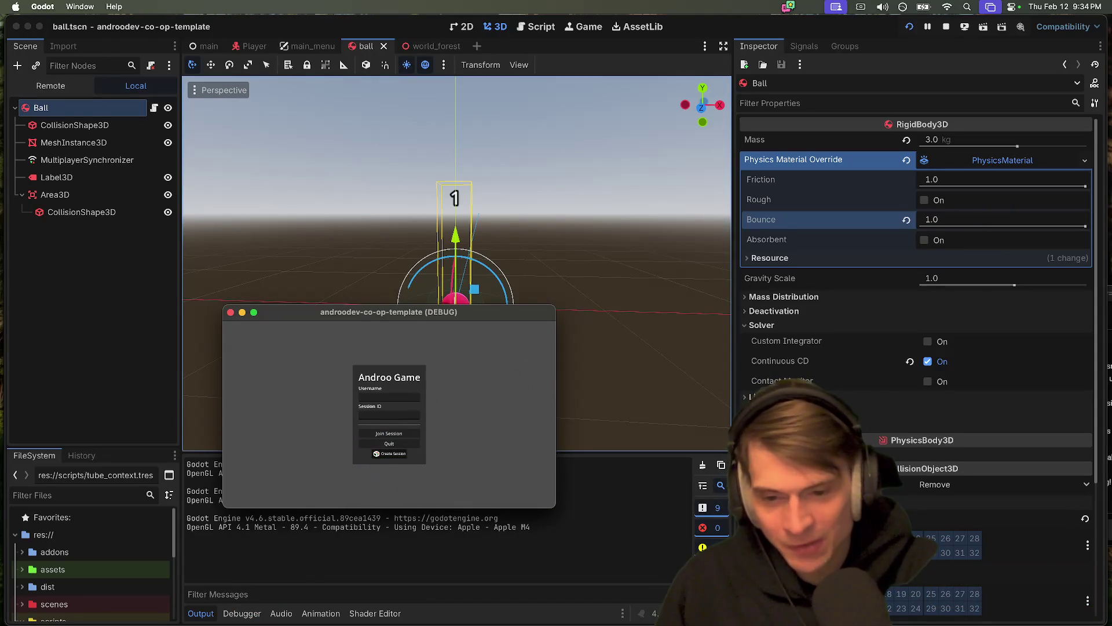
Create a session in the first debug window and join it from the second window.
click(376, 453)
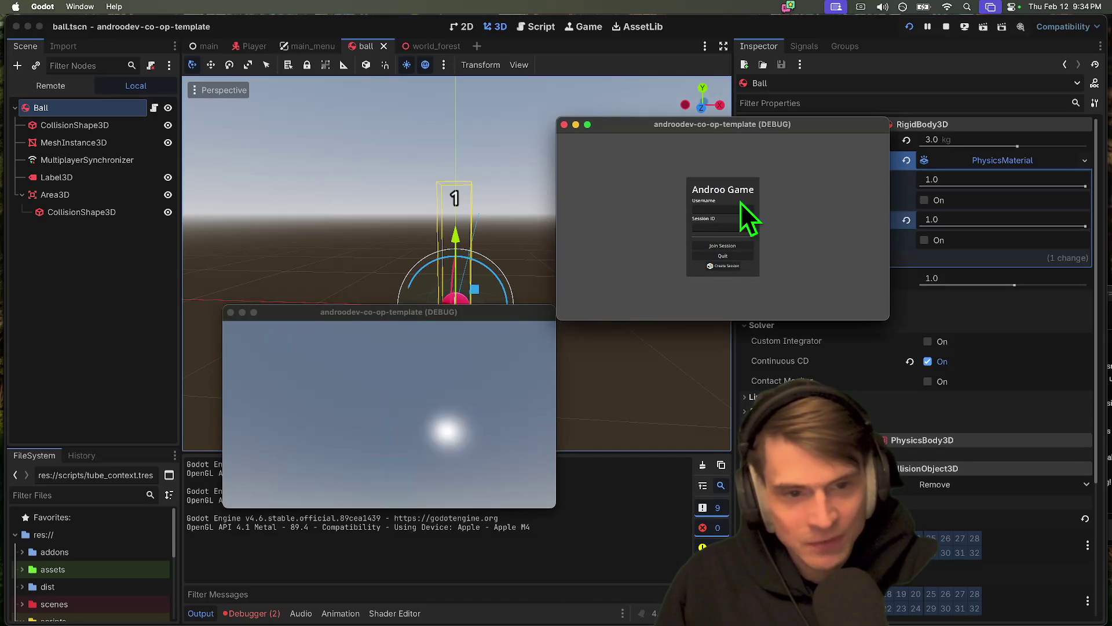
click(731, 249)
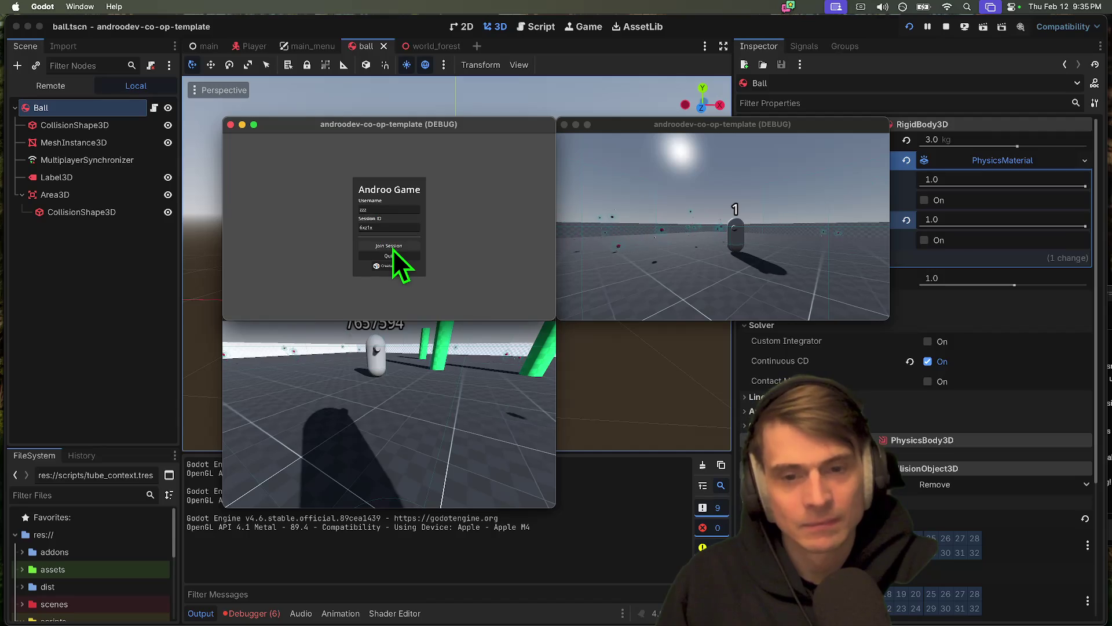
Join from the third game window, play, then close all game windows and stop the run.
click(393, 249)
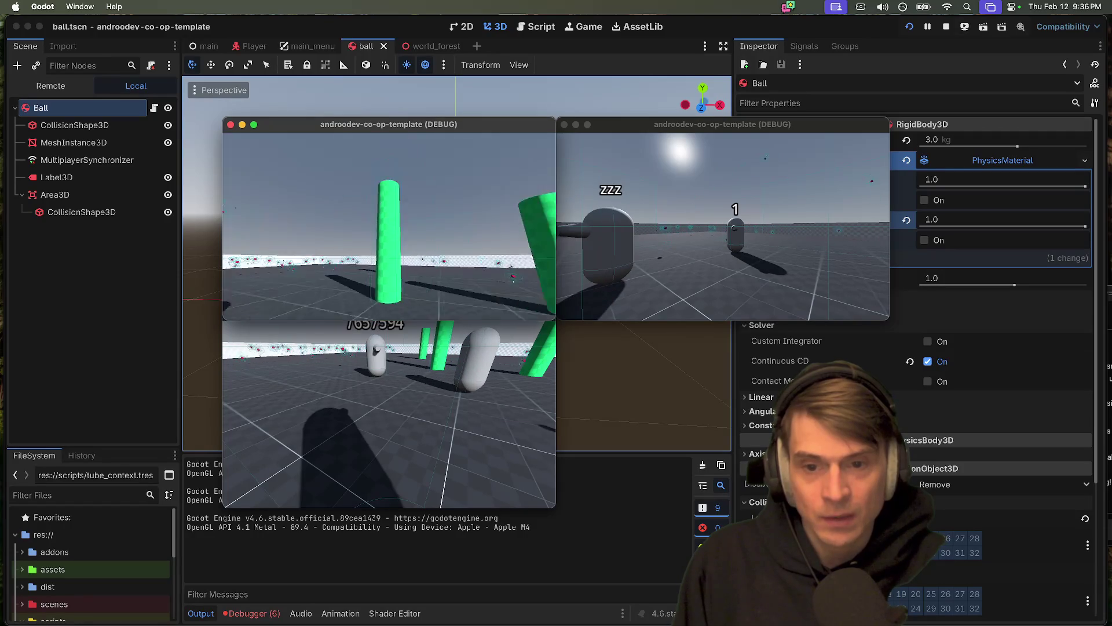
key(super+period)
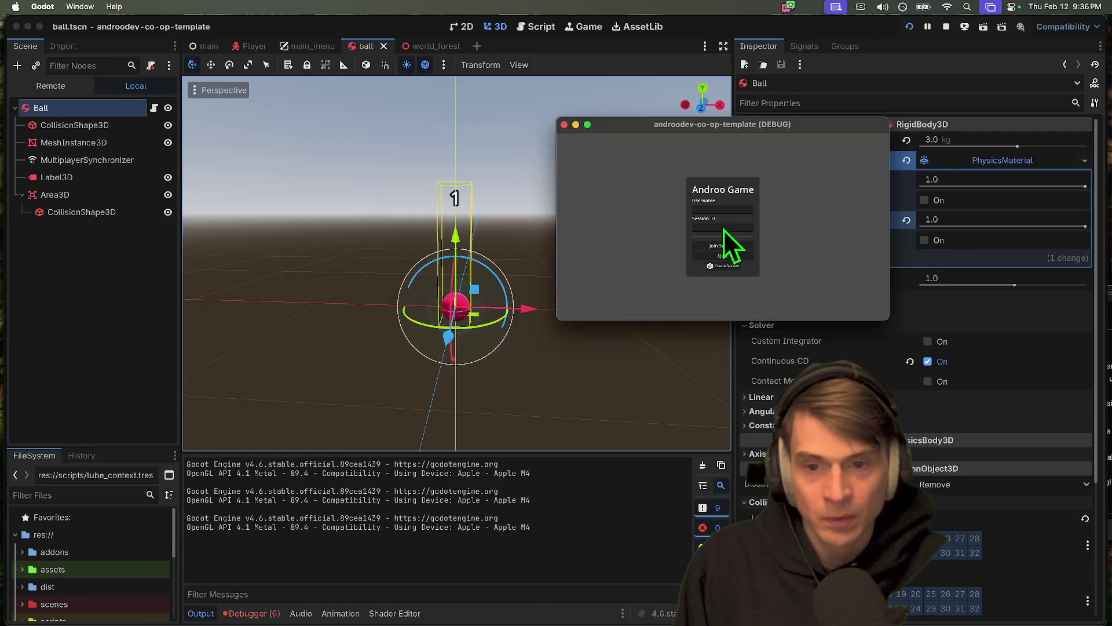
key(super+s)
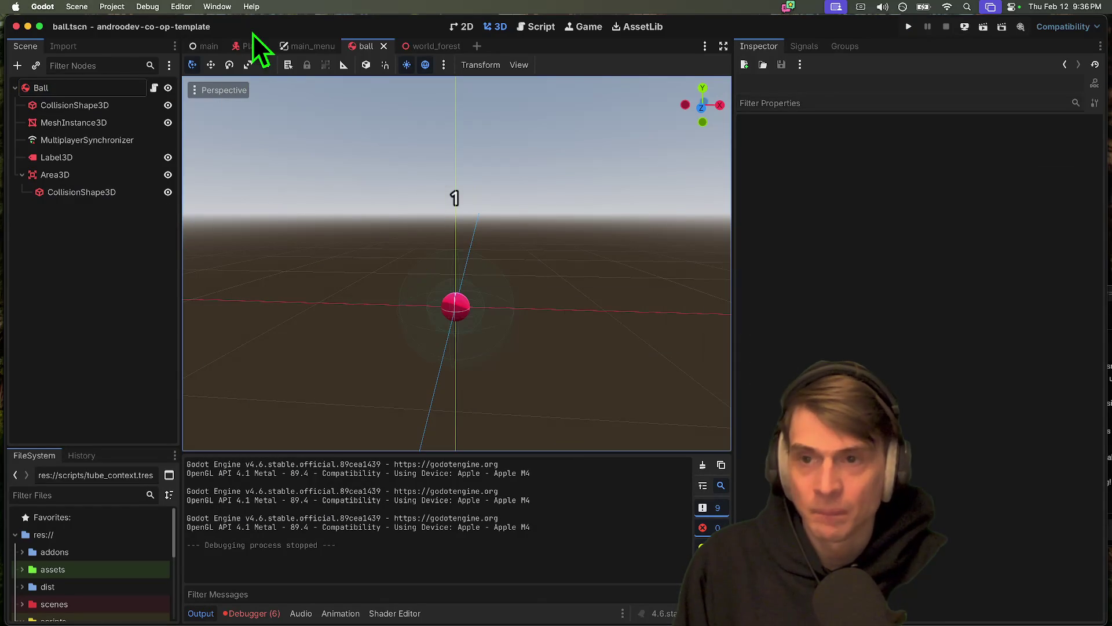
Open the Player scene in the 2D view and select the menu's PanelContainer node.
click(253, 42)
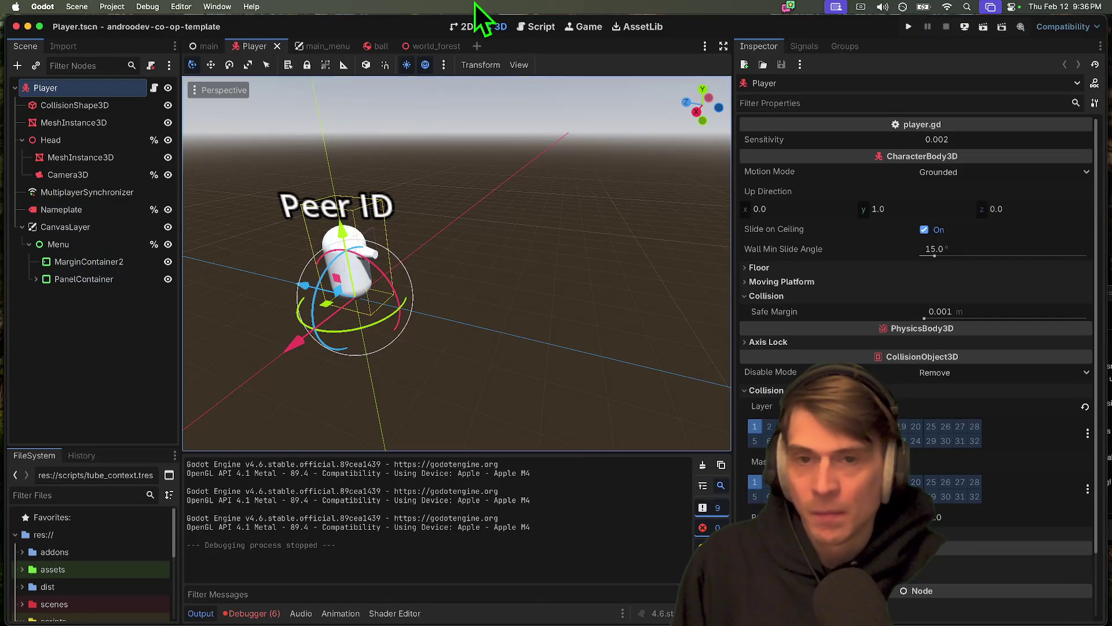
click(458, 27)
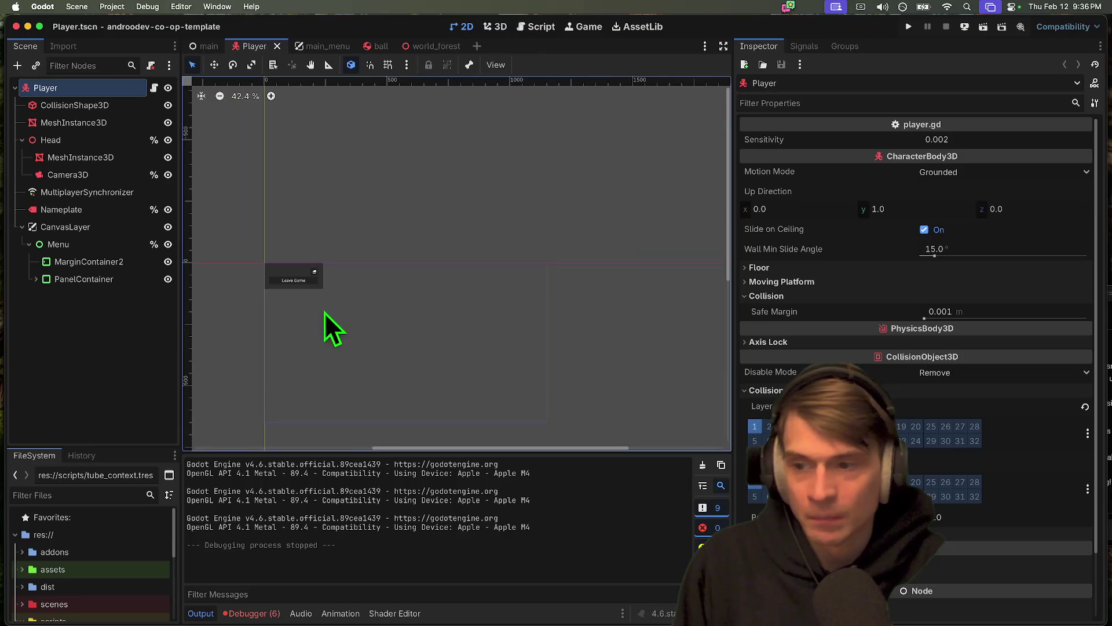
click(36, 279)
drag(584, 405, 522, 277)
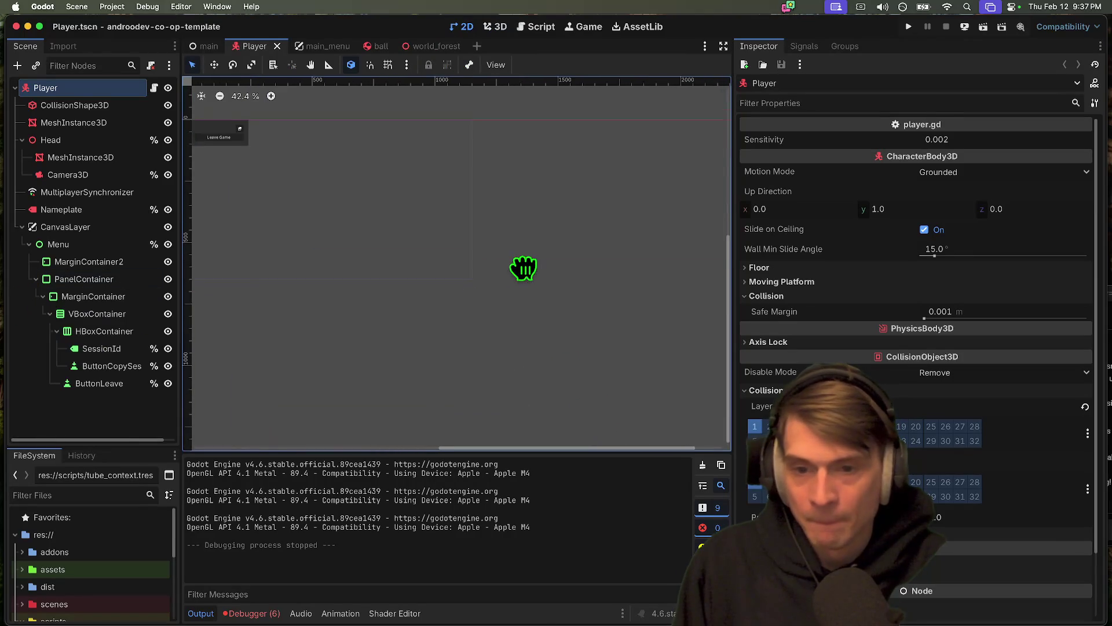
click(53, 296)
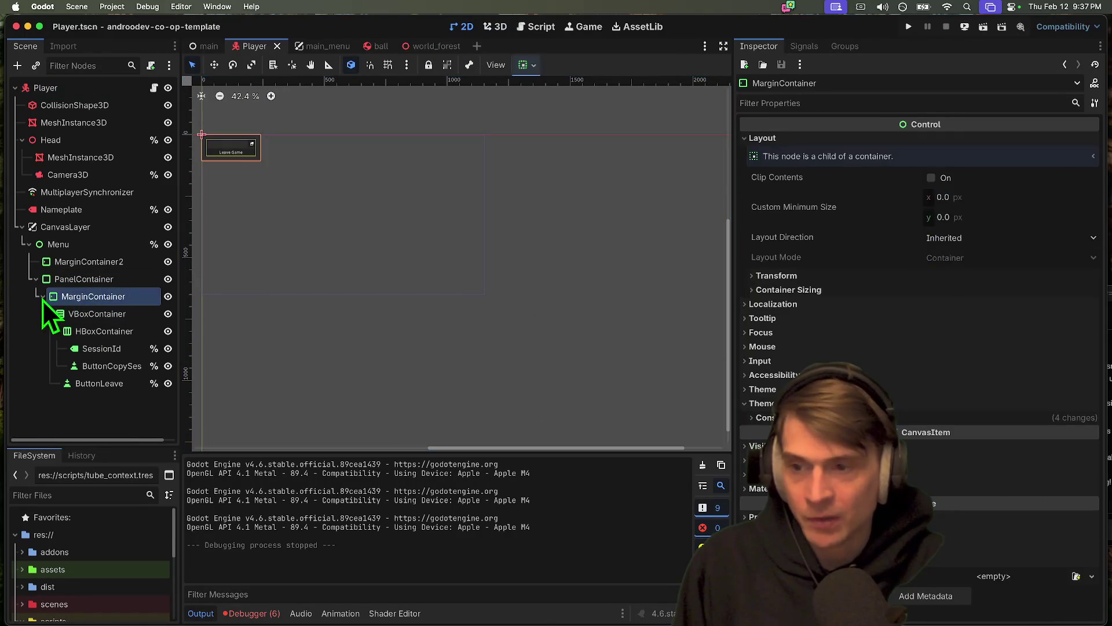
click(43, 296)
click(93, 355)
Create a new PanelContainer node by searching 'panel' and make it a direct child of Menu.
key(super+a)
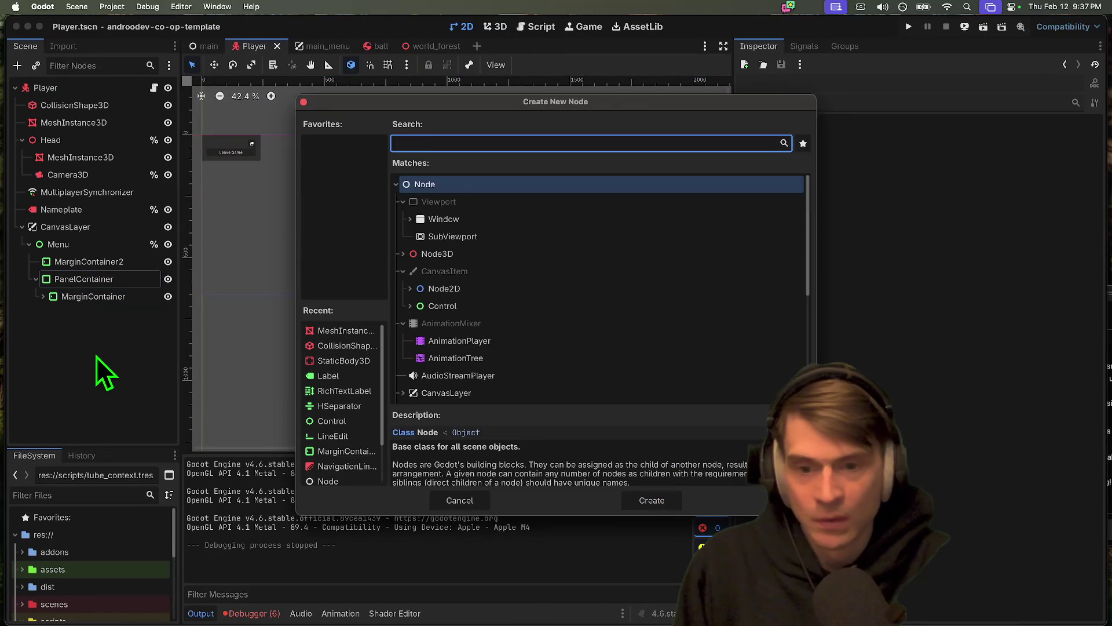
text(panel)
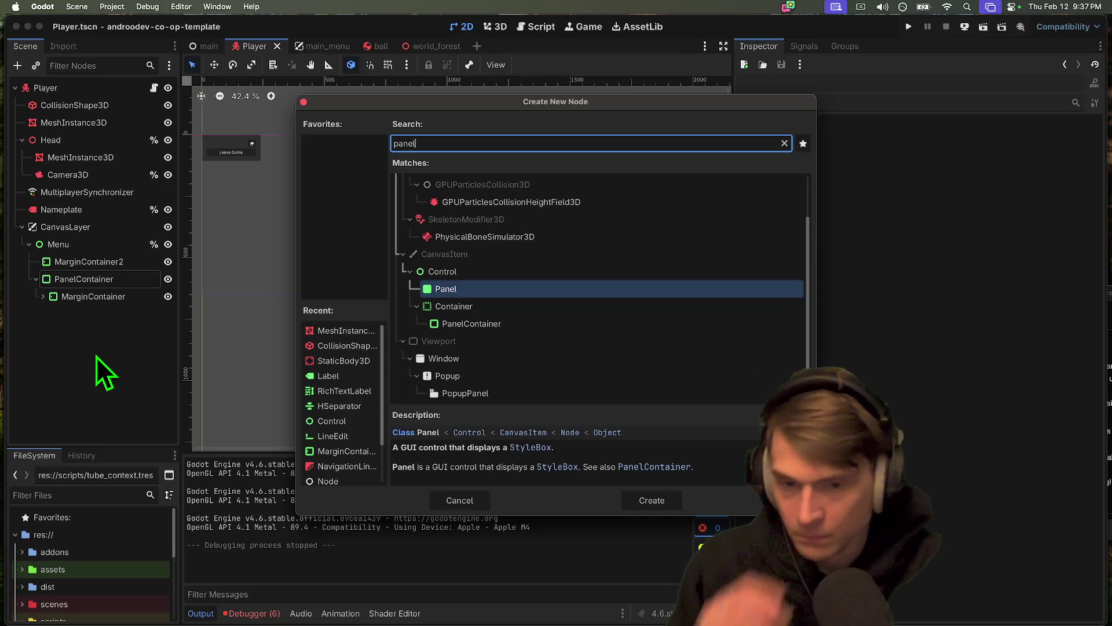
key(Down)
key(Down)
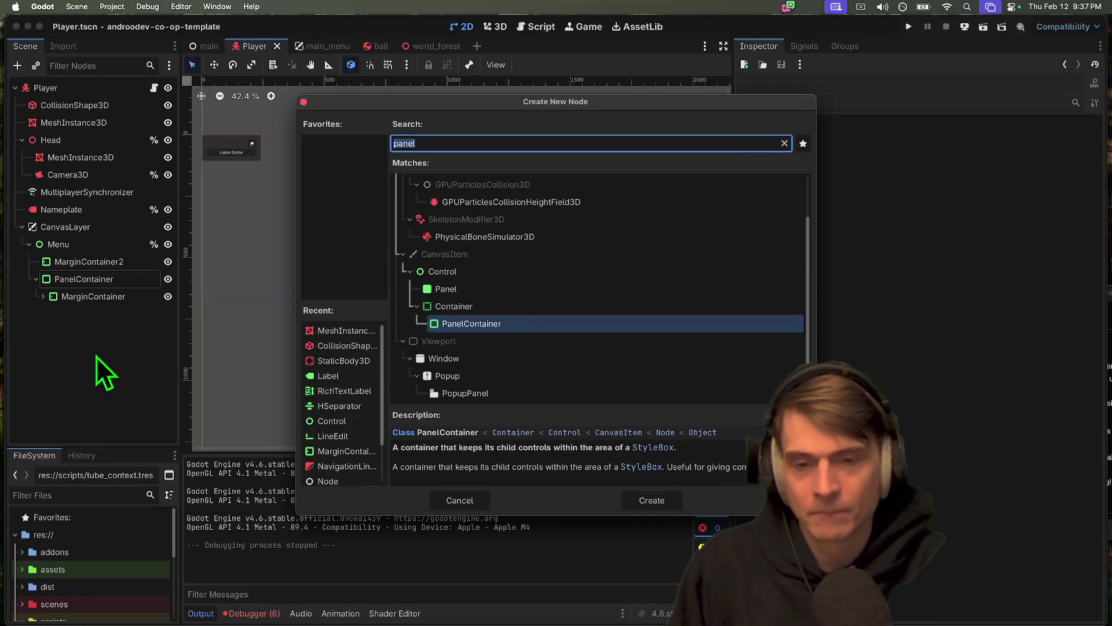
key(Return)
right_click(87, 317)
click(50, 315)
mouse_move(50, 315)
mouse_down()
mouse_move(40, 222)
mouse_move(75, 237)
mouse_move(89, 314)
mouse_move(81, 243)
mouse_up()
click(84, 307)
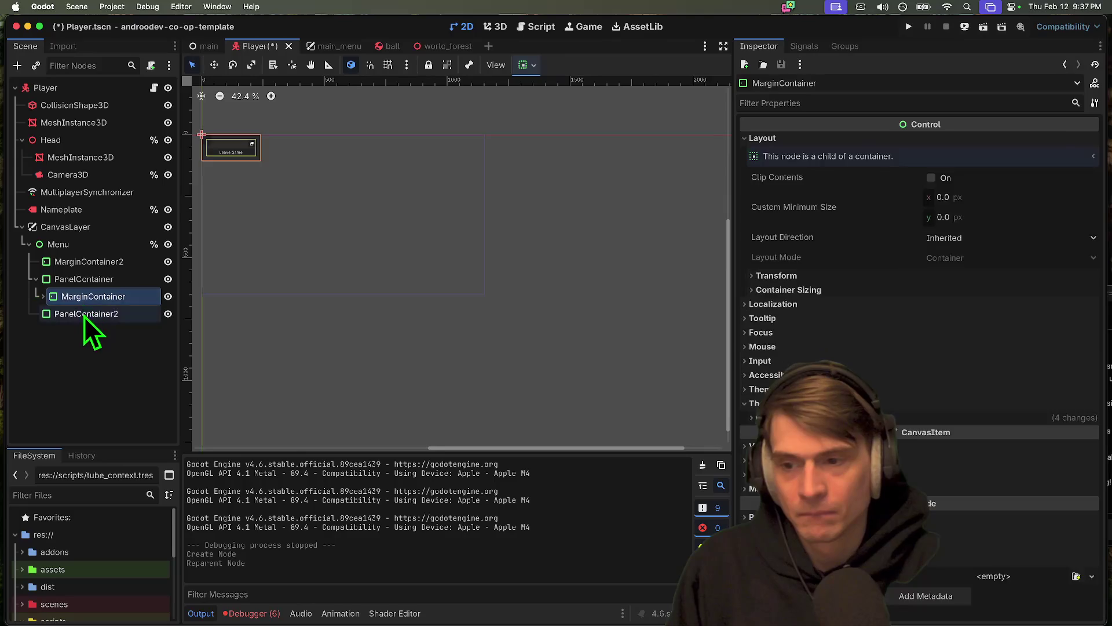
drag(117, 312, 87, 244)
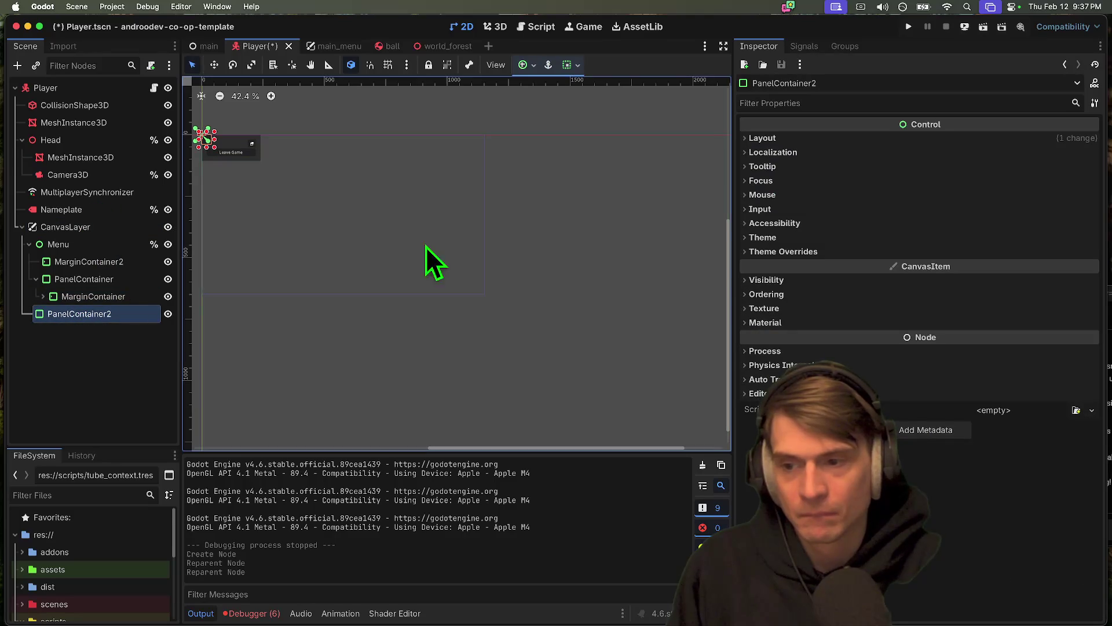
Anchor PanelContainer2 to the centre of the screen using the anchor presets.
click(1065, 138)
click(1040, 270)
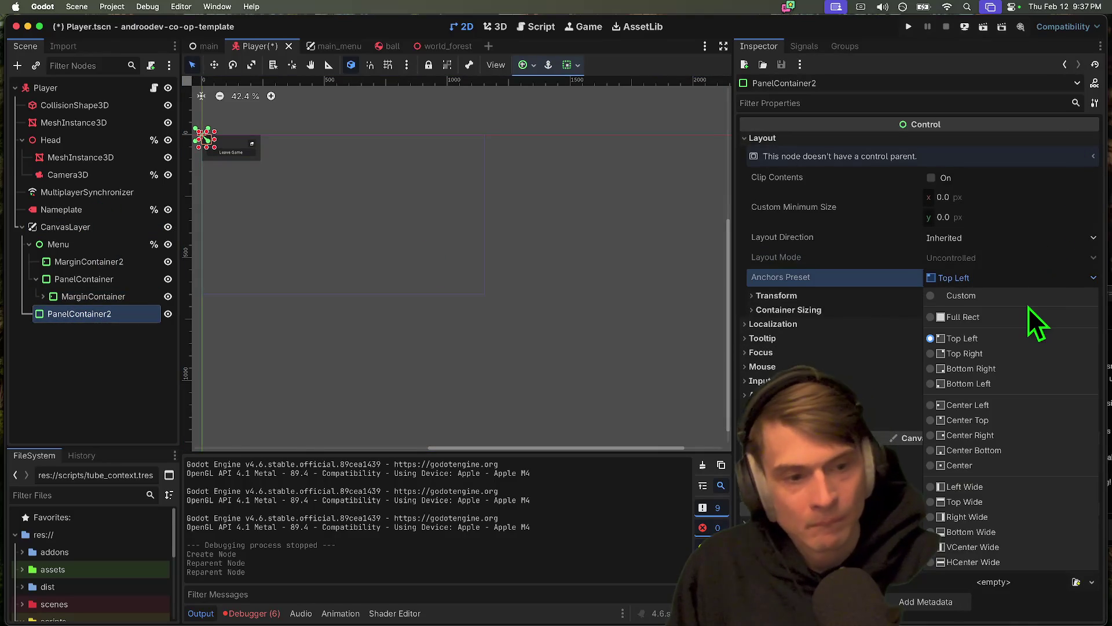
click(976, 464)
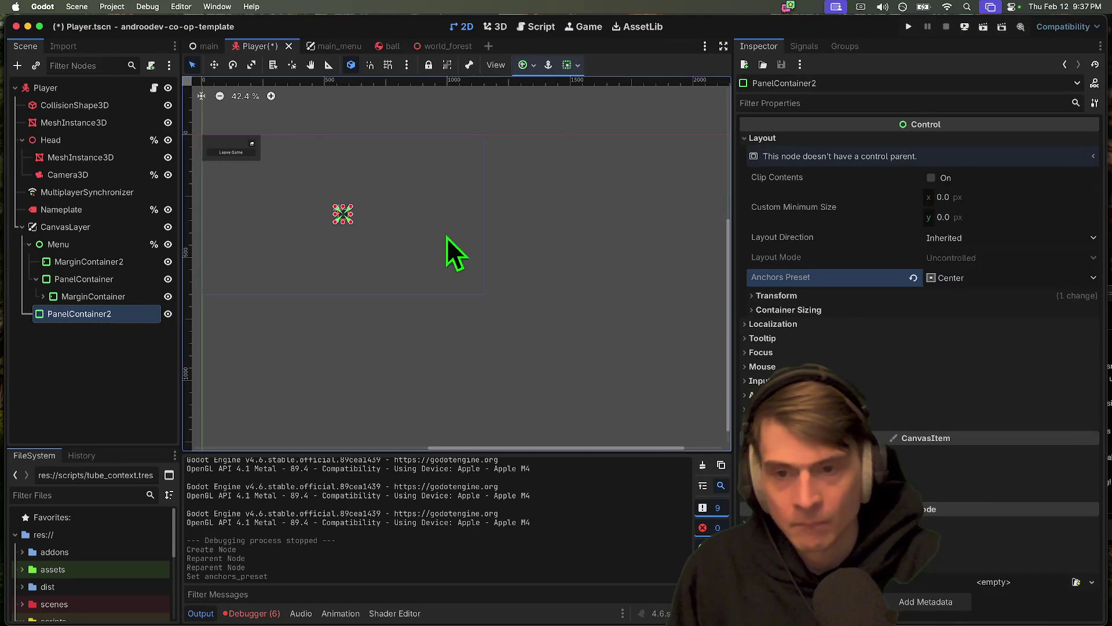
scroll(370, 264, up, 10)
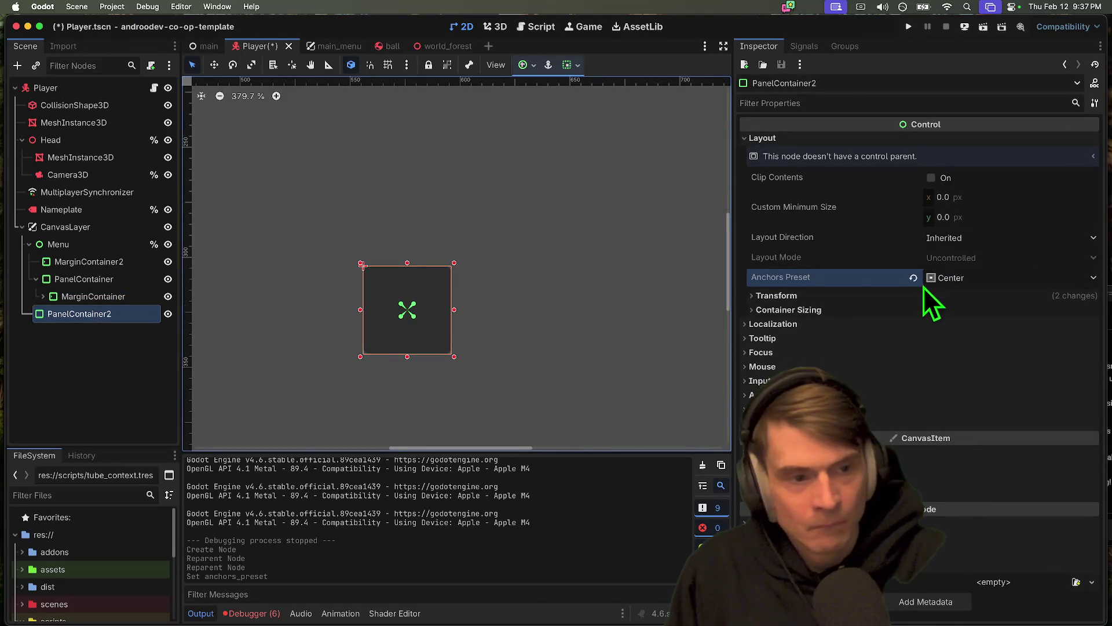
Give PanelContainer2 a new StyleBoxFlat as its Theme Overrides panel style.
click(96, 319)
click(95, 319)
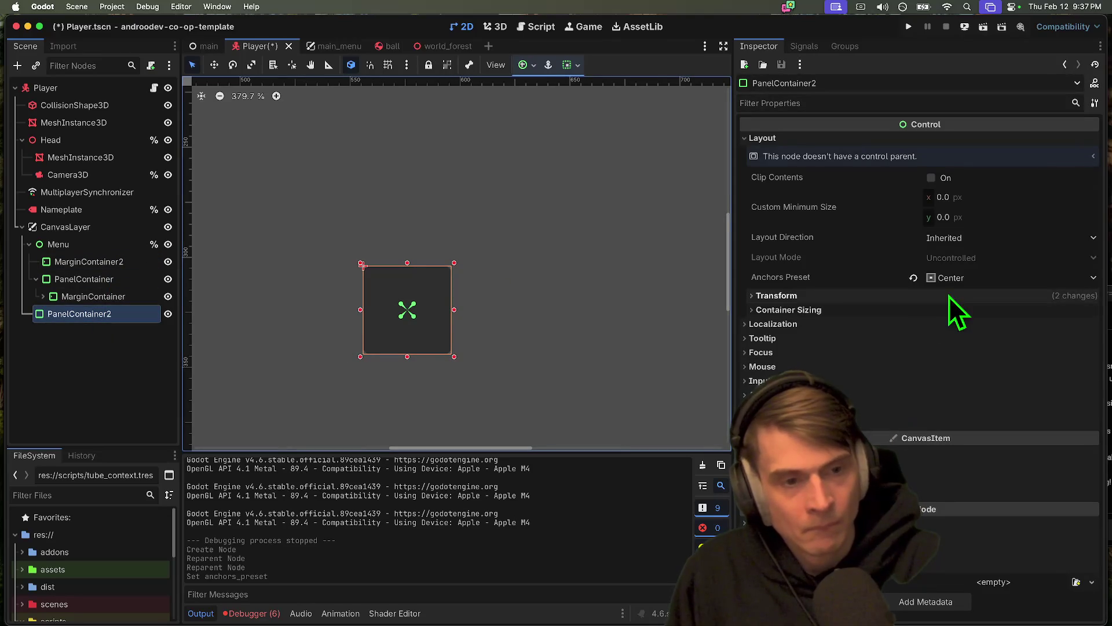
click(859, 419)
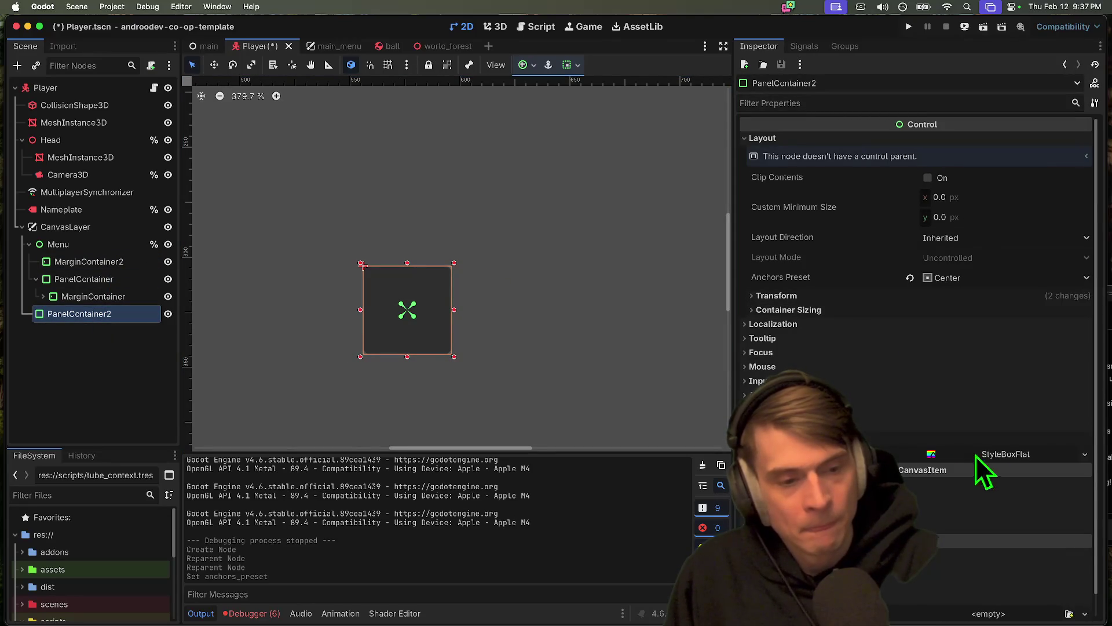
click(1004, 454)
scroll(985, 492, down, 2)
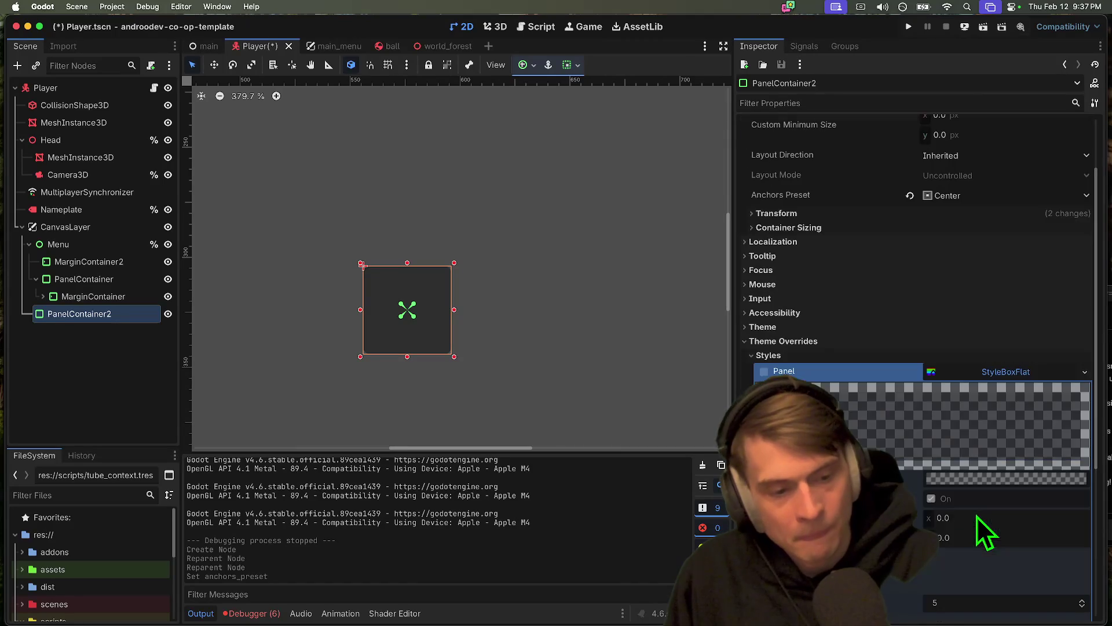
click(764, 371)
right_click(979, 371)
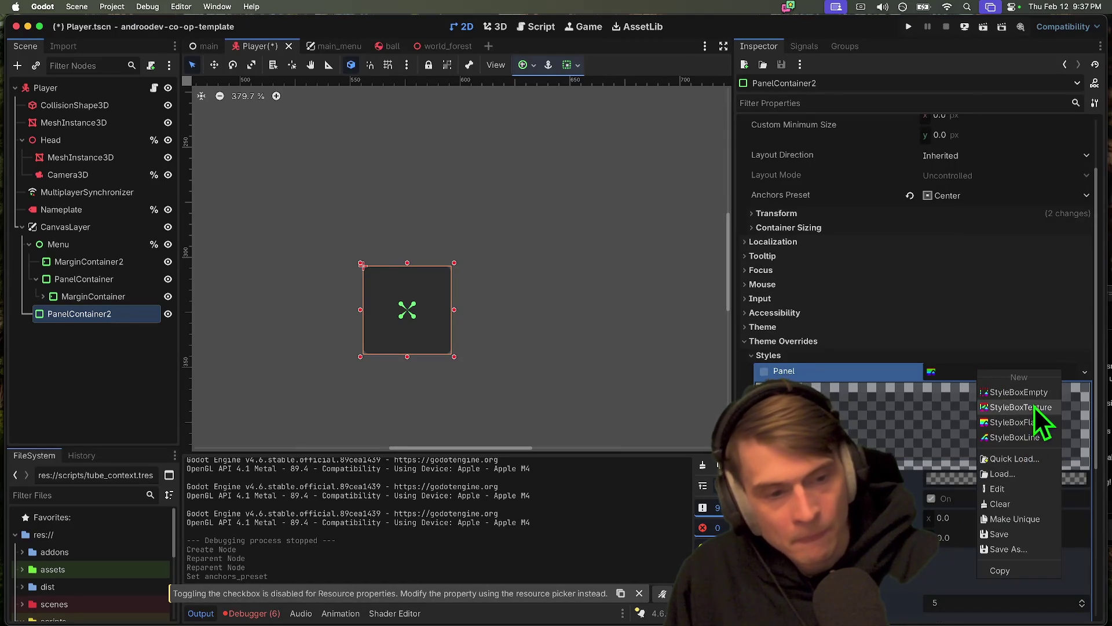
click(999, 520)
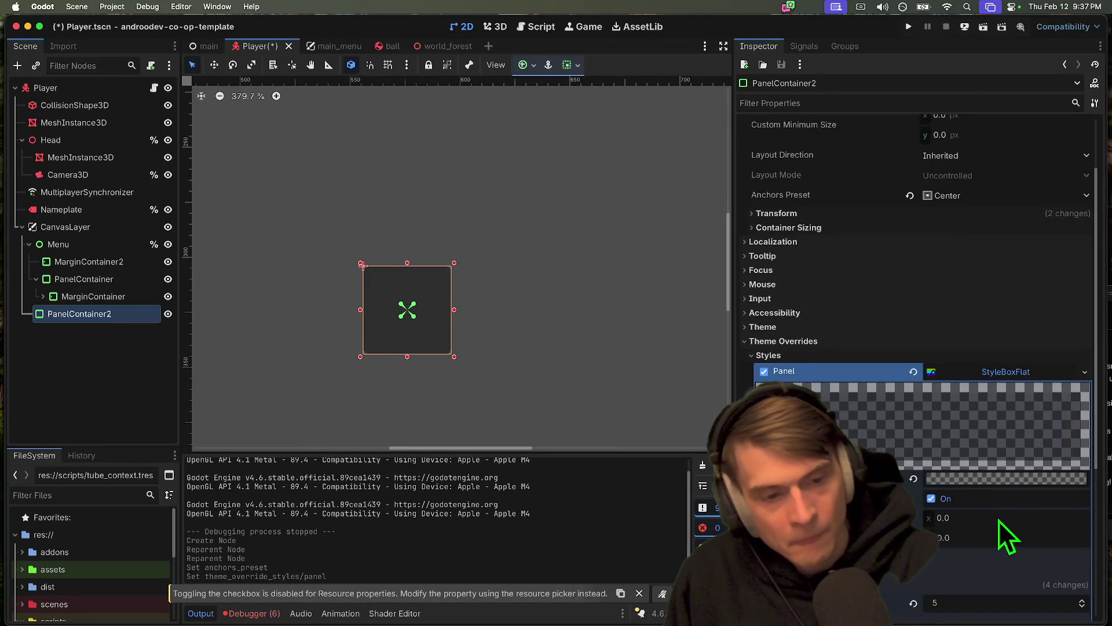
Set the style's BG Color to translucent white ffffff99 and expand its 3 px values.
click(990, 474)
drag(1081, 263, 1081, 121)
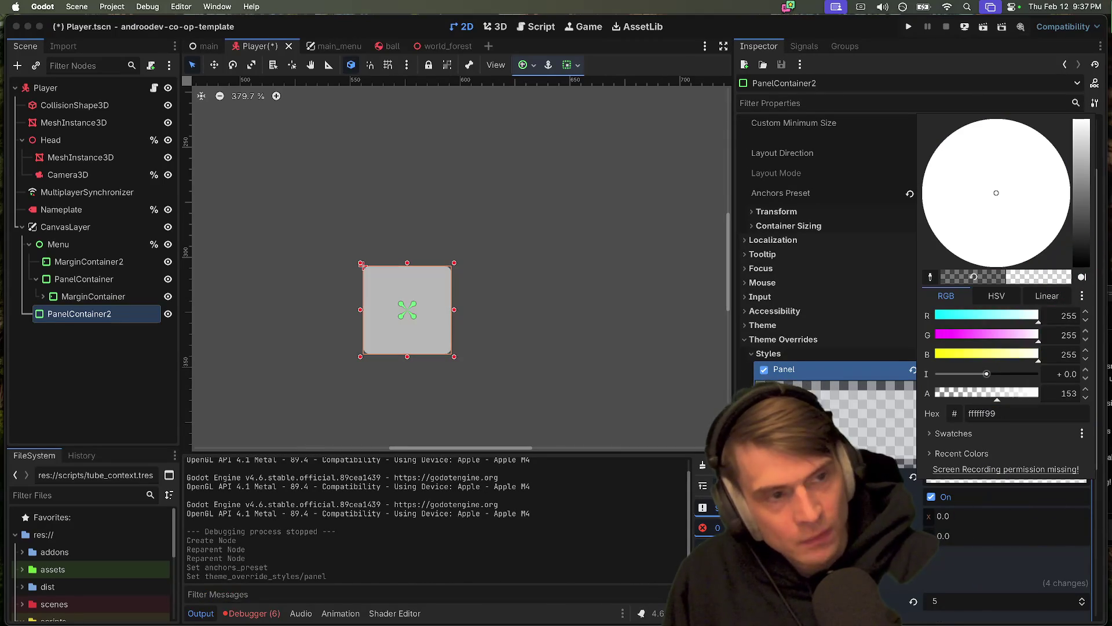
key(Escape)
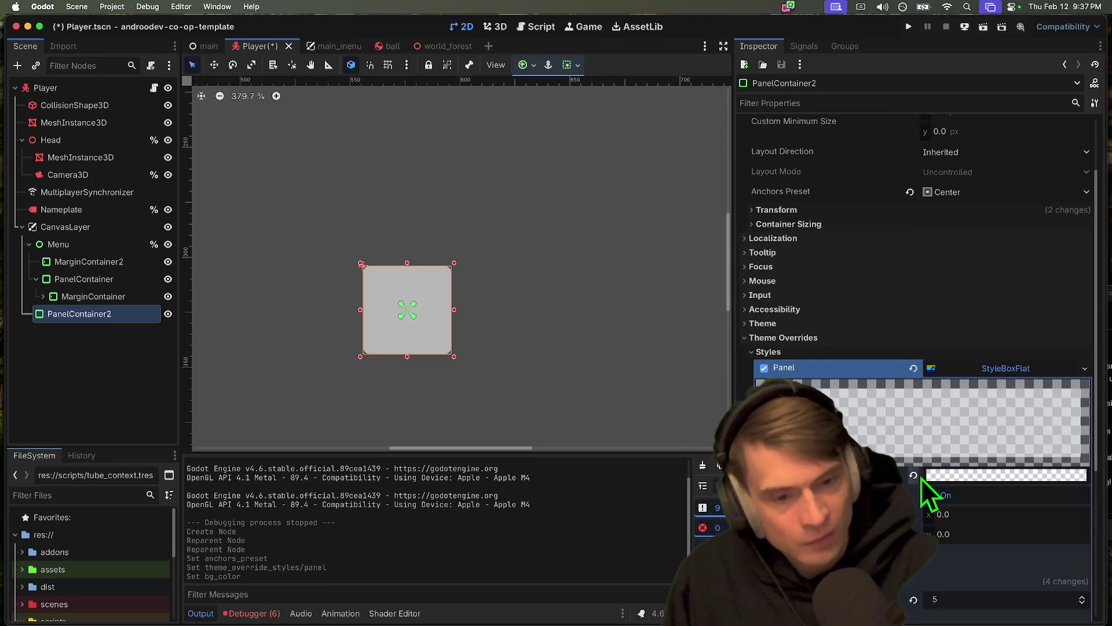
scroll(955, 516, down, 5)
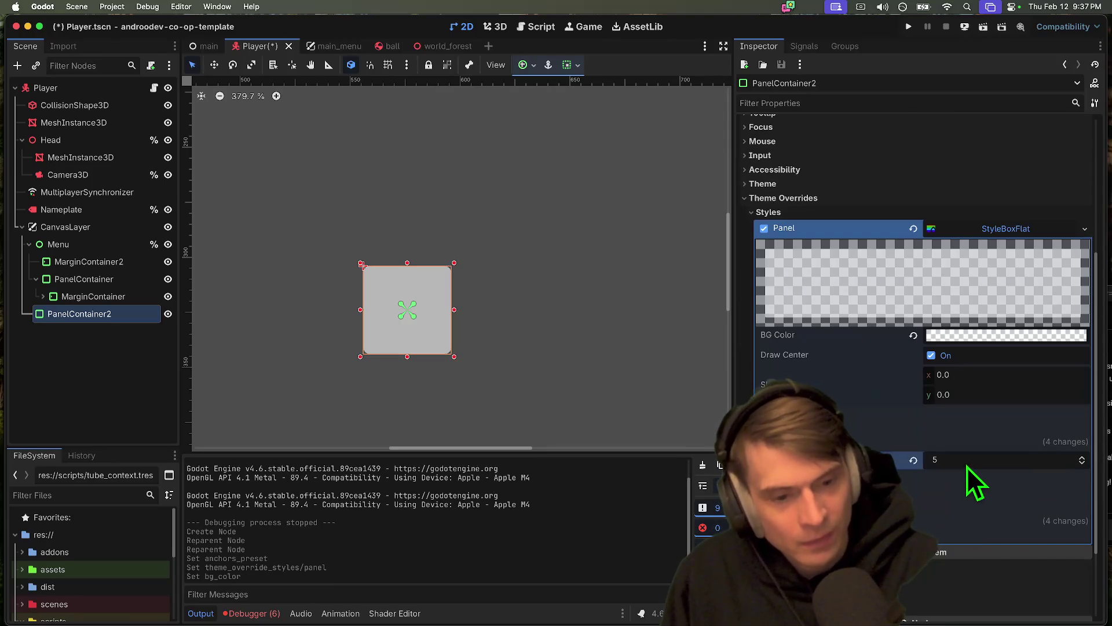
click(952, 443)
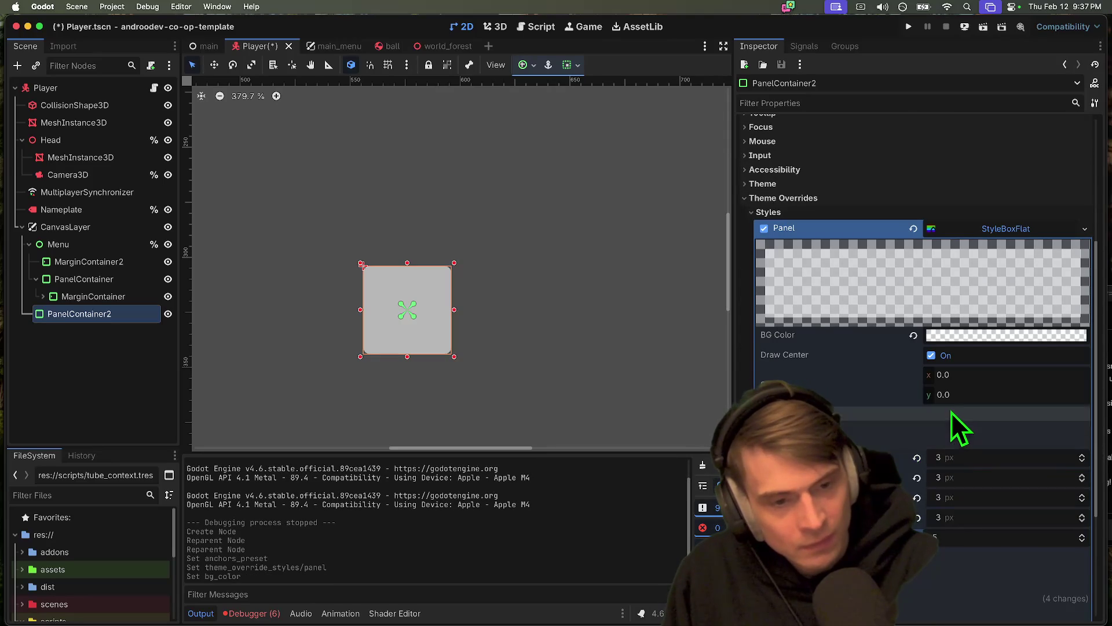
scroll(956, 423, up, 5)
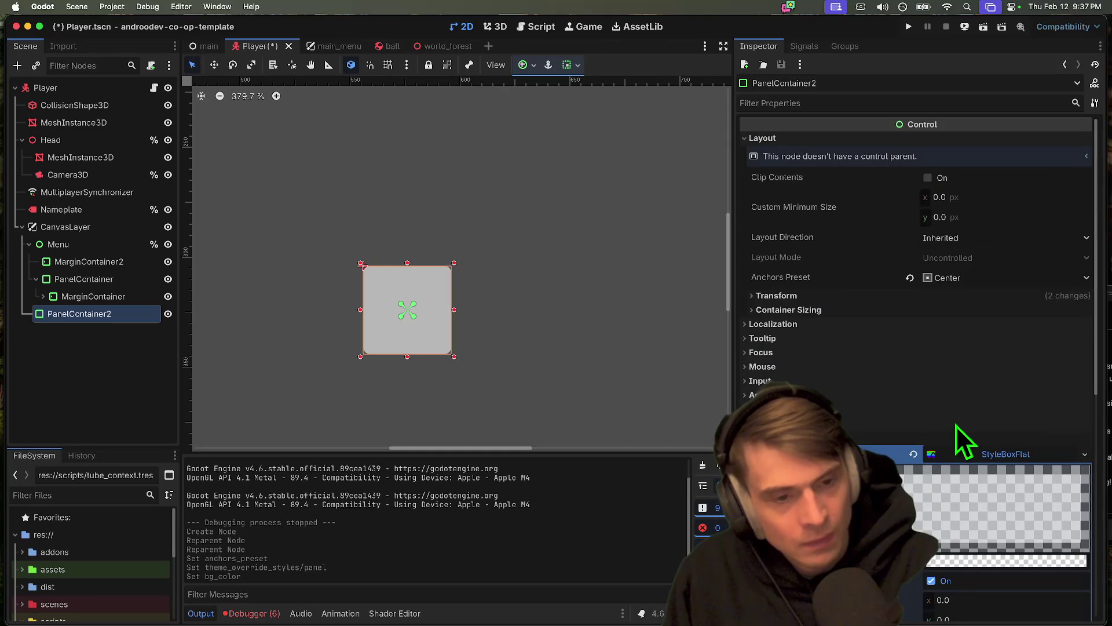
Try out sizes for PanelContainer2, settling on 4×4.
click(962, 295)
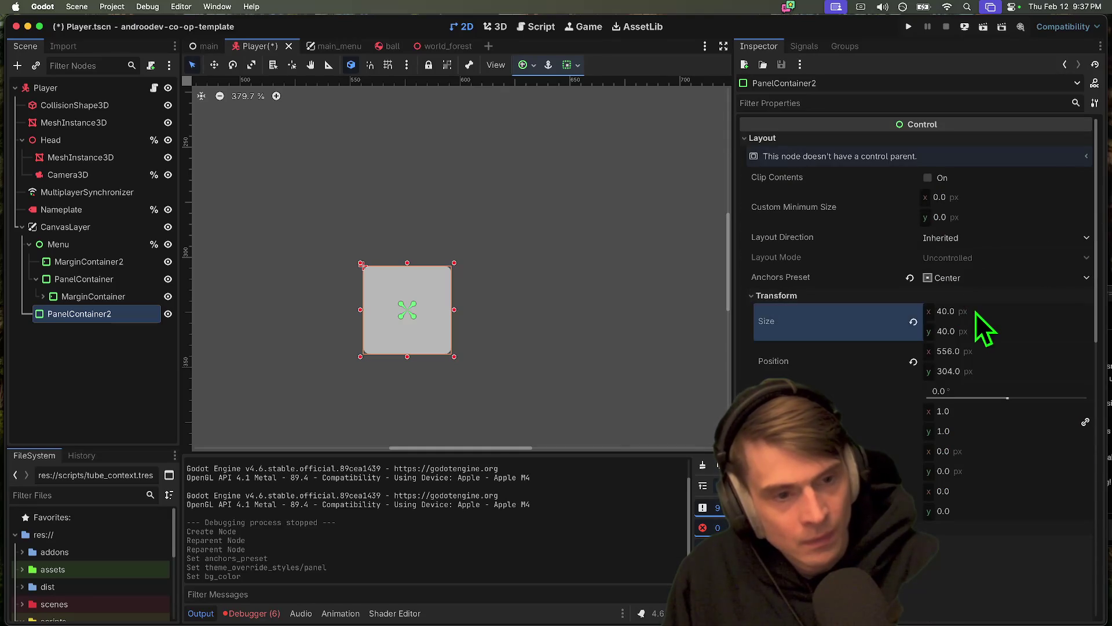
click(975, 312)
text(1)
key(Tab)
text(1)
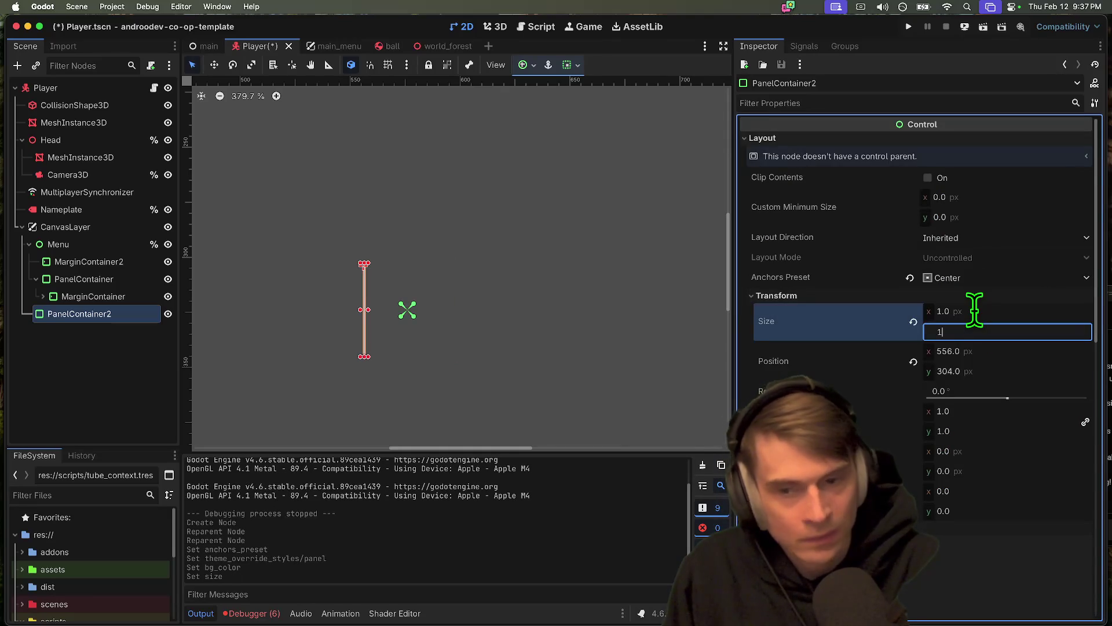
key(Return)
text(2)
key(shift+Tab)
text(4)
key(Return)
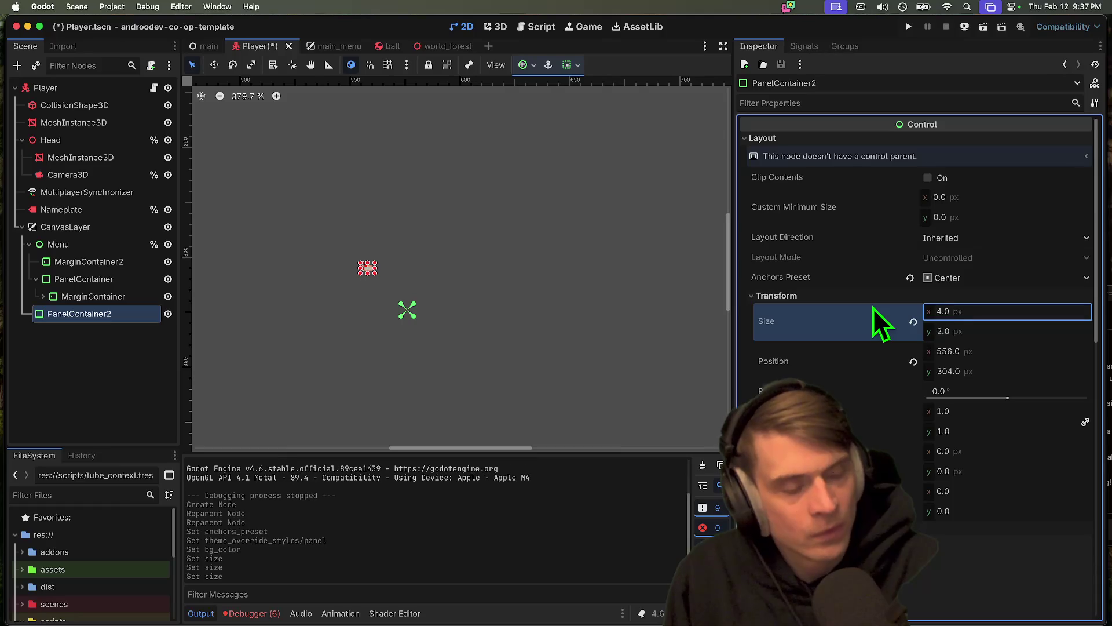
key(Tab)
text(4)
key(Return)
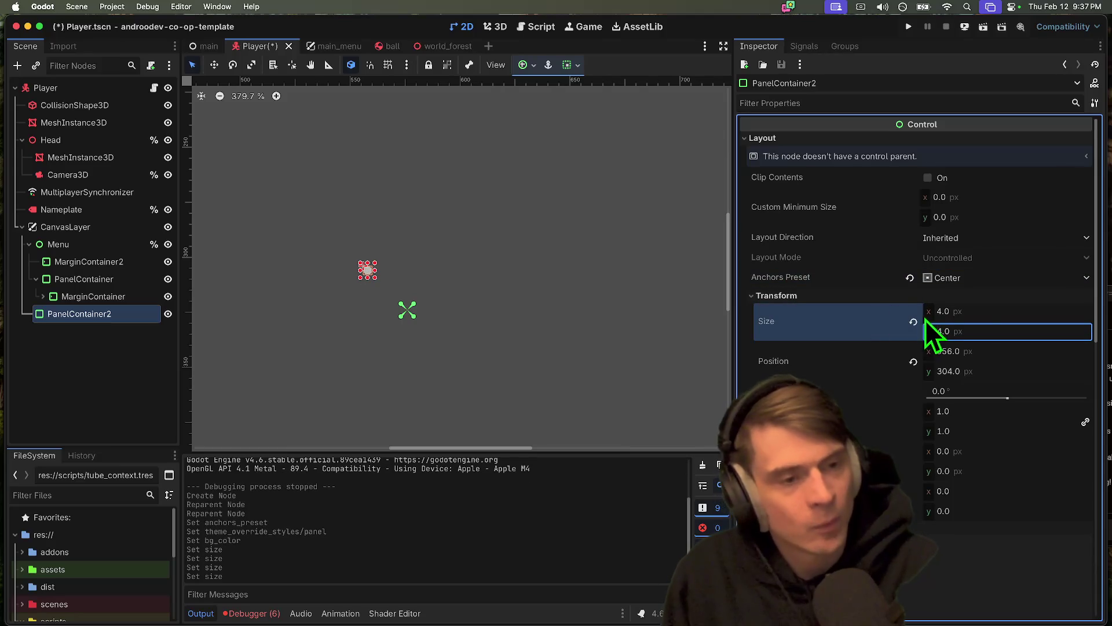
Apply the Full Rect anchor preset, then switch back to Center.
click(973, 285)
click(965, 316)
click(972, 283)
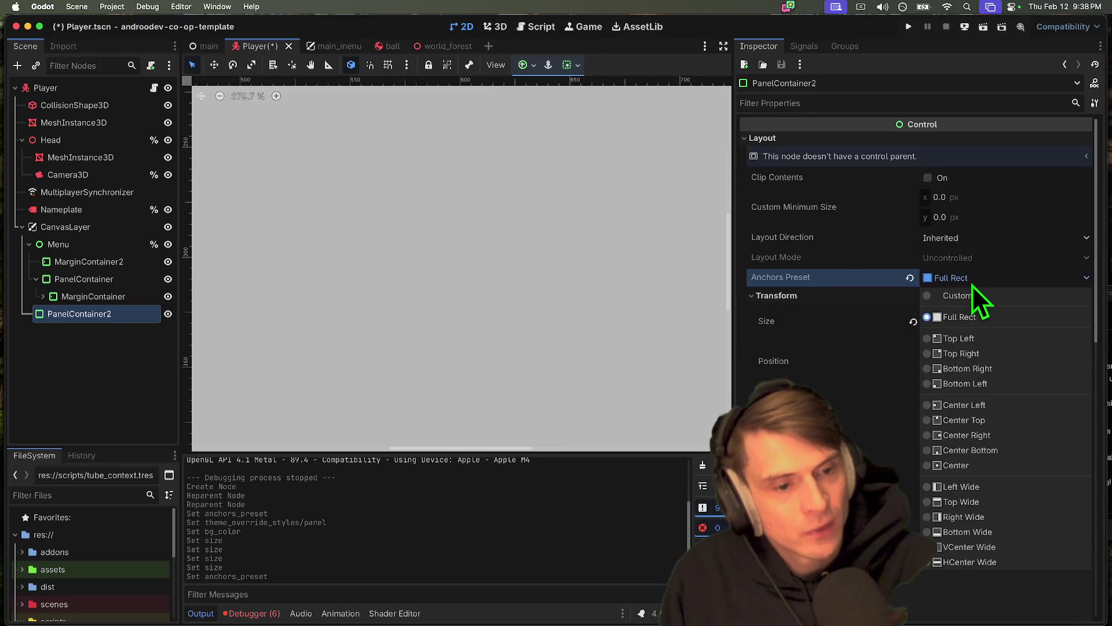
click(972, 467)
Reselect PanelContainer2 and set its size to 5×5.
click(439, 298)
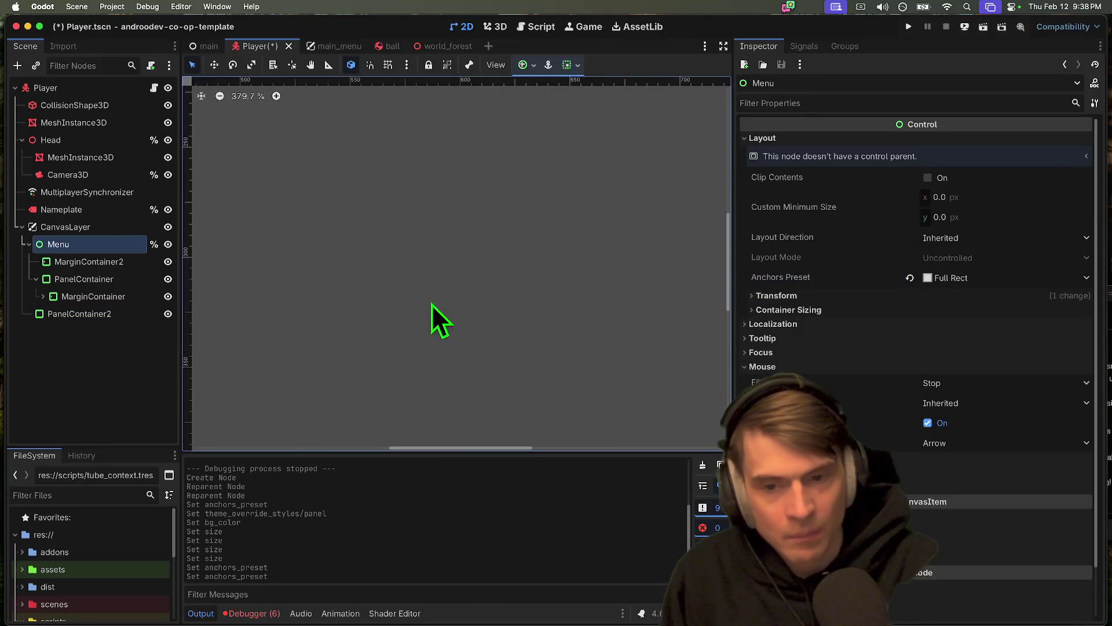
scroll(412, 305, up, 1)
click(106, 313)
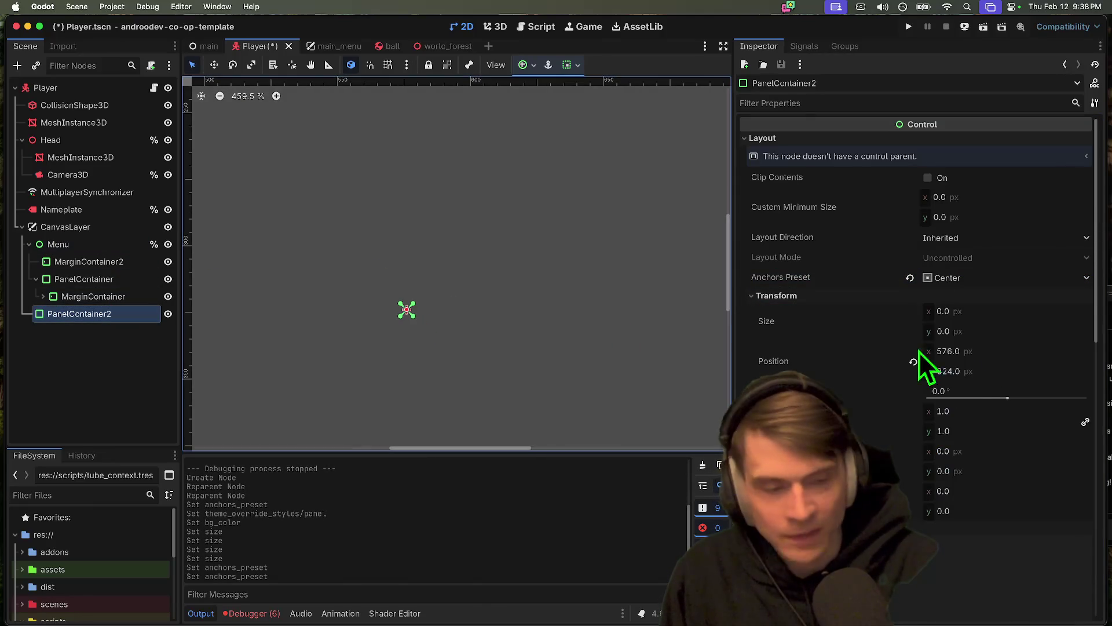
click(981, 332)
click(992, 320)
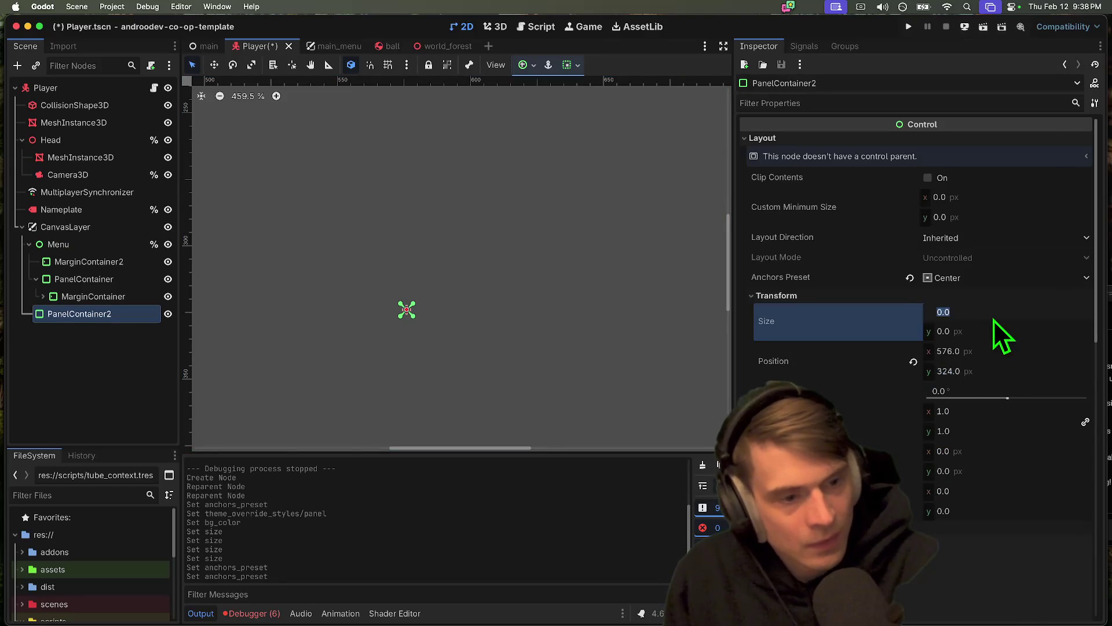
text(5)
key(Tab)
text(5)
key(Return)
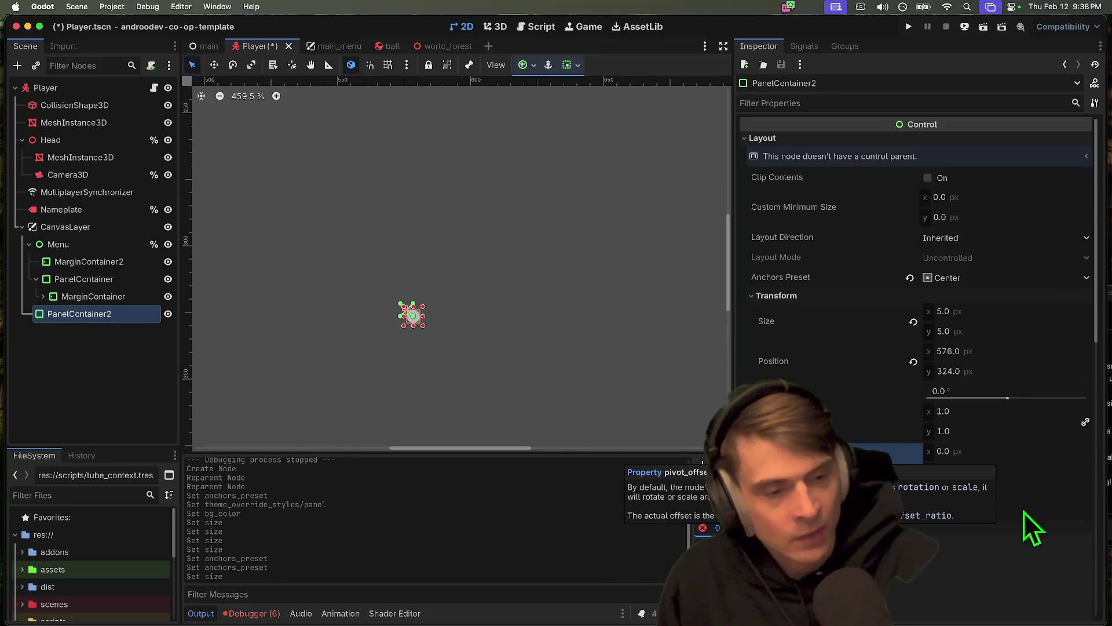
Try a pivot offset ratio of 0.5, reset it, then set pivot offset to -2.5.
click(1023, 491)
key(Return)
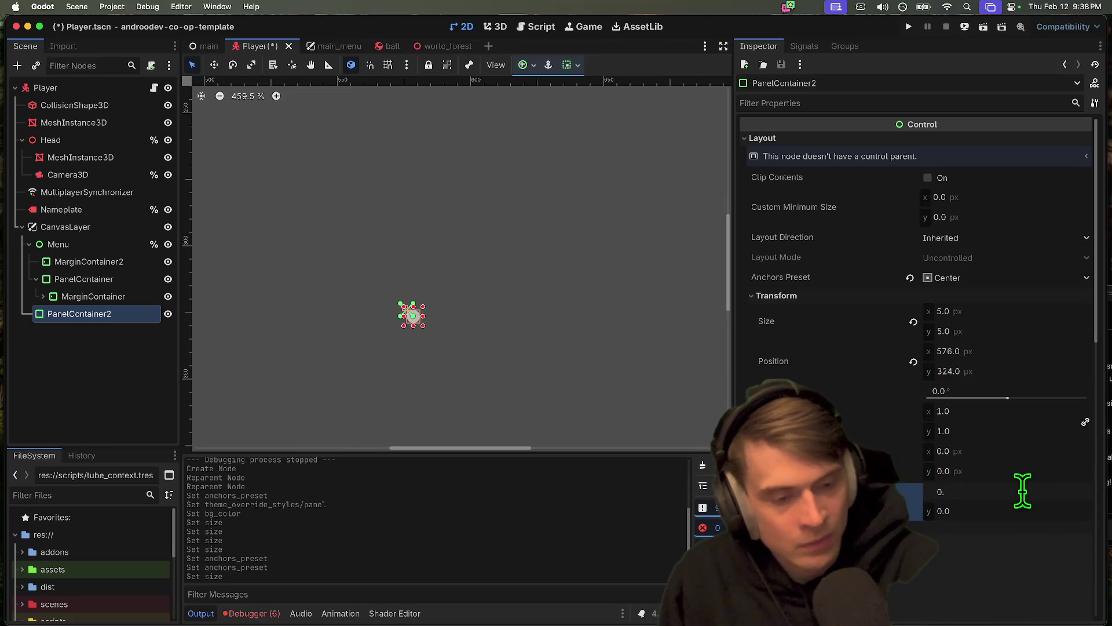
text(.5)
key(Tab)
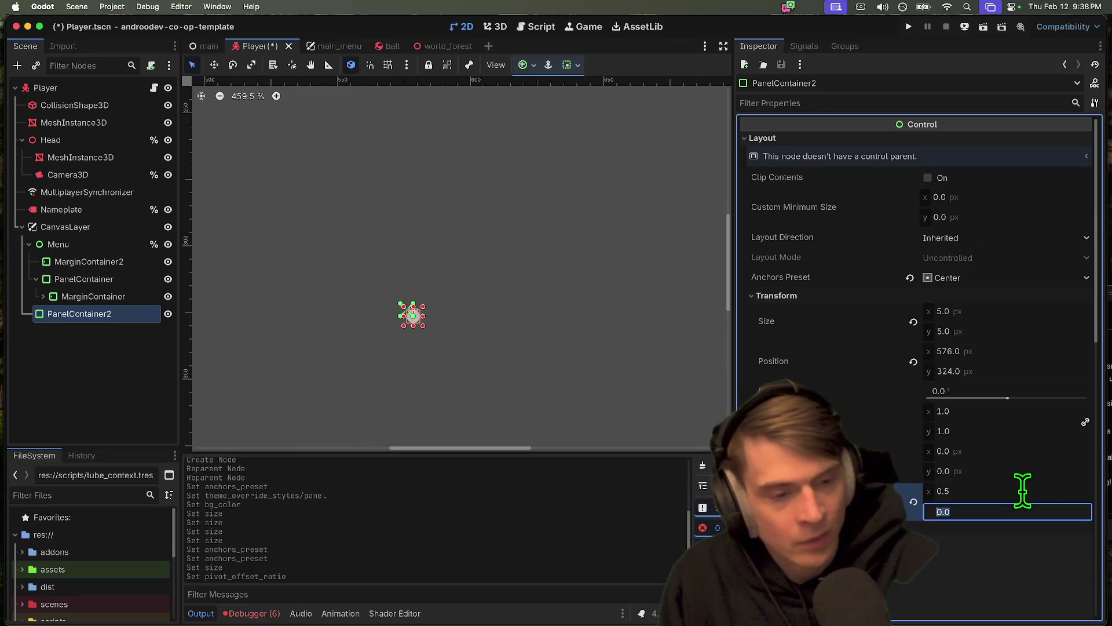
text(5)
key(Return)
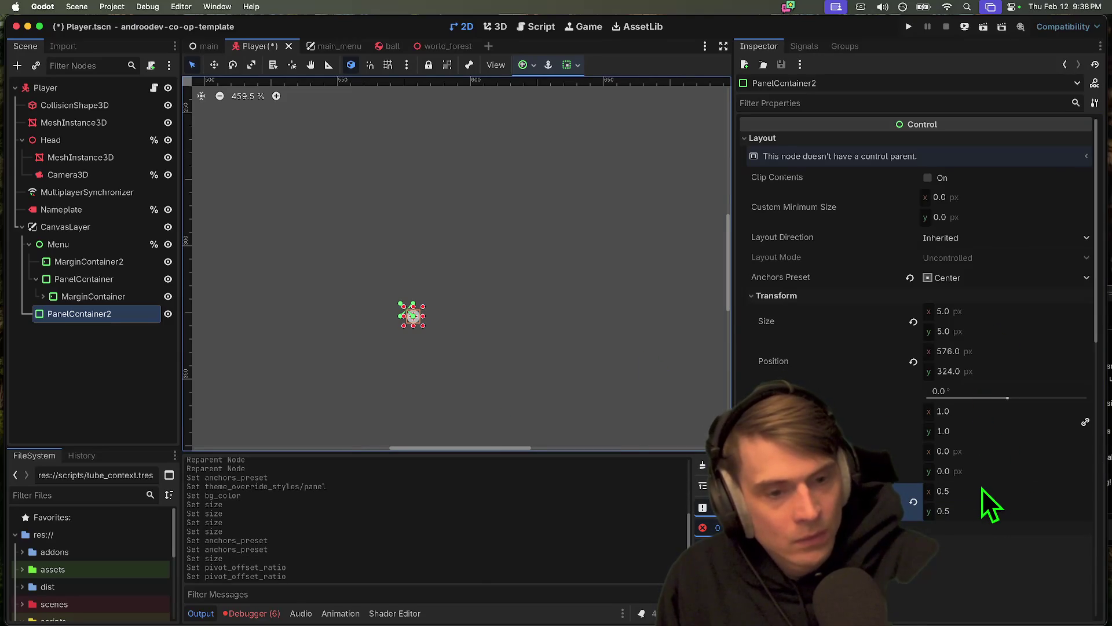
click(914, 501)
click(979, 451)
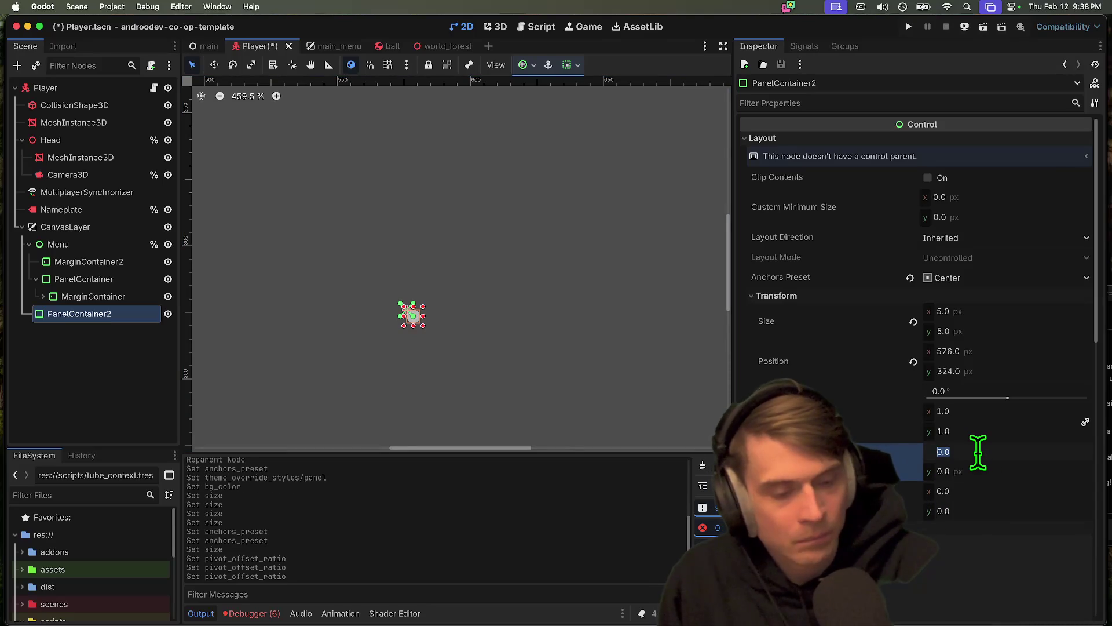
key(BackSpace)
text(.5)
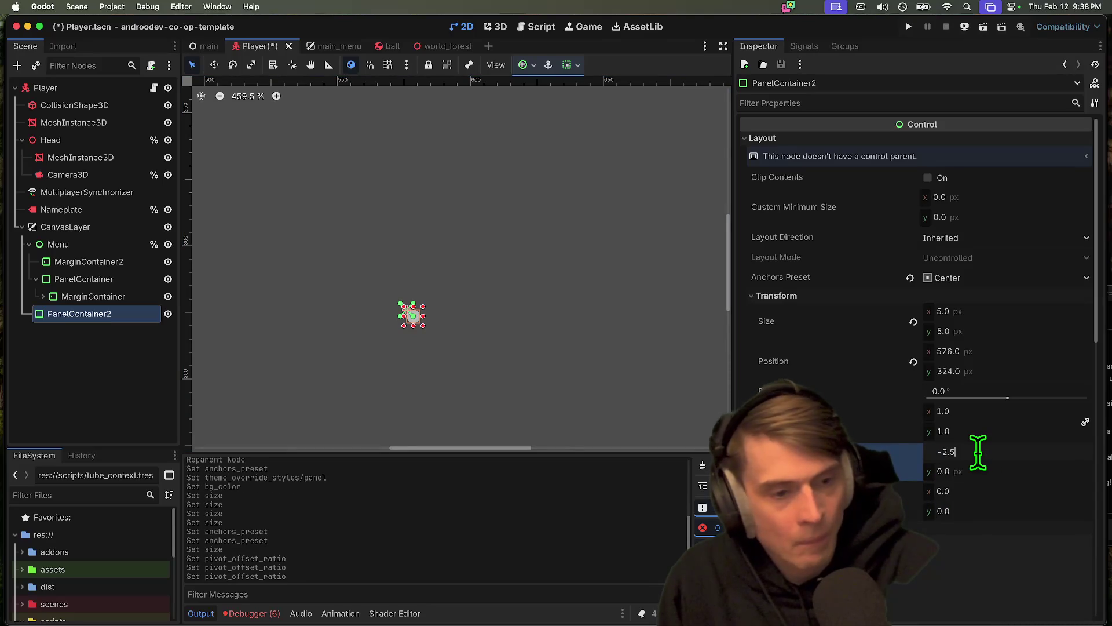
key(Tab)
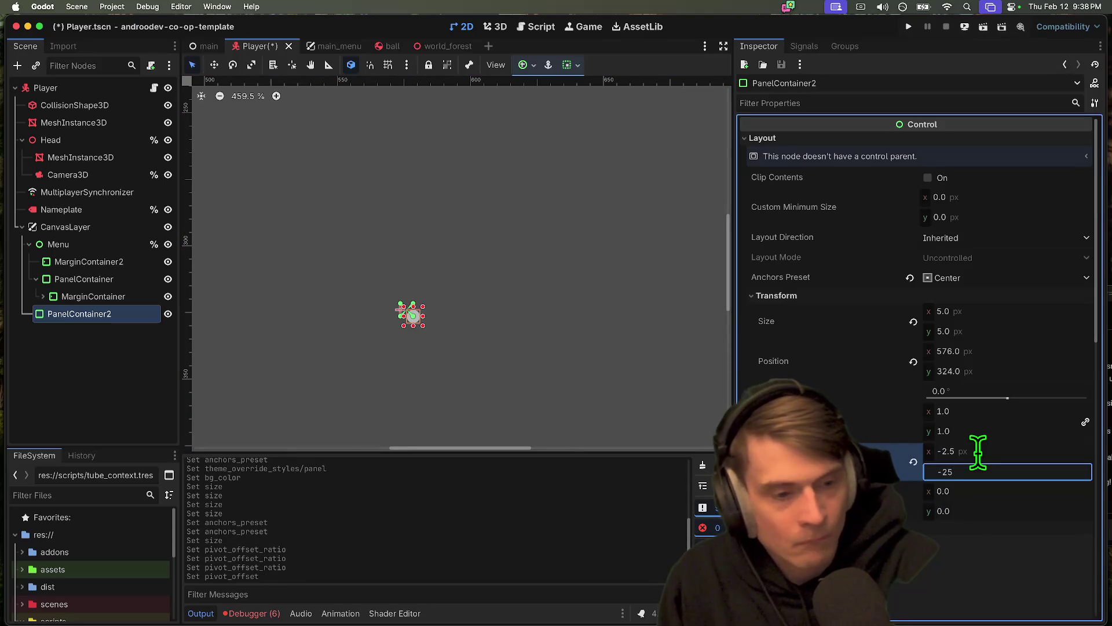
key(Return)
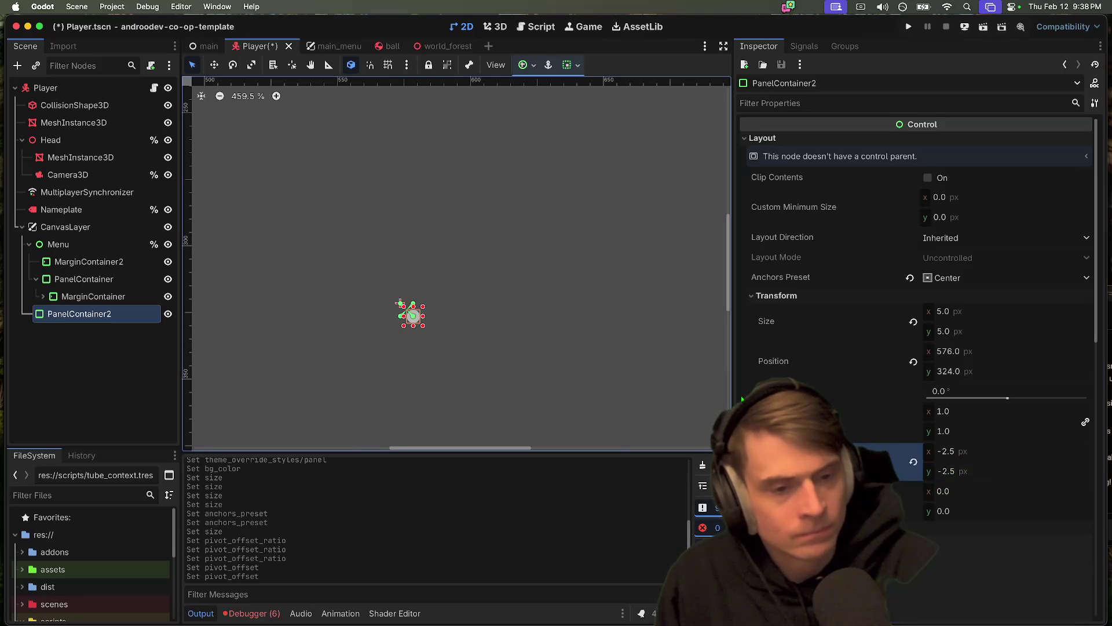
Keep the Center anchor preset and revert the pivot offset to zero.
click(993, 277)
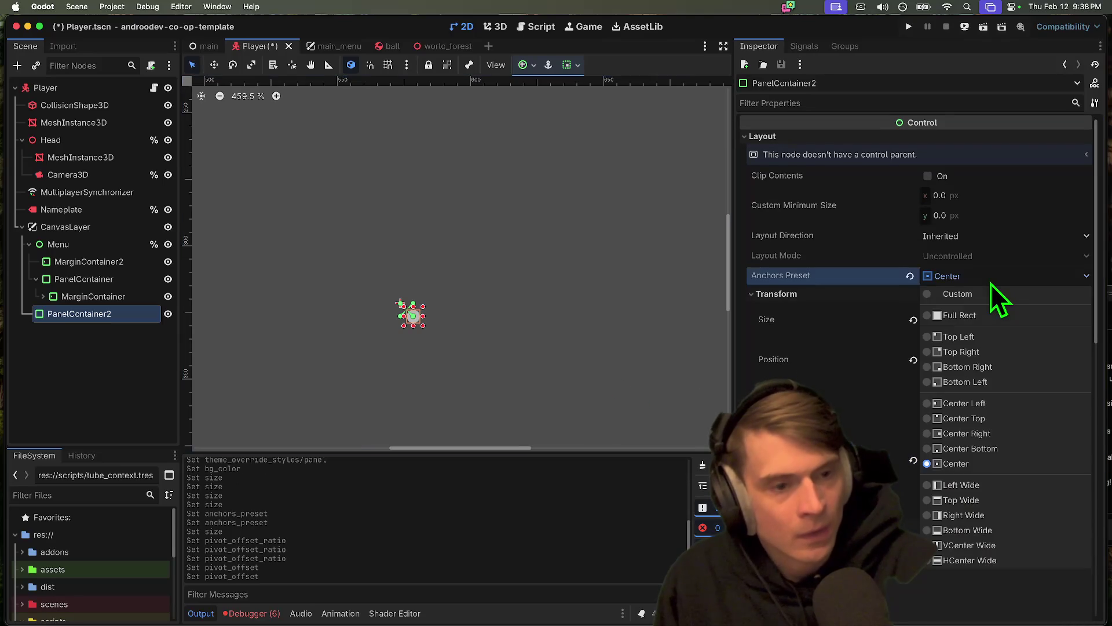
click(991, 283)
click(994, 331)
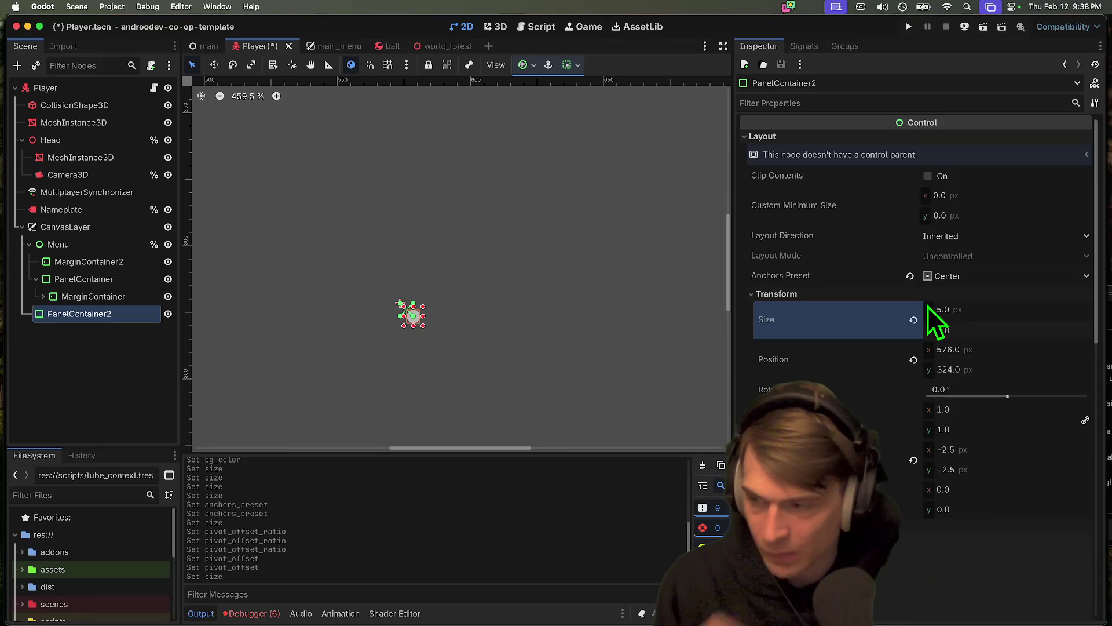
scroll(534, 325, down, 5)
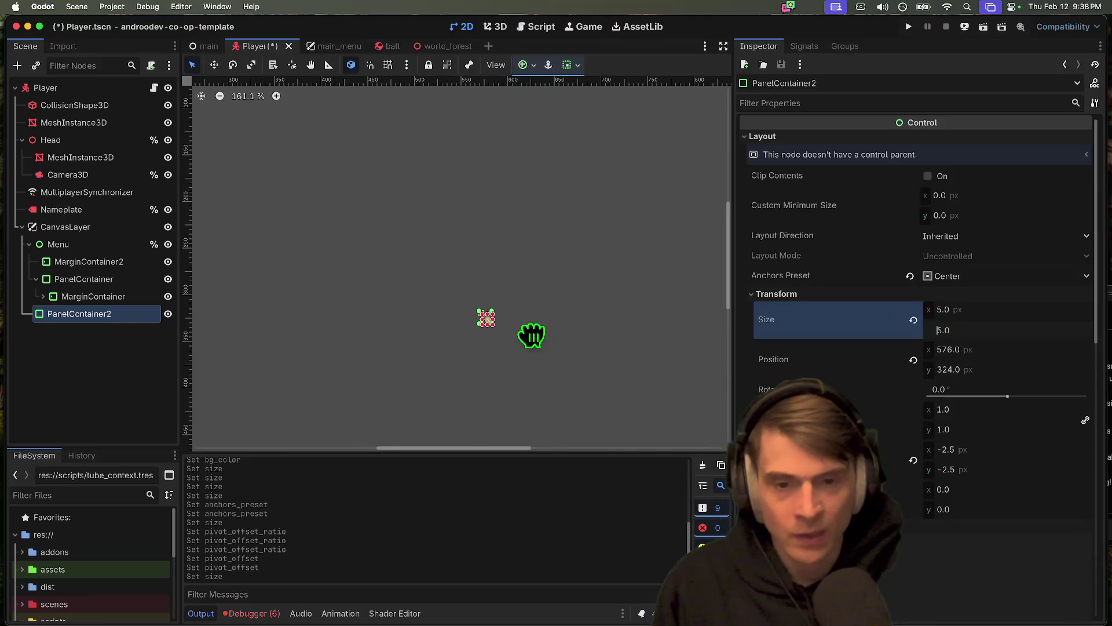
scroll(534, 338, down, 3)
click(533, 342)
scroll(526, 367, up, 1)
scroll(493, 310, up, 7)
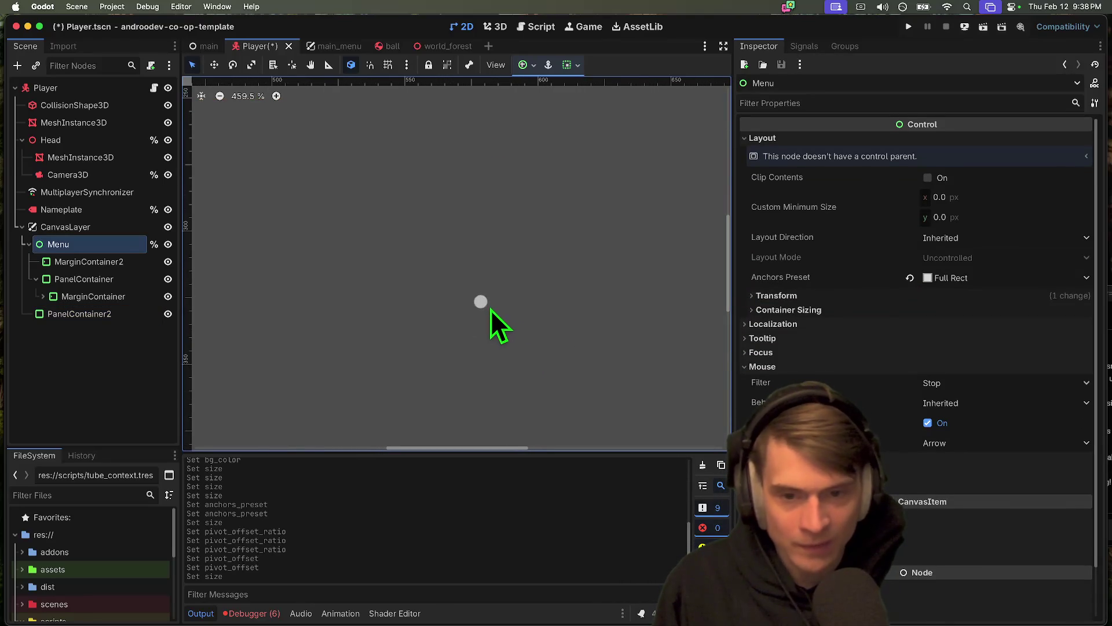
click(484, 306)
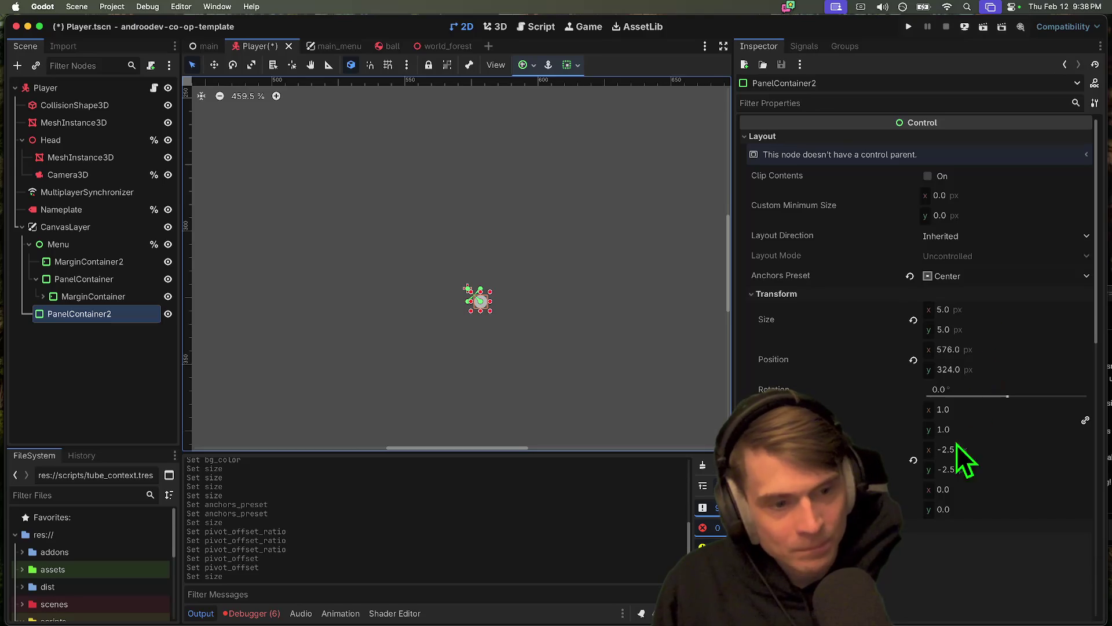
click(913, 461)
Enter an 8×8 size, then revert Size to its default.
click(985, 311)
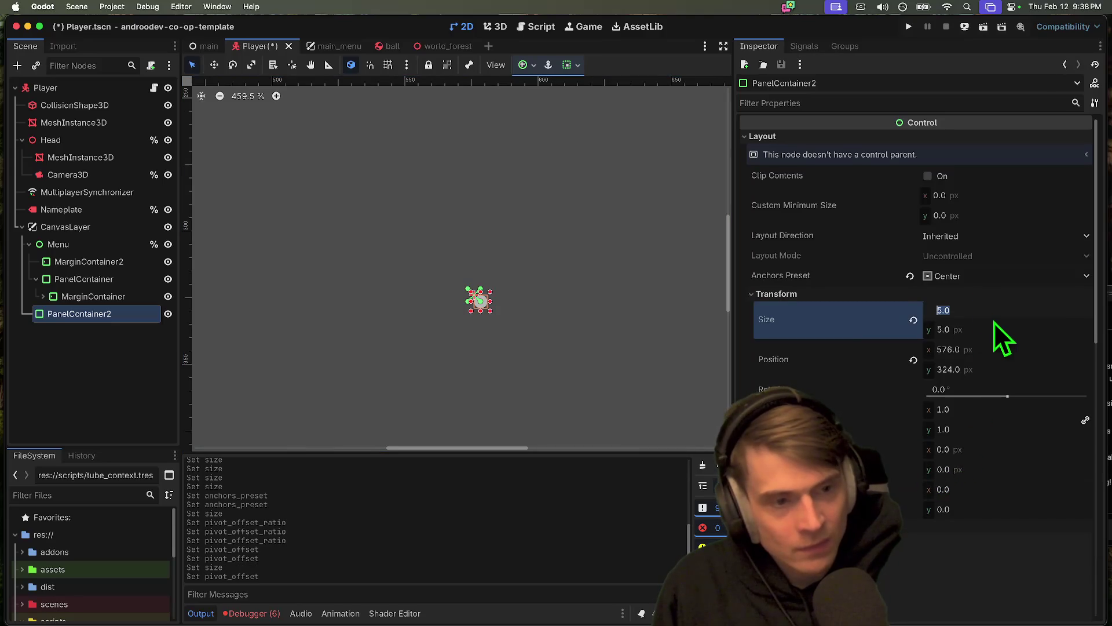
text(8)
key(Tab)
text(8)
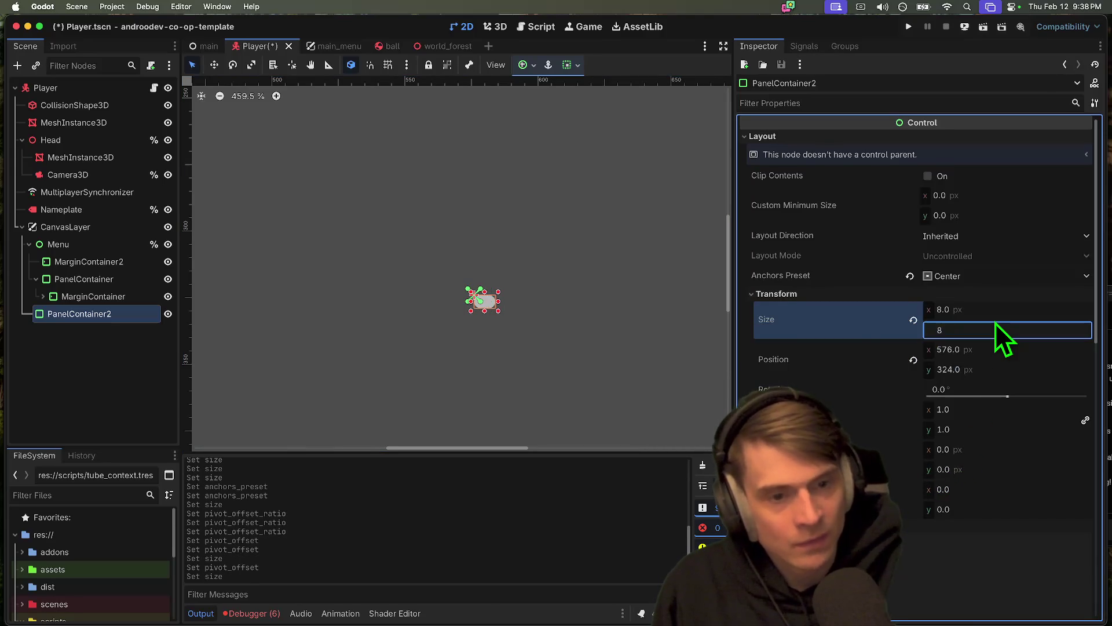
click(914, 321)
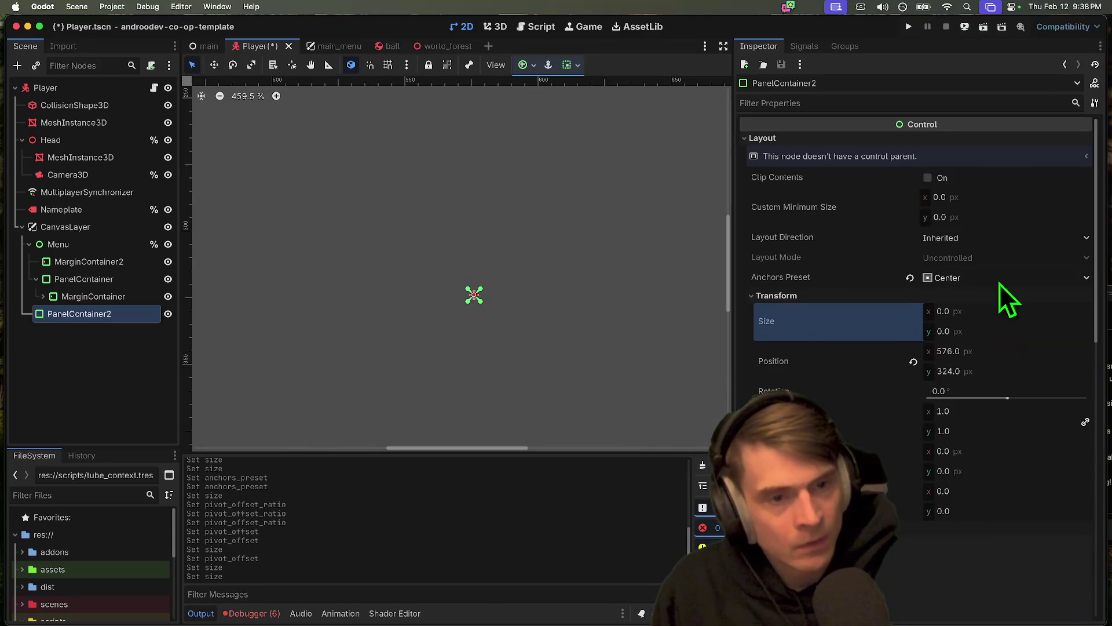
Set PanelContainer2's Custom Minimum Size to 8×8.
scroll(861, 324, down, 3)
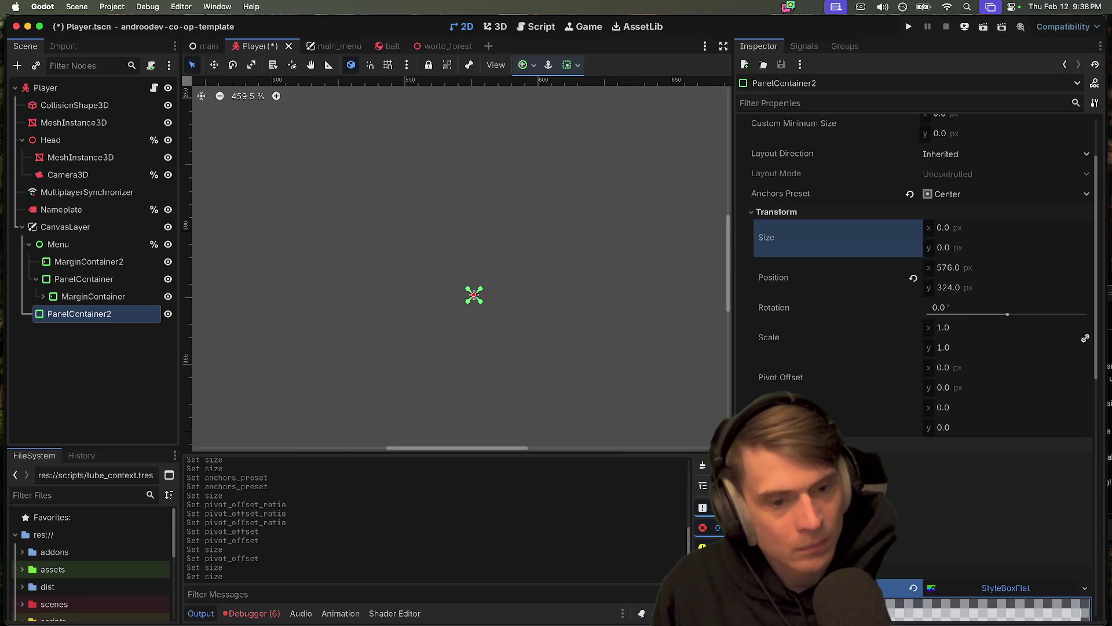
scroll(968, 487, down, 3)
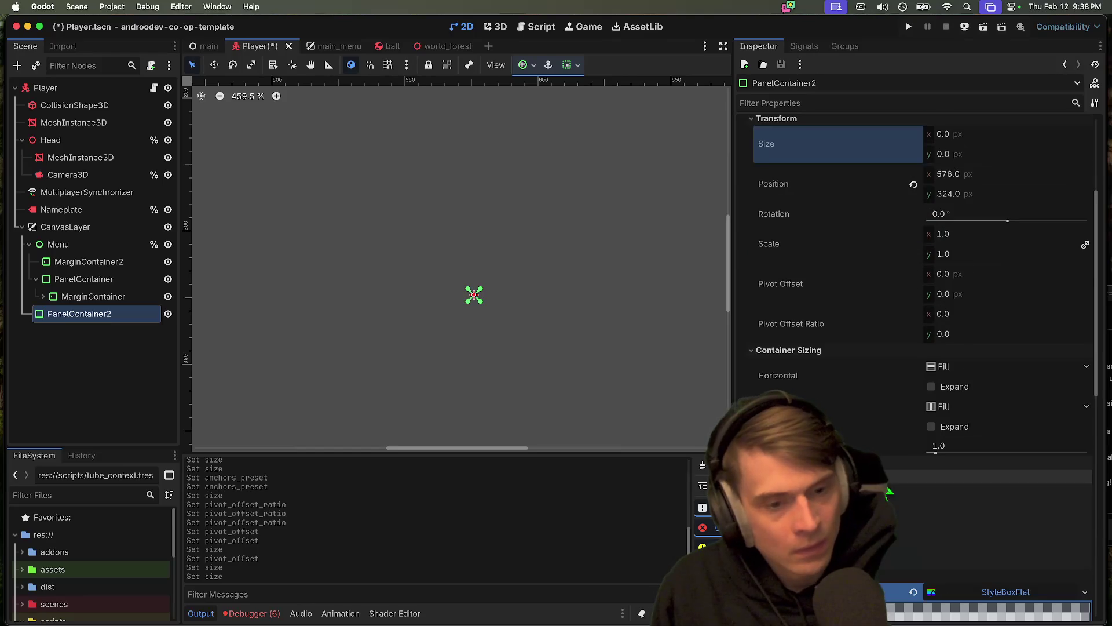
scroll(888, 487, down, 2)
click(888, 488)
scroll(955, 521, down, 3)
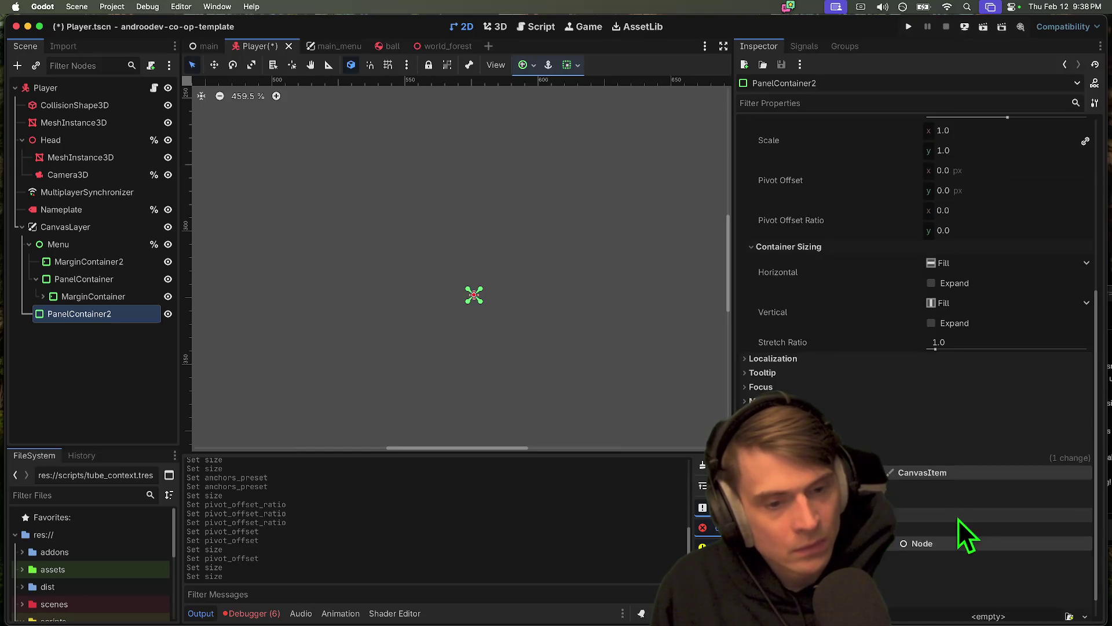
scroll(927, 446, down, 1)
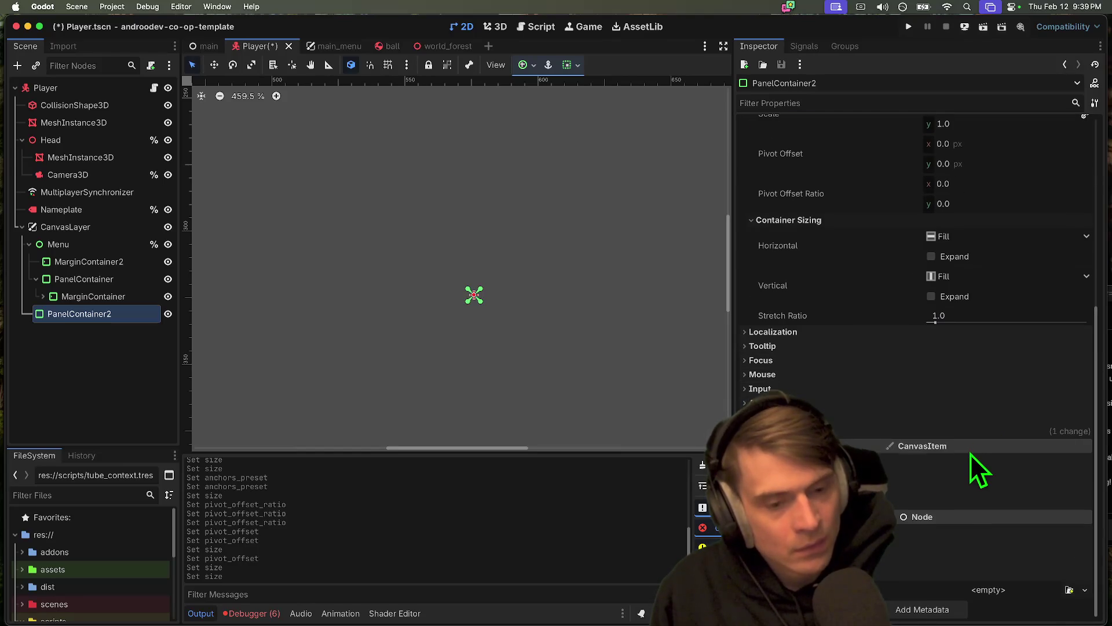
scroll(974, 473, up, 10)
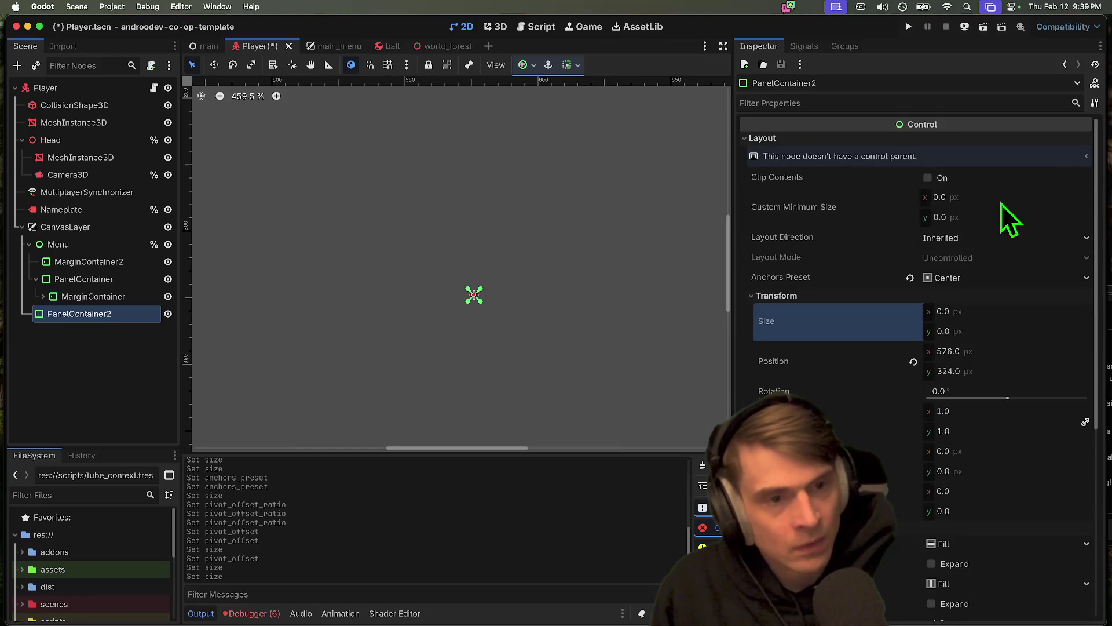
click(1008, 199)
text(8)
key(Tab)
text(8)
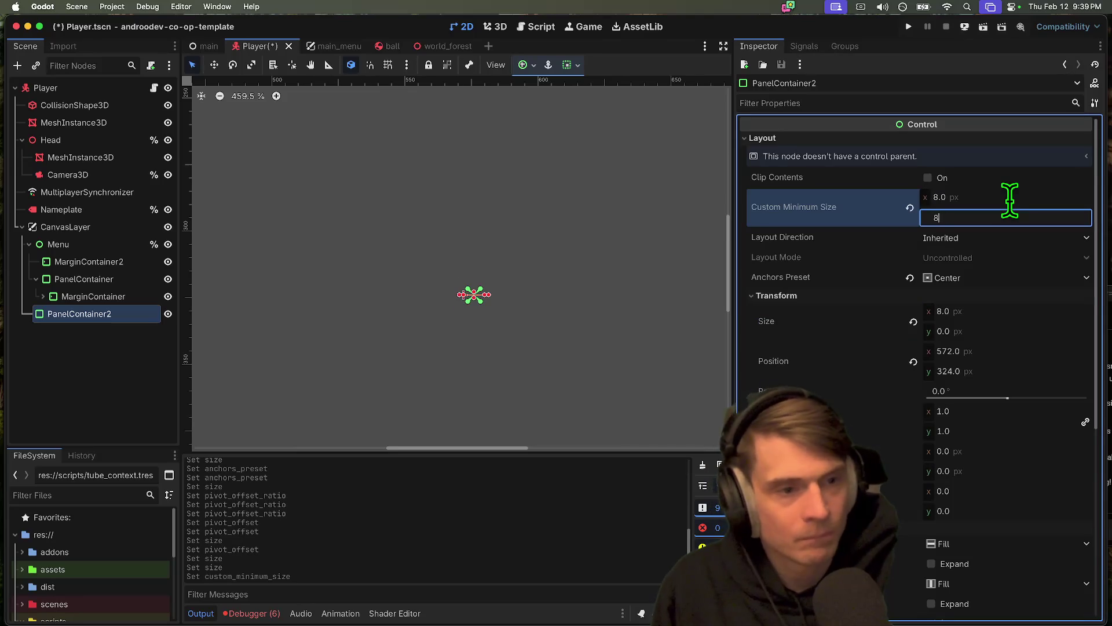
key(Return)
Re-centre the panel by picking Full Rect and then the Center anchor preset.
click(985, 278)
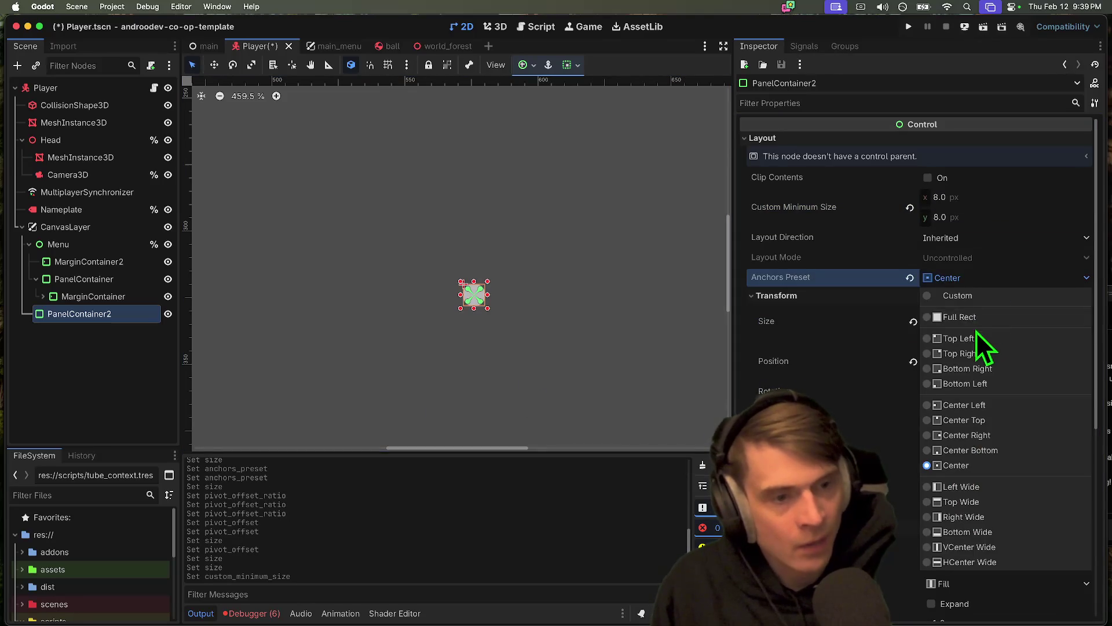
click(978, 317)
click(983, 280)
click(973, 465)
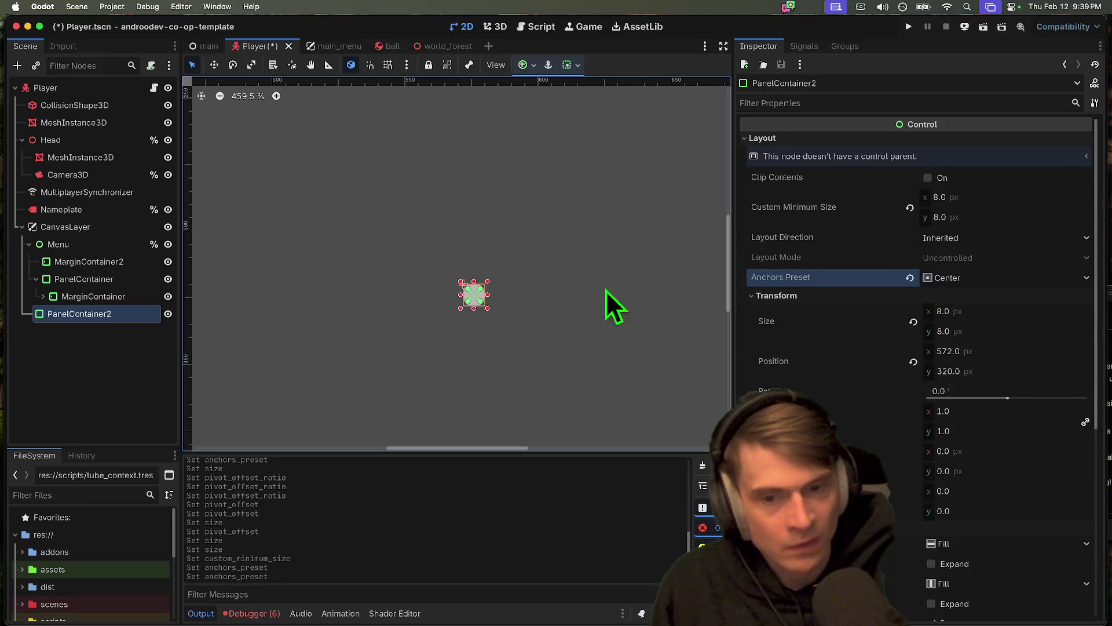
Expand the panel's StyleBoxFlat settings and open the BG Color picker.
click(566, 260)
click(487, 294)
scroll(869, 405, down, 5)
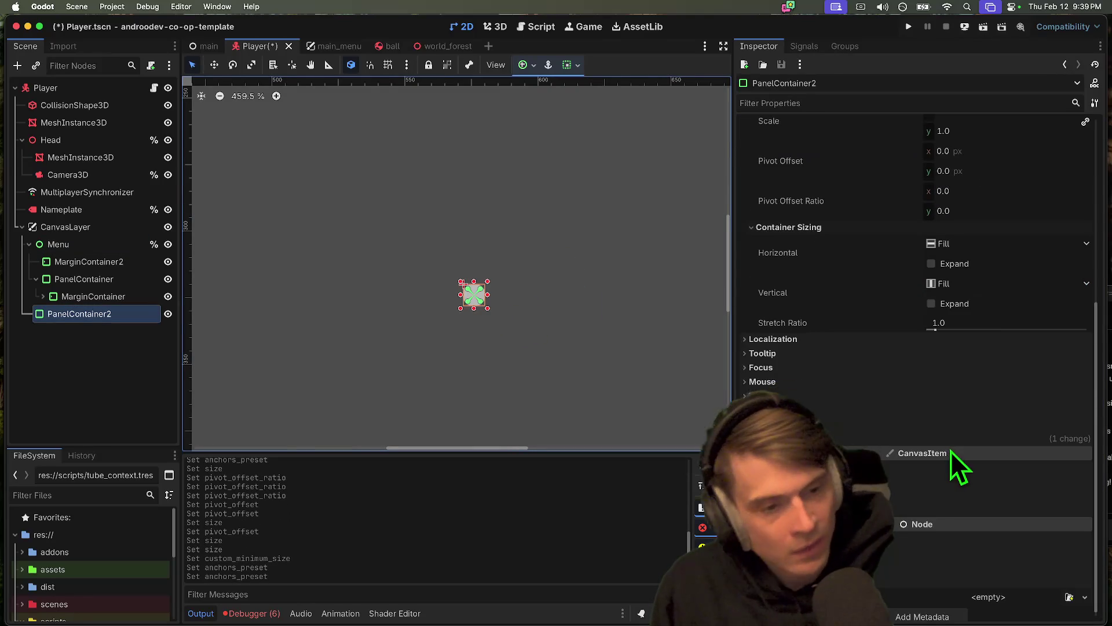
click(999, 463)
scroll(1011, 494, down, 1)
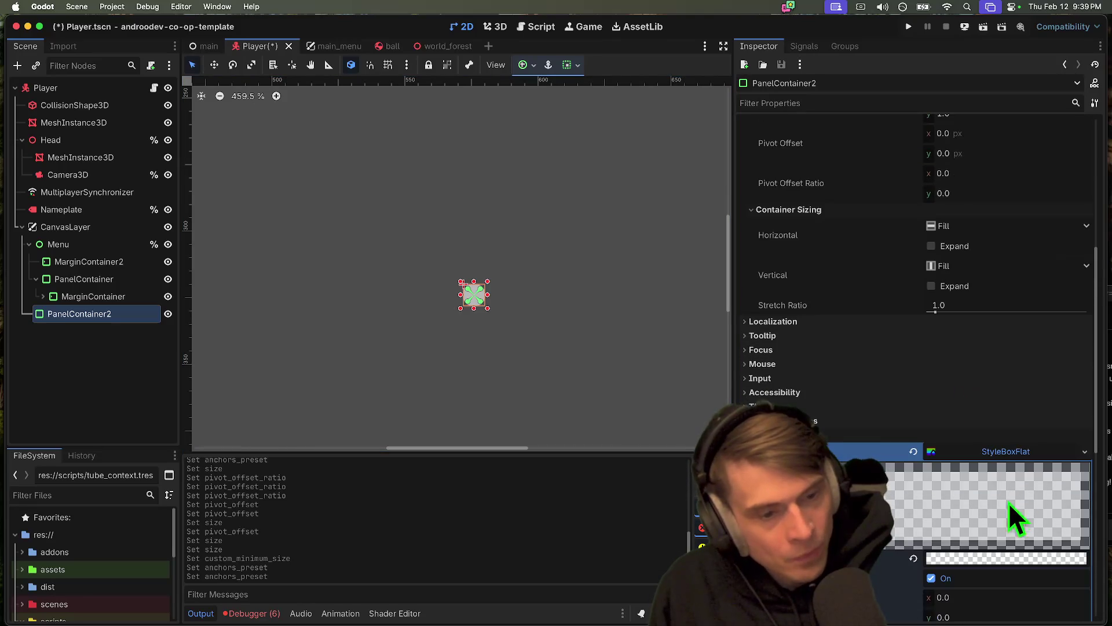
click(975, 566)
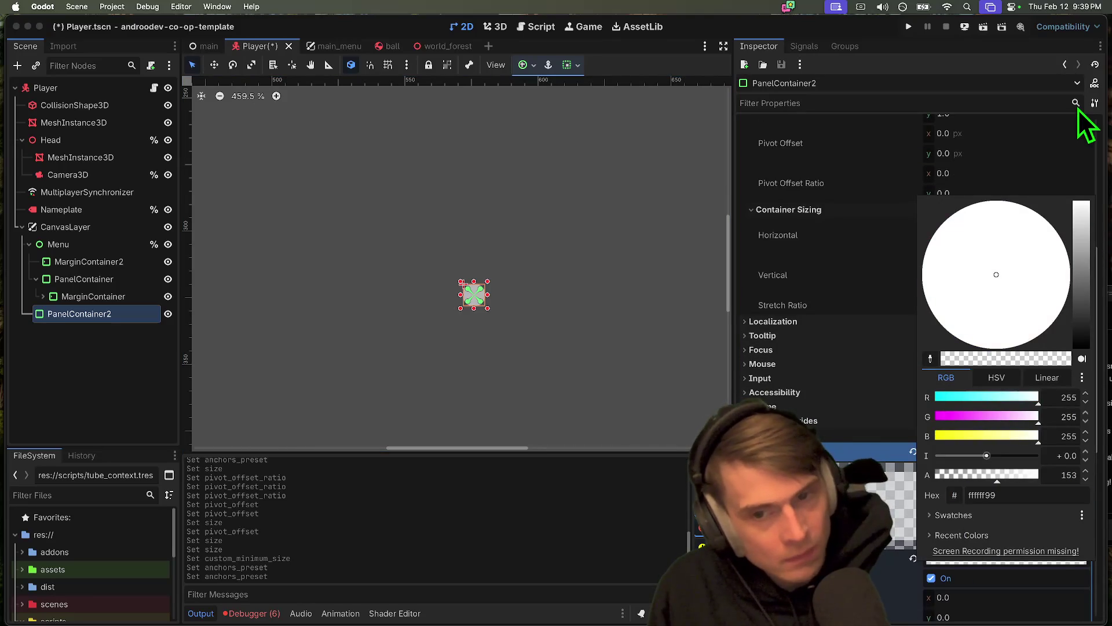
Make the panel's background colour fully opaque, alpha 255.
drag(1002, 478, 1040, 475)
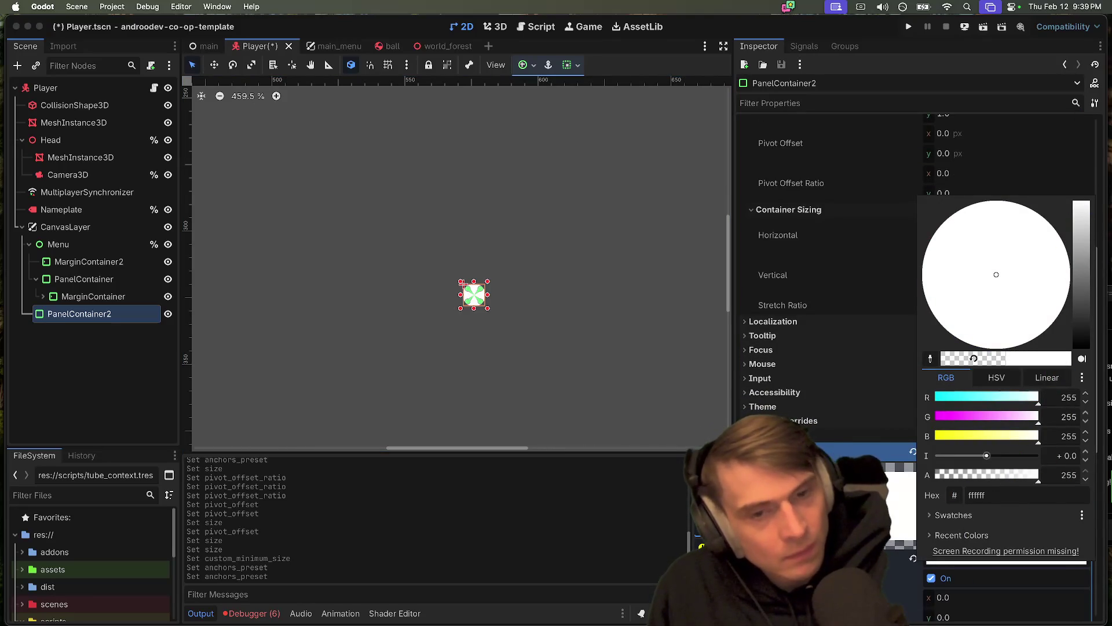
key(Escape)
click(490, 286)
click(472, 298)
scroll(953, 518, down, 2)
scroll(972, 261, up, 5)
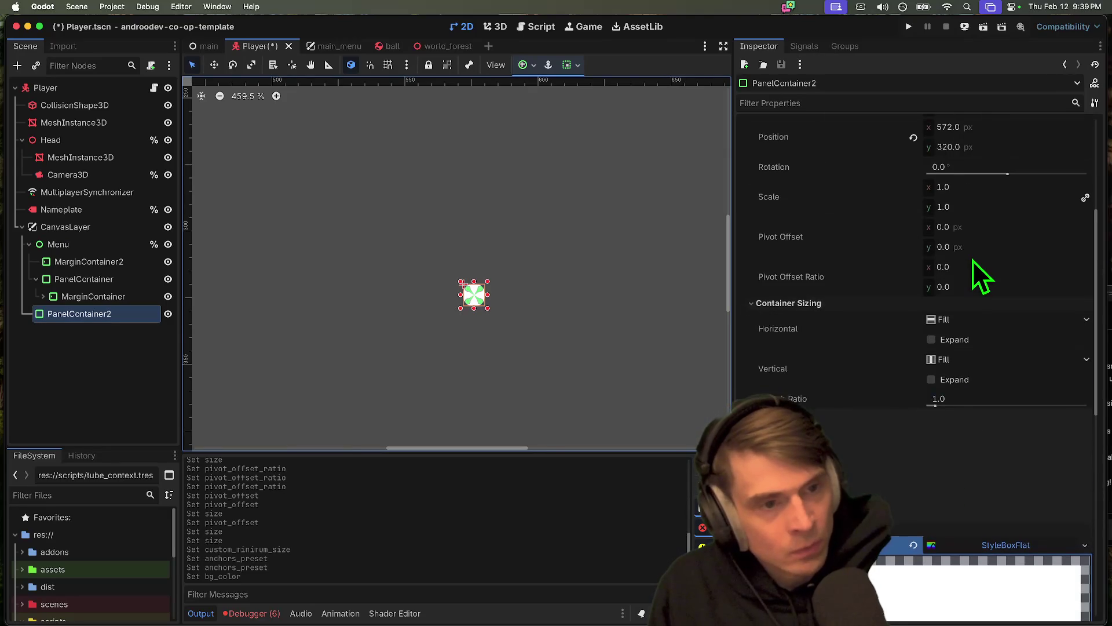
scroll(973, 266, up, 2)
scroll(974, 268, up, 1)
Shrink Custom Minimum Size to 5×5.
click(981, 179)
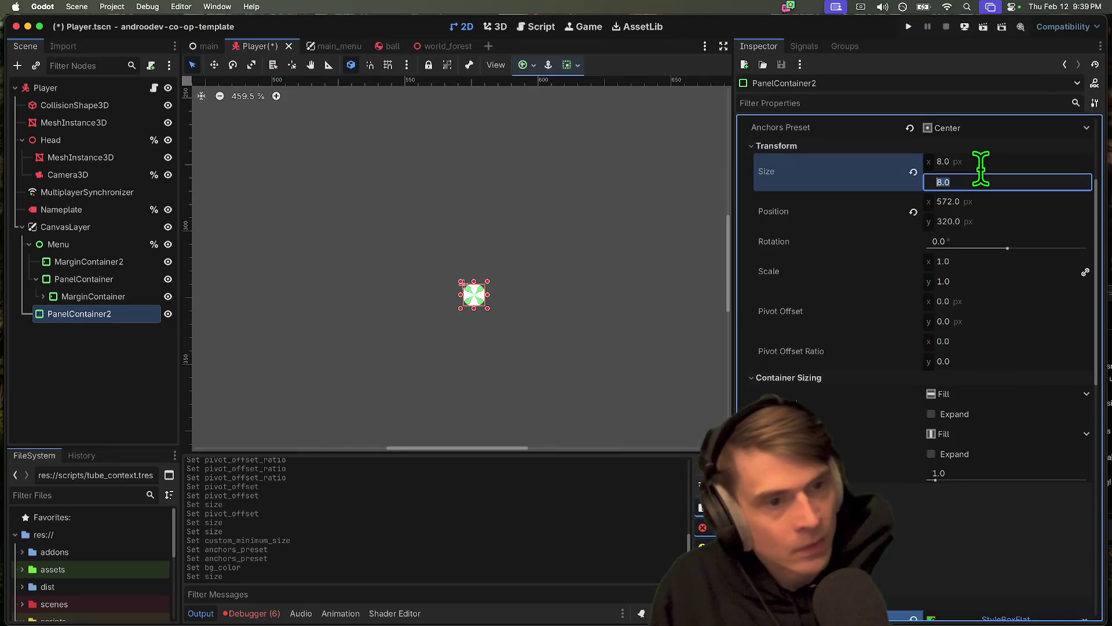
key(shift+Tab)
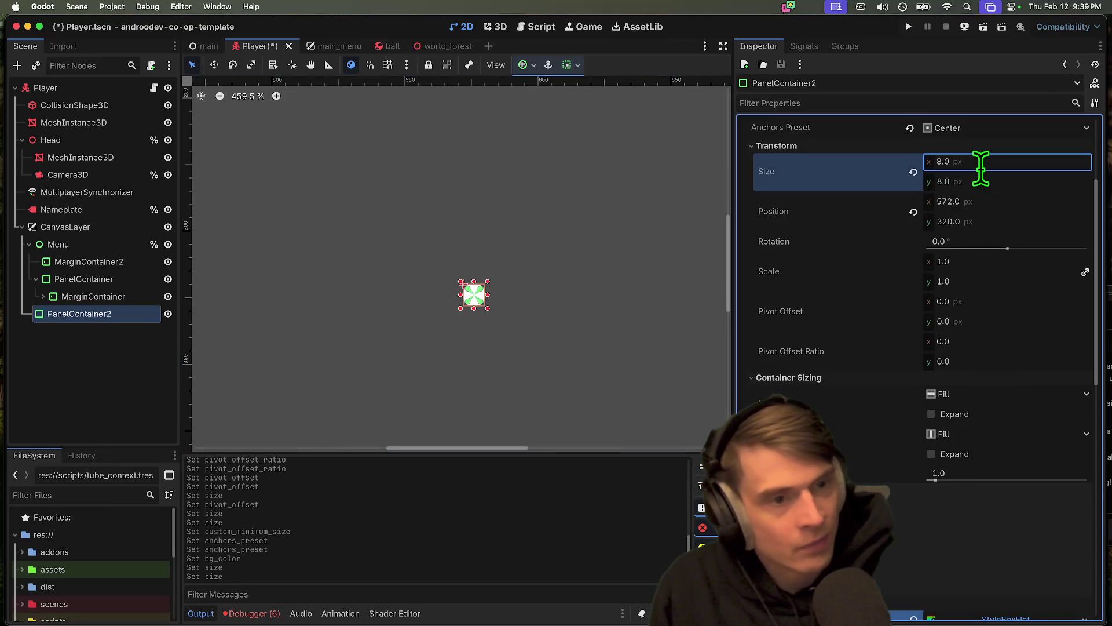
scroll(985, 165, up, 3)
click(988, 197)
text(5)
key(Tab)
text(5)
Apply the Top Left anchor preset, then re-centre with Center.
click(971, 278)
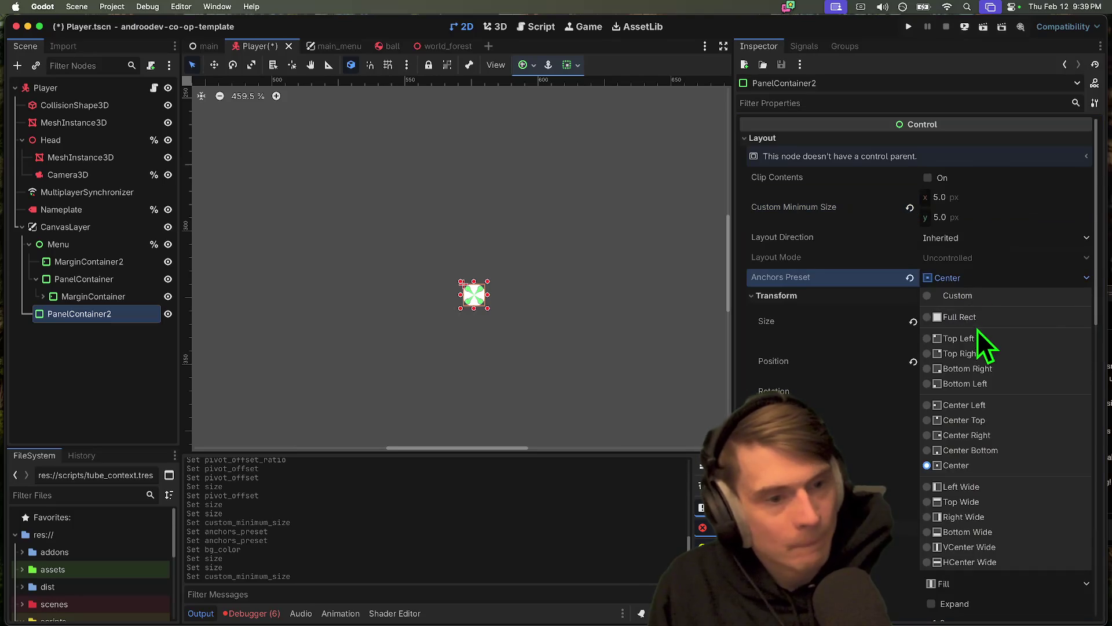
click(978, 338)
click(973, 277)
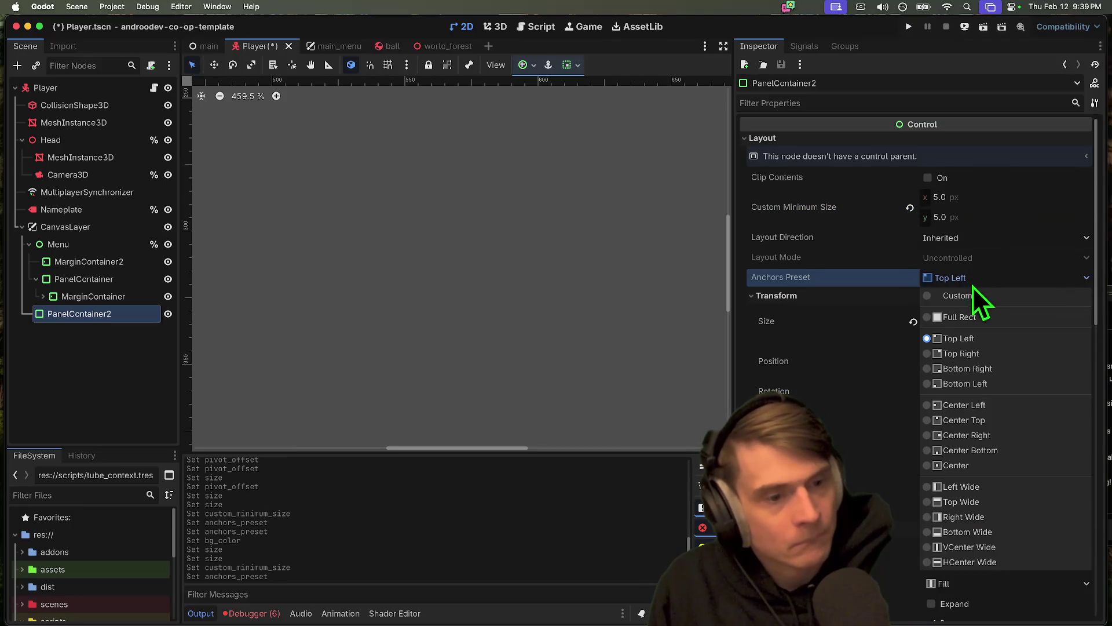
click(977, 467)
Set all four corner radii of the panel style to 5 px.
scroll(976, 463, down, 5)
scroll(957, 405, down, 8)
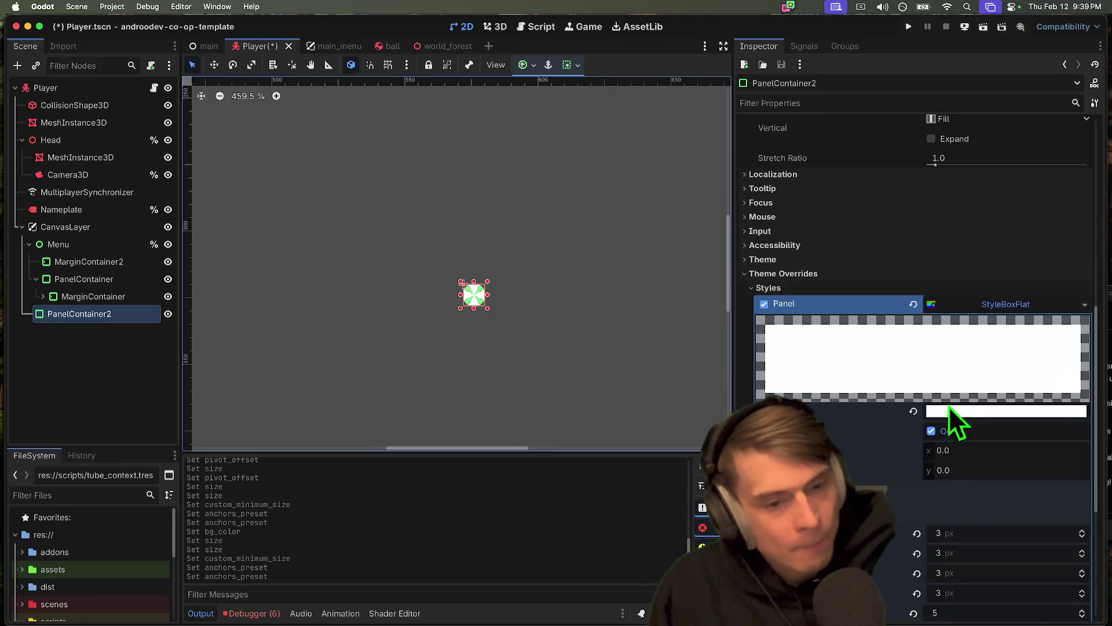
scroll(933, 457, down, 3)
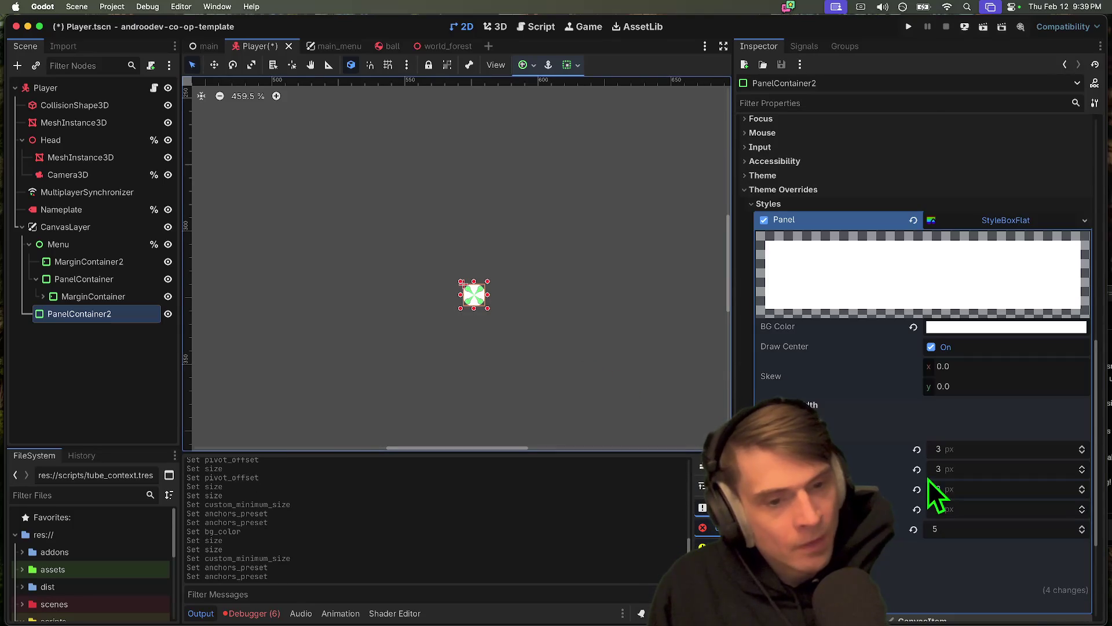
click(1008, 449)
text(5)
key(Tab)
text(5)
key(Tab)
text(5)
key(Tab)
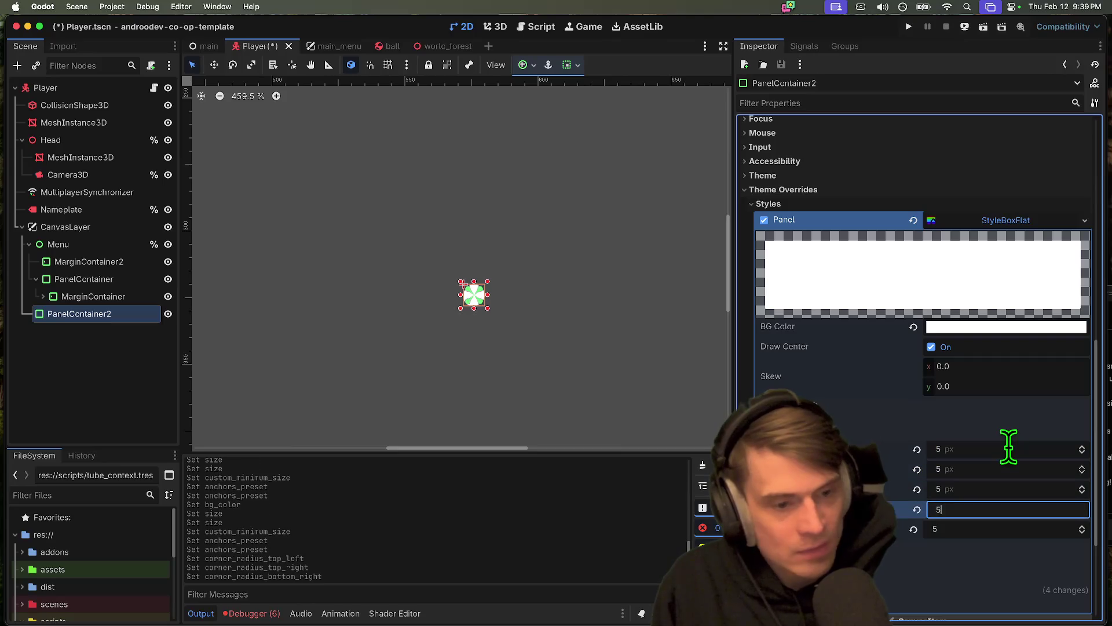
text(5)
key(Tab)
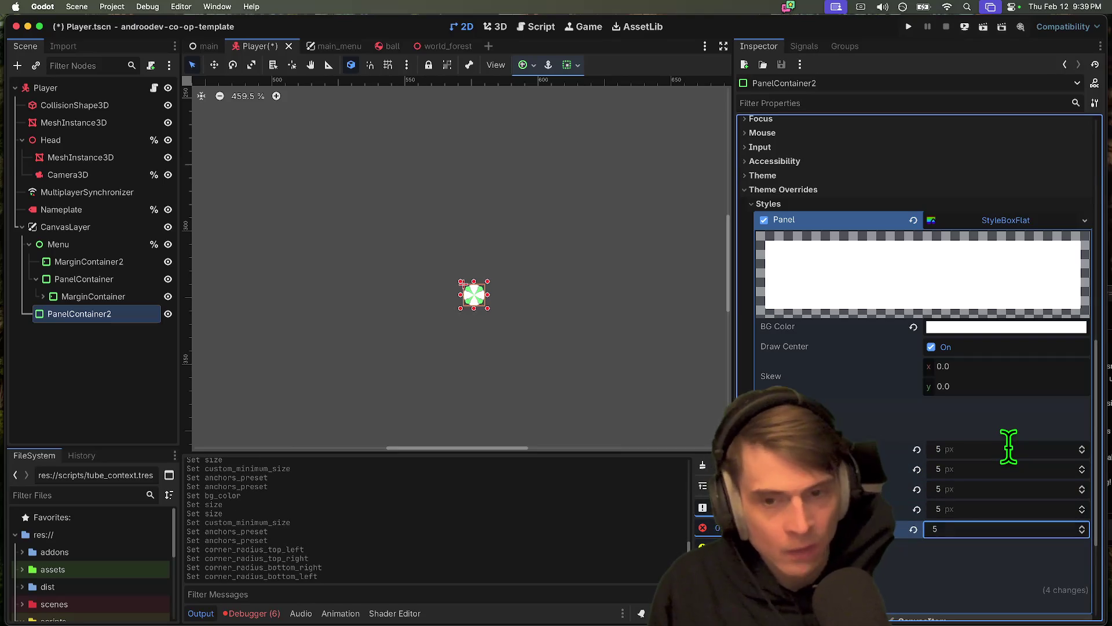
click(466, 356)
Test-run the game, enter the 3D world and toggle the leave menu, then stop it.
key(super+b)
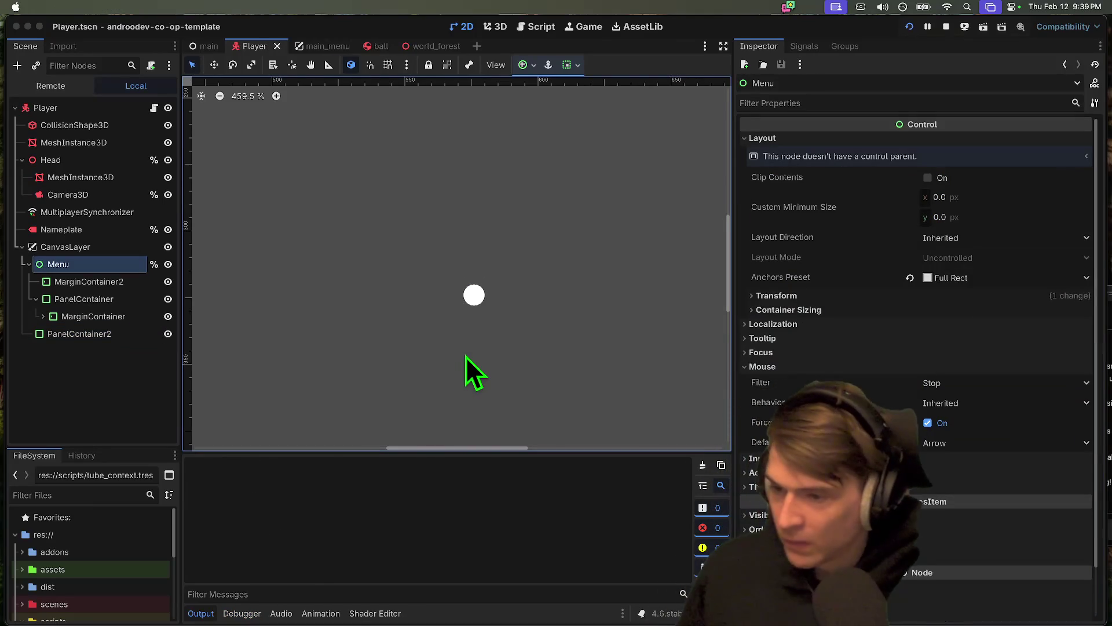
click(391, 453)
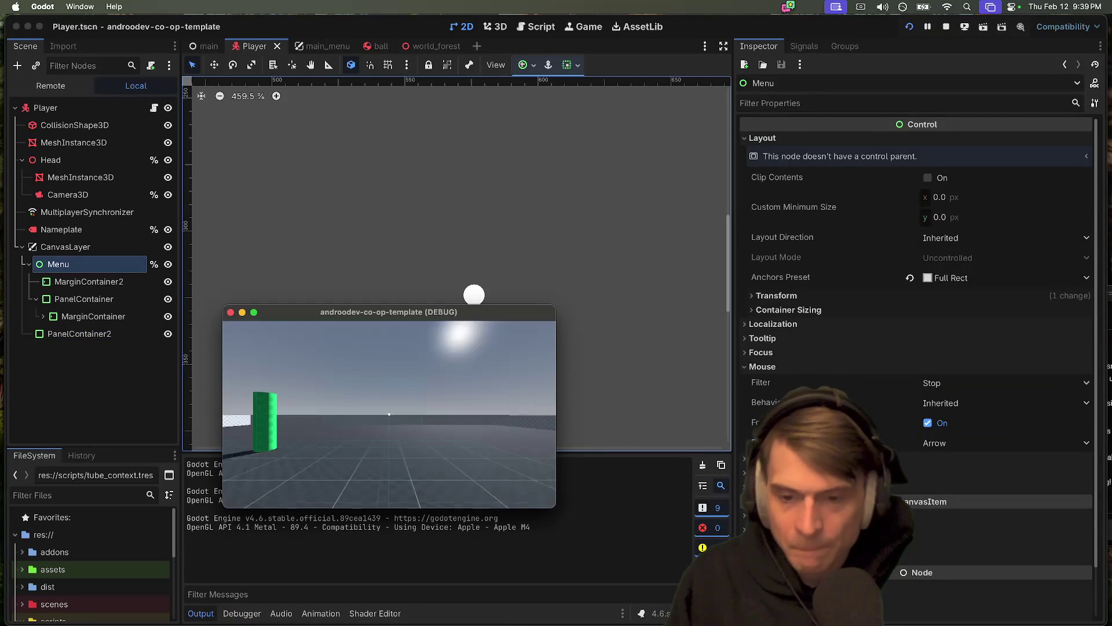
key(Escape)
key(Escape)
key(Escape)
key(super+period)
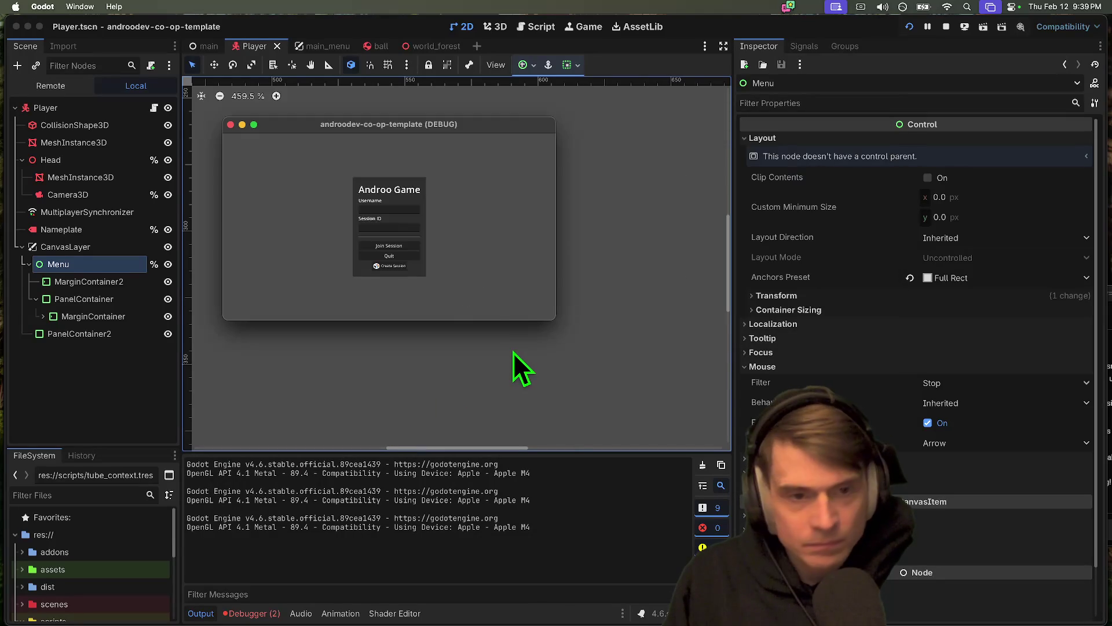
Set PanelContainer2's Mouse Filter to Ignore and run the project again.
click(103, 313)
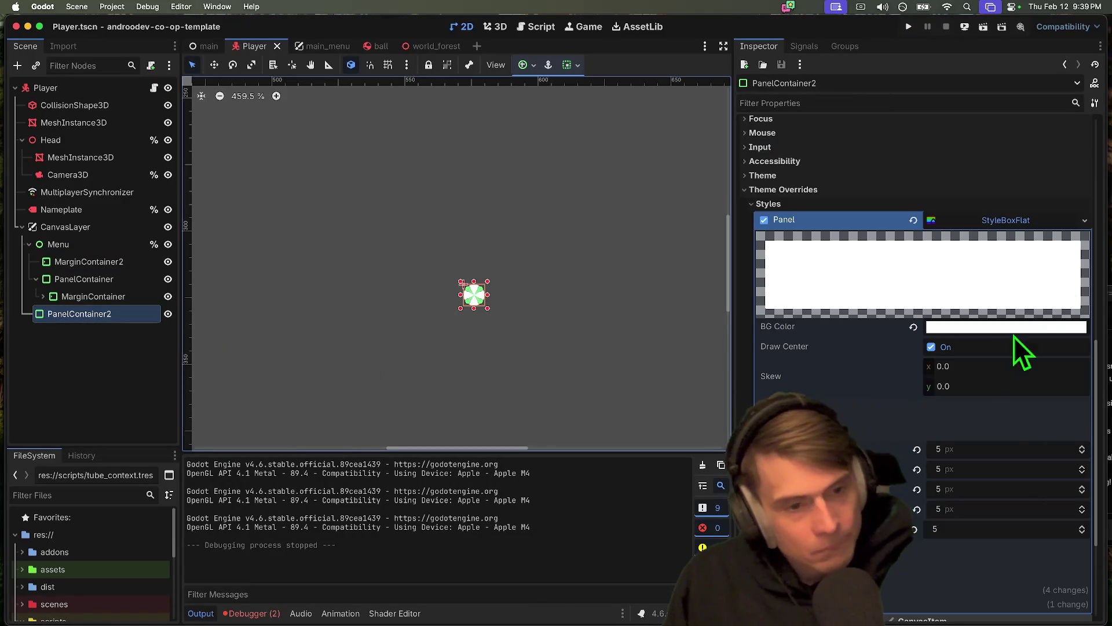
scroll(1000, 408, down, 5)
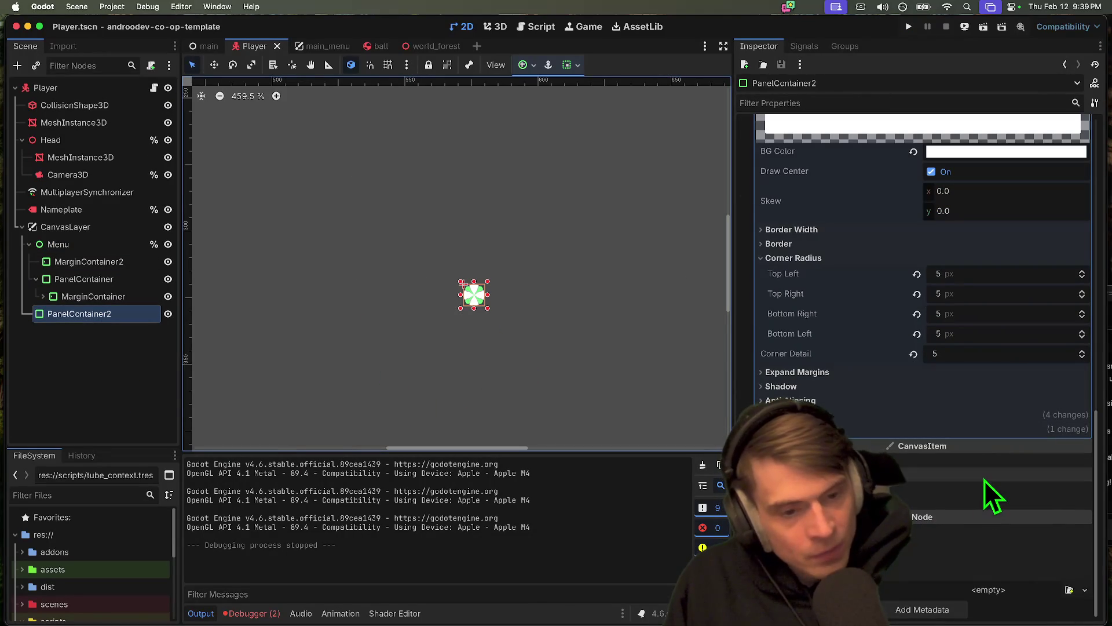
click(984, 484)
scroll(985, 472, up, 15)
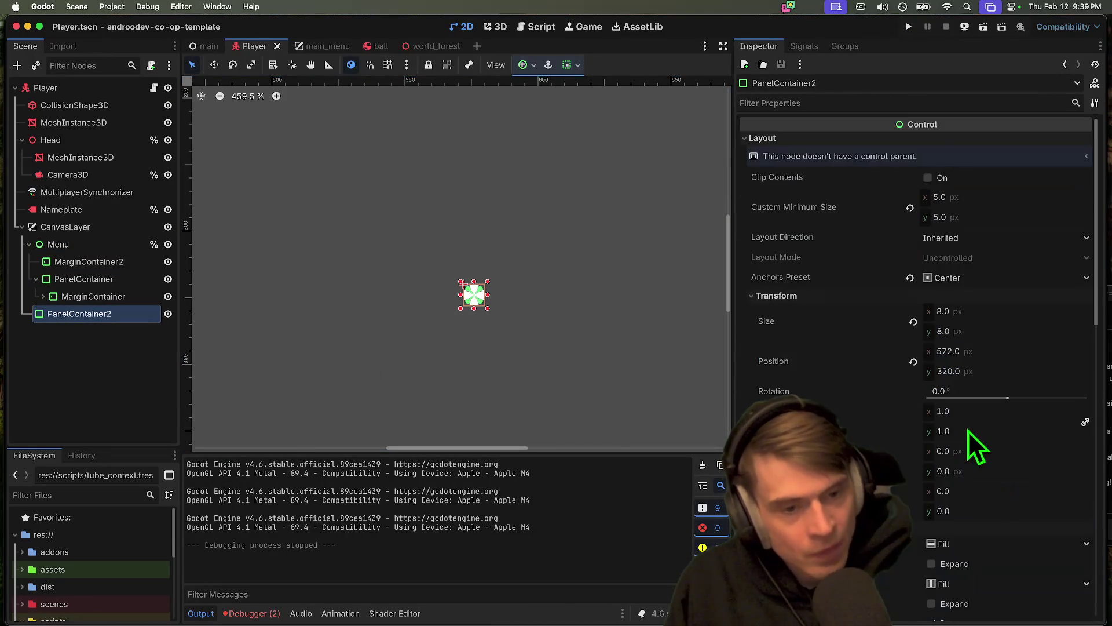
scroll(969, 429, down, 3)
click(919, 529)
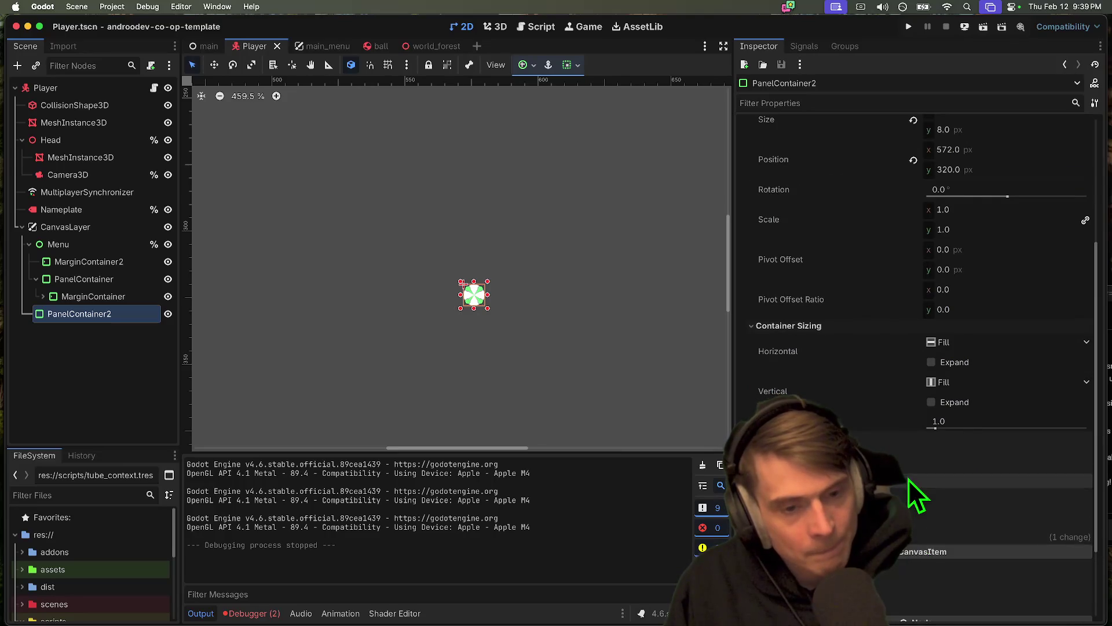
click(985, 495)
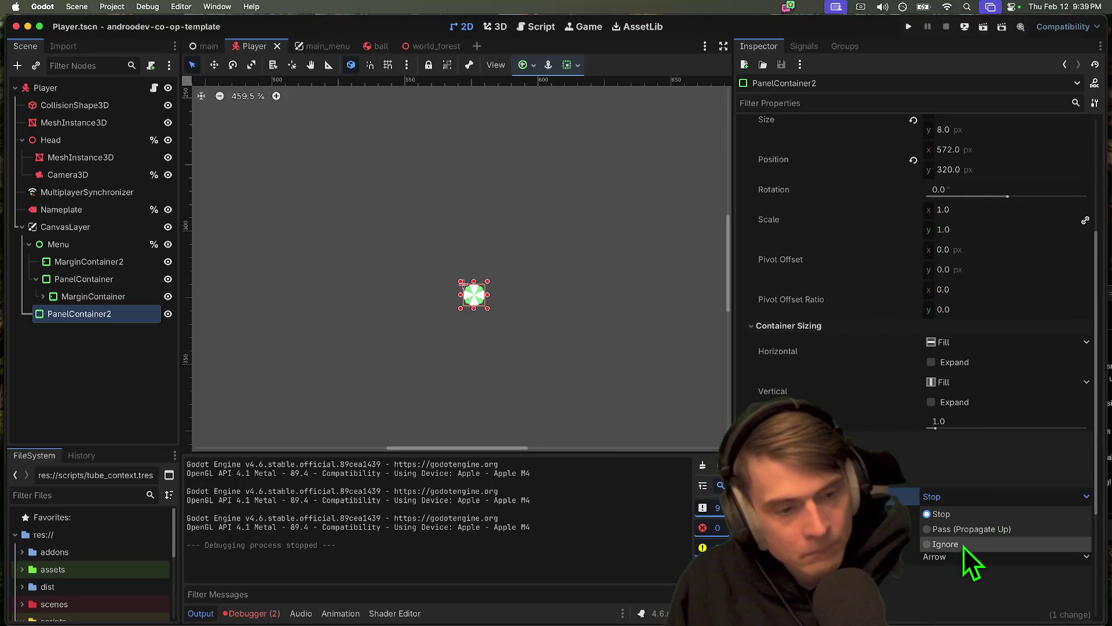
click(964, 547)
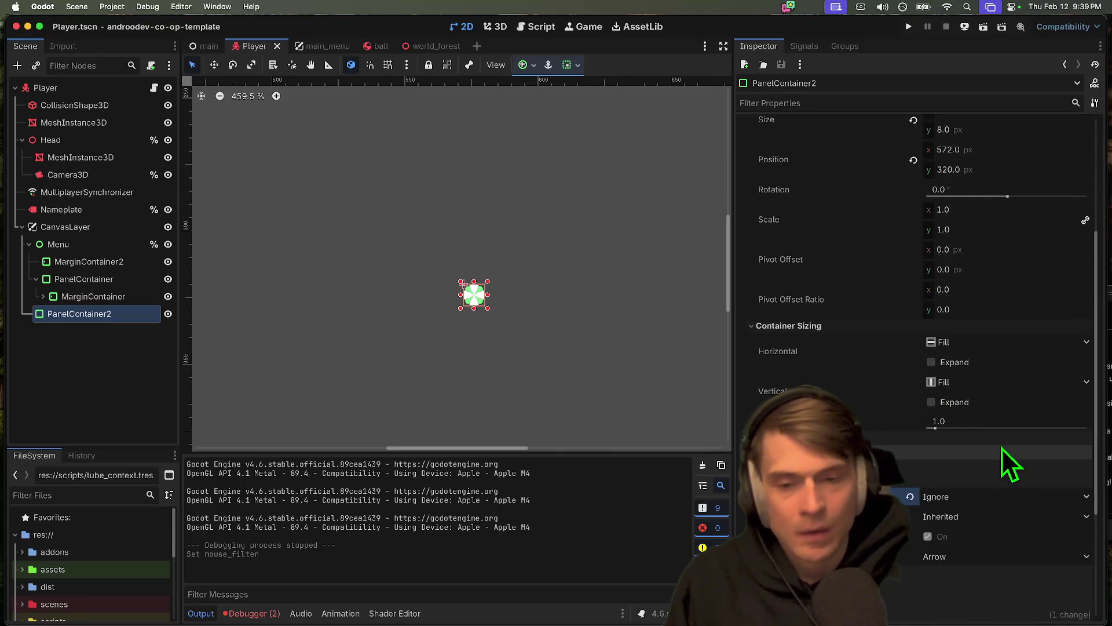
key(super+b)
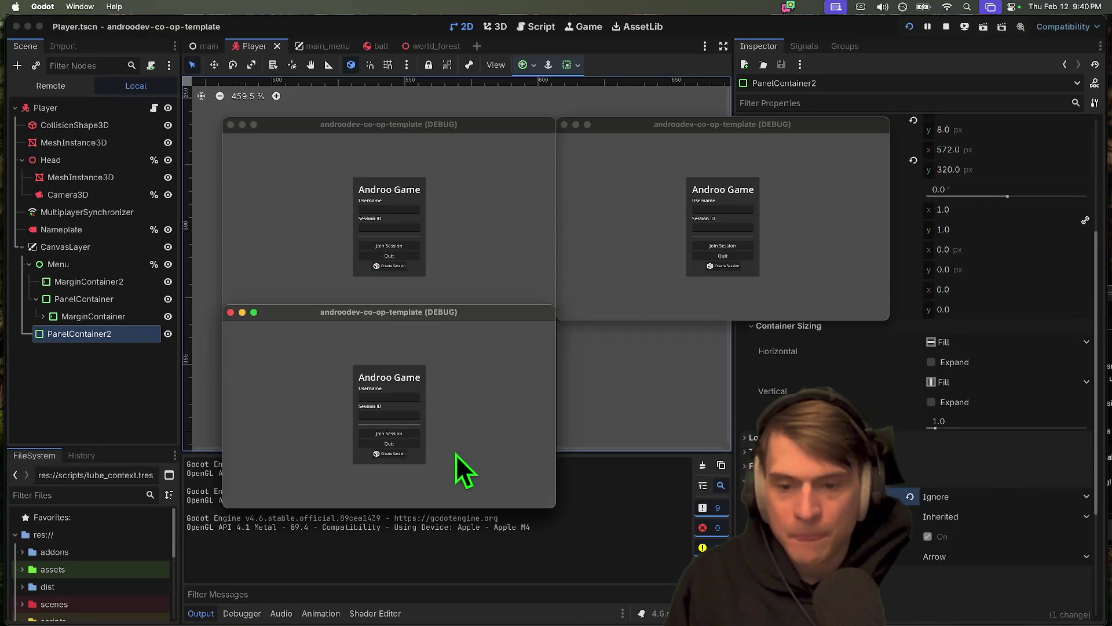
click(394, 454)
key(s)
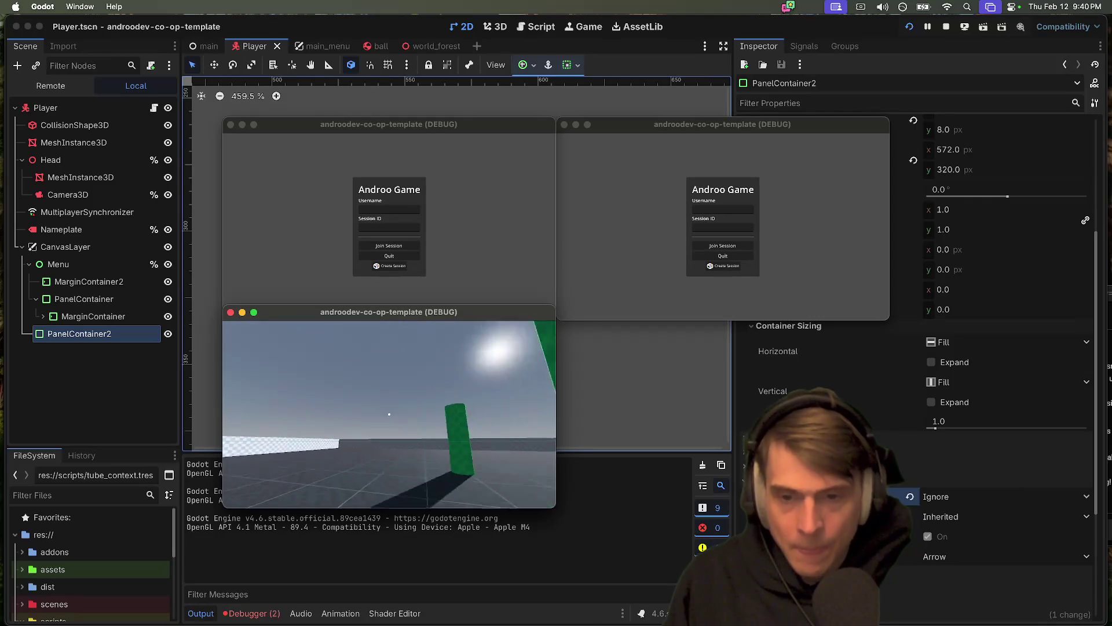
key(w)
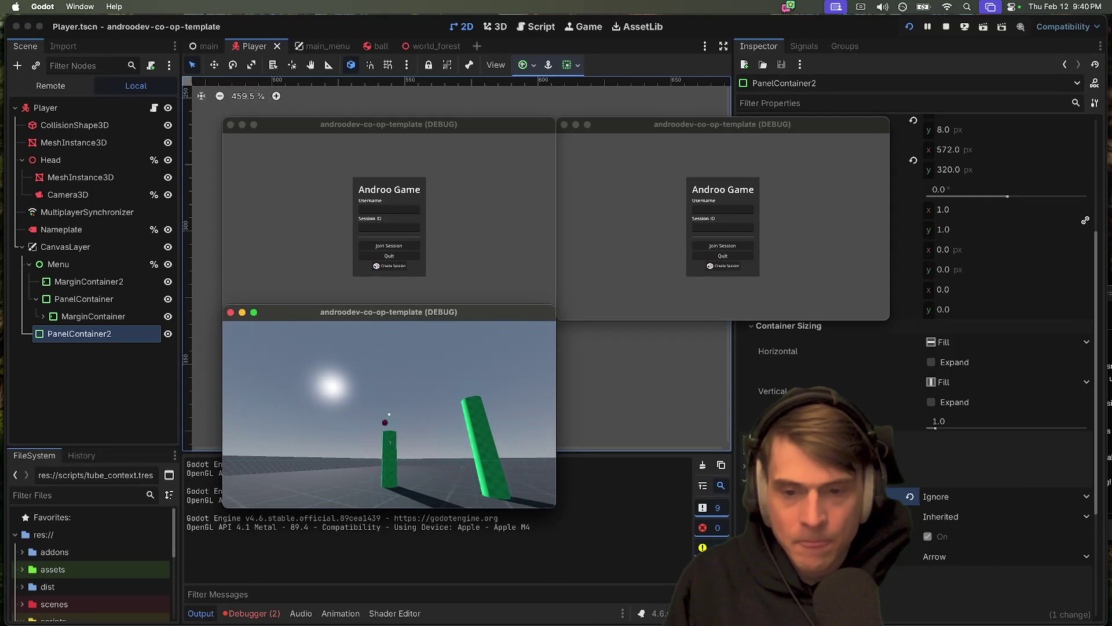
key(w)
key(w)
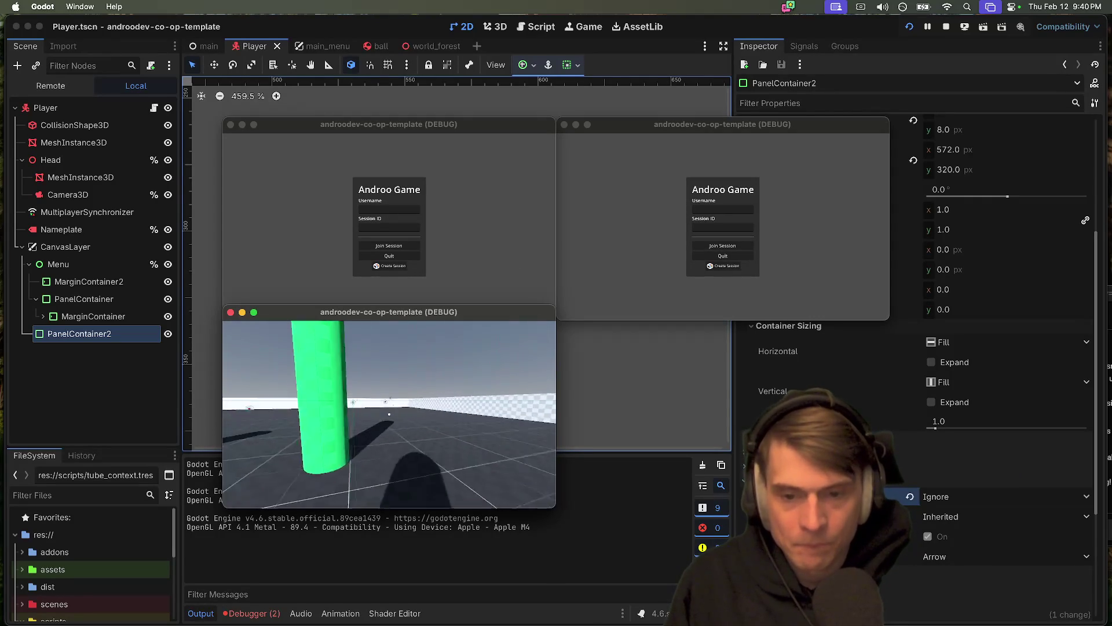
key(Escape)
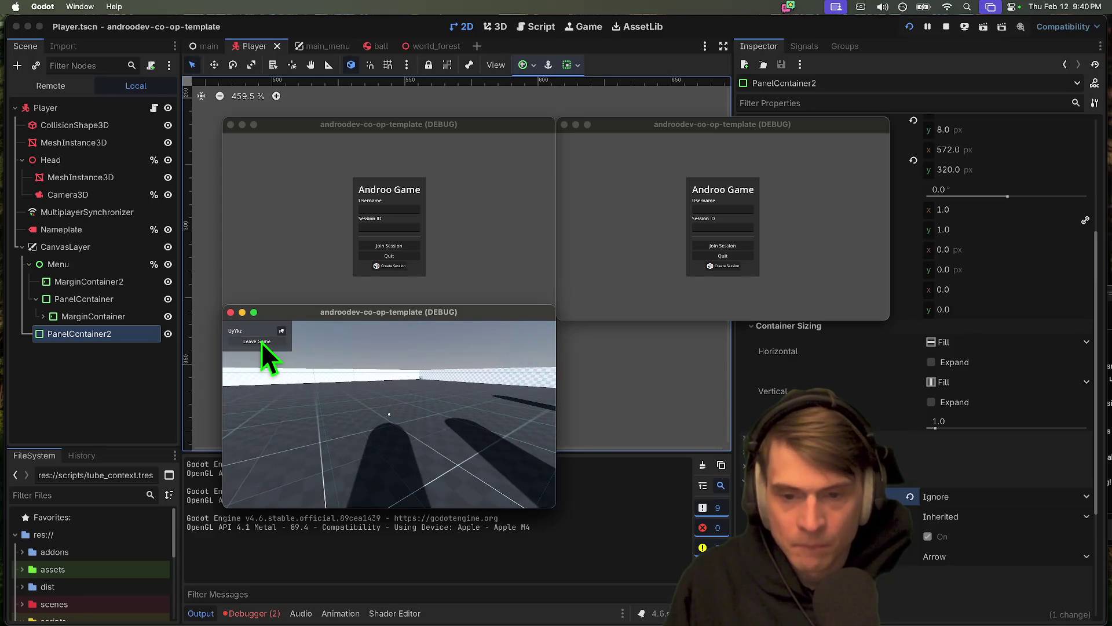
click(258, 342)
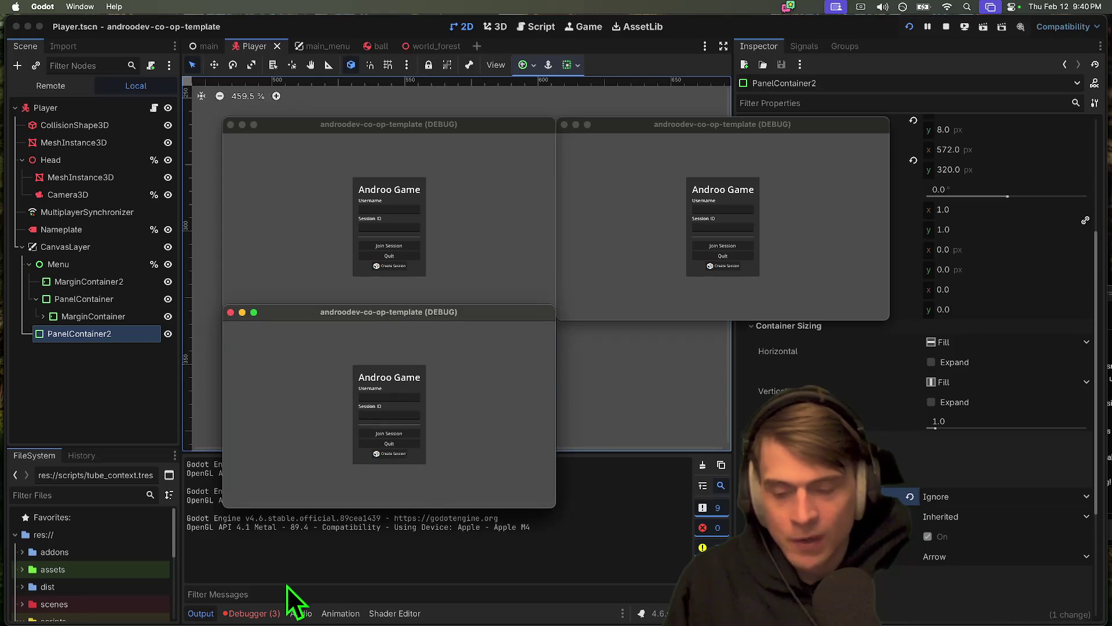
click(947, 27)
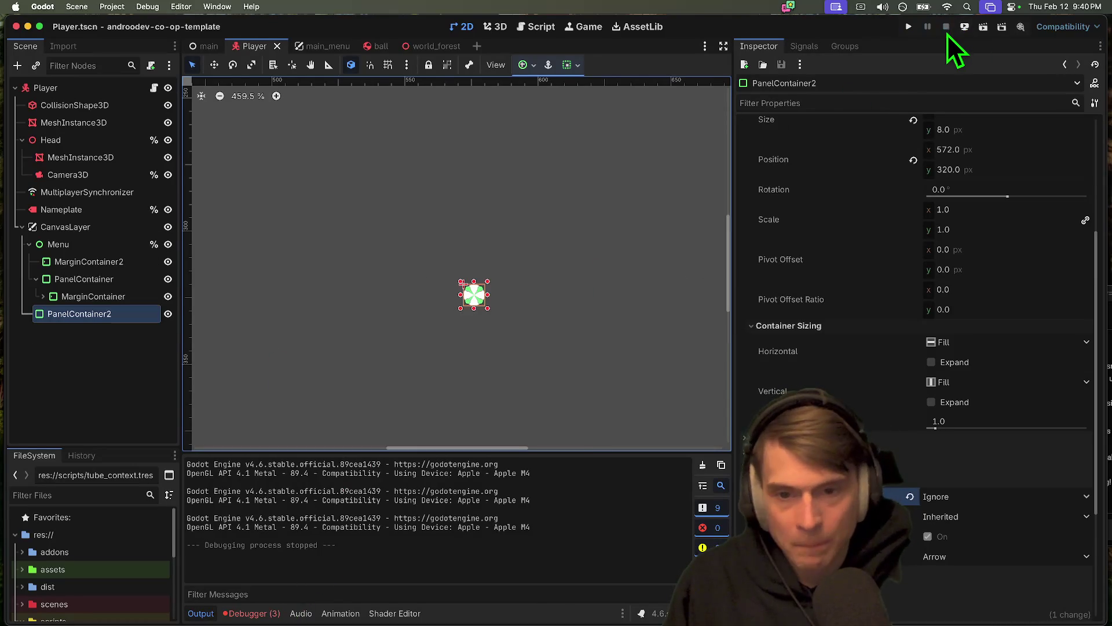
scroll(311, 359, down, 3)
Rename PanelContainer2 to Reticle and save the Player scene.
double_click(116, 321)
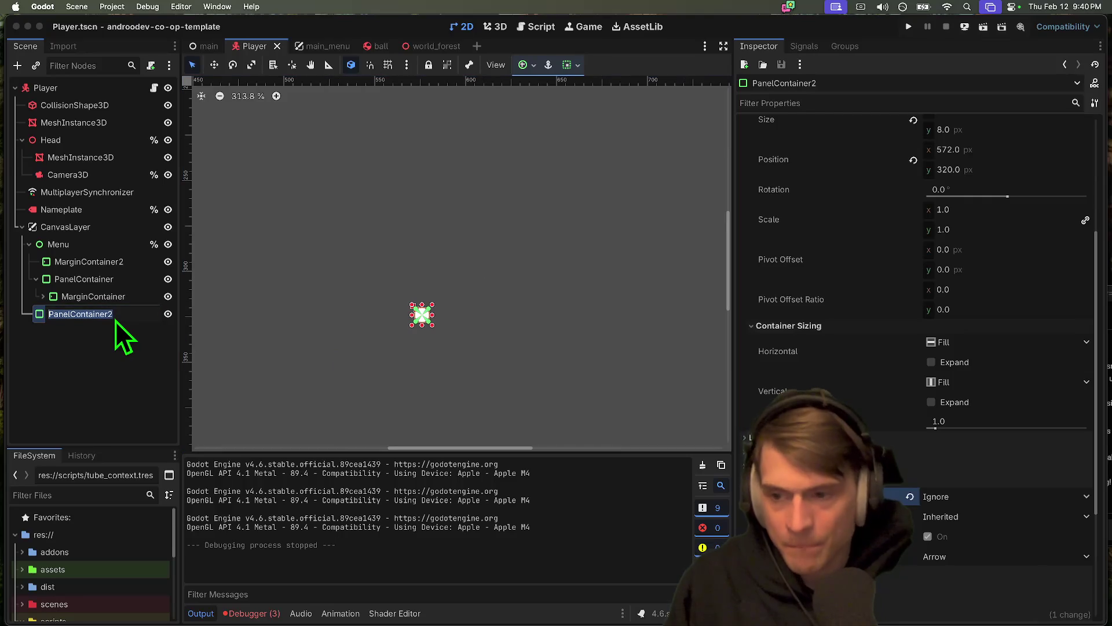
text(Reticle)
key(Return)
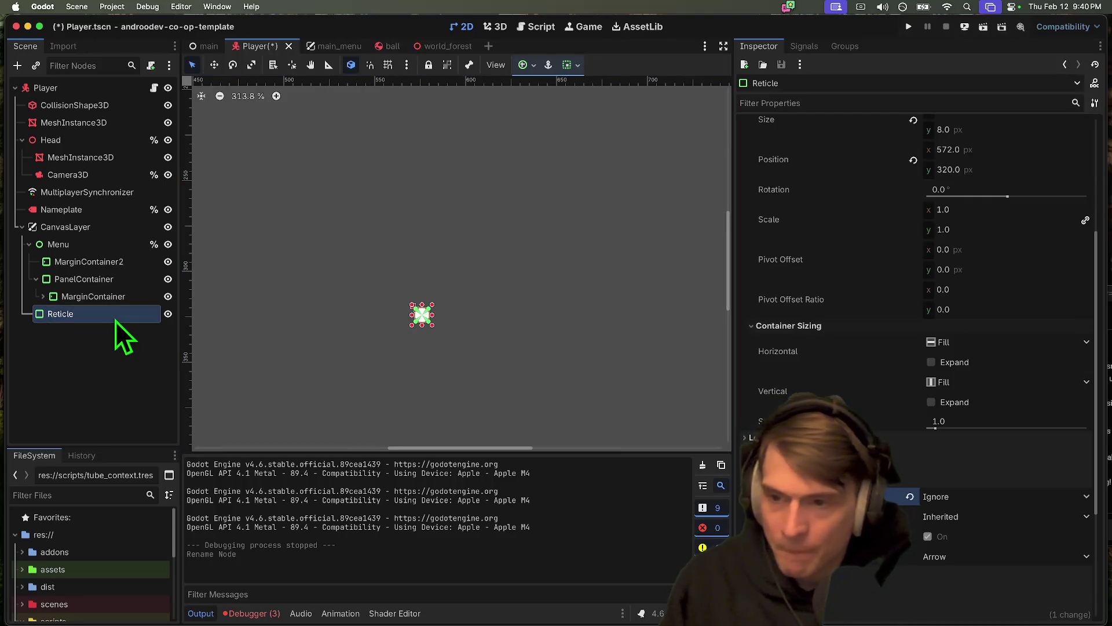
key(super+s)
Select the Camera3D node and open the player.gd script.
click(96, 174)
click(485, 29)
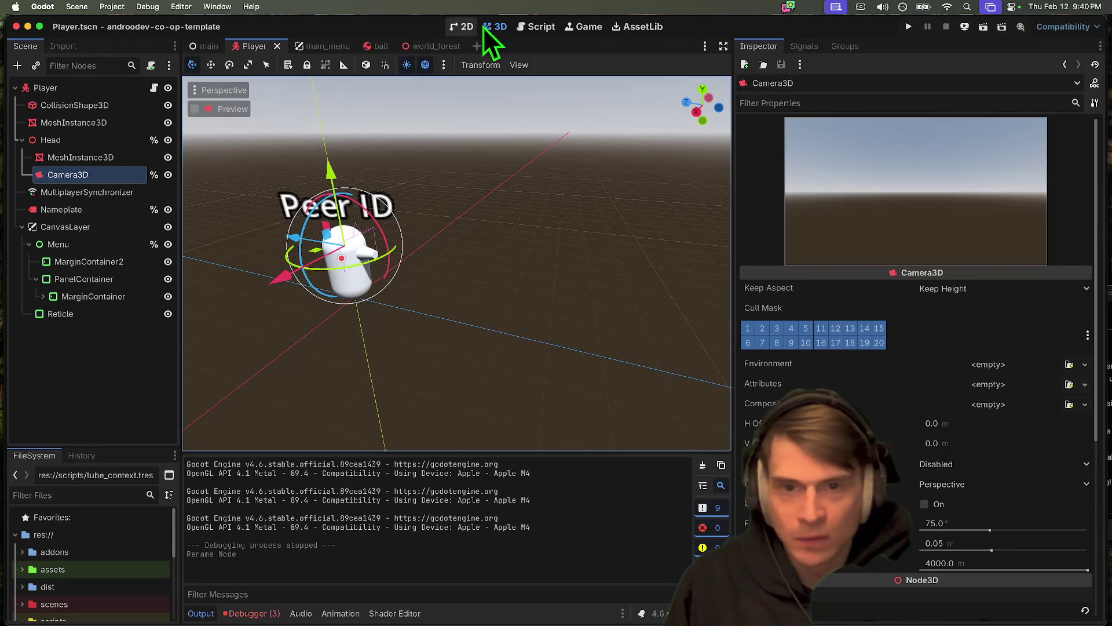
click(534, 27)
scroll(515, 376, down, 1)
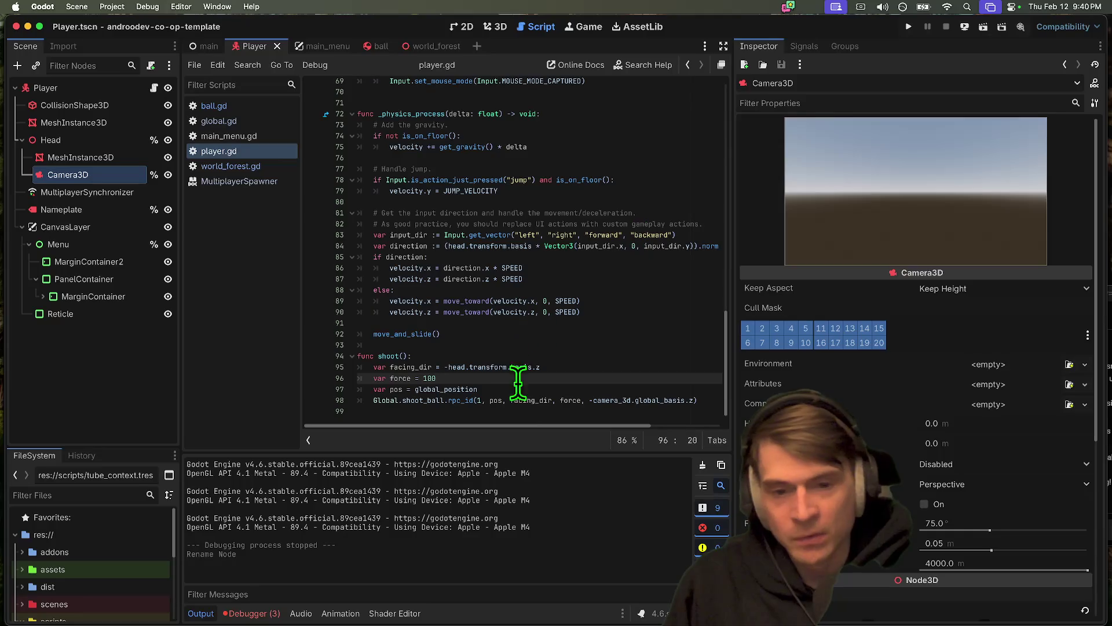
Replace pos with Camera3D in line 98's shoot_ball call and view Camera3D's documentation.
click(487, 401)
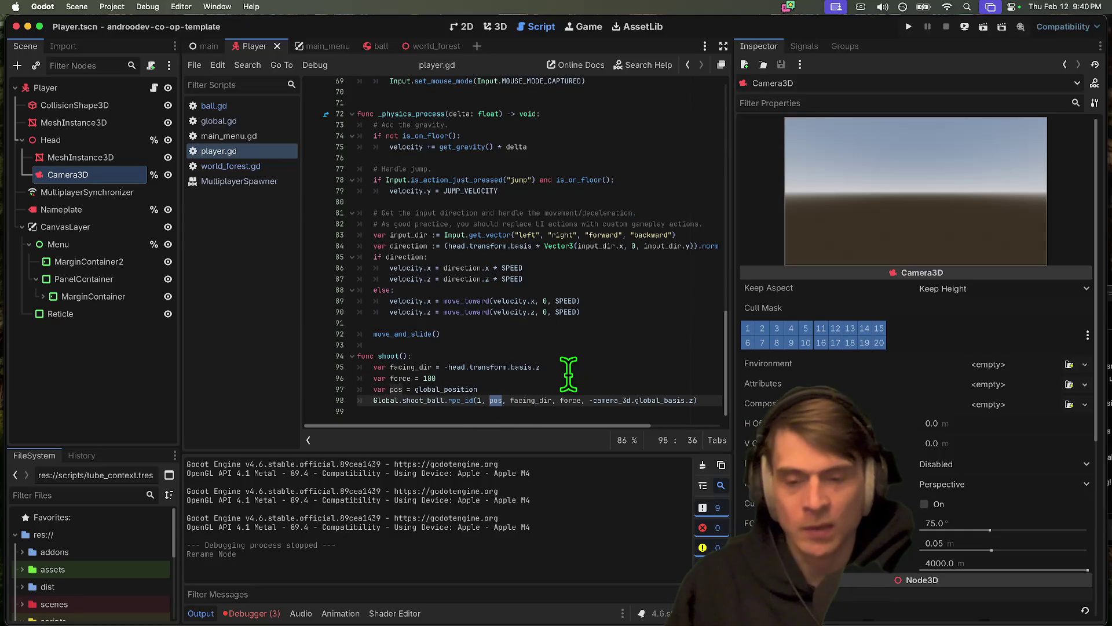
text(cam)
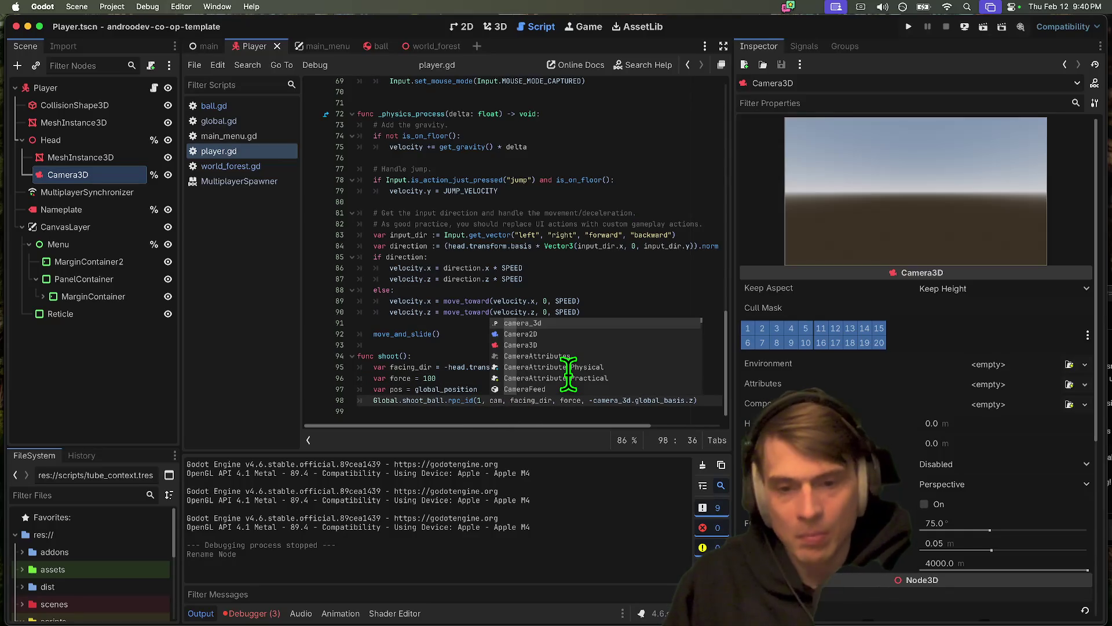
scroll(569, 370, up, 1)
key(Down)
key(Down)
key(Return)
text(.)
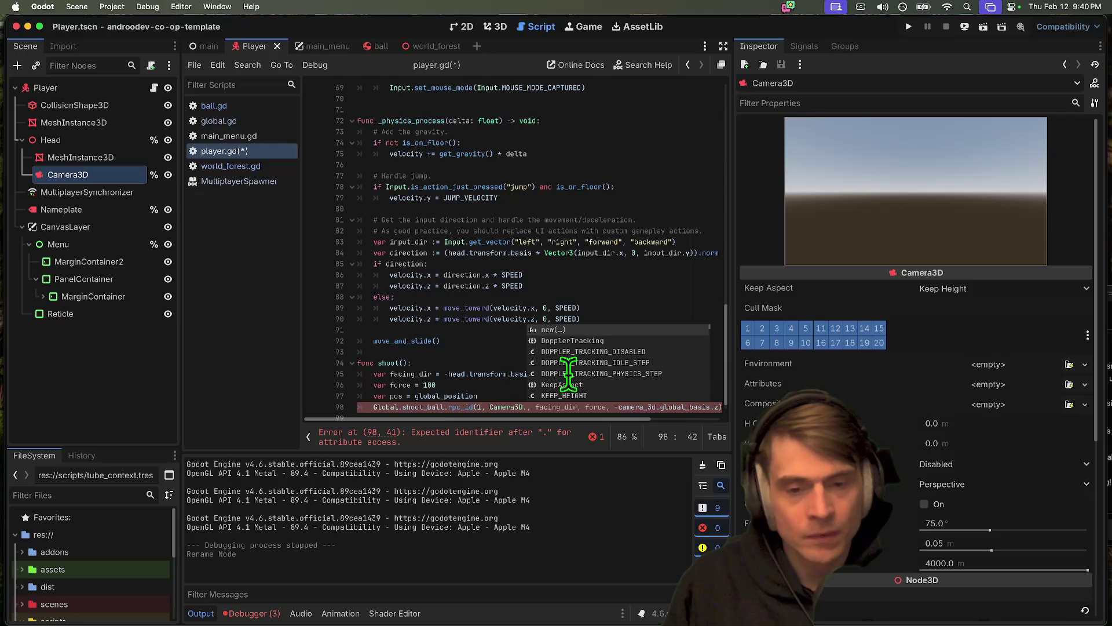
key(Escape)
key(BackSpace)
super+click(514, 407)
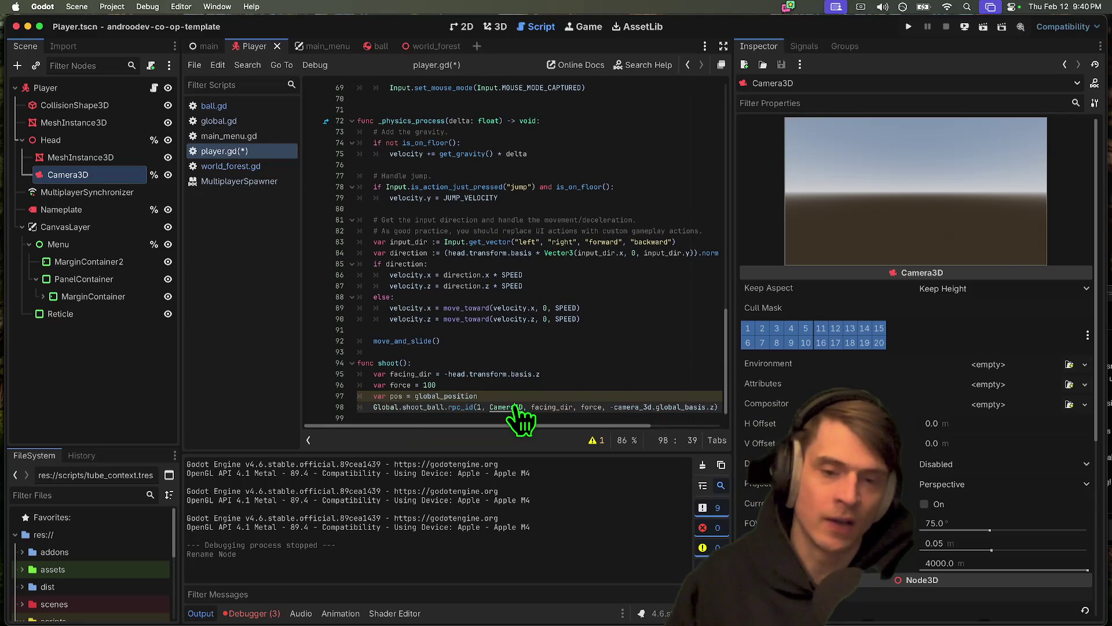
super+click(514, 407)
Scroll down through the Camera3D class reference's method descriptions.
scroll(656, 269, down, 5)
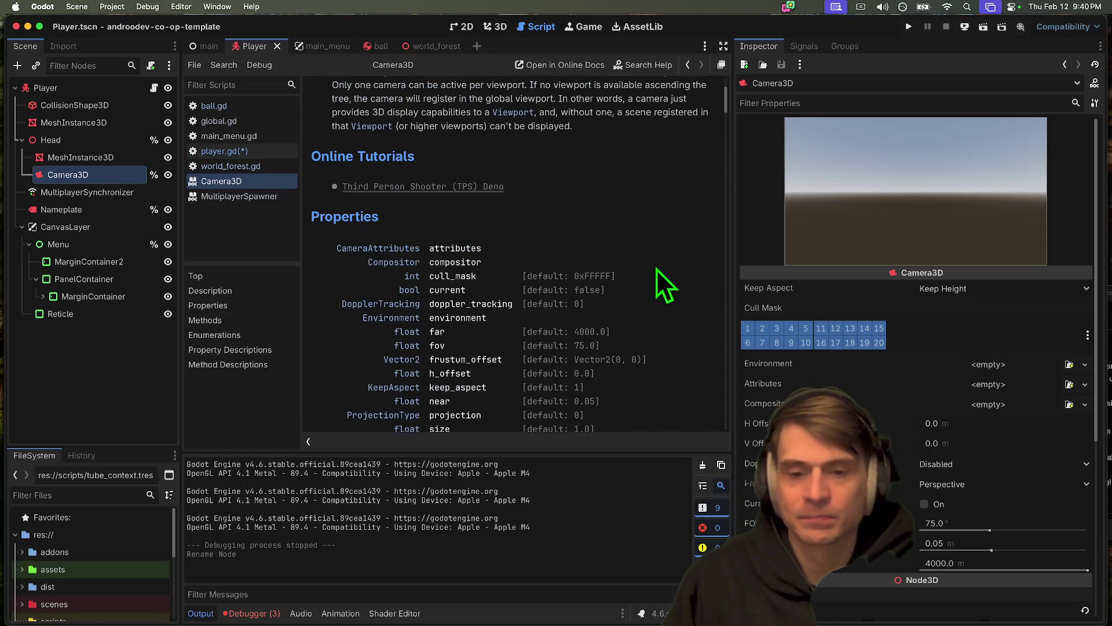
scroll(657, 269, down, 2)
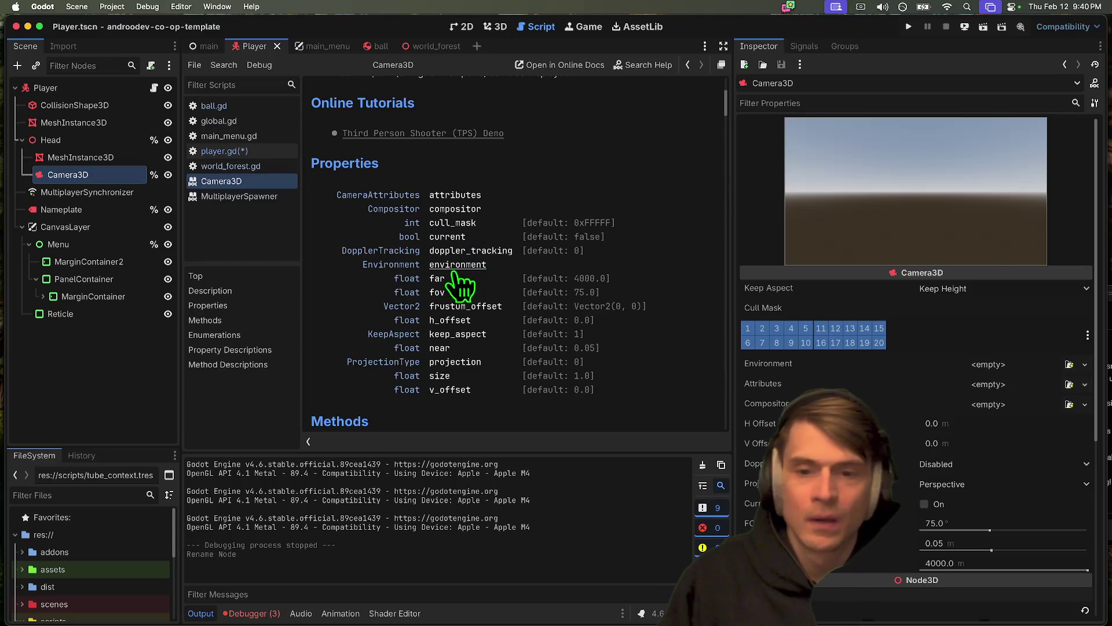
scroll(450, 358, down, 5)
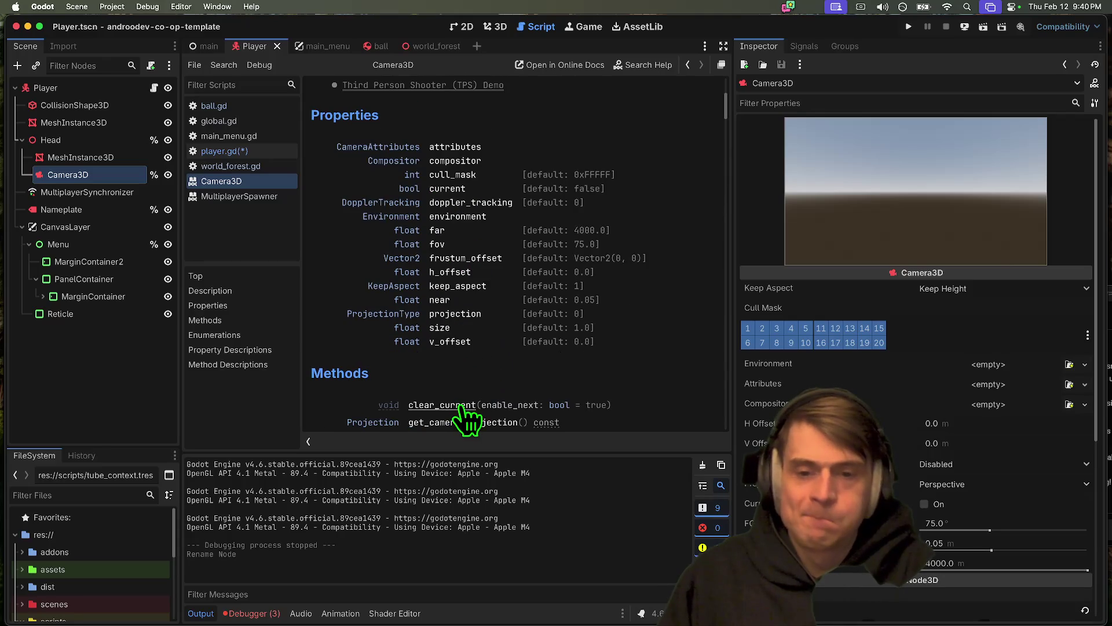
scroll(681, 374, down, 5)
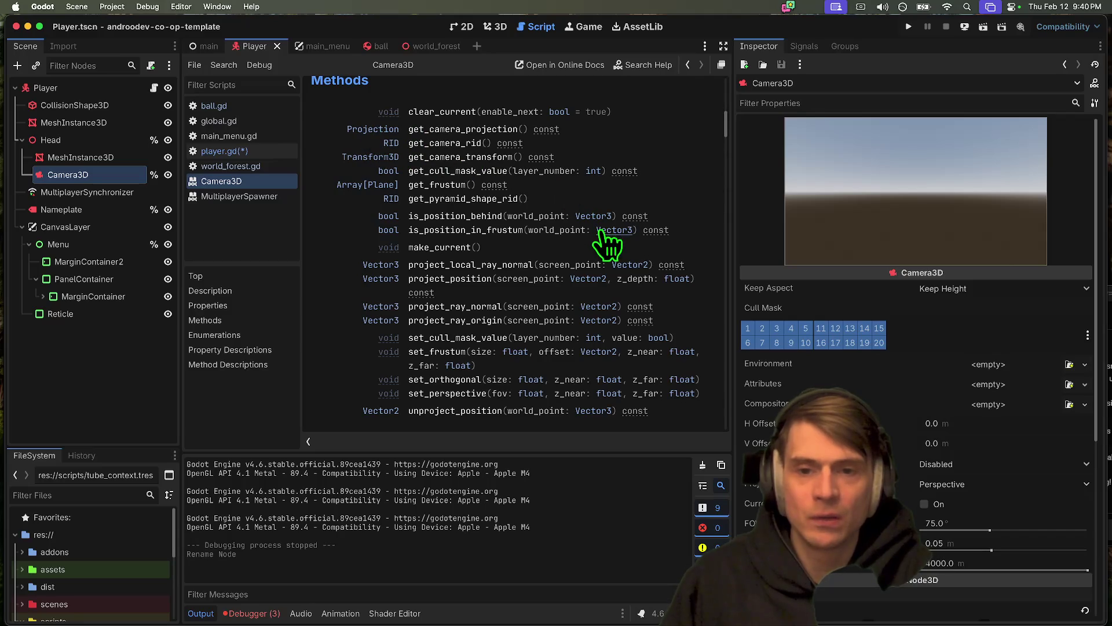
scroll(685, 271, down, 1)
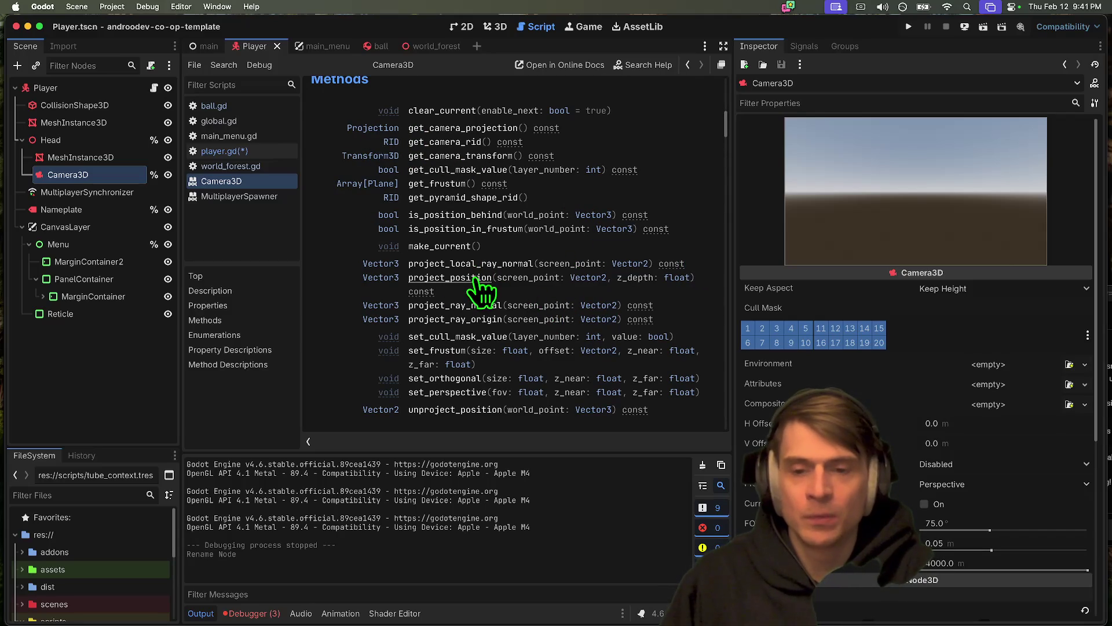
scroll(562, 305, down, 4)
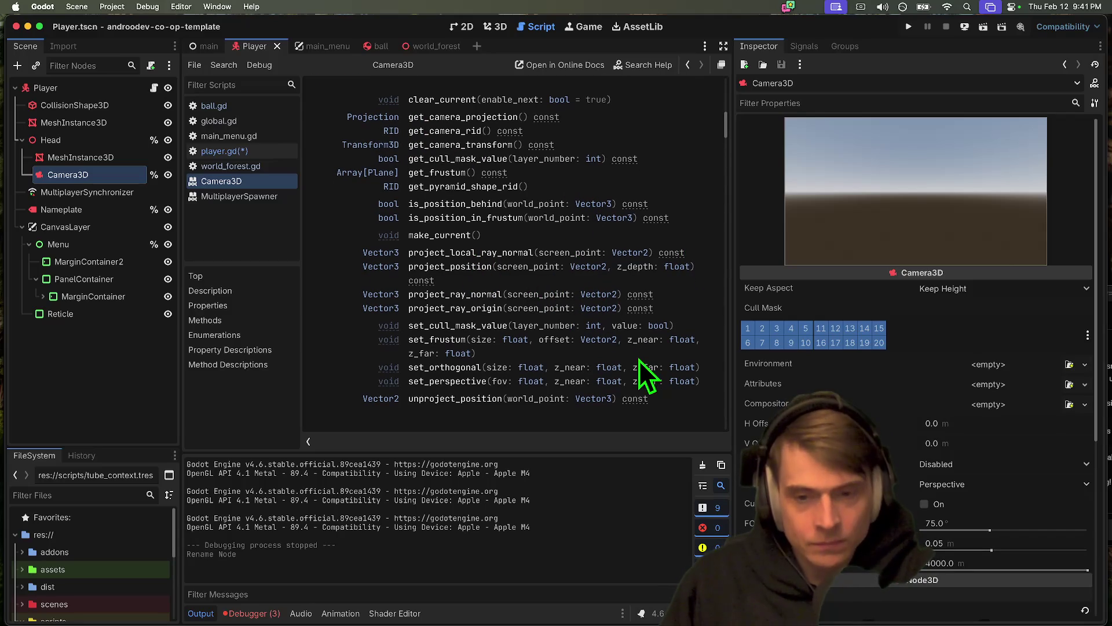
scroll(524, 394, down, 6)
scroll(522, 394, up, 14)
scroll(524, 400, down, 3)
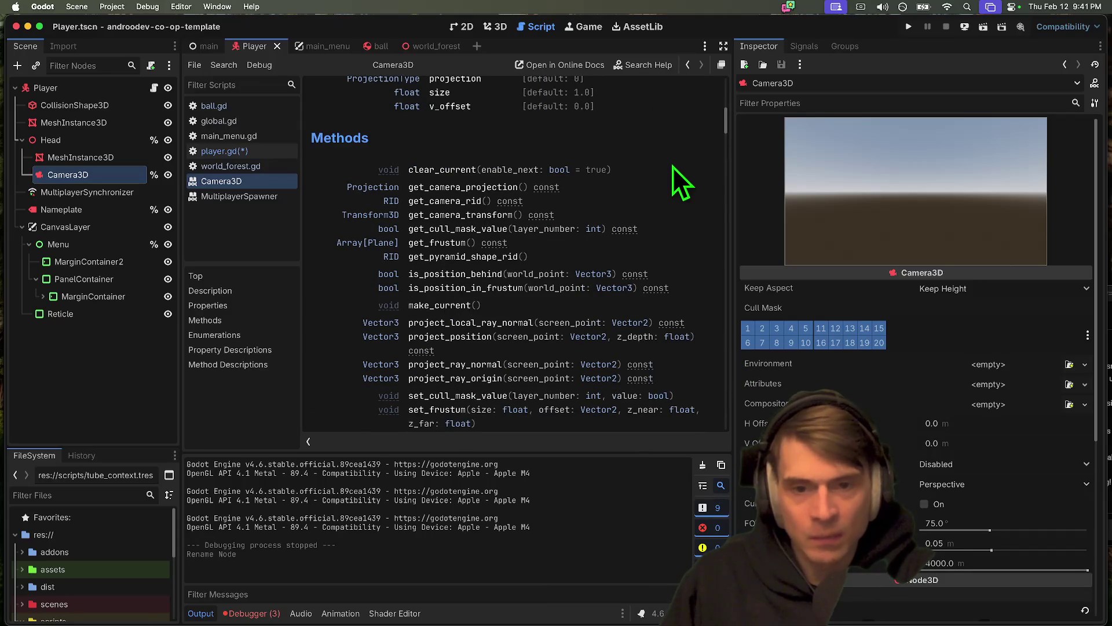
scroll(669, 162, down, 1)
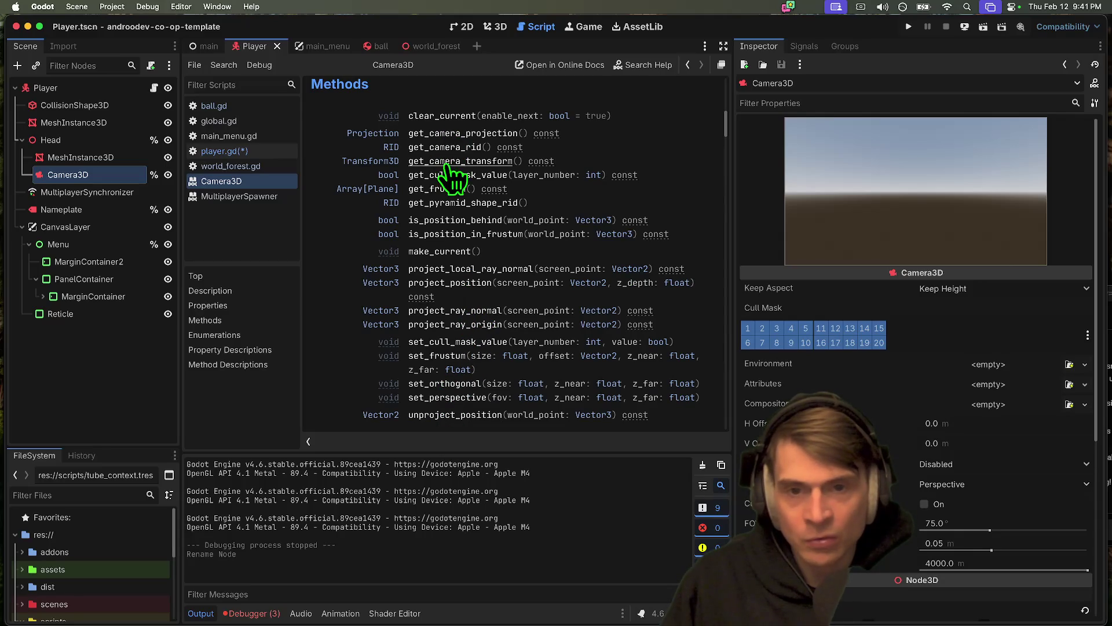
Follow get_camera_projection to the Projection class documentation and read it.
click(457, 134)
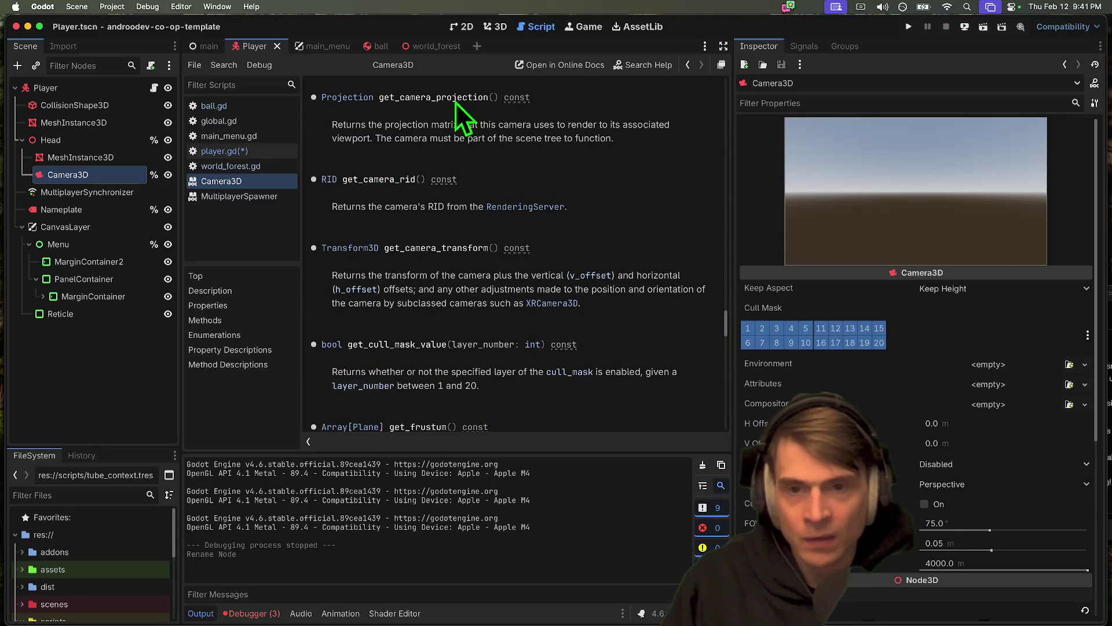
click(339, 96)
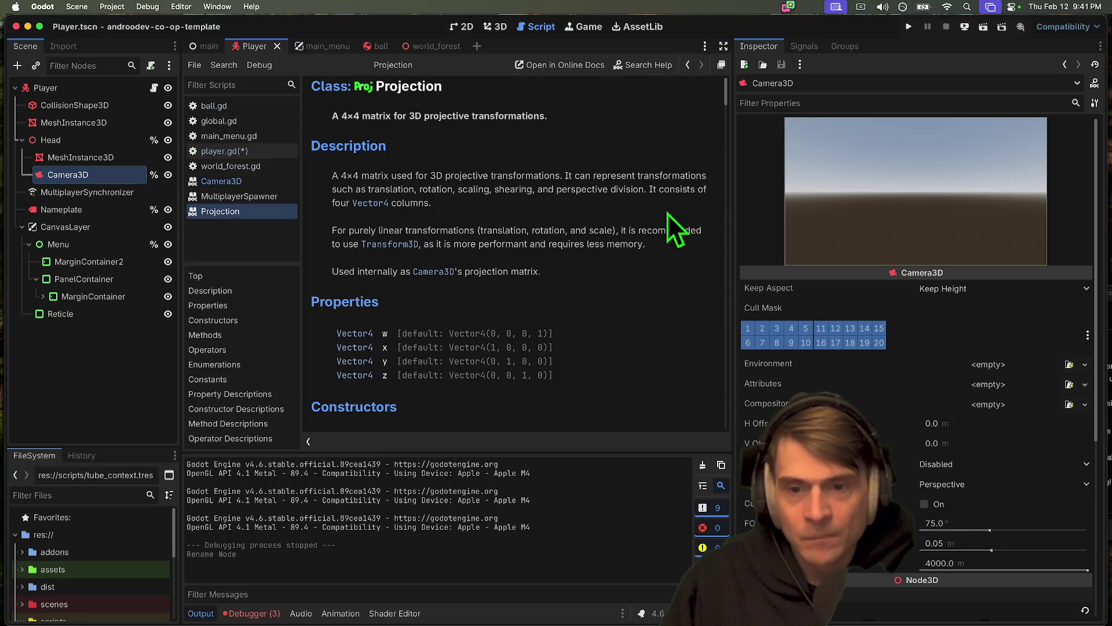
scroll(668, 213, down, 4)
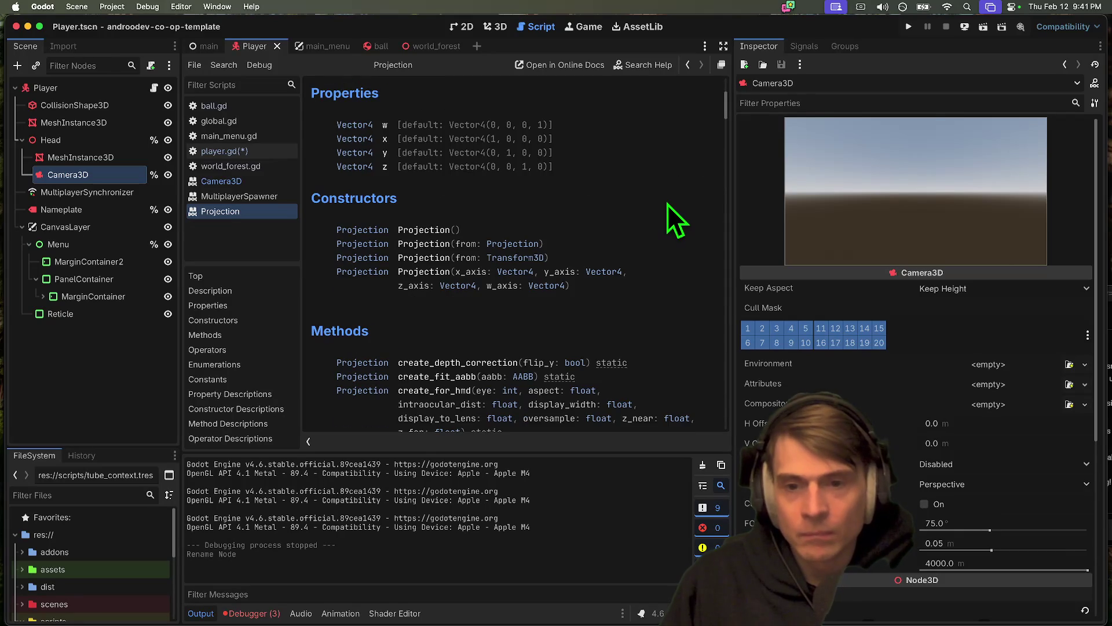
scroll(667, 204, up, 3)
scroll(667, 202, down, 6)
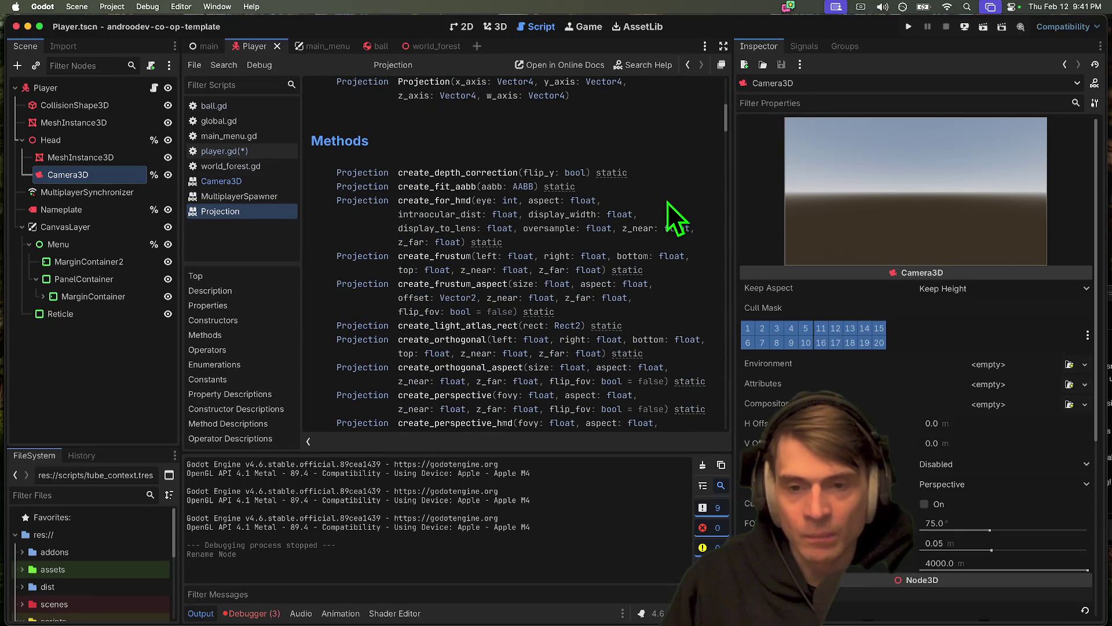
scroll(667, 203, down, 7)
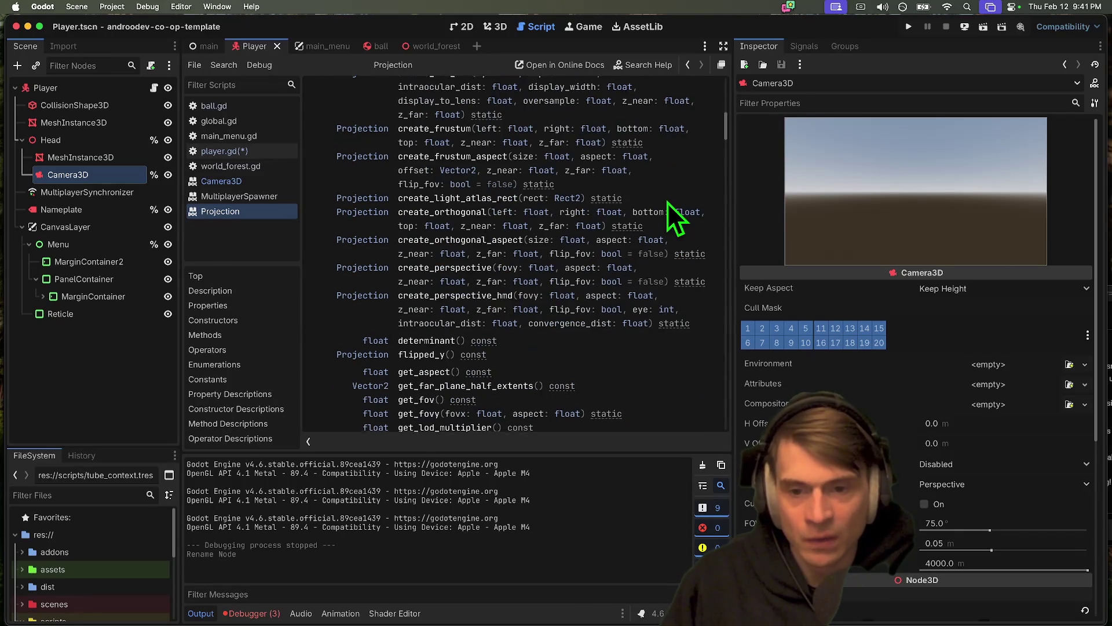
scroll(667, 203, down, 6)
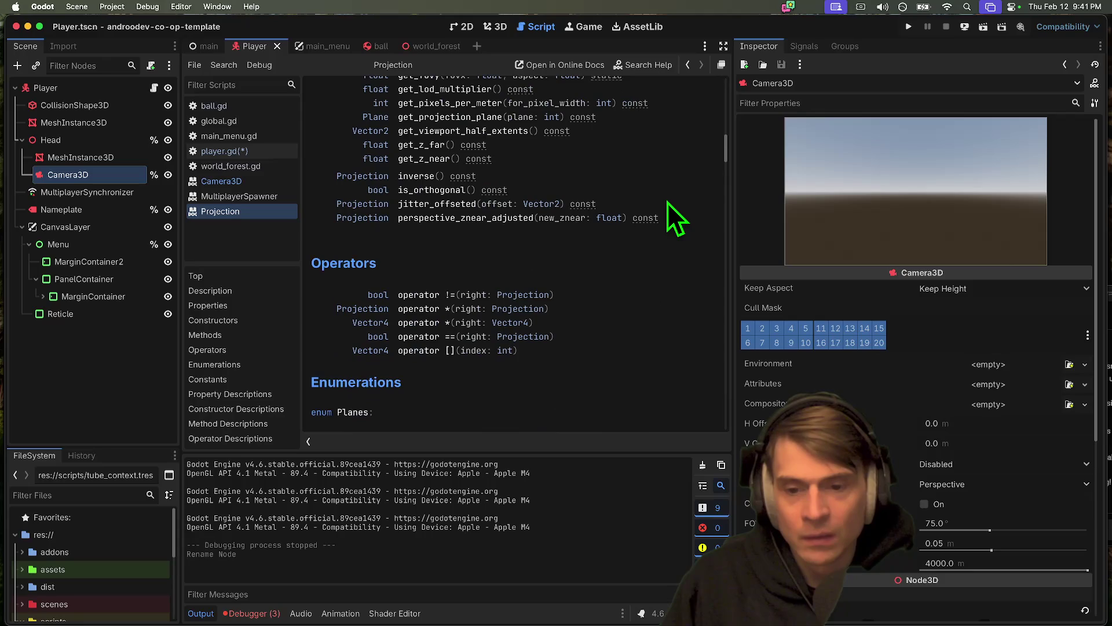
scroll(667, 203, up, 15)
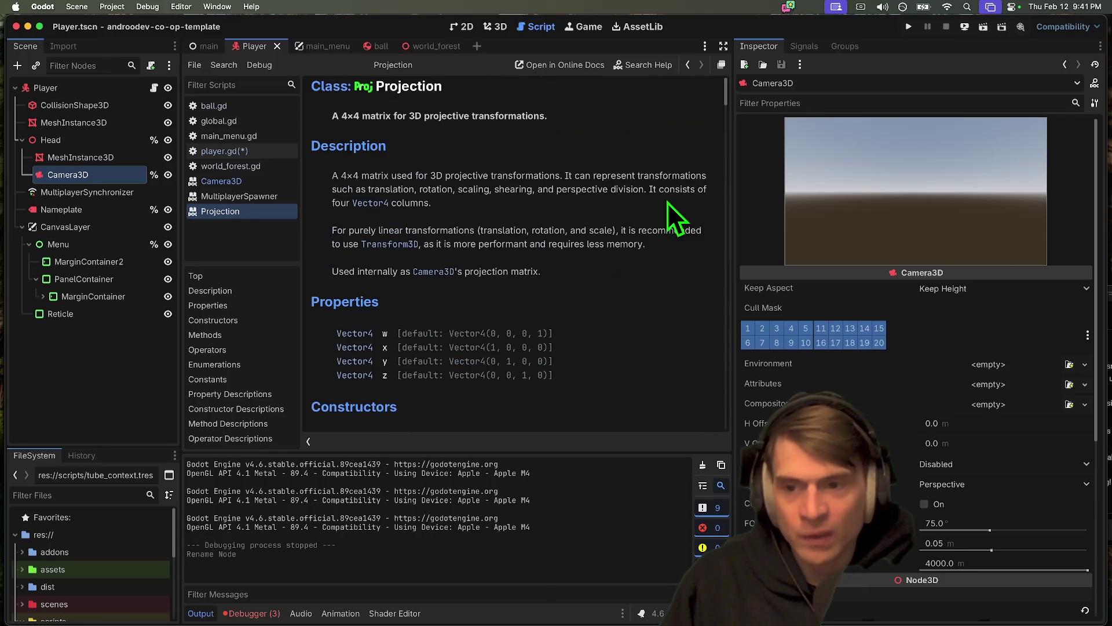
Return to Camera3D, read down to unproject_position and its code example, then switch to Firefox.
click(223, 181)
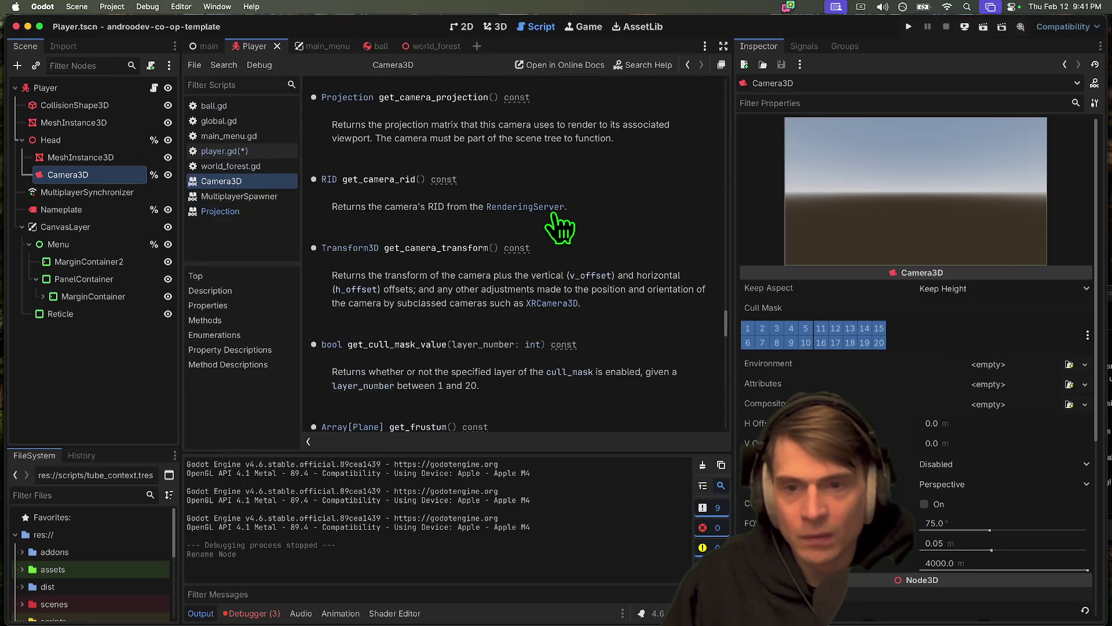
scroll(649, 343, down, 7)
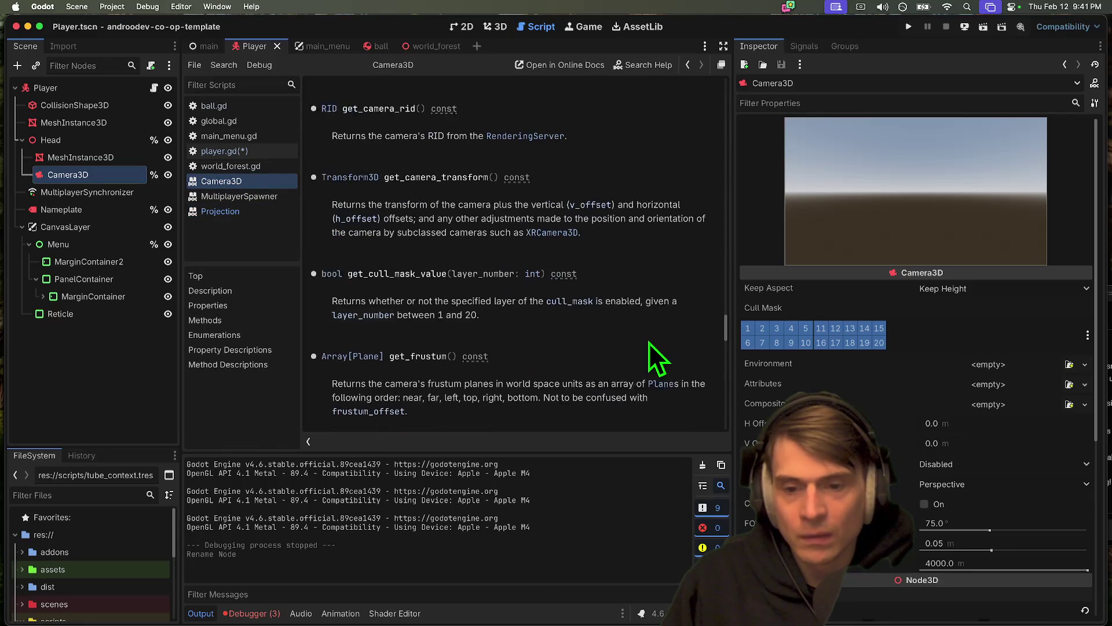
scroll(649, 342, down, 4)
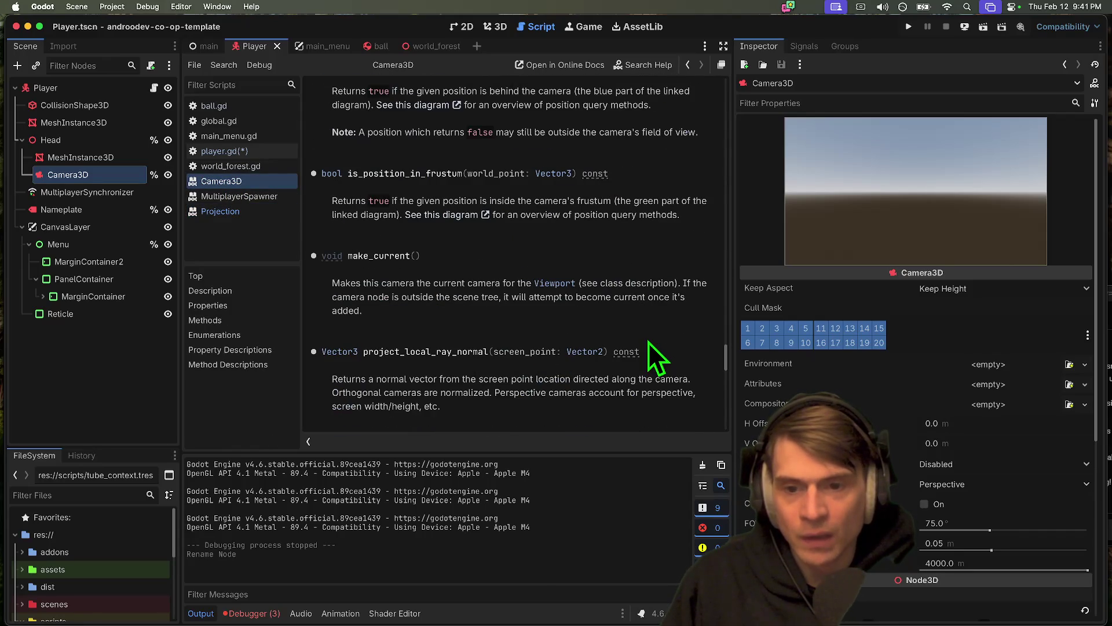
scroll(648, 341, down, 4)
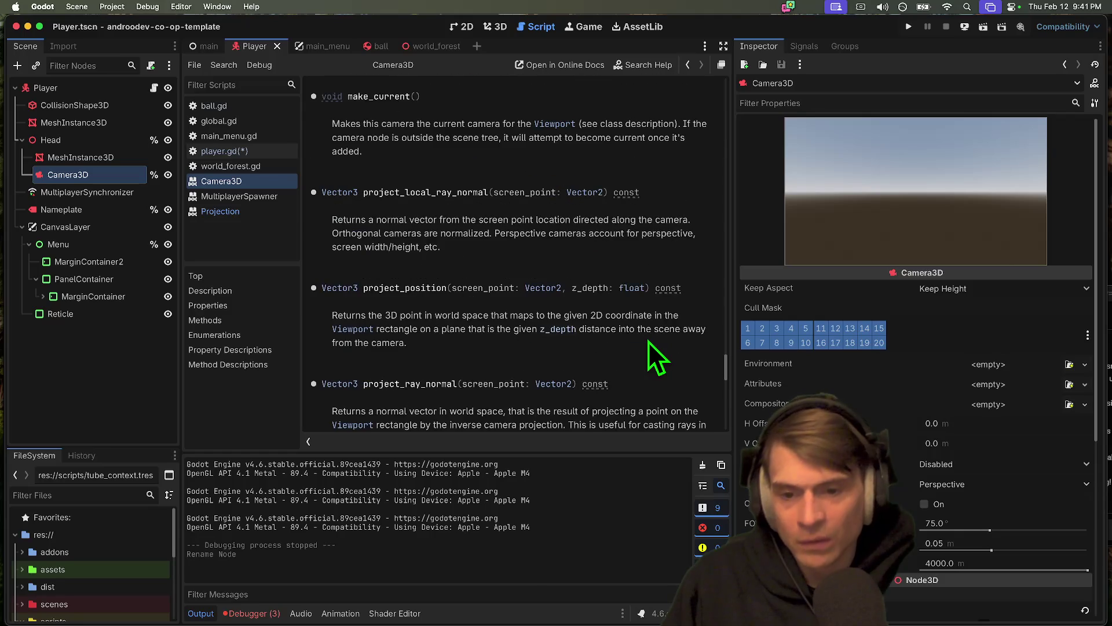
scroll(648, 342, down, 4)
scroll(648, 342, down, 3)
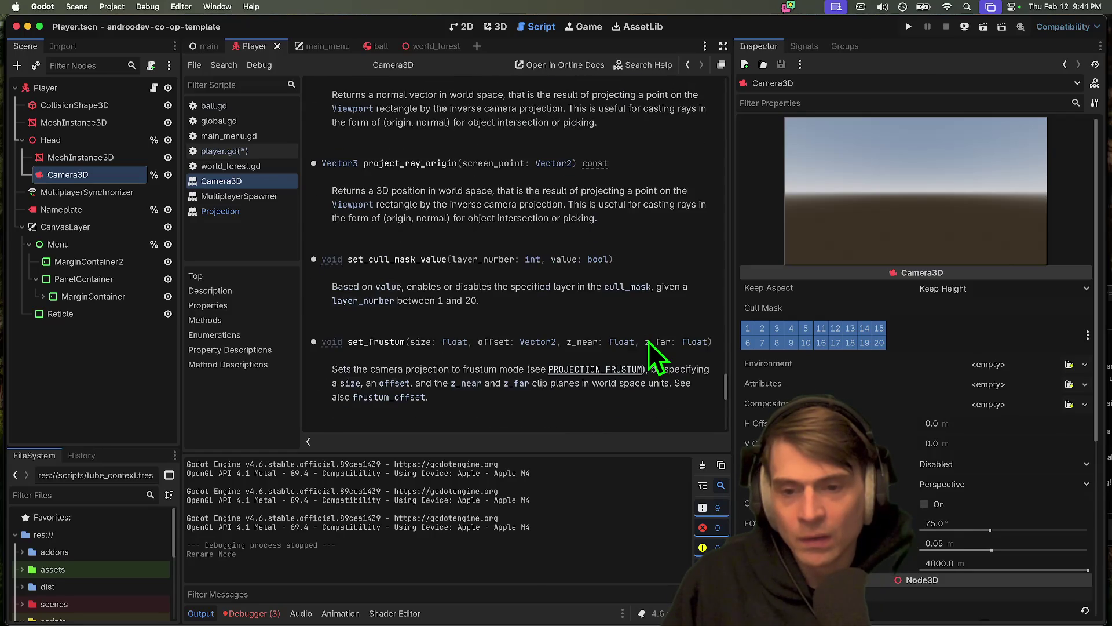
scroll(648, 342, down, 8)
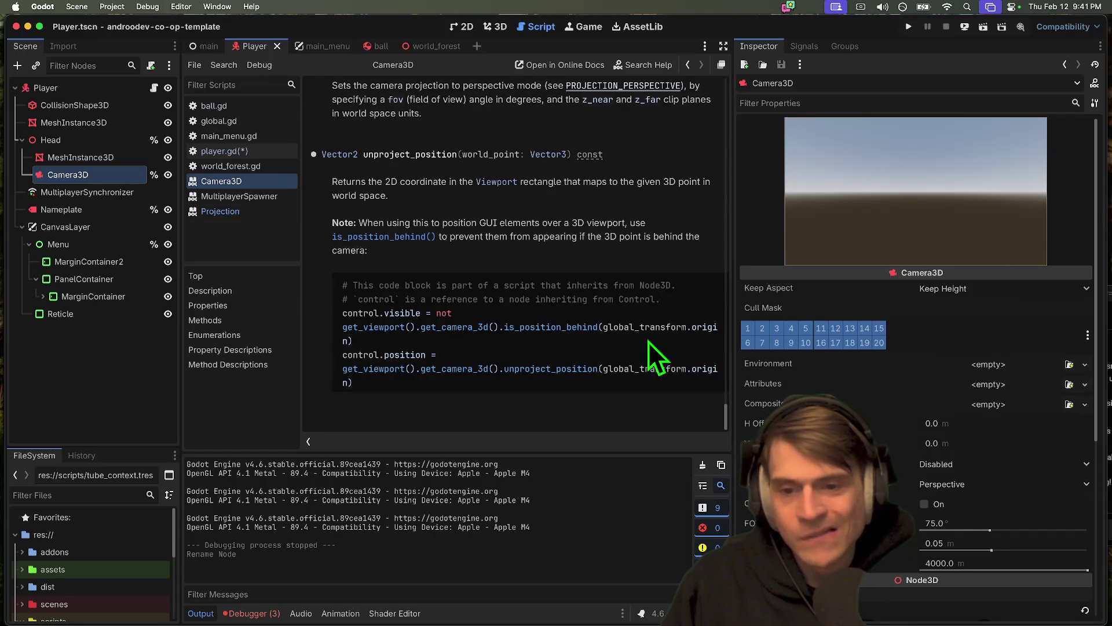
key(super+Tab)
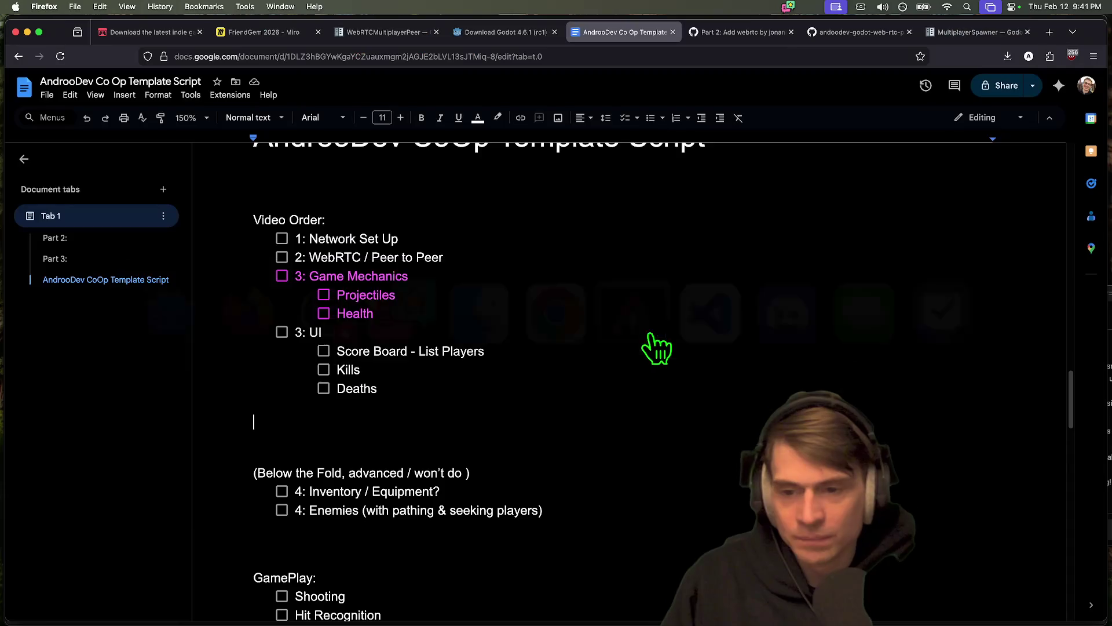
Google 'godot camera center point' in a new tab and block the location prompt.
key(super+t)
text(godot camera ce)
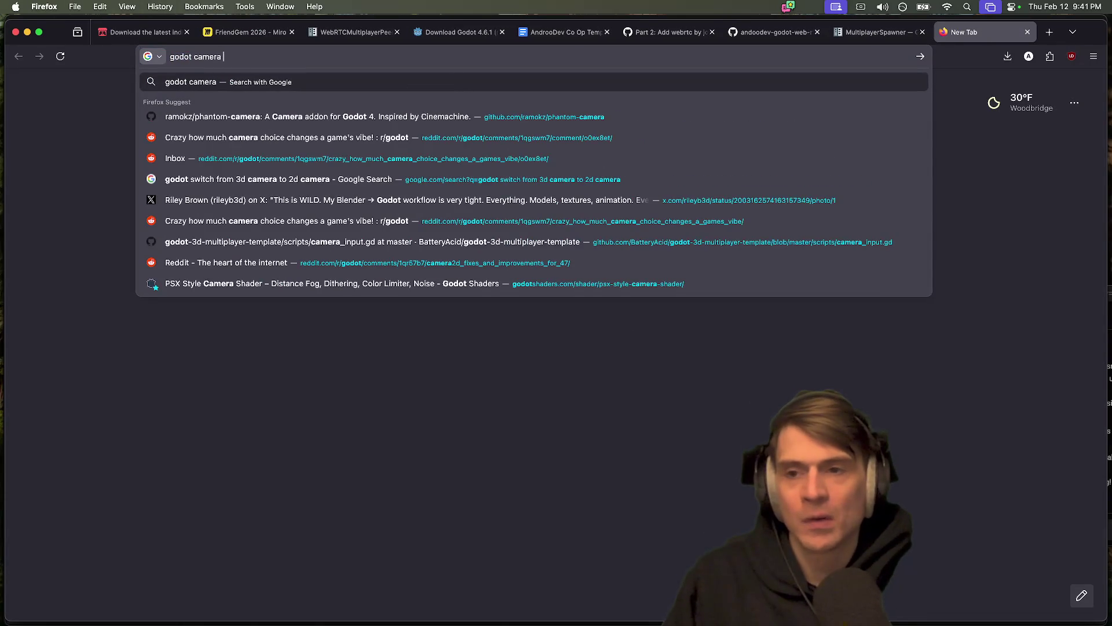
text(oint)
key(Return)
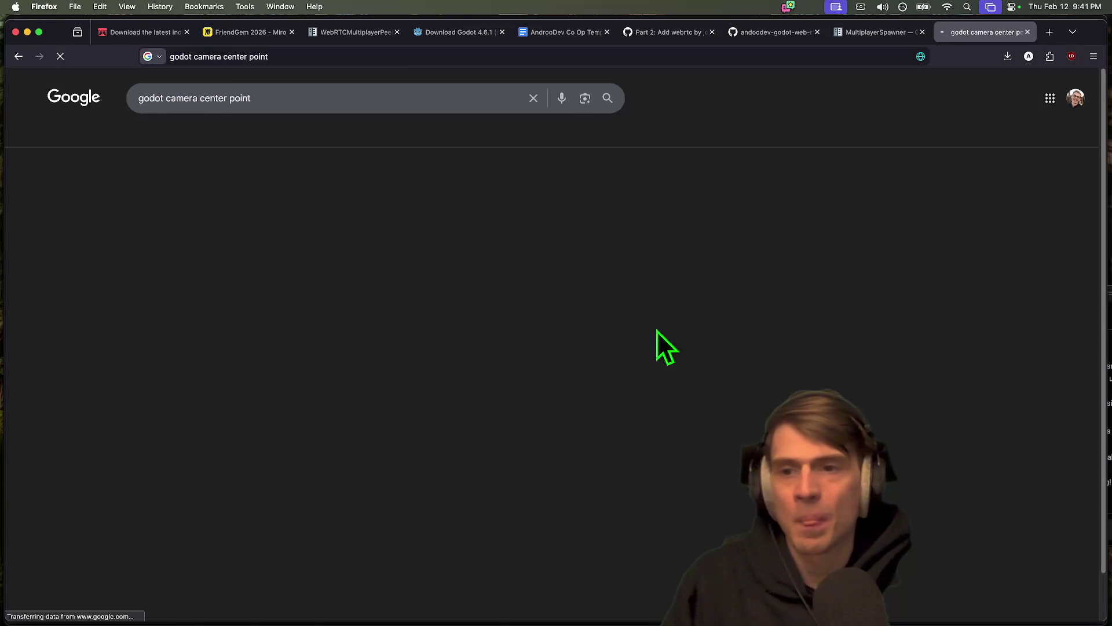
key(Escape)
Expand the AI Overview, skim the results, then return to Godot.
scroll(722, 262, down, 5)
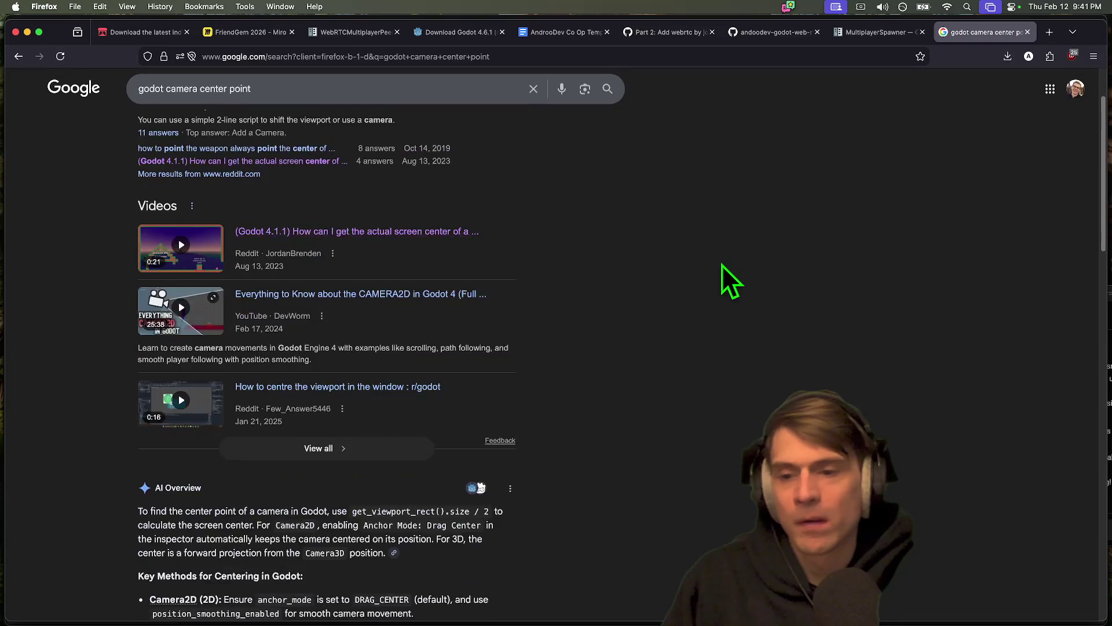
scroll(743, 282, down, 5)
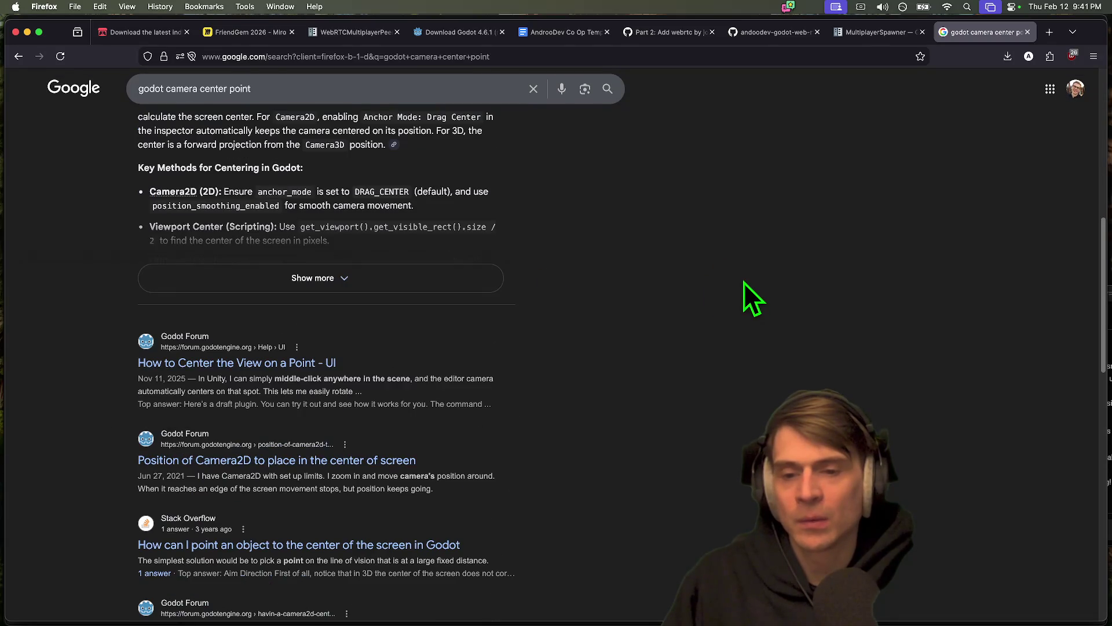
scroll(744, 282, down, 3)
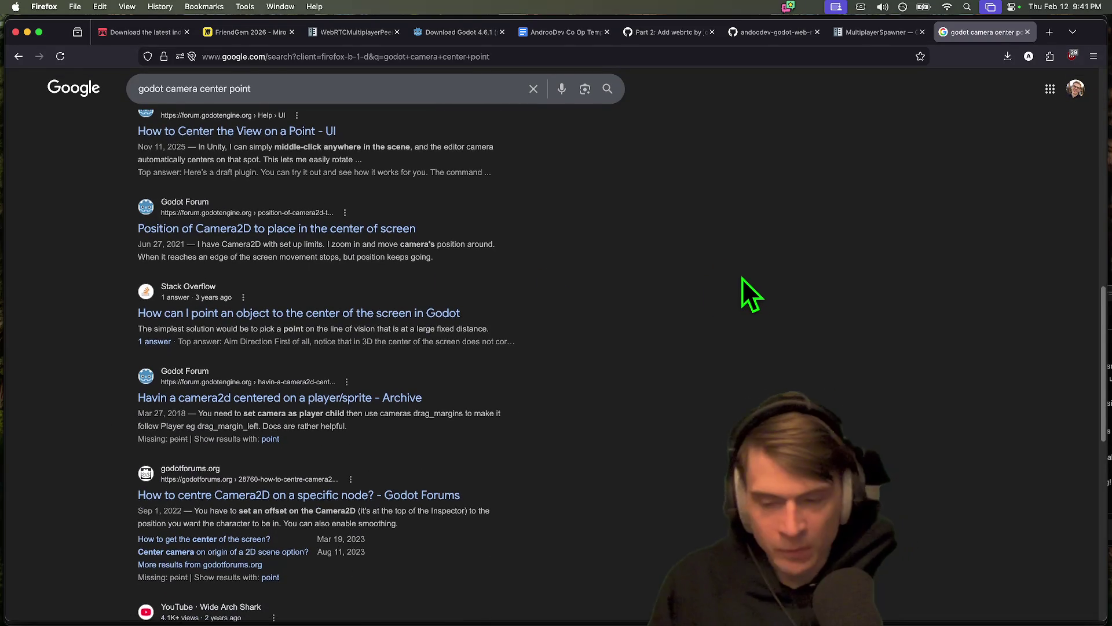
scroll(732, 284, up, 5)
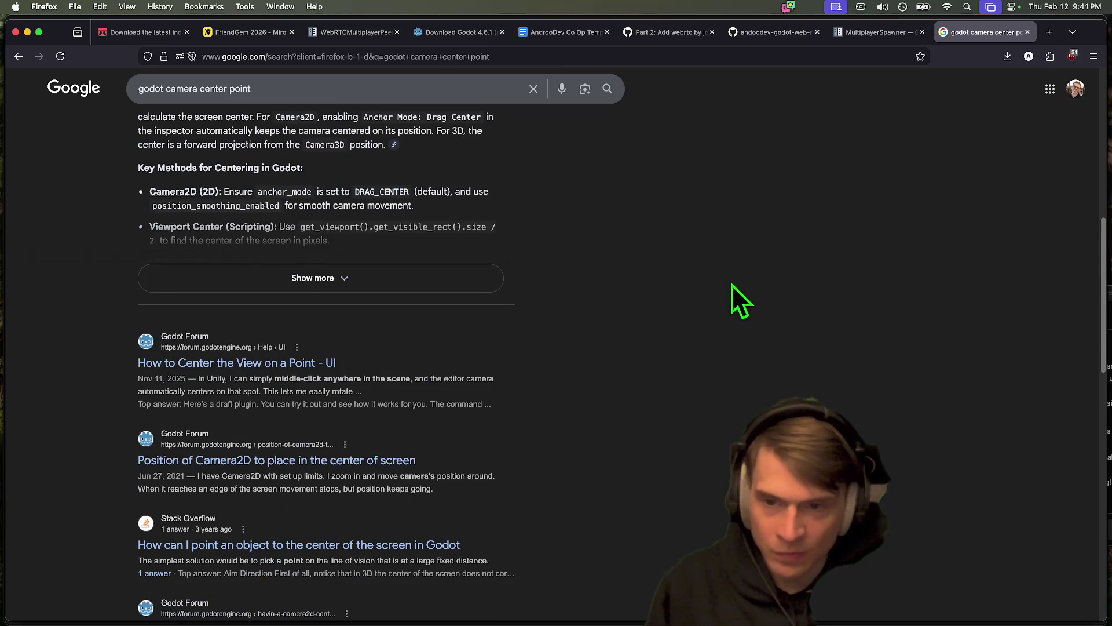
click(411, 269)
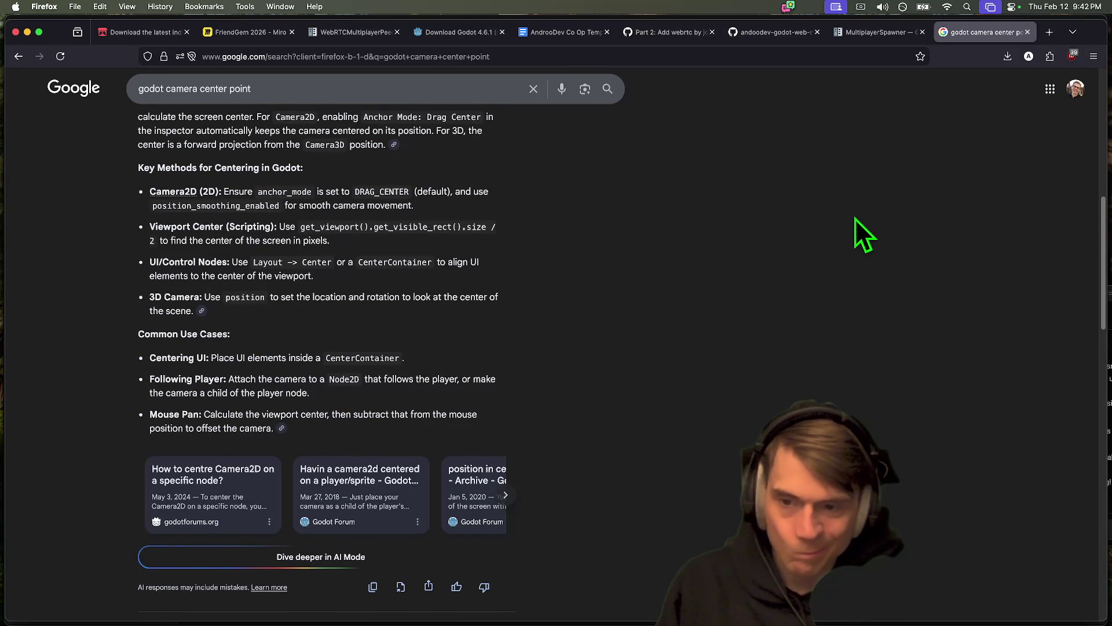
scroll(855, 218, down, 5)
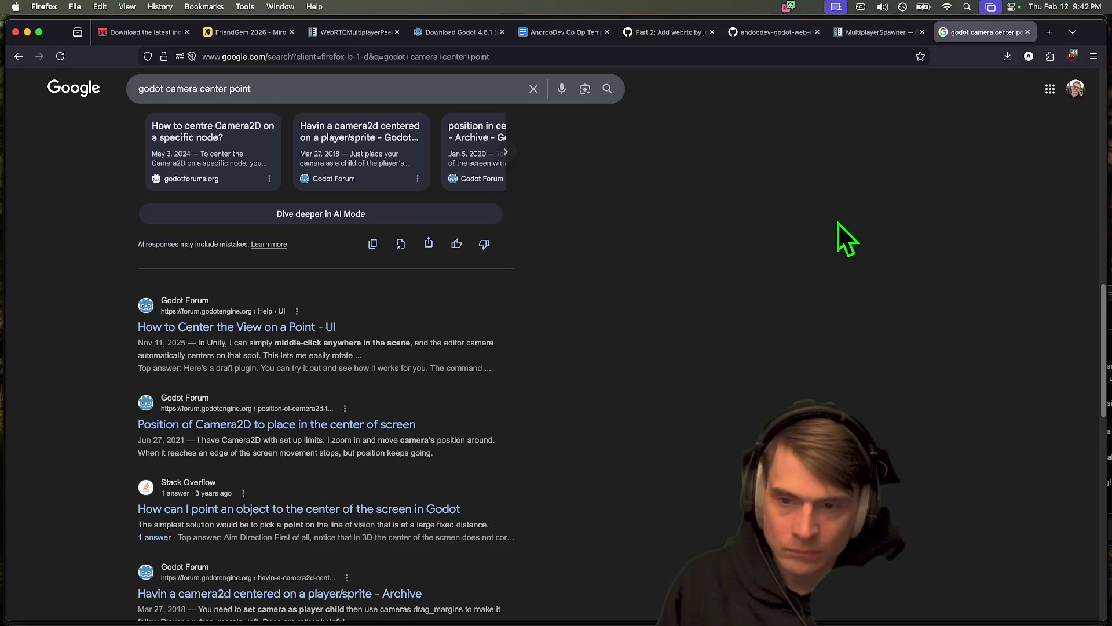
scroll(838, 222, down, 3)
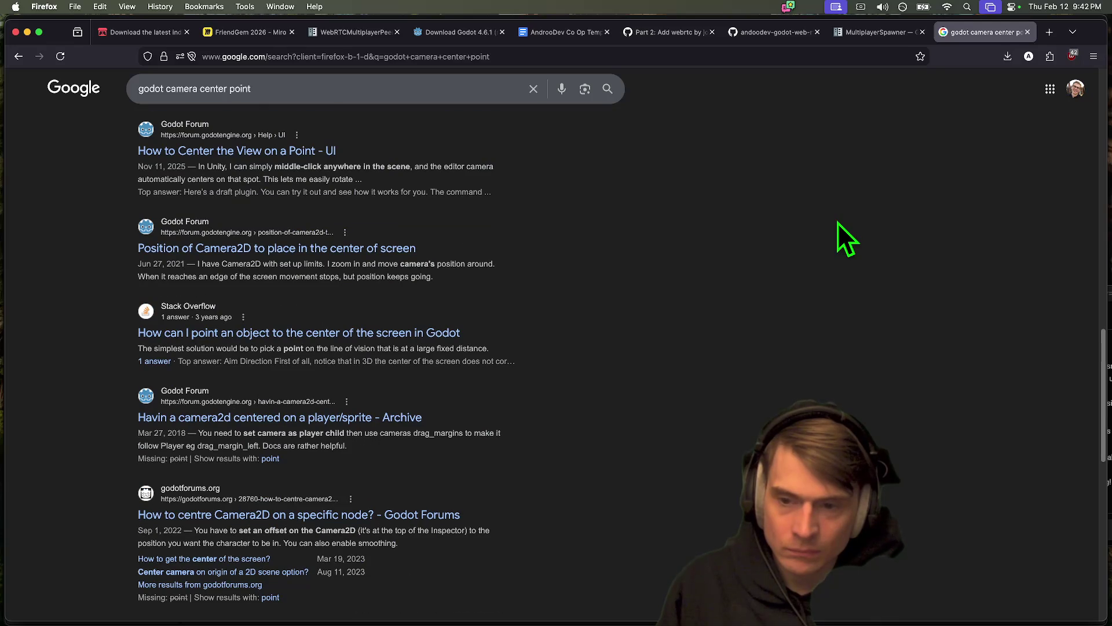
scroll(811, 229, up, 15)
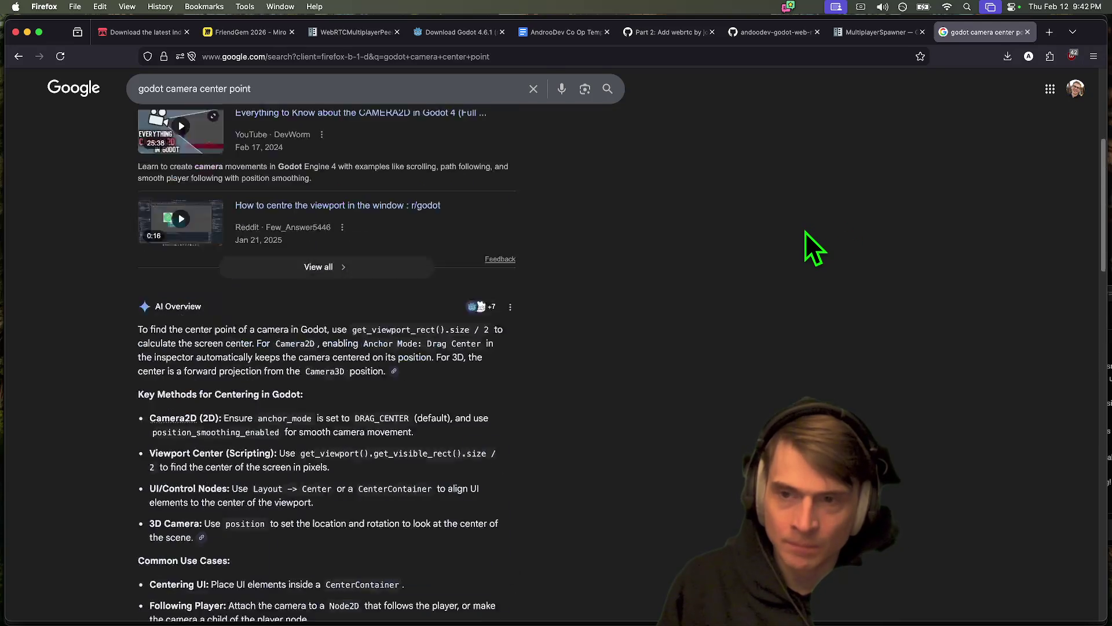
key(super+Tab)
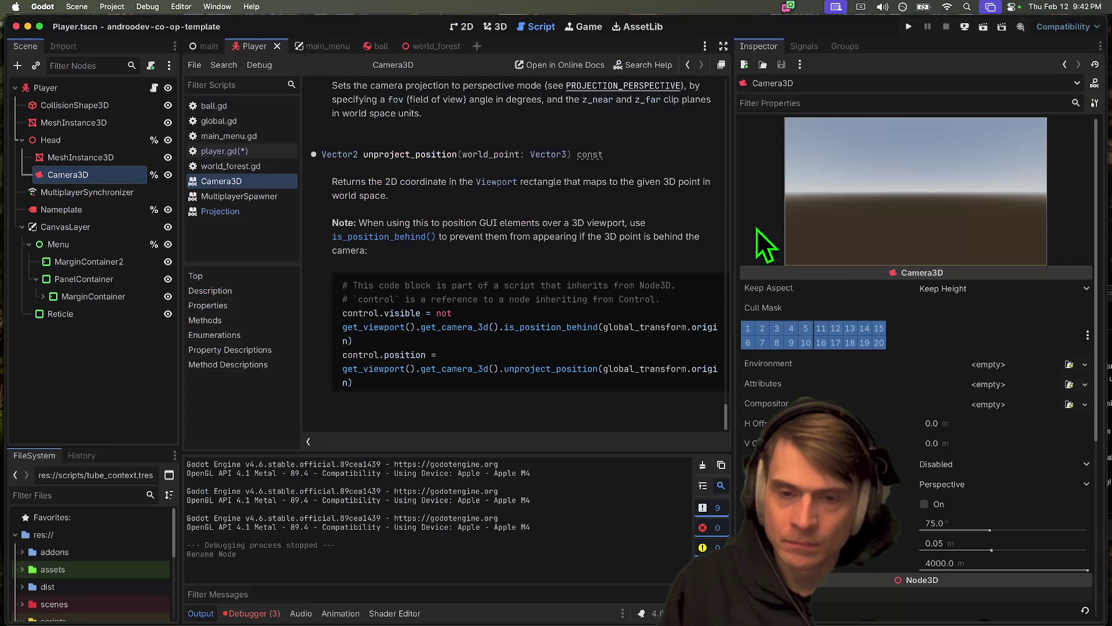
Revert player.gd line 98 so shoot_ball receives pos again, and save.
mouse_move(888, 287)
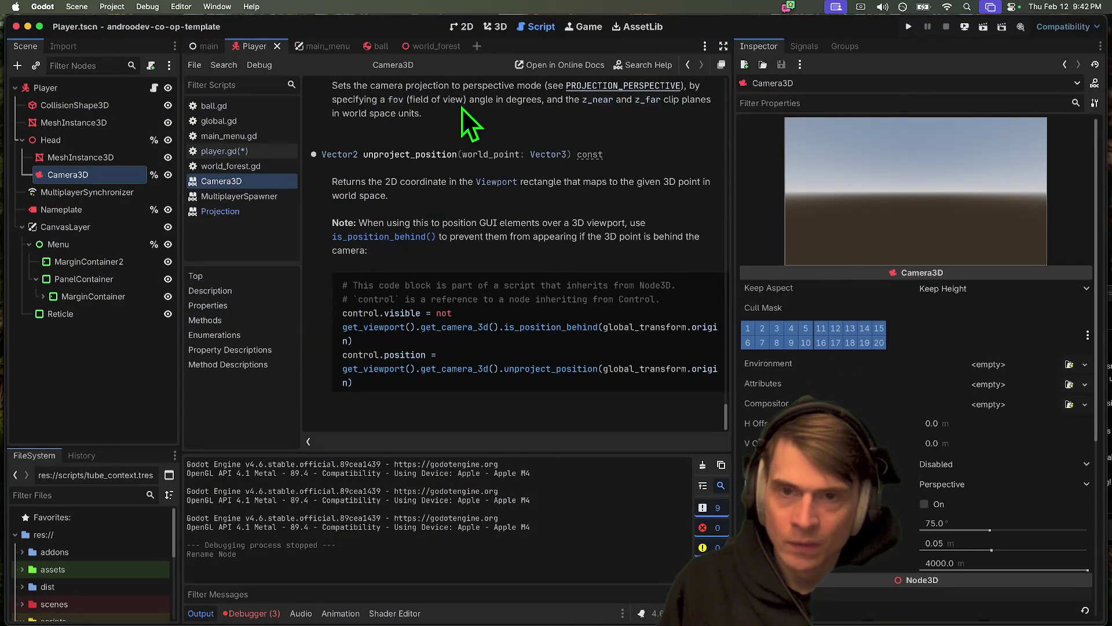
click(263, 152)
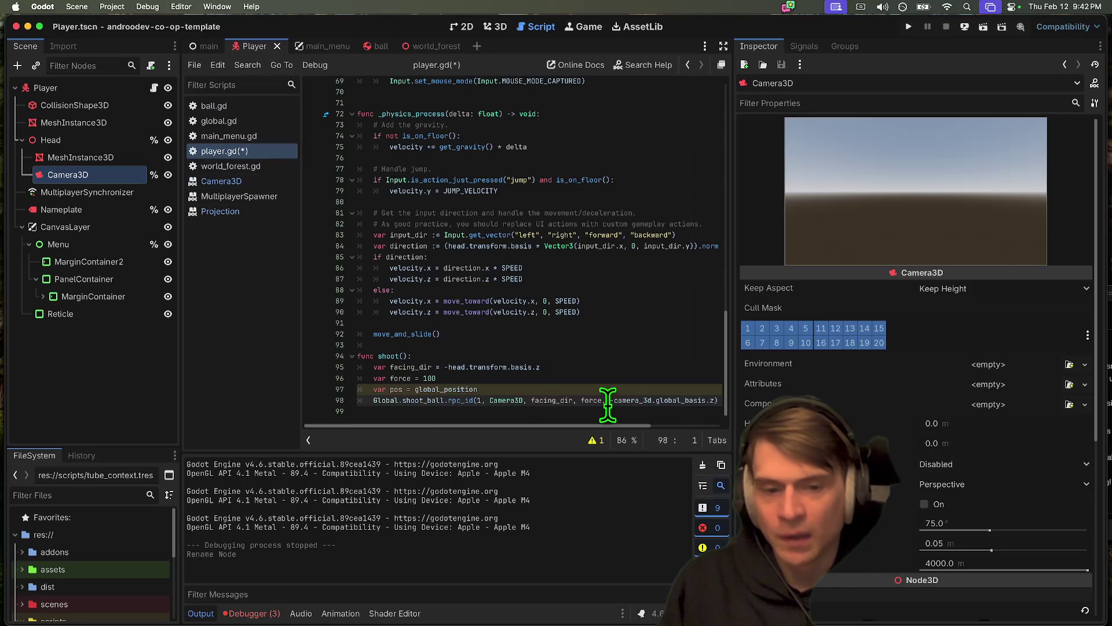
key(super+z)
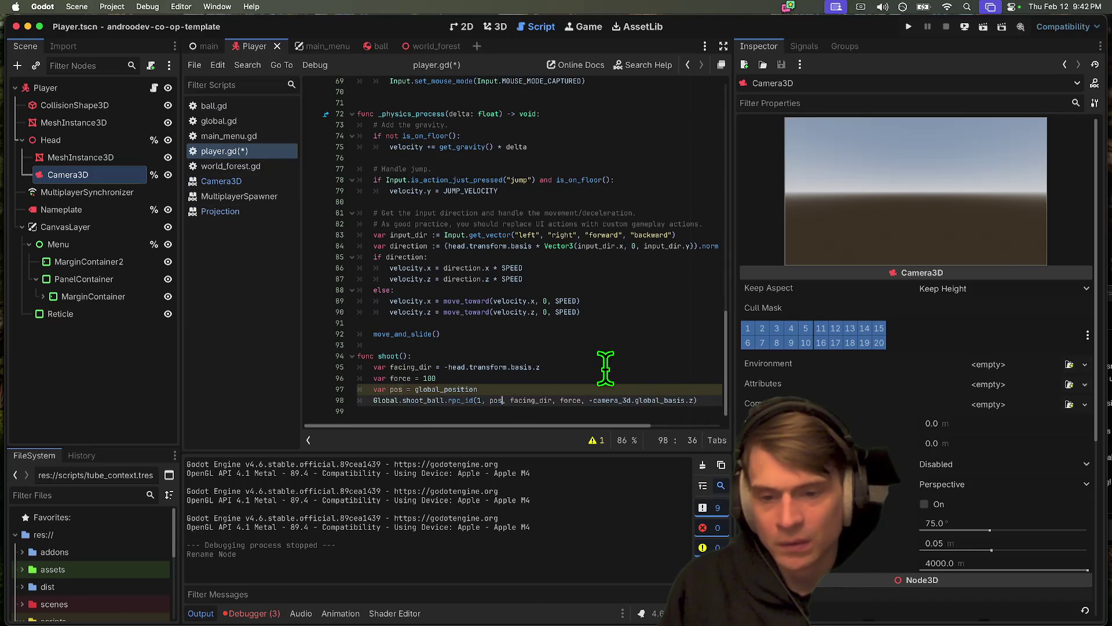
click(497, 401)
key(super+s)
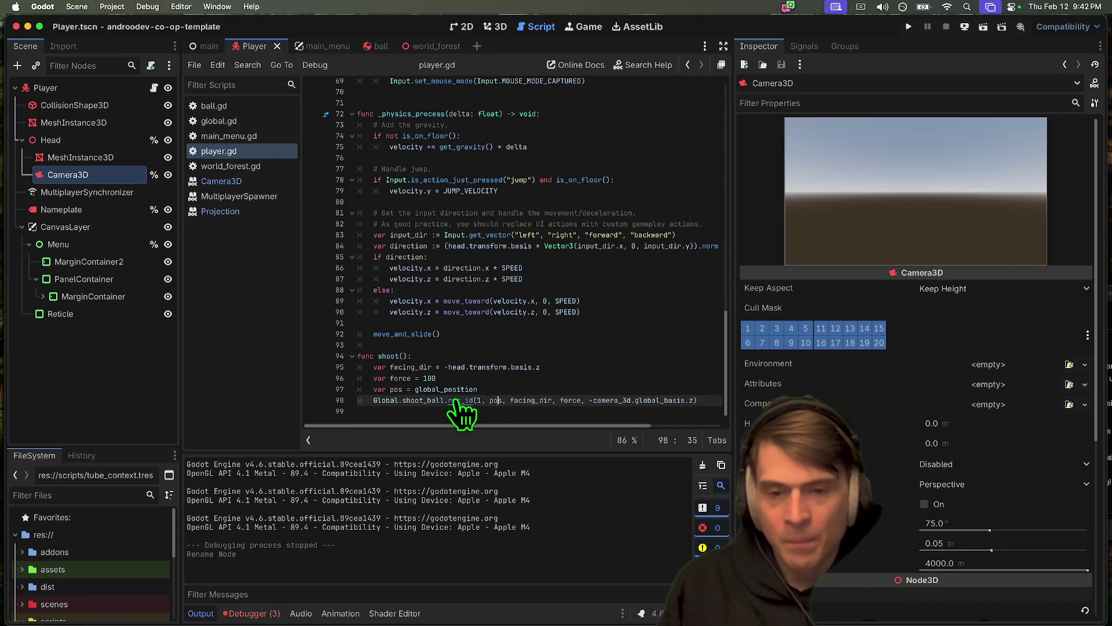
Look up the rpc_id documentation, then open world_forest.gd.
super+click(458, 400)
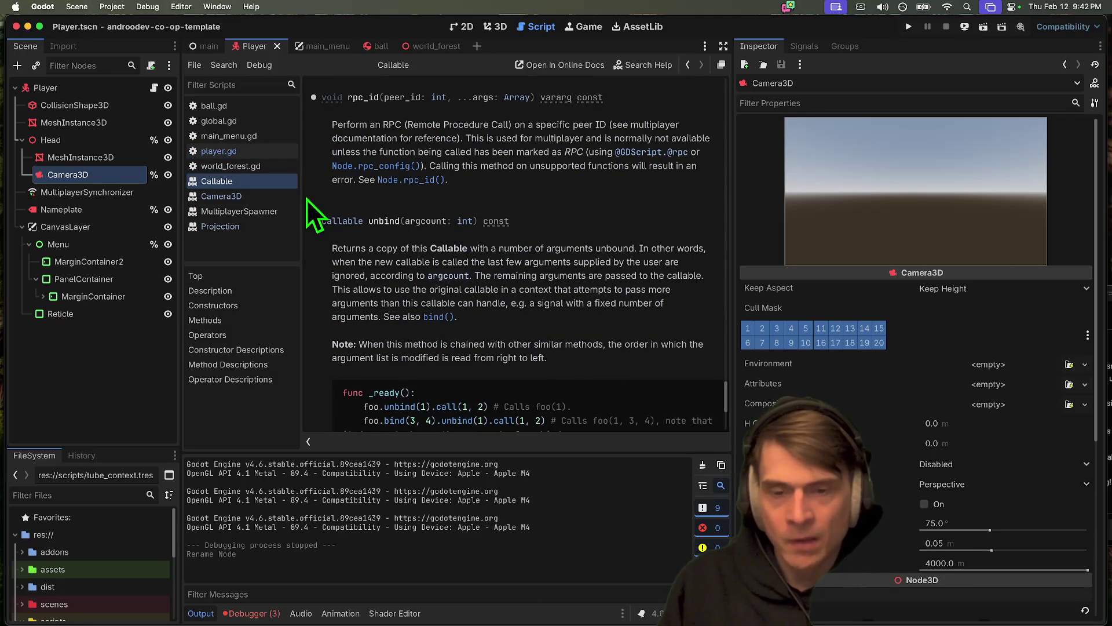
click(264, 151)
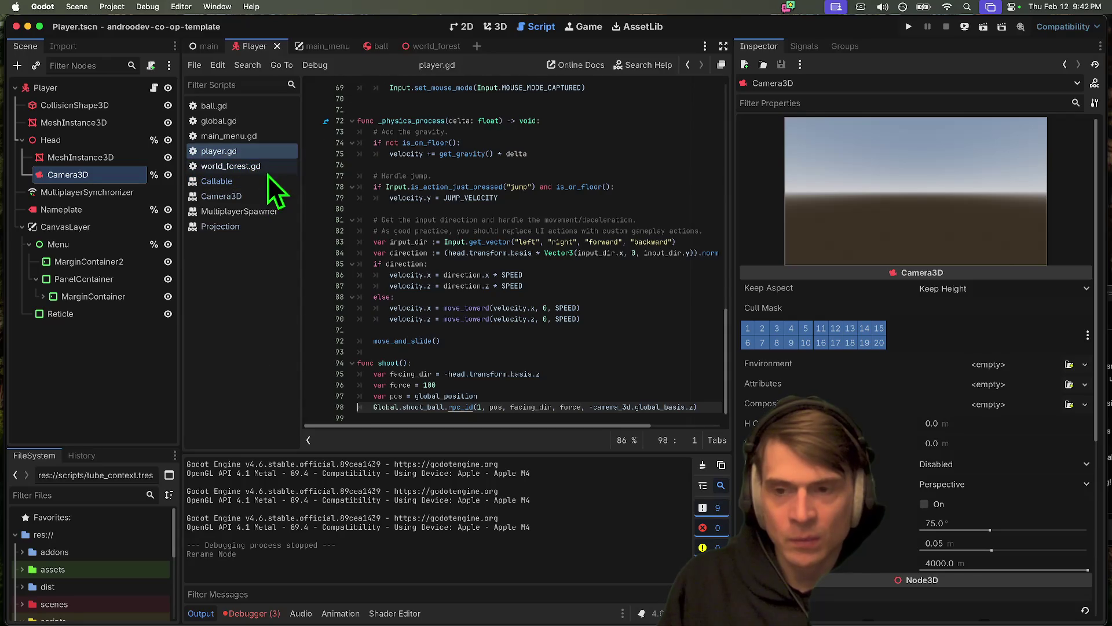
scroll(566, 256, down, 1)
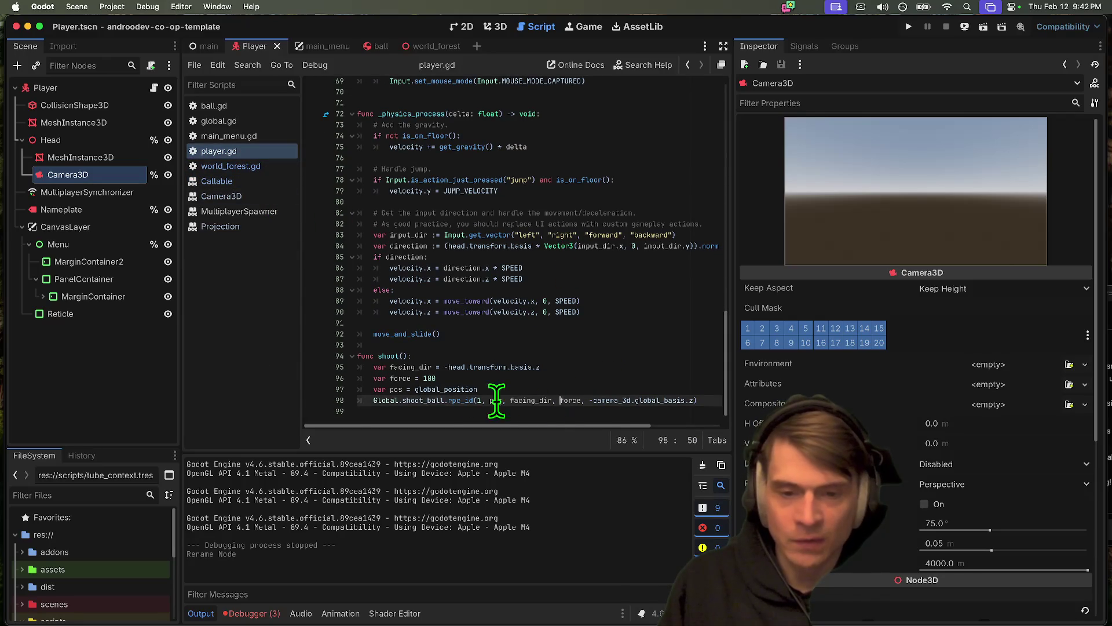
click(252, 170)
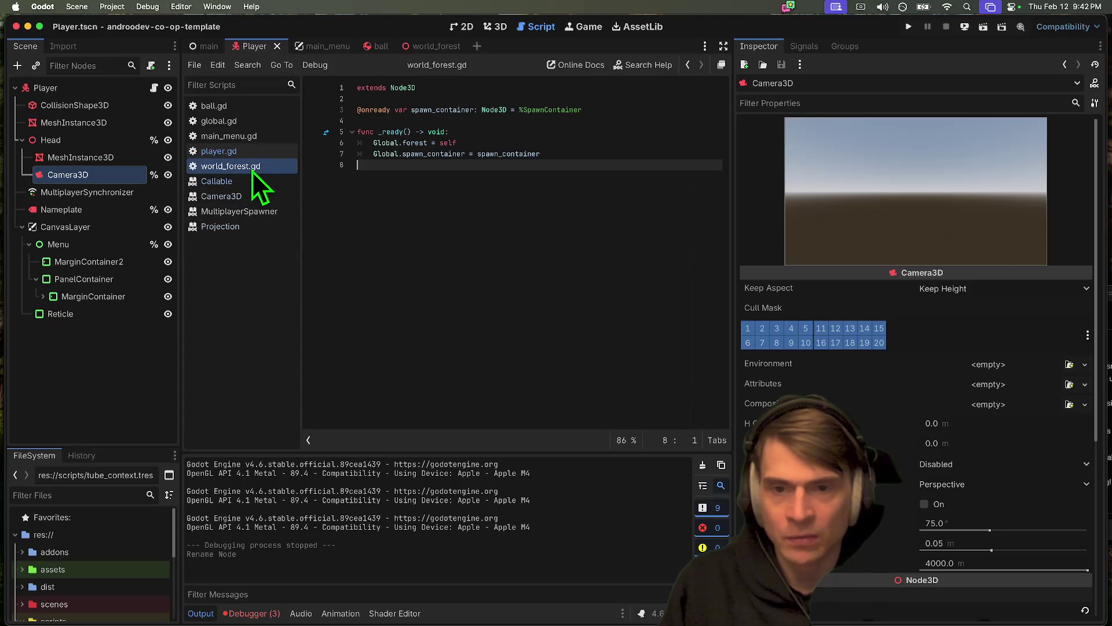
Close the Projection, MultiplayerSpawner and Camera3D help pages and open global.gd.
middle_click(250, 226)
middle_click(252, 211)
middle_click(256, 197)
click(258, 120)
Inspect shoot_ball's spawn line pos + Vector3(0.0, 1.0, 0.0) + (dir * 1.2) and the vert impulse line.
click(477, 273)
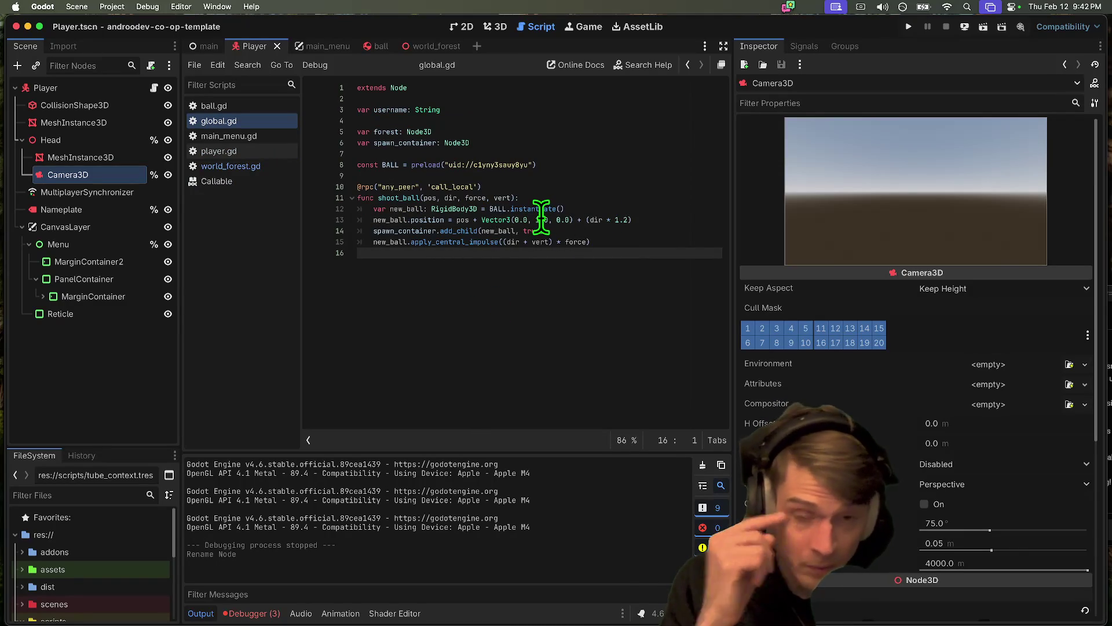
double_click(500, 219)
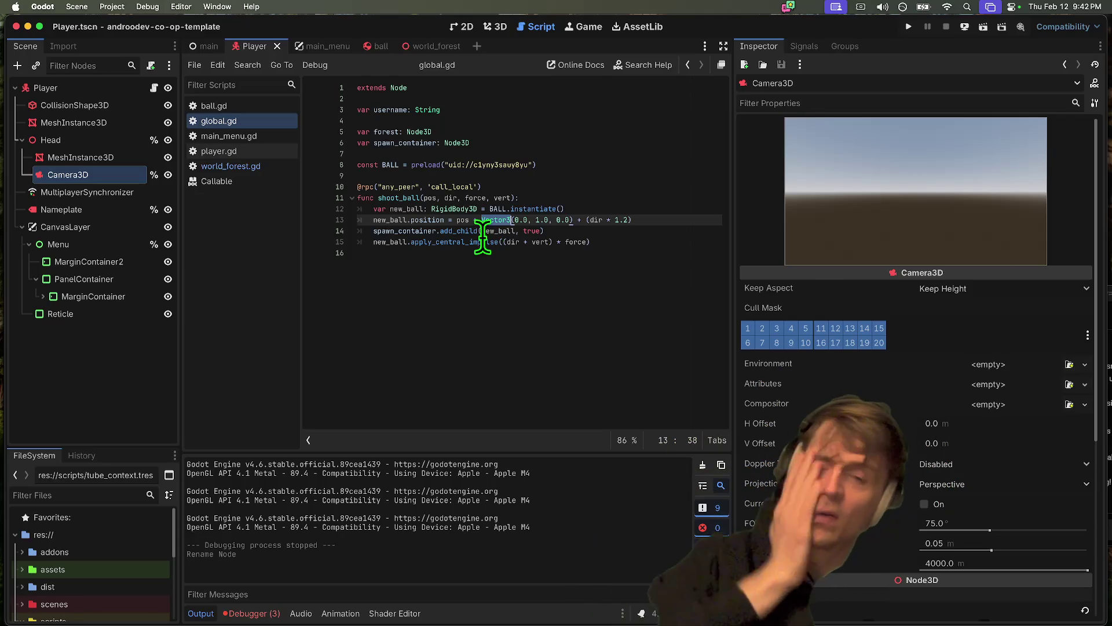
mouse_move(479, 243)
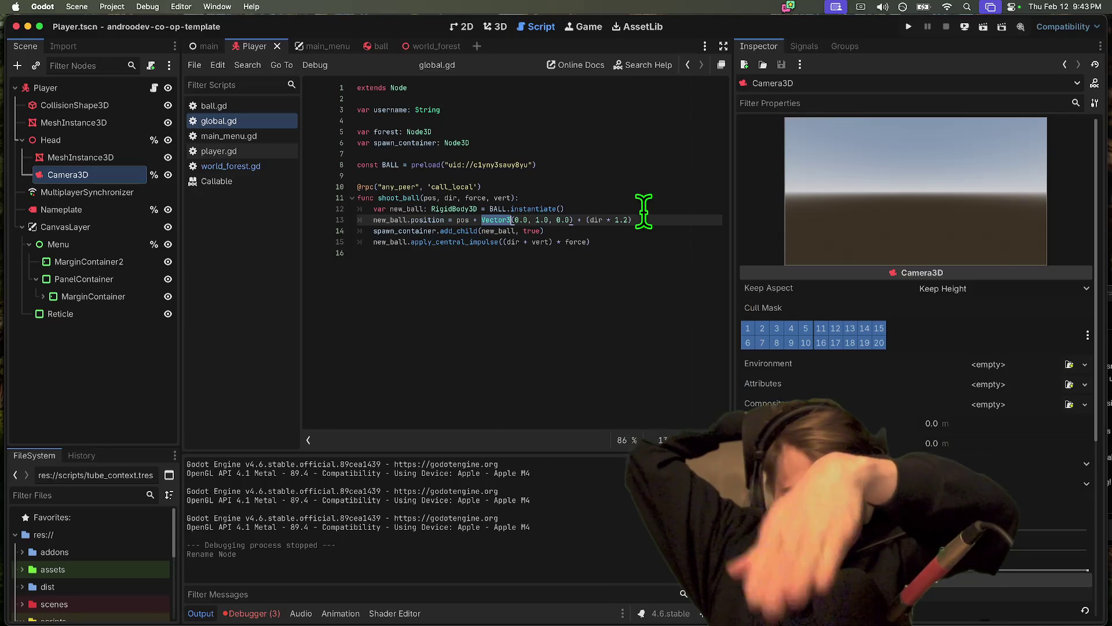
double_click(540, 242)
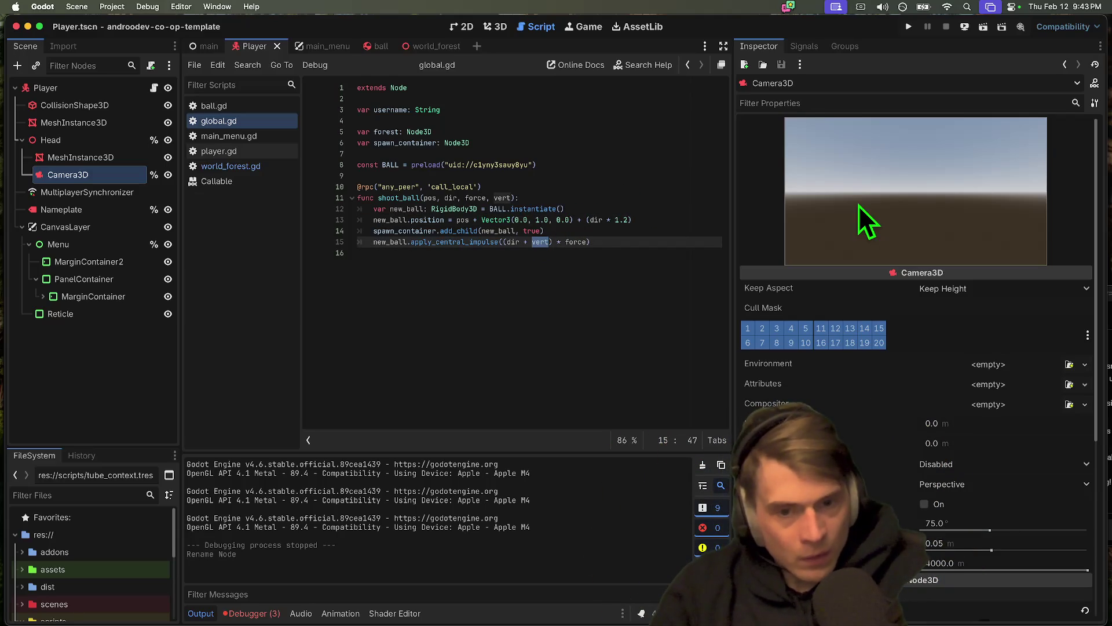
Run the game, create a session in the bottom window, then return to global.gd line 13.
key(super+b)
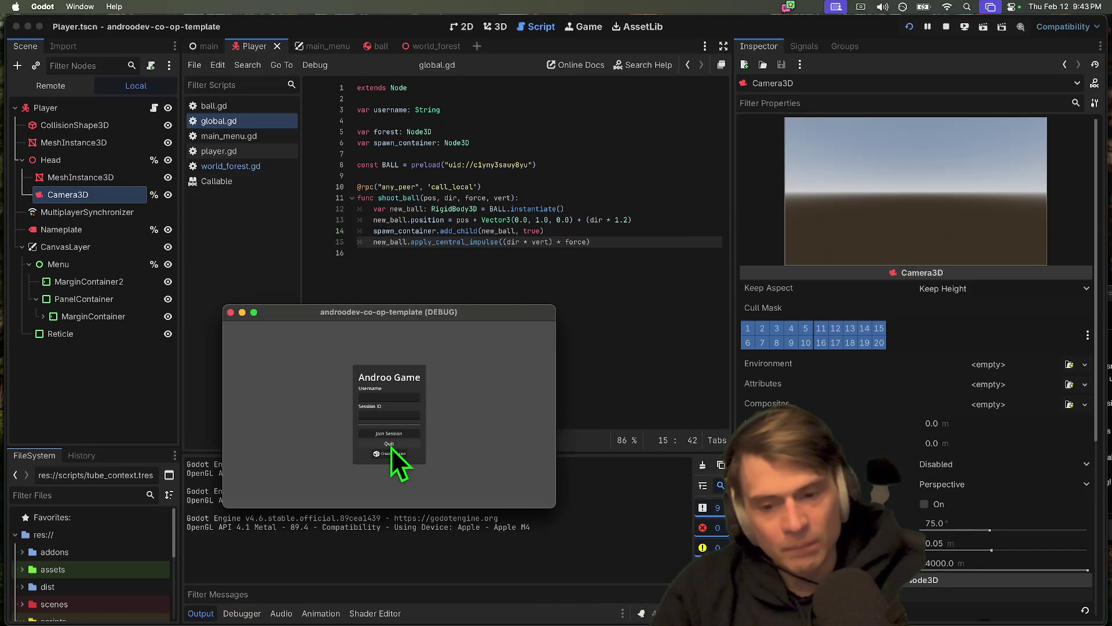
key(super+Tab)
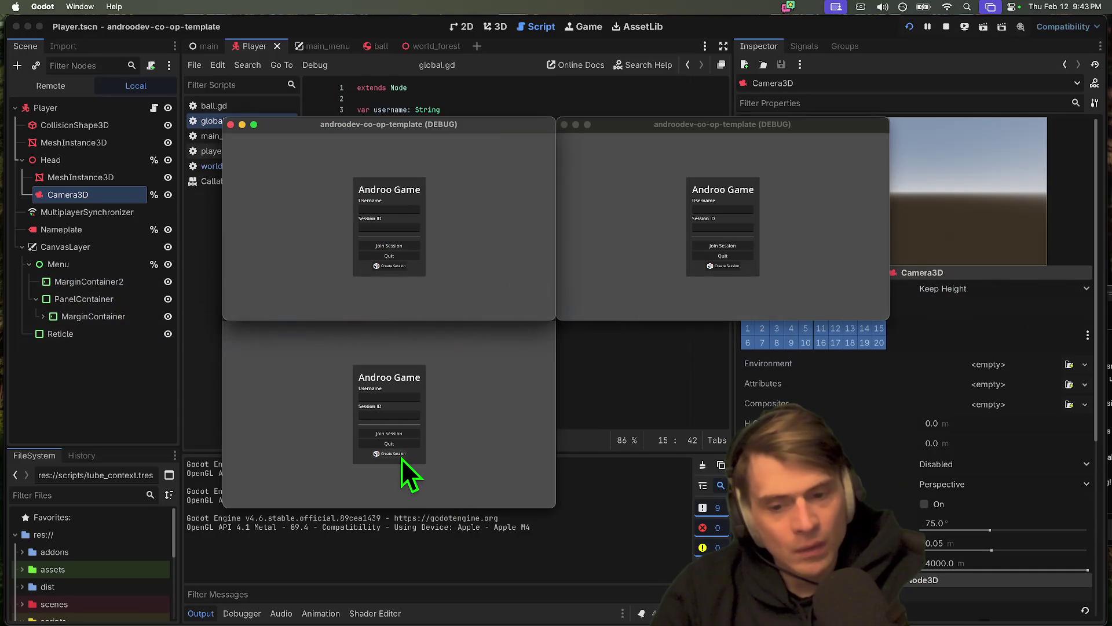
click(402, 458)
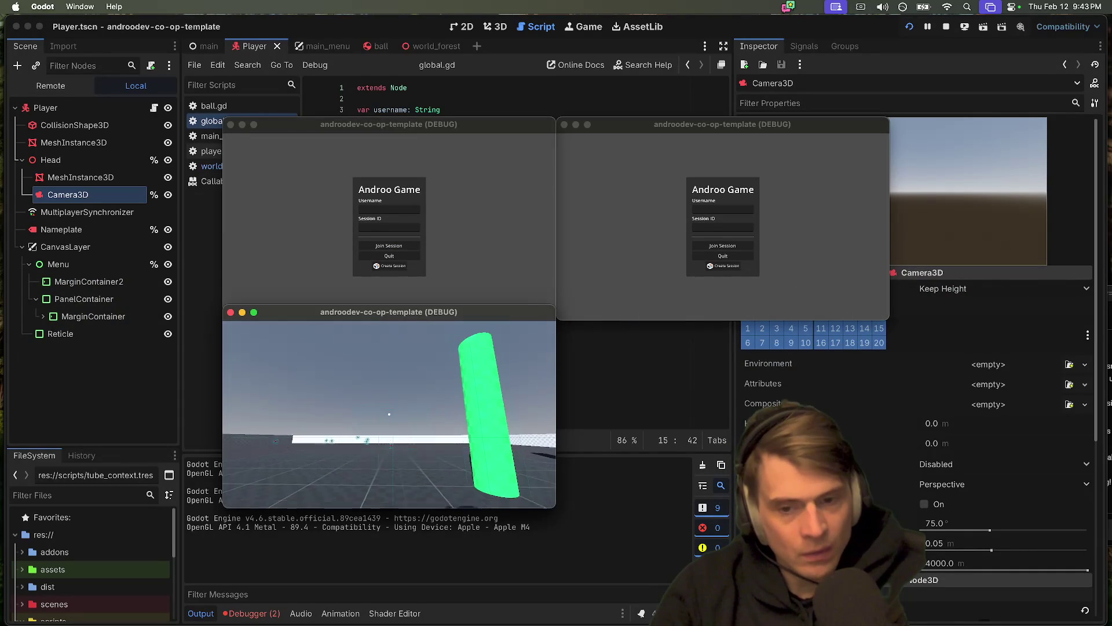
key(Escape)
click(568, 391)
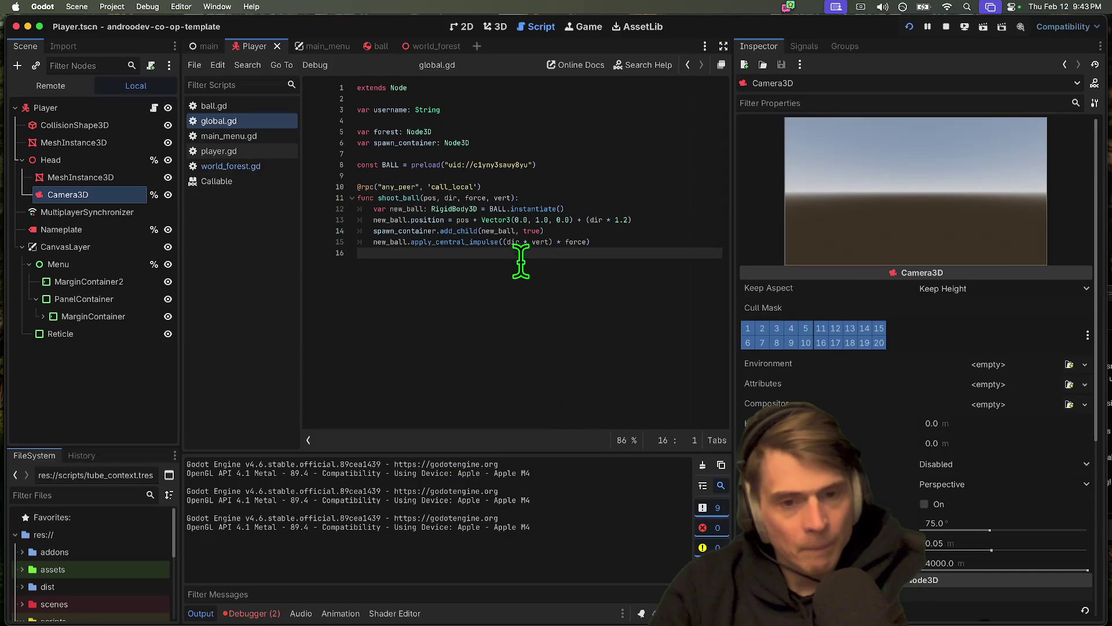
click(634, 220)
Retype the dir multiplier as 1.2 and examine how vert is used on line 15.
key(BackSpace)
key(BackSpace)
key(BackSpace)
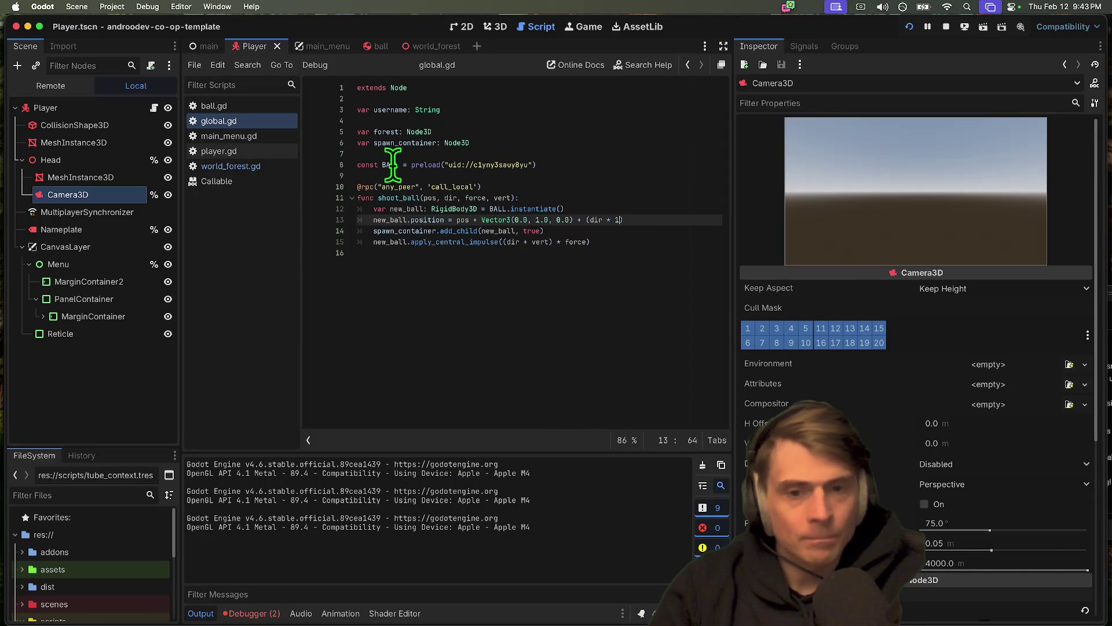
text(.2)
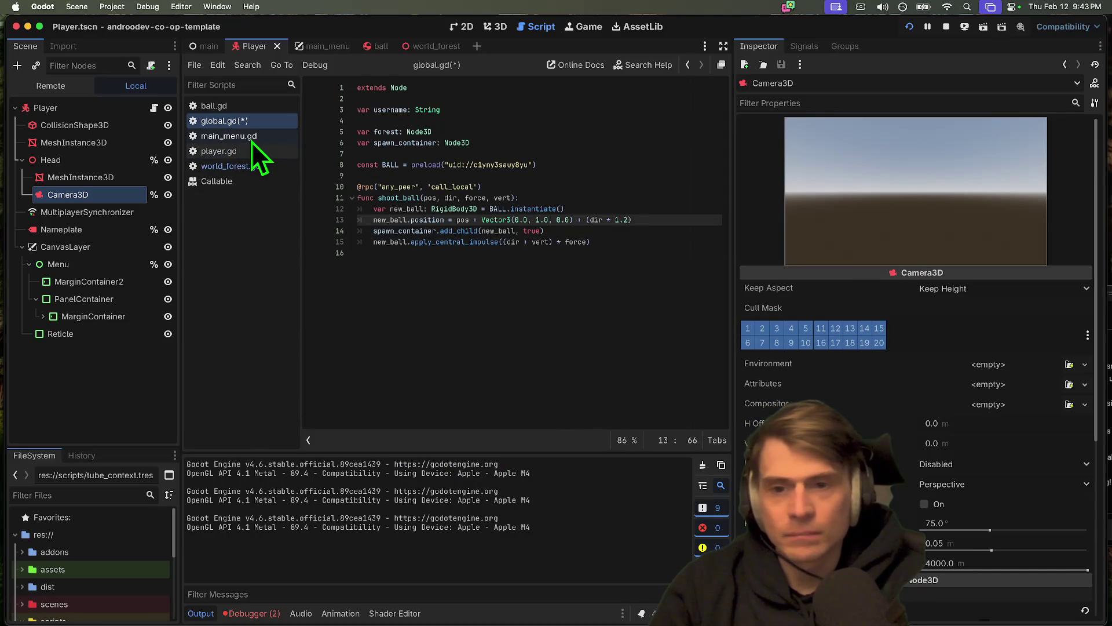
click(466, 320)
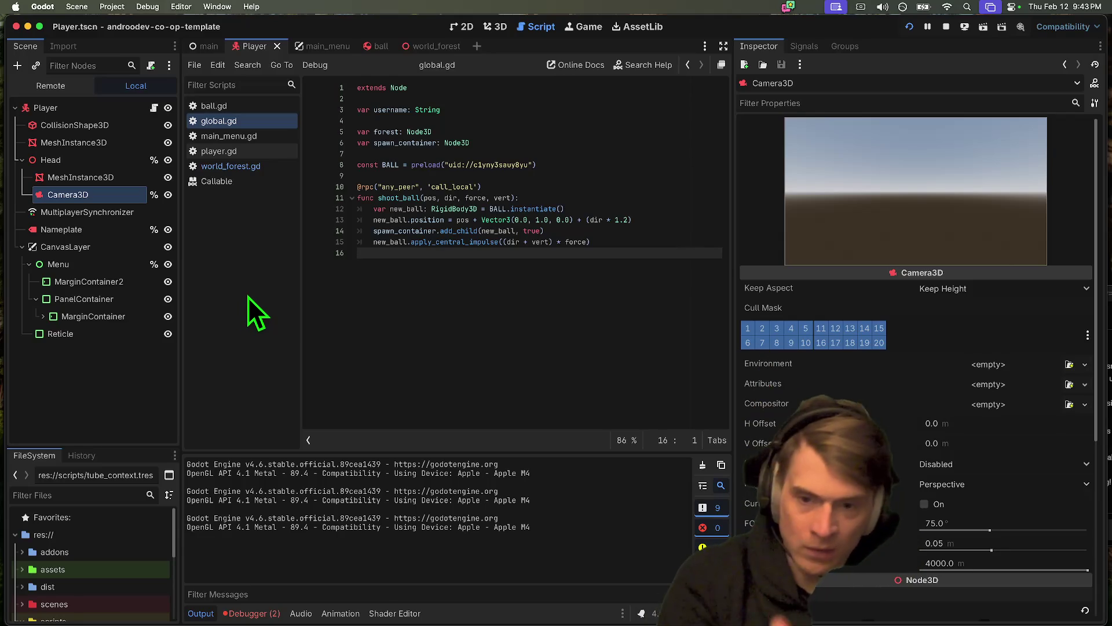
click(527, 242)
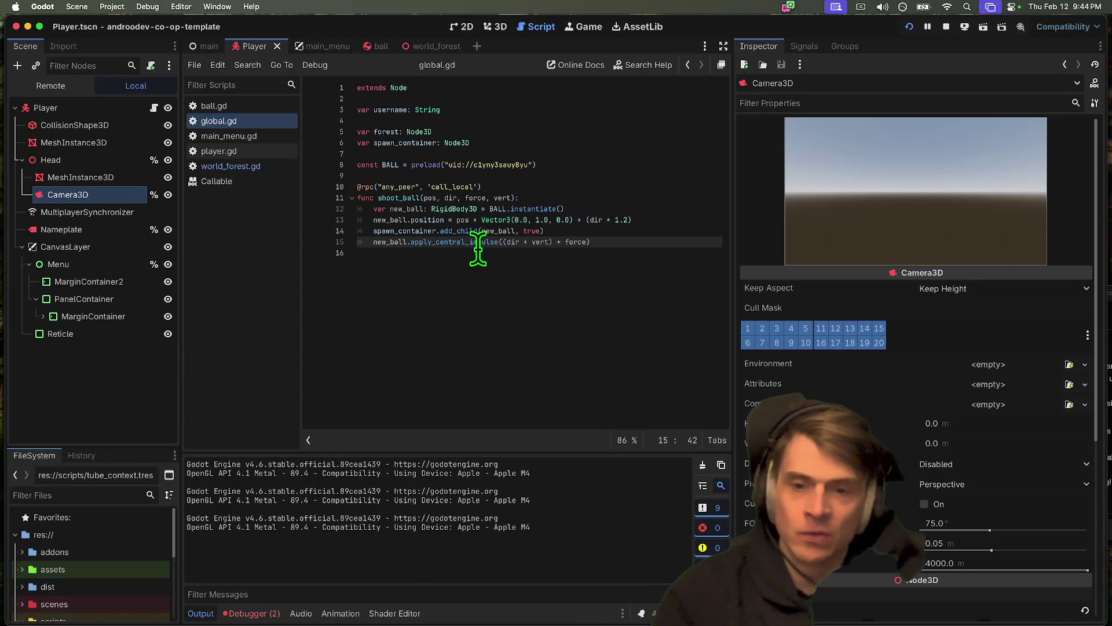
drag(695, 219, 380, 219)
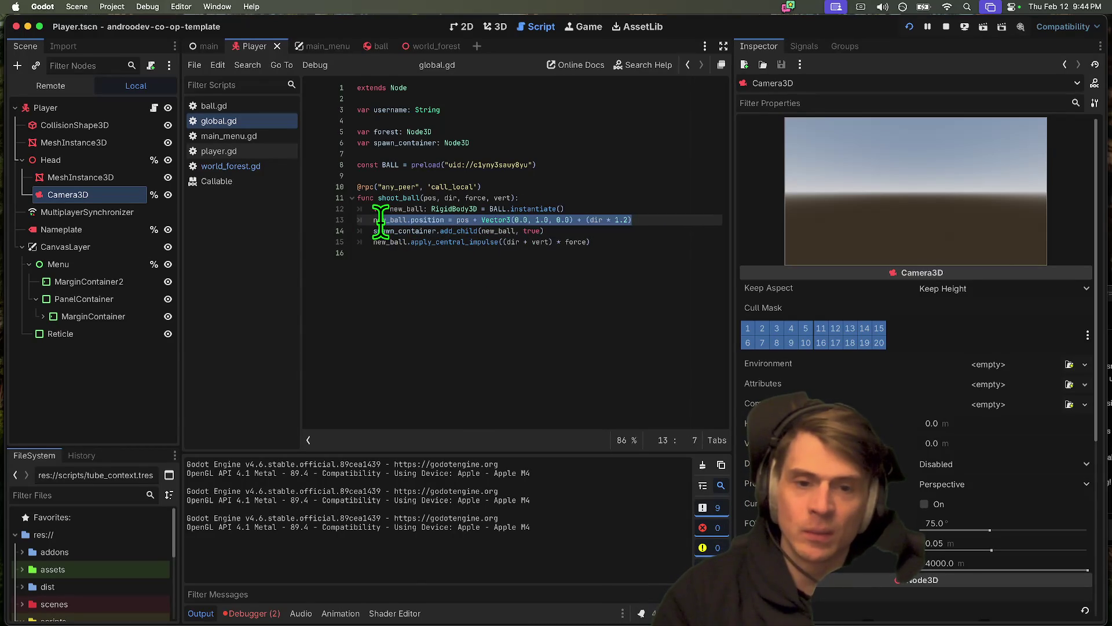
double_click(536, 242)
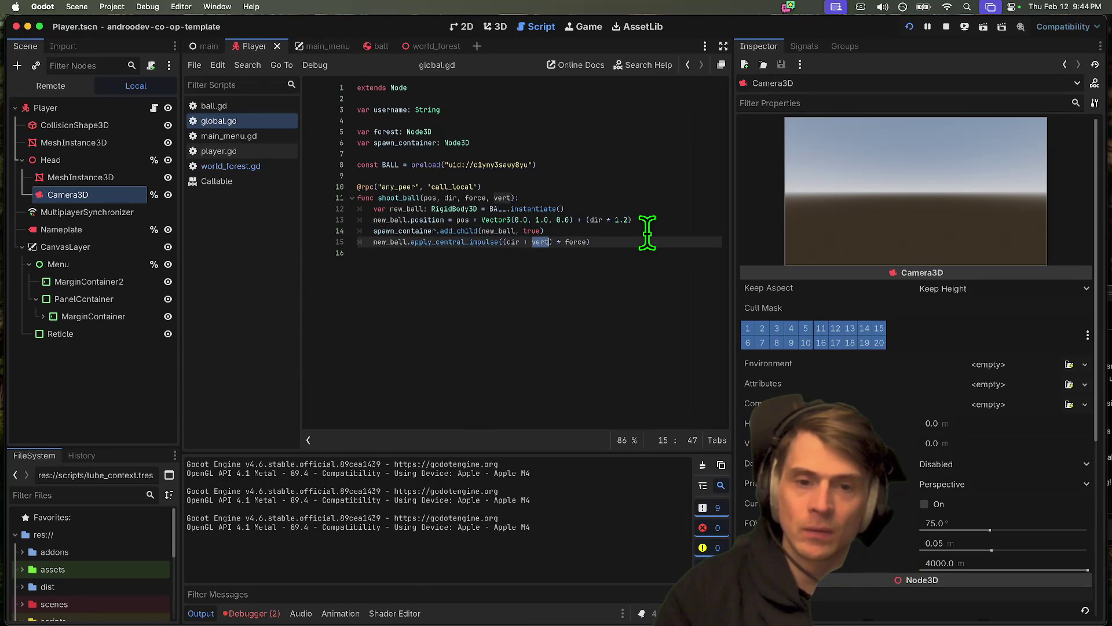
click(610, 307)
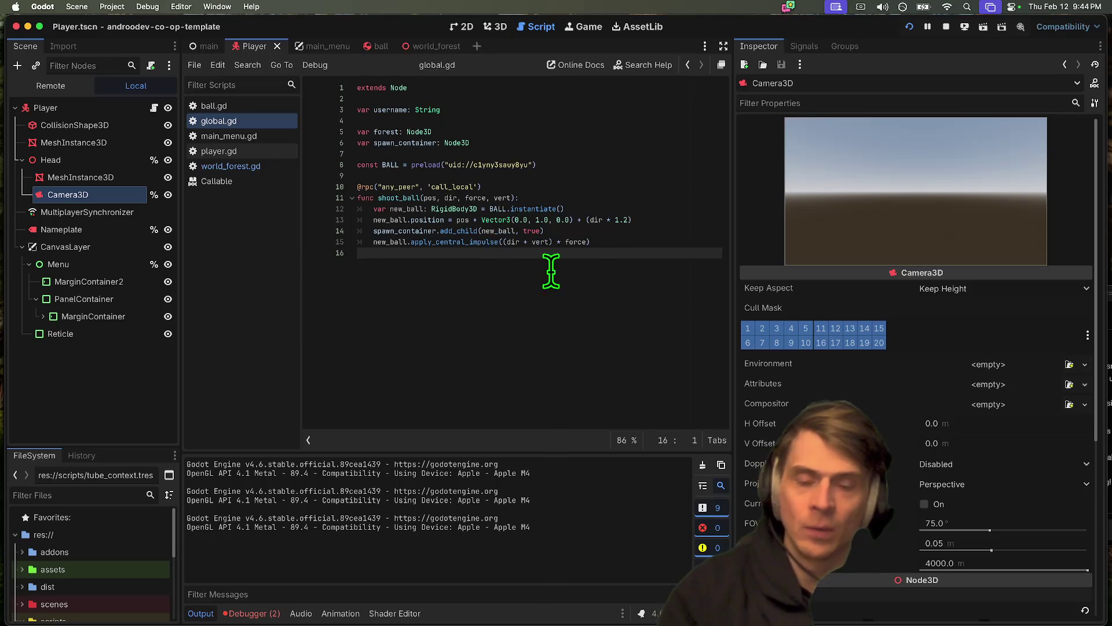
Replace line 13's fixed Vector3(0.0, 1.0, 0.0) offset with a vert term, then save and run.
click(476, 219)
text(vert+)
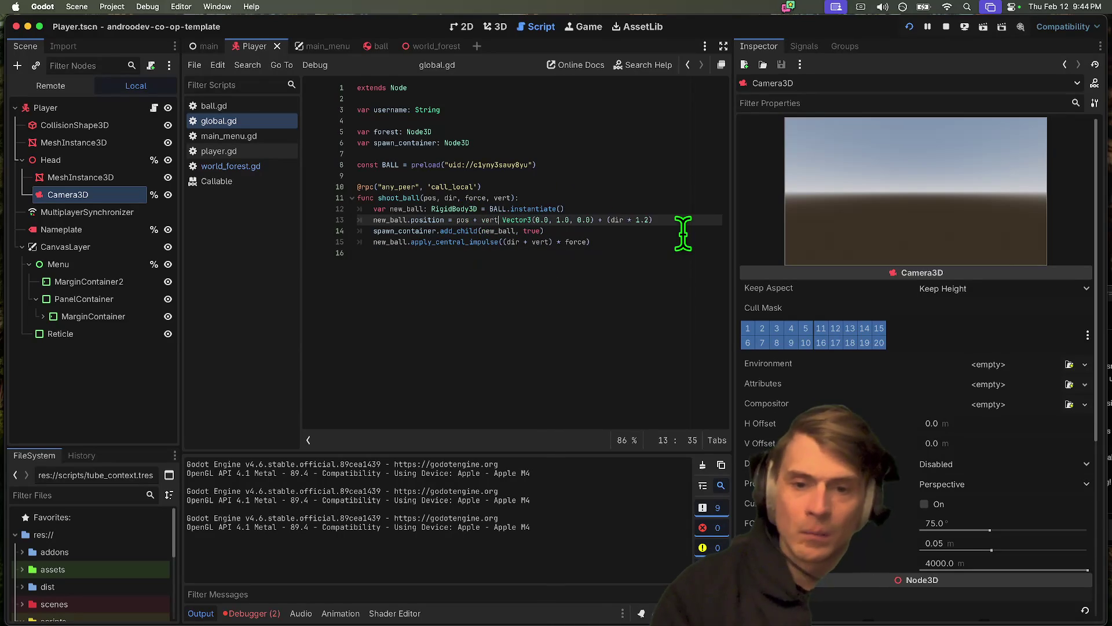
key(Left)
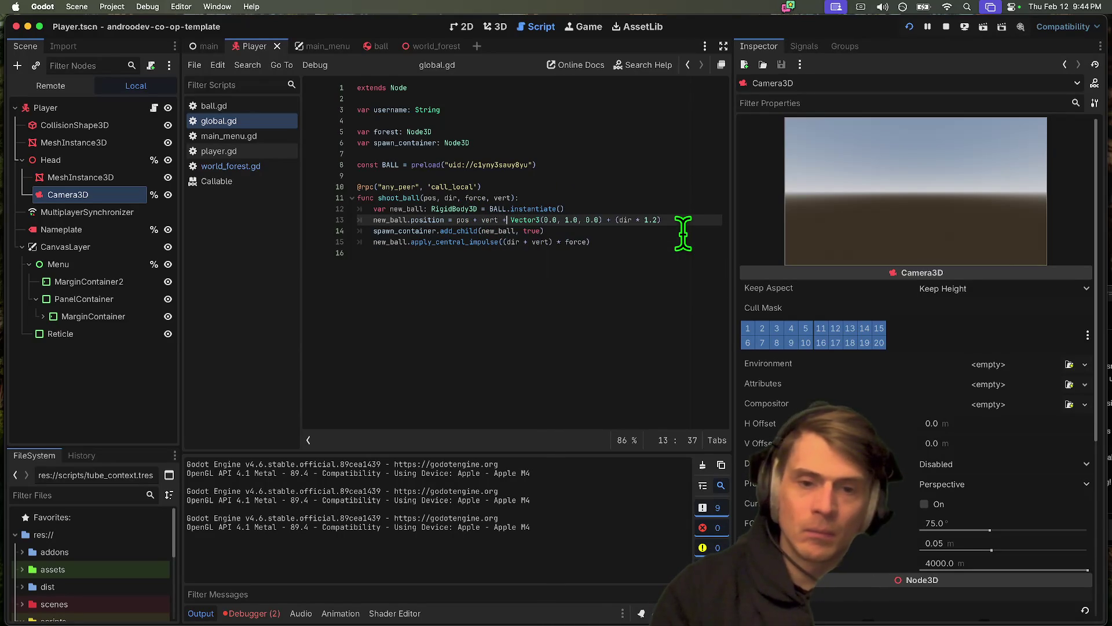
double_click(513, 222)
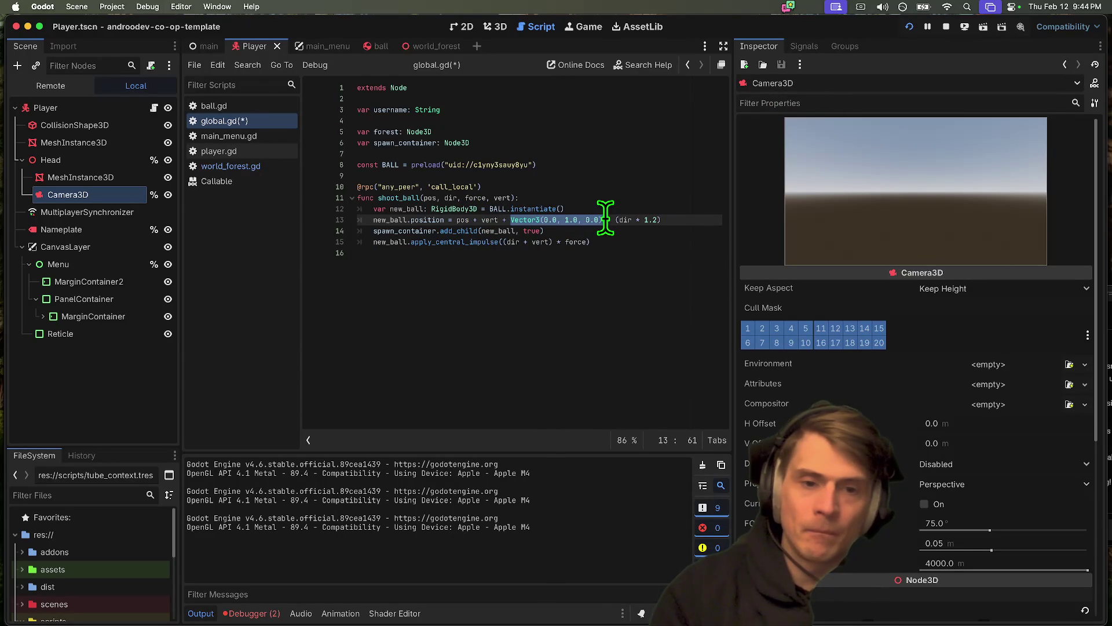
key(Left)
key(Left)
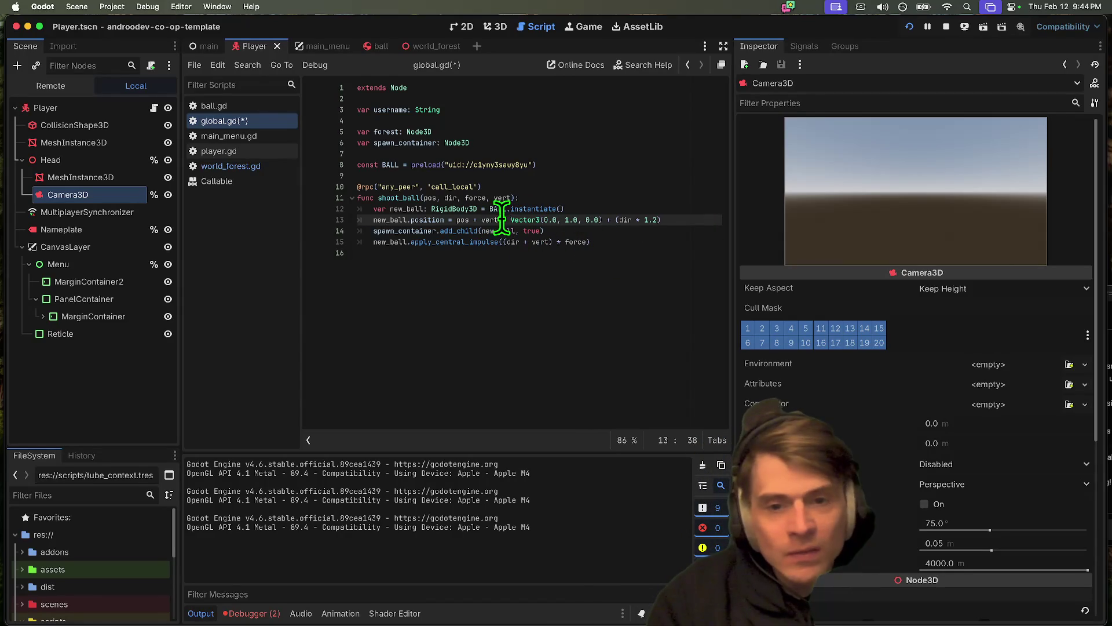
drag(502, 221, 593, 223)
key(BackSpace)
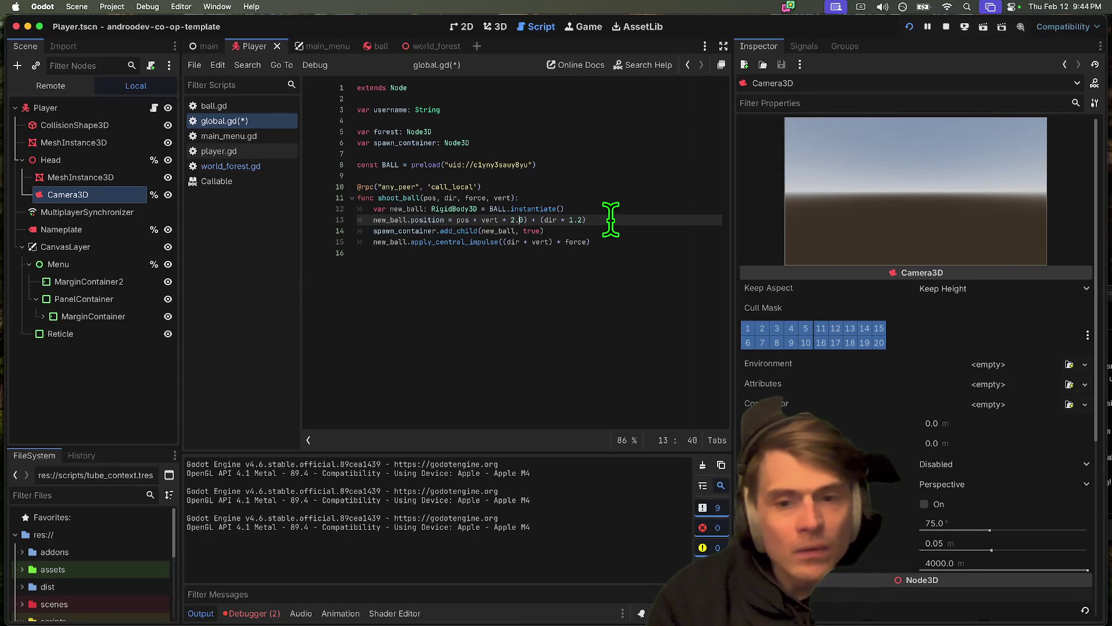
key(alt+Left)
key(super+b)
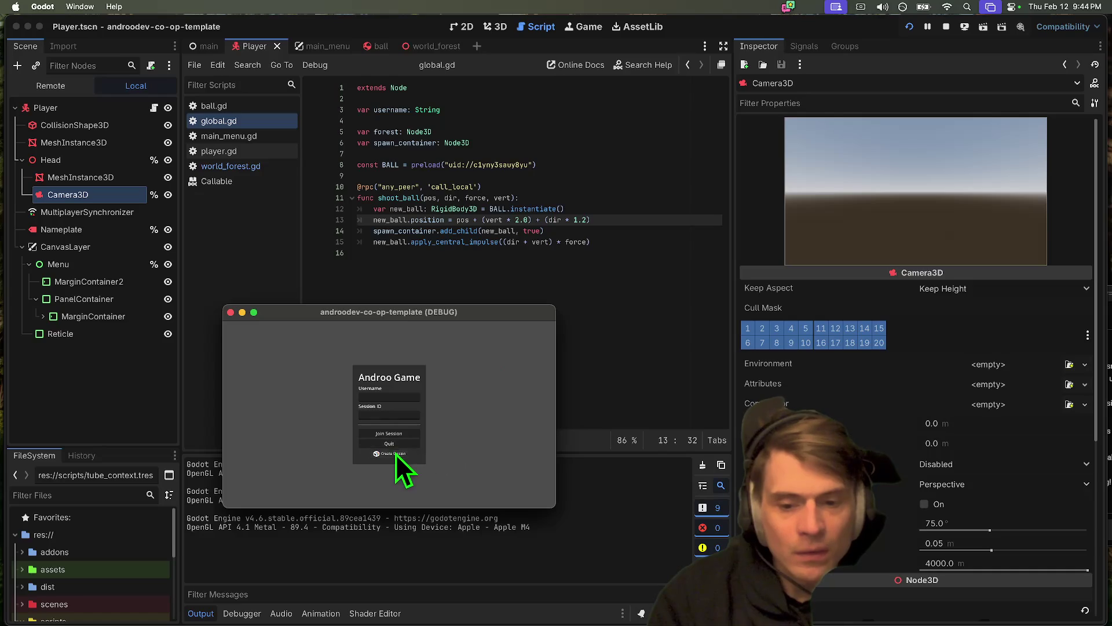
Try a session, stop the game, change the vert multiplier to 1.0, and rerun.
click(394, 453)
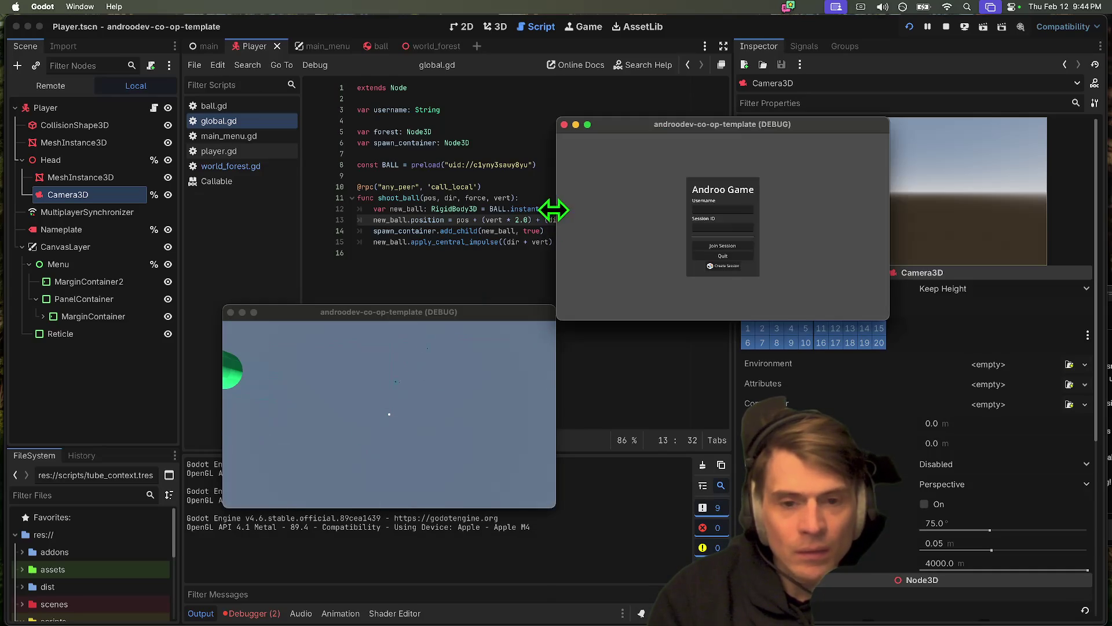
key(super+period)
click(515, 219)
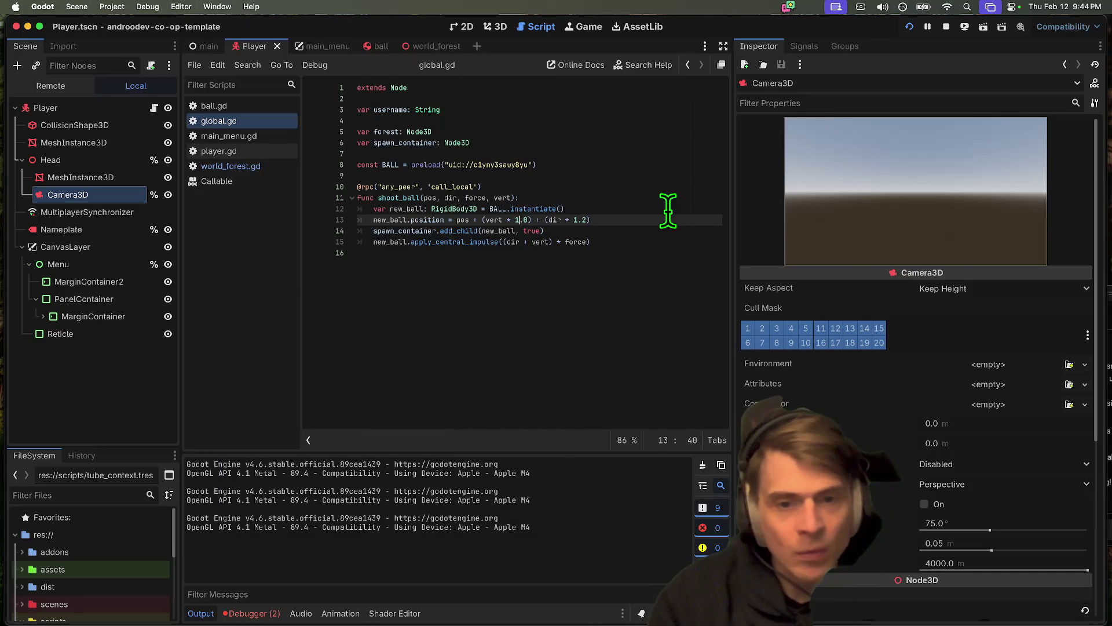
key(super+b)
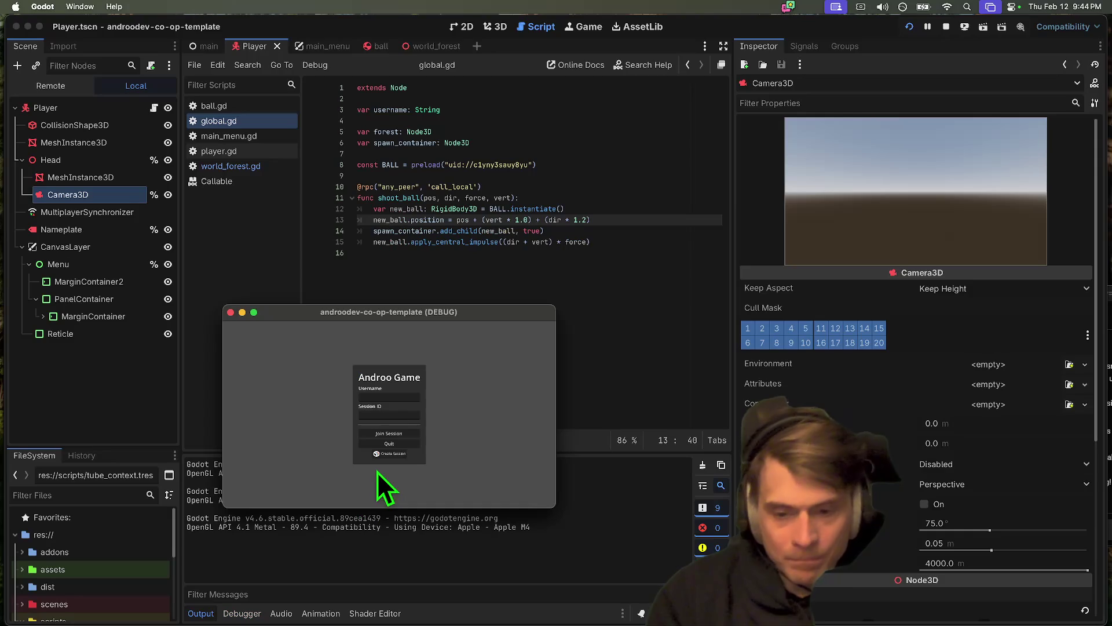
Create a session, fire a ball to check its spawn point, then stop the game.
click(382, 455)
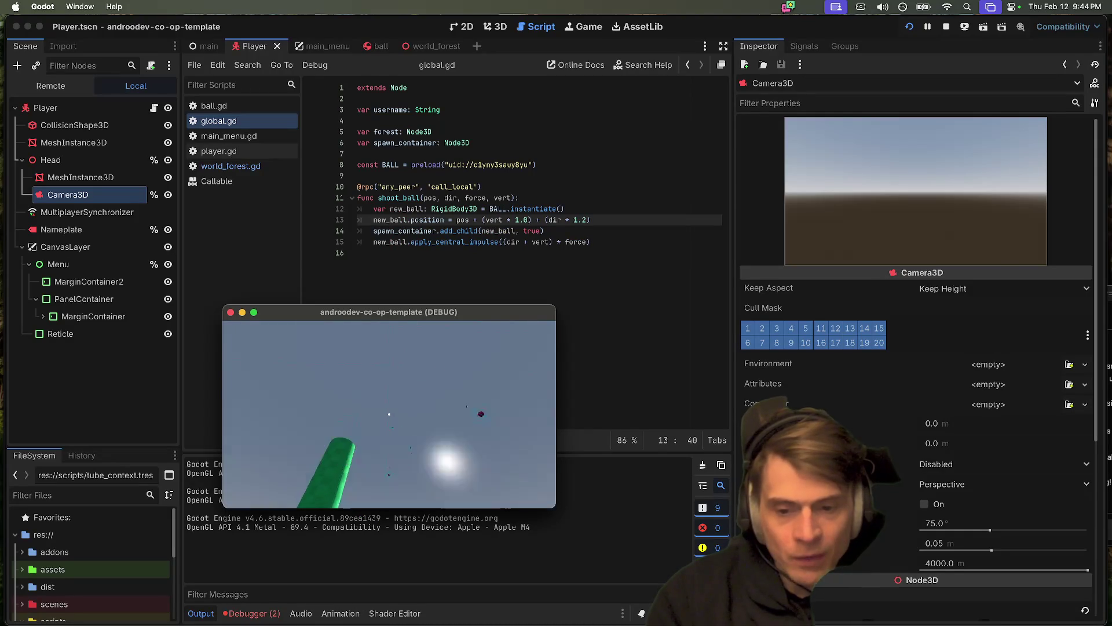
click(389, 414)
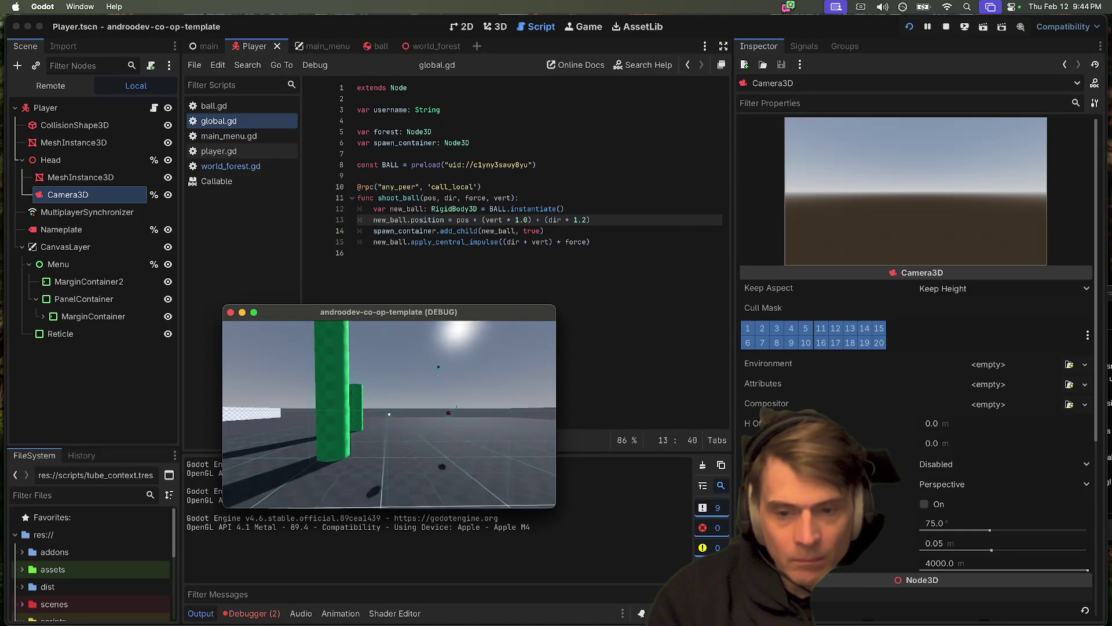
key(Escape)
key(super+period)
click(486, 252)
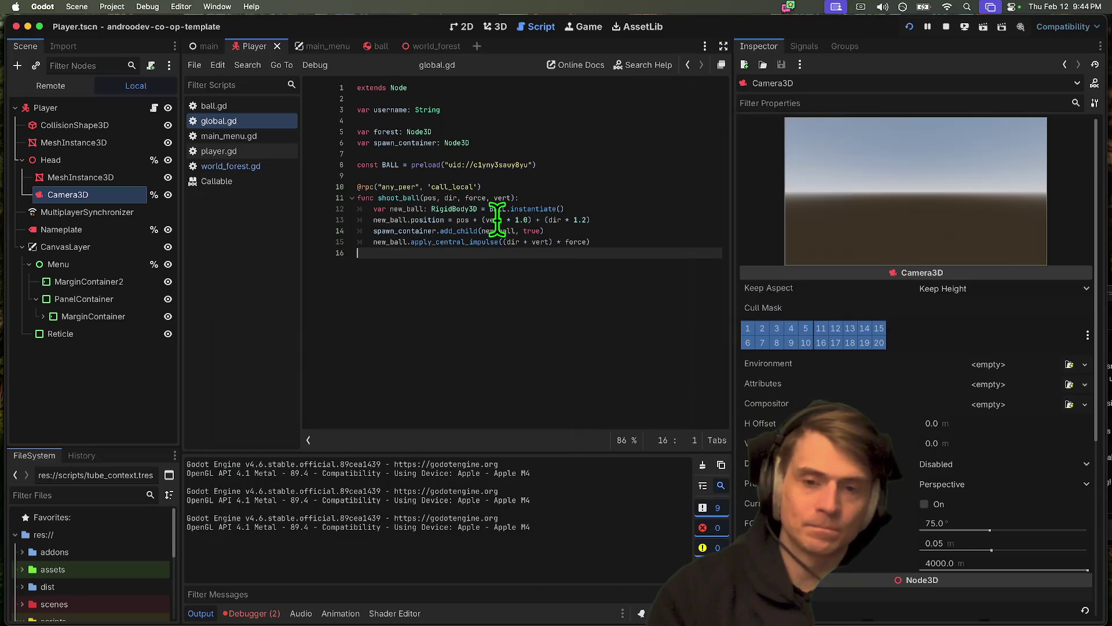
In player.gd line 98, replace pos with camera_3d.position using autocomplete.
drag(485, 220, 528, 221)
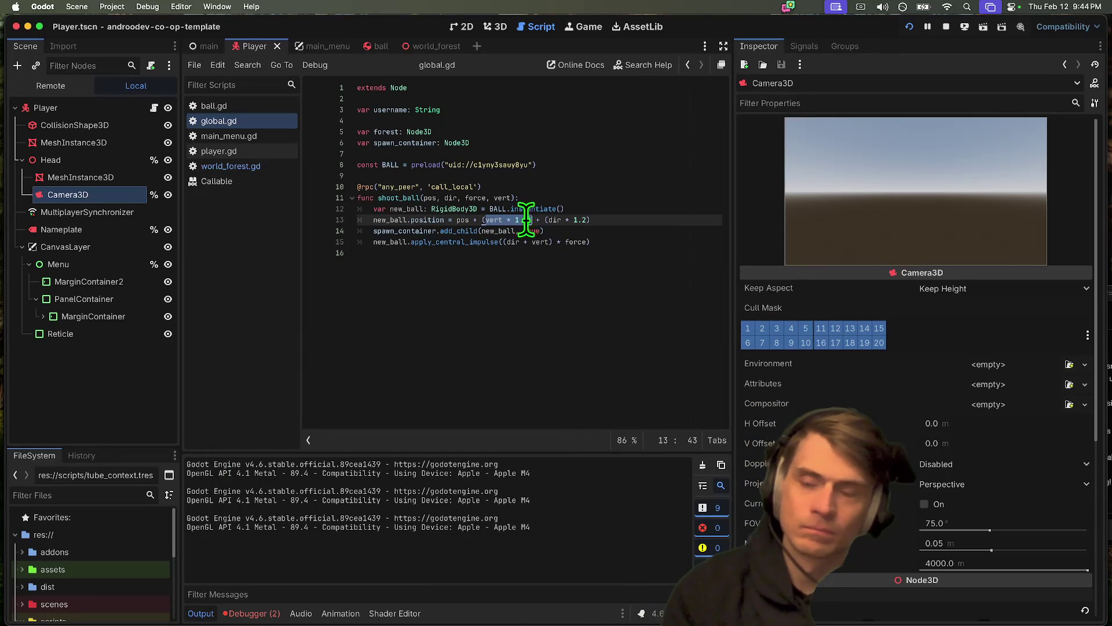
click(233, 109)
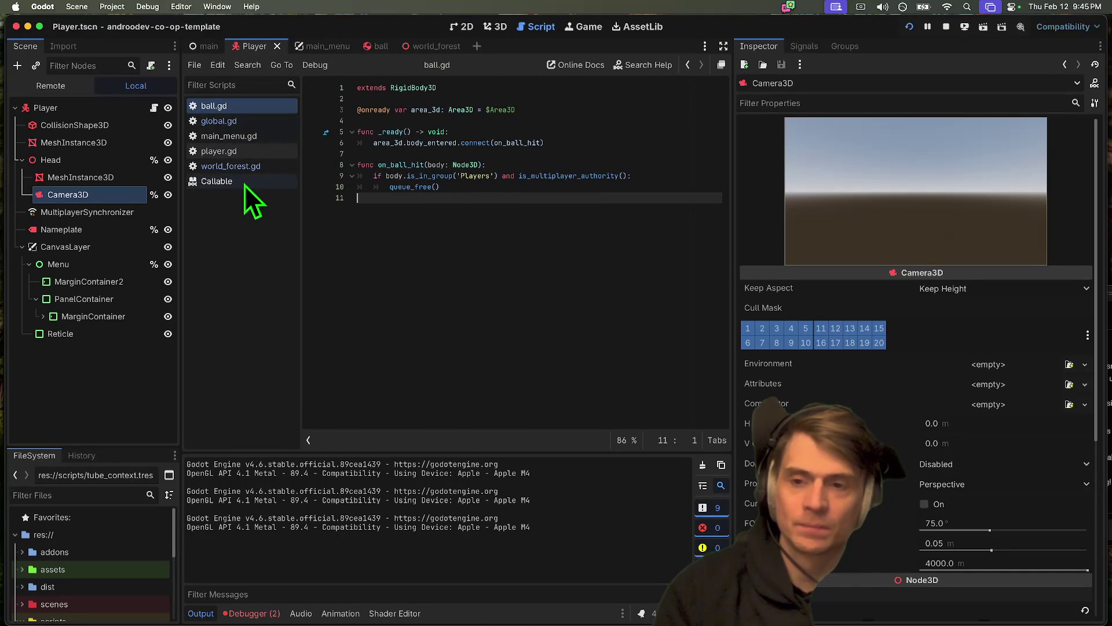
click(246, 154)
scroll(475, 322, down, 1)
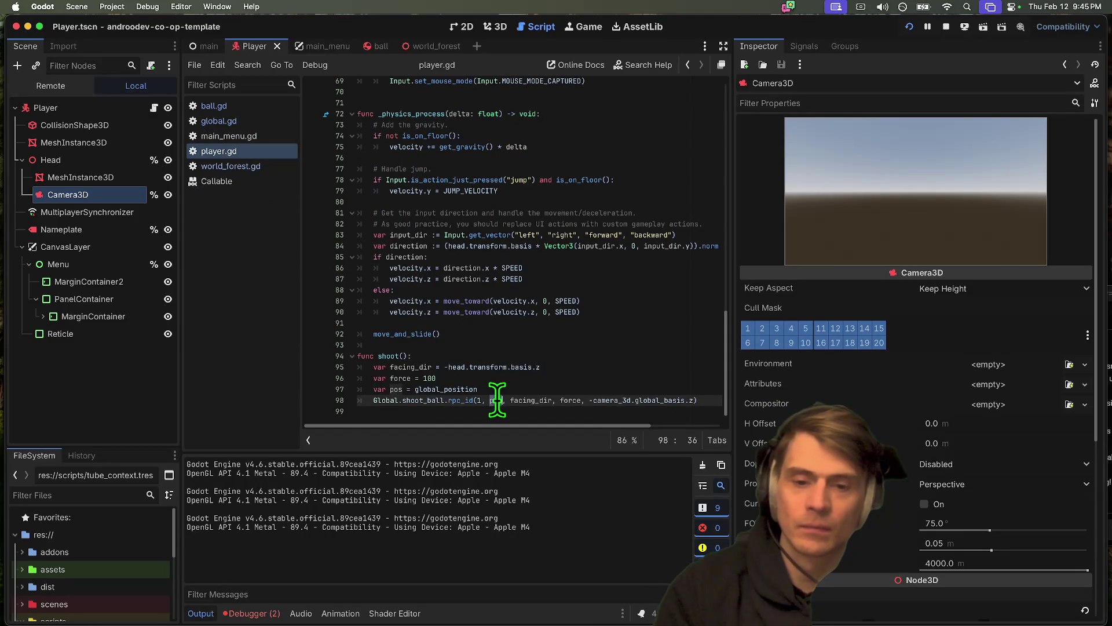
text(cam)
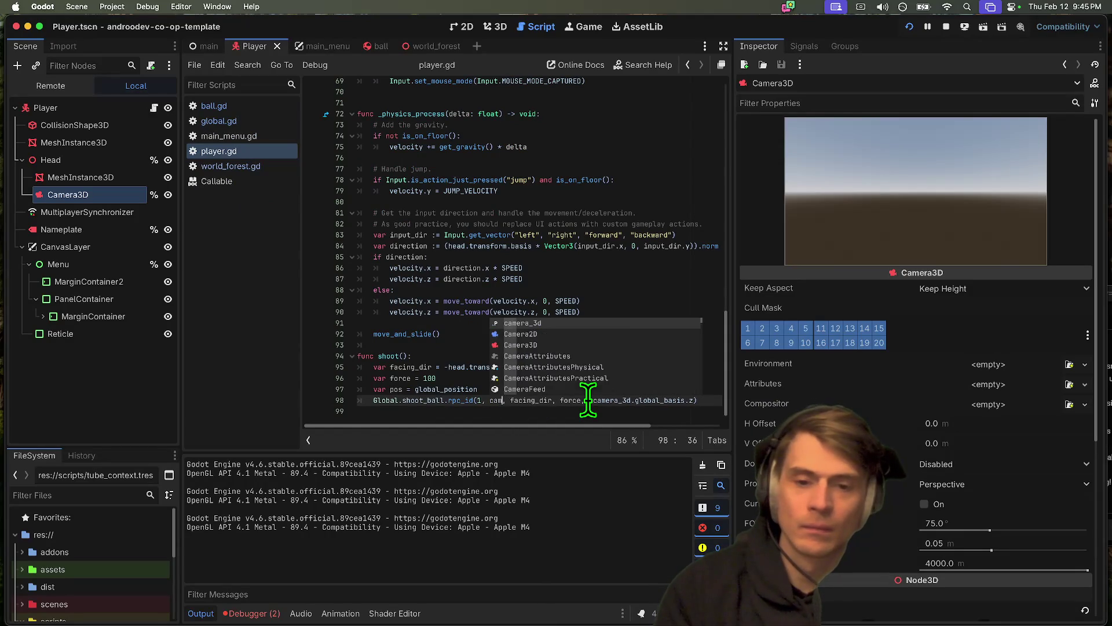
key(Return)
text(.p)
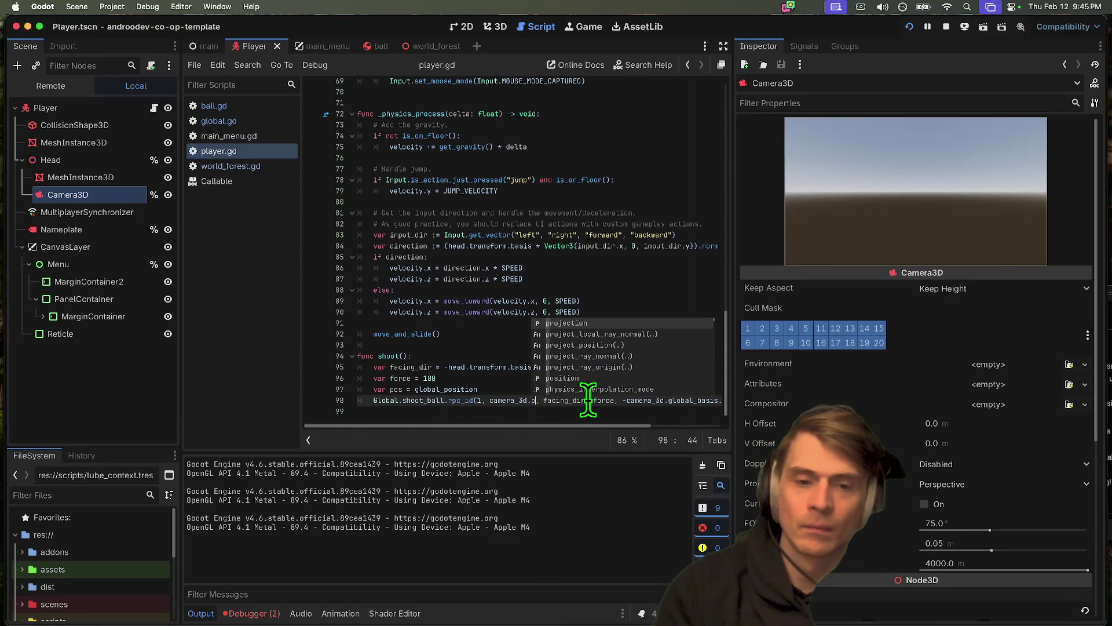
text(os)
key(Return)
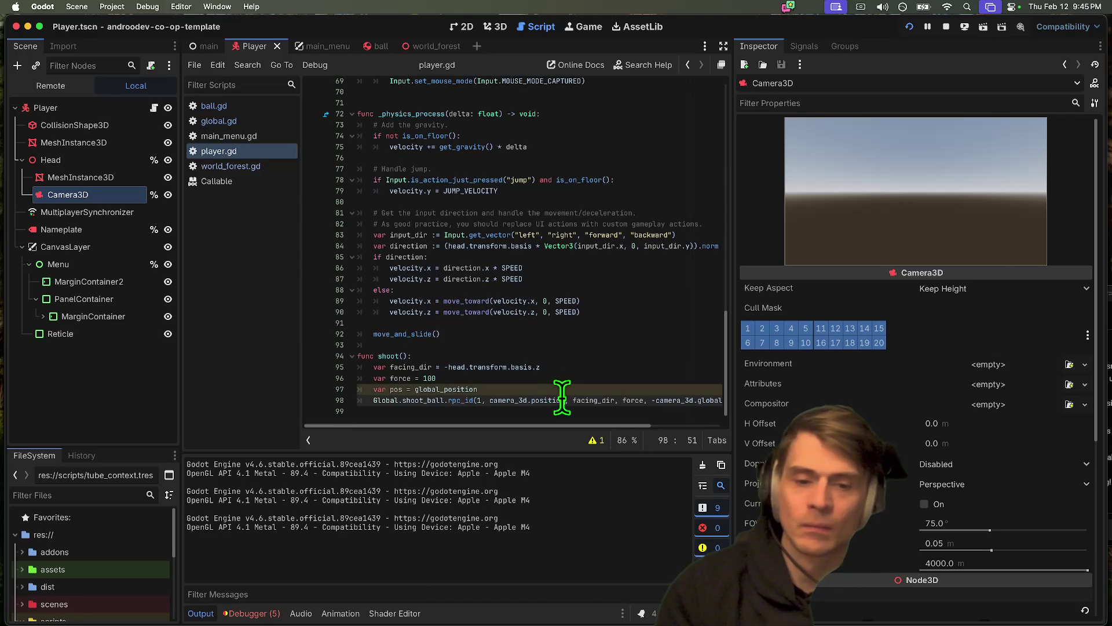
Glance at the Player scene in the 3D view, then open ball.gd.
click(491, 33)
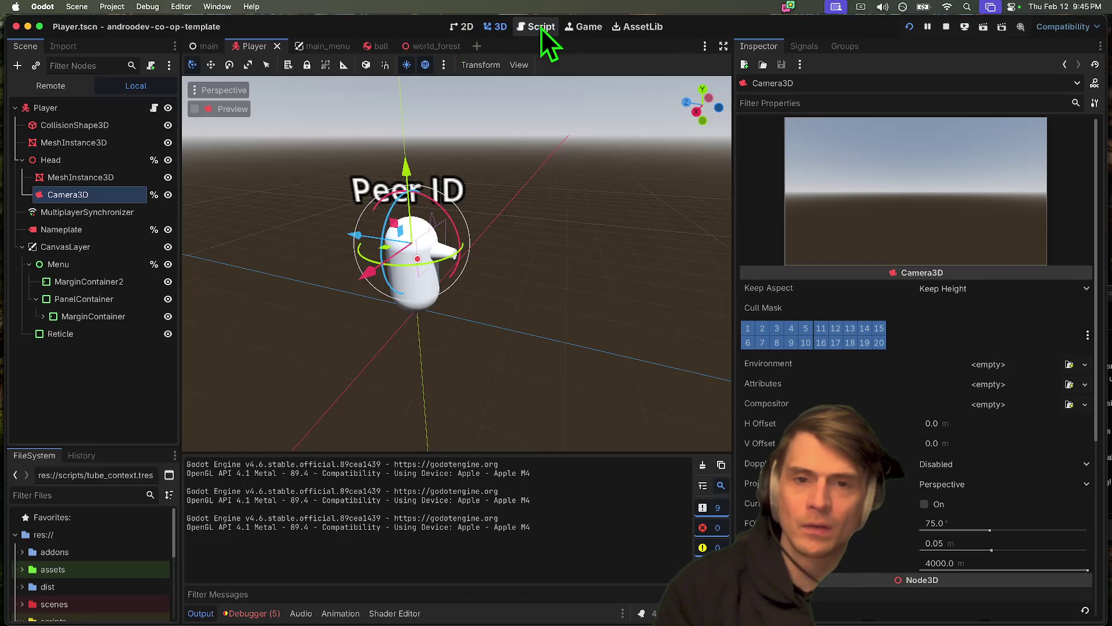
click(541, 28)
click(217, 106)
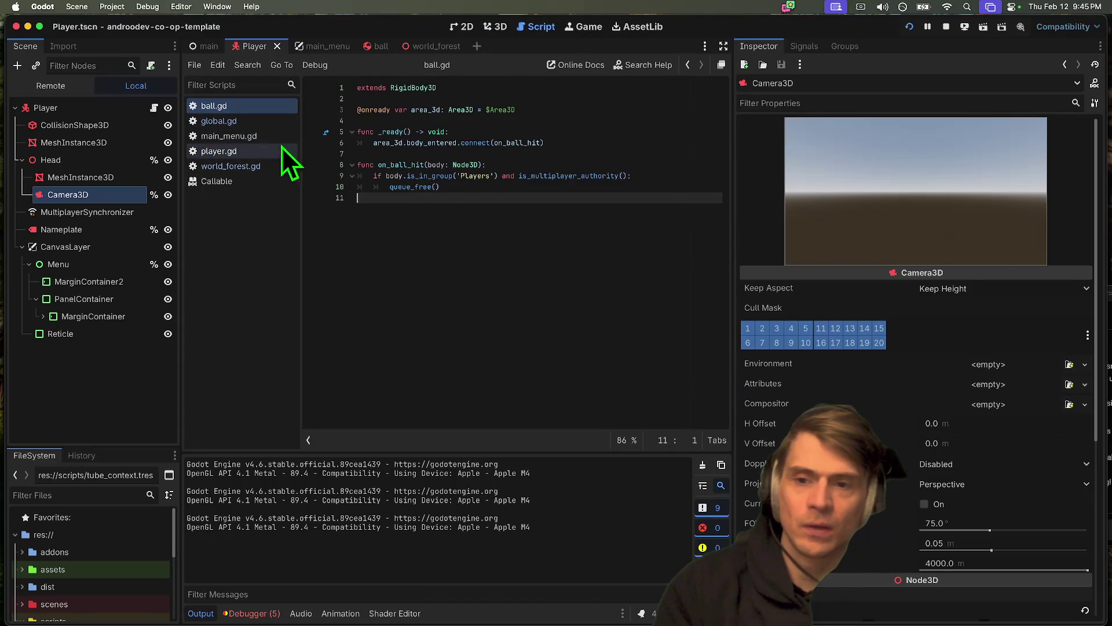
Delete the vert * 1.0 term so balls spawn at pos + (dir * 1.2), then save and launch.
click(271, 123)
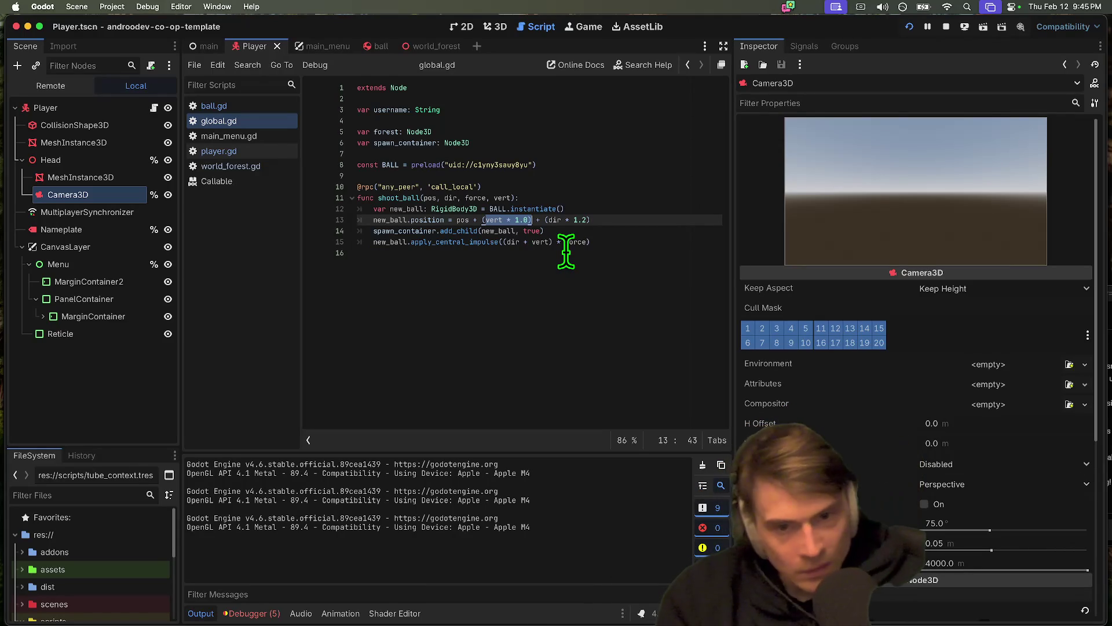
key(BackSpace)
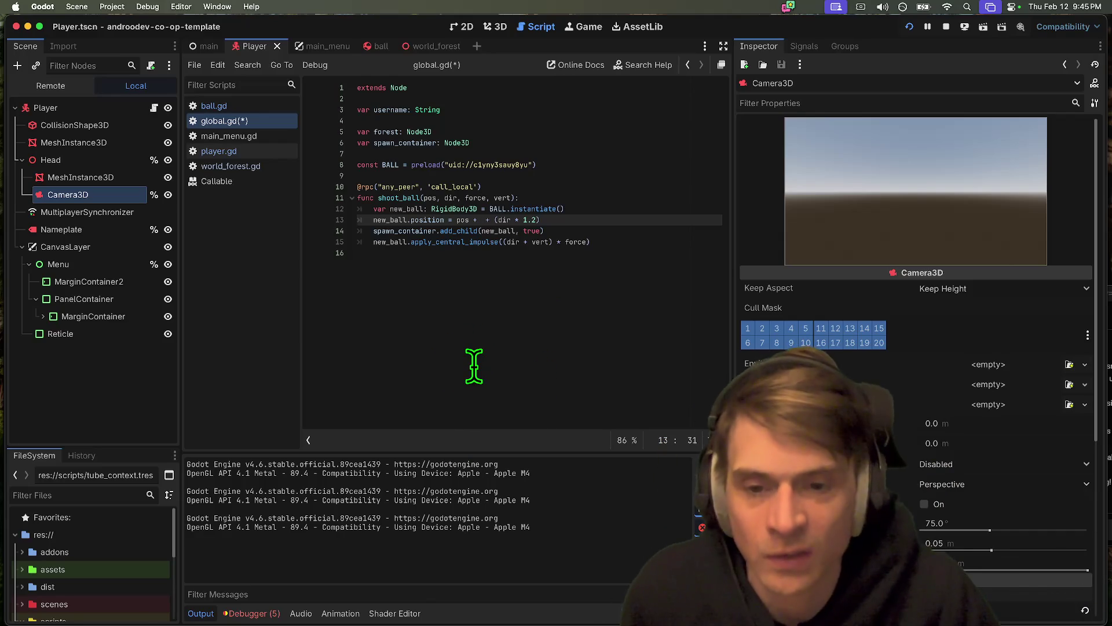
key(super+z)
key(super+z)
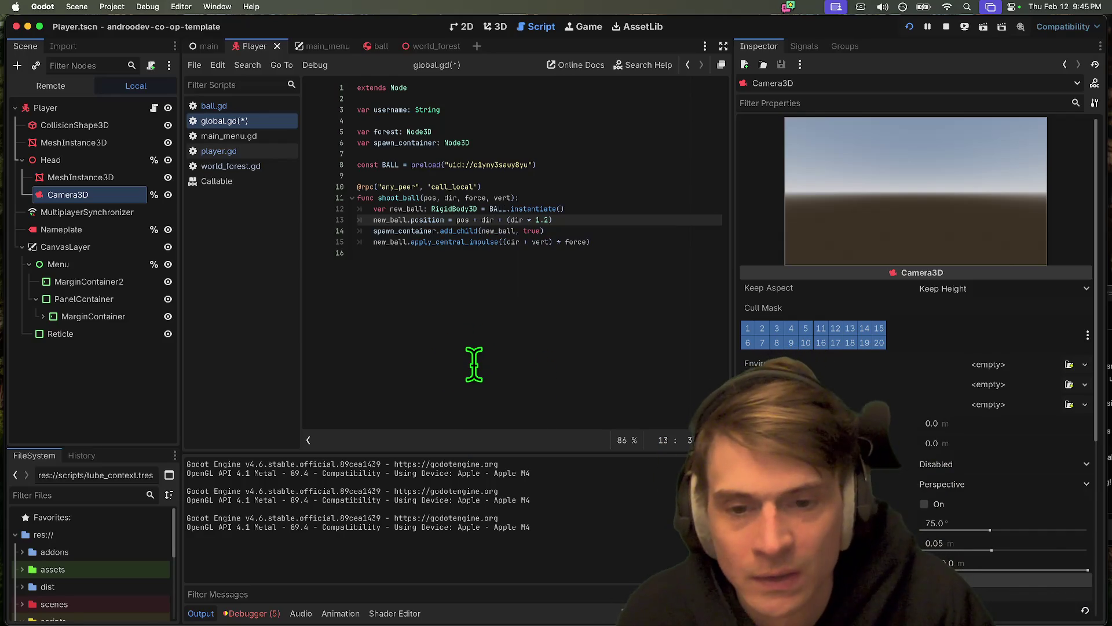
key(BackSpace)
key(BackSpace)
key(BackSpace)
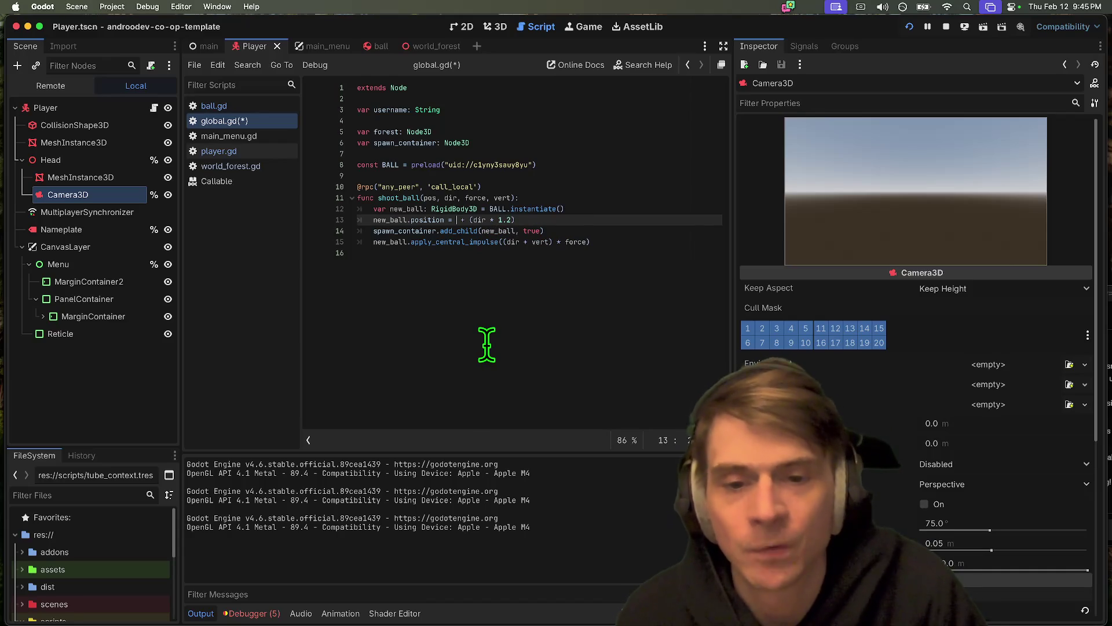
click(492, 344)
key(super+b)
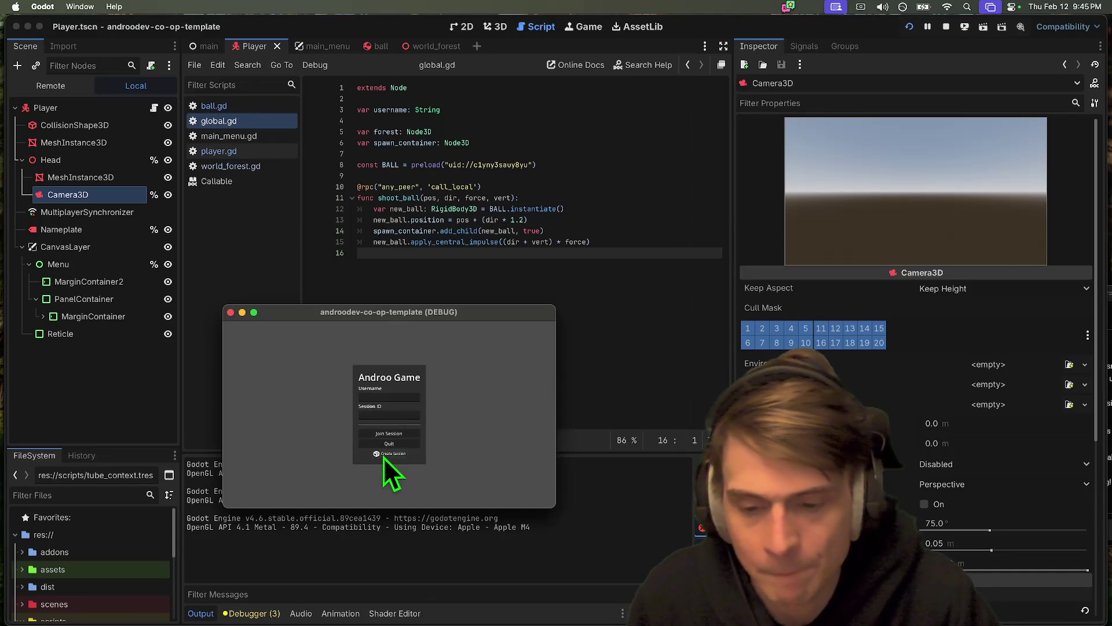
Test shooting in a new game session, then quit the game.
click(385, 455)
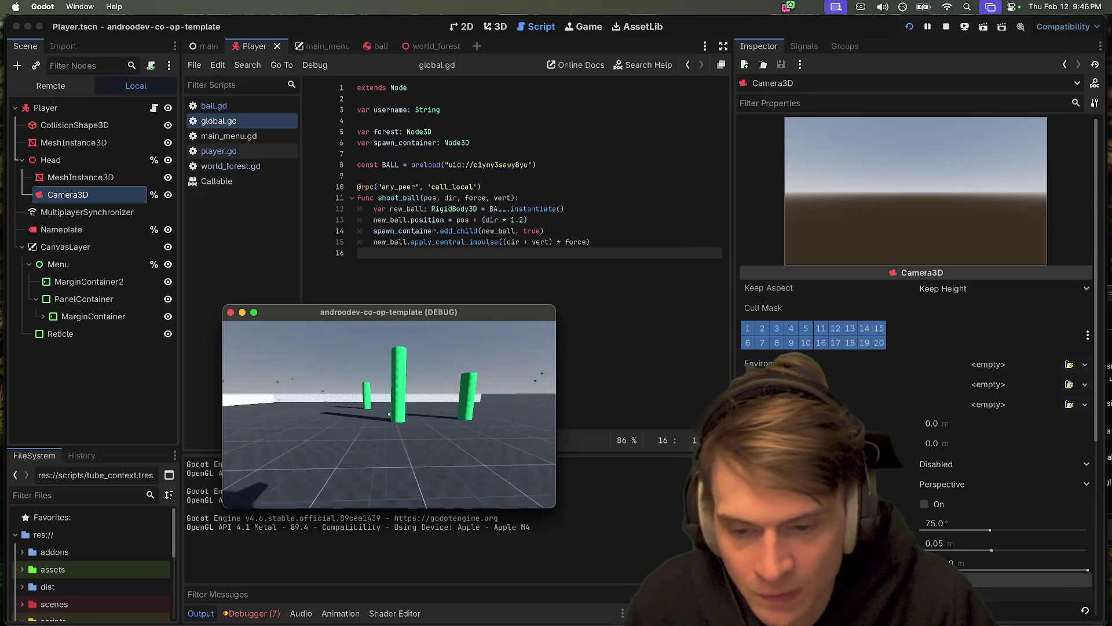
key(Escape)
key(super+q)
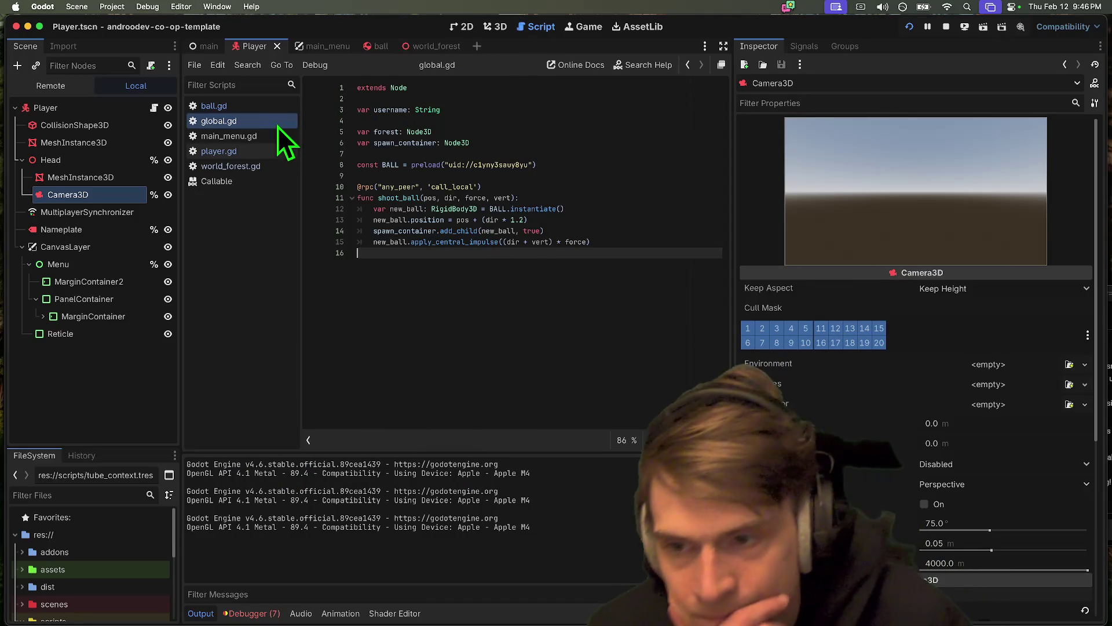
Change player.gd line 98 back to pass pos instead of camera_3d.position, then switch to the terminal.
click(255, 152)
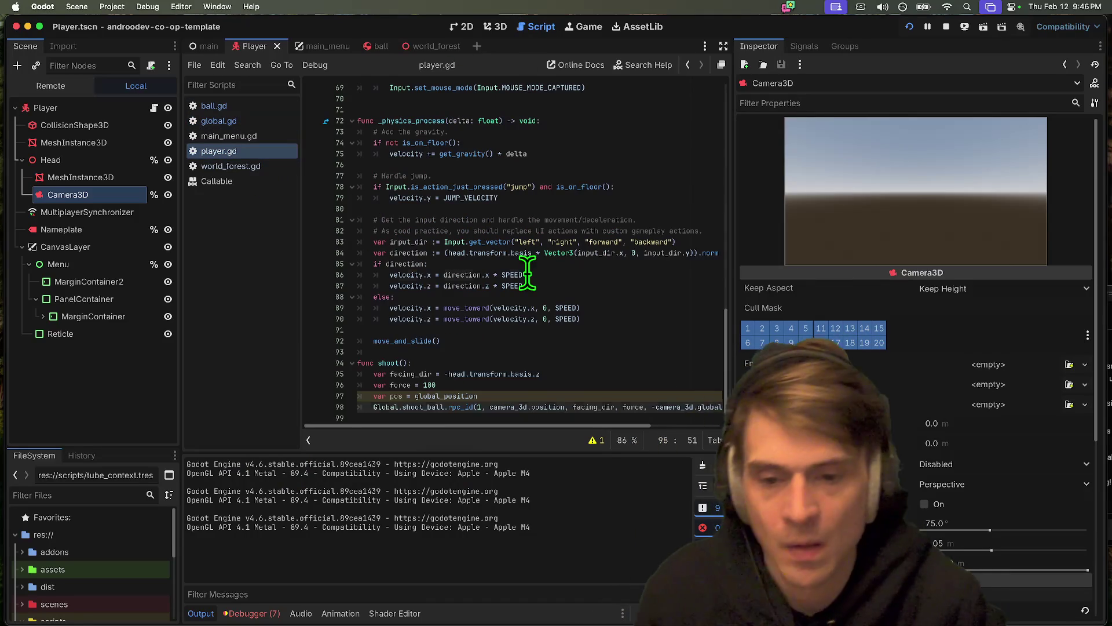
key(alt+Left)
key(BackSpace)
key(BackSpace)
key(BackSpace)
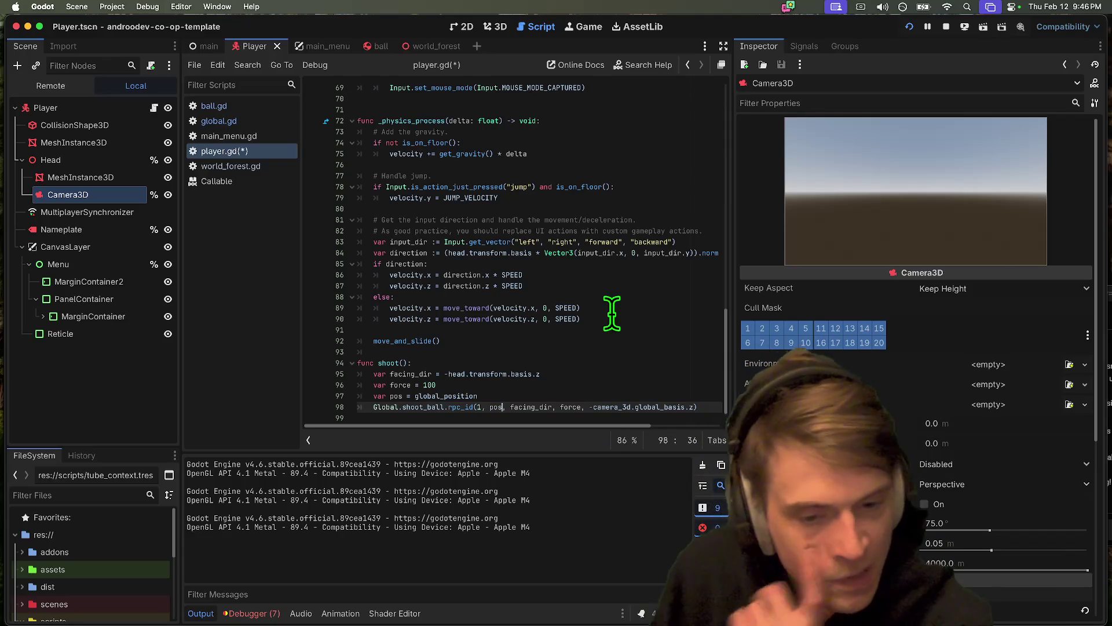
key(super+Tab)
key(super+Tab)
key(super+Tab)
key(super+Tab)
key(super+Tab)
key(super+Tab)
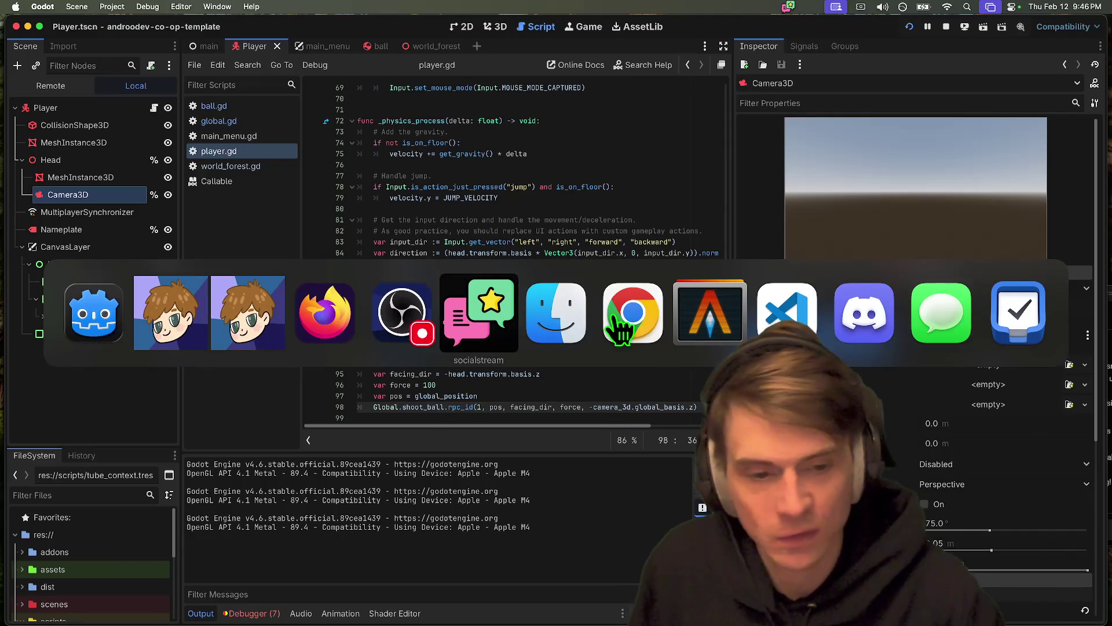
Stage all changes with git add ., check gst, and page through the ball.tscn and world_forest.tscn diff.
text(git add .)
key(Return)
text(gst)
key(Return)
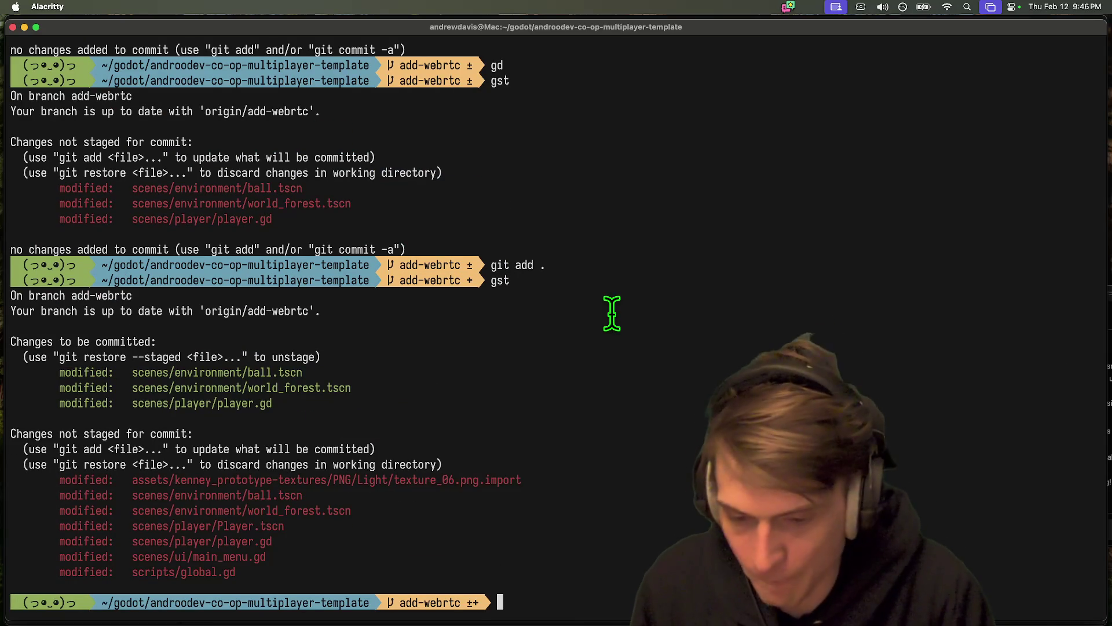
text(gd)
key(Return)
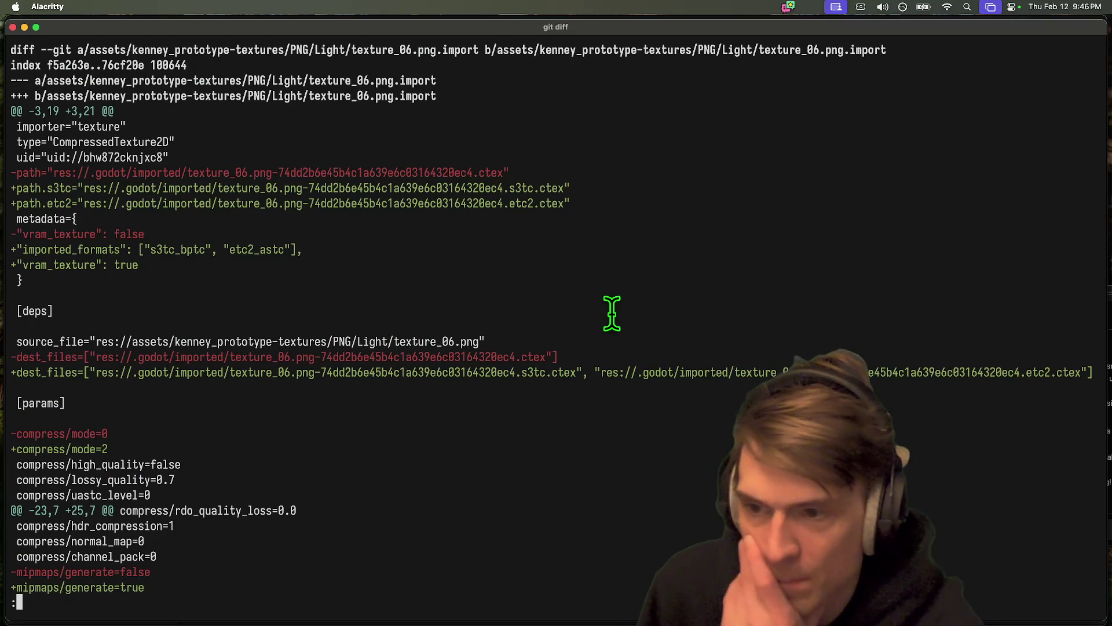
key(space)
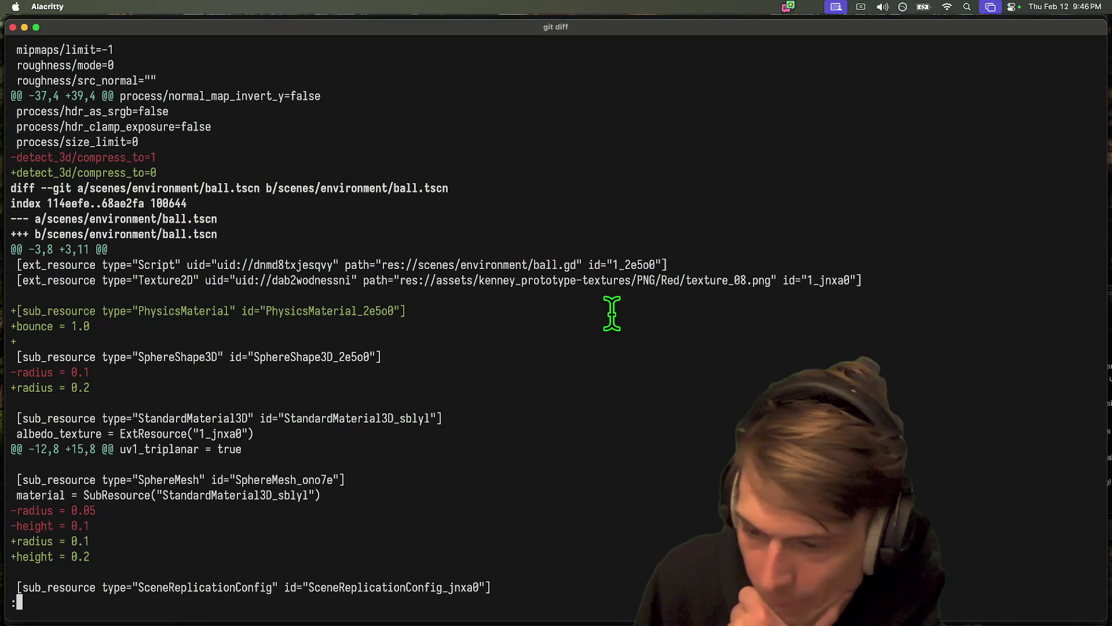
key(space)
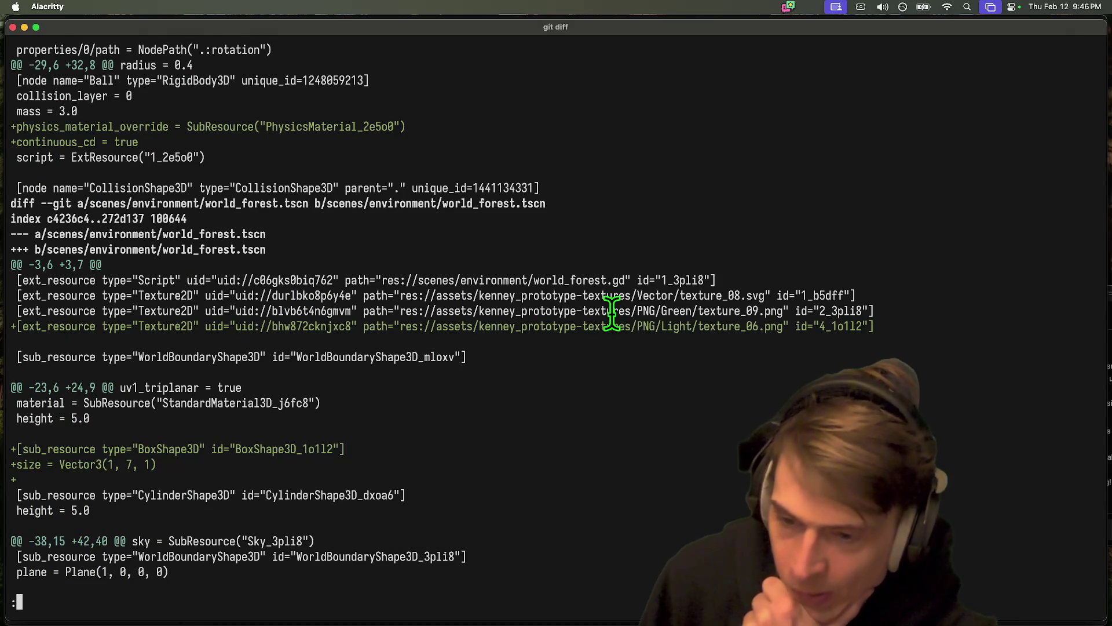
key(space)
key(q)
Undo the world_forest tree collision size and shape type changes, then save the scene.
key(super+Tab)
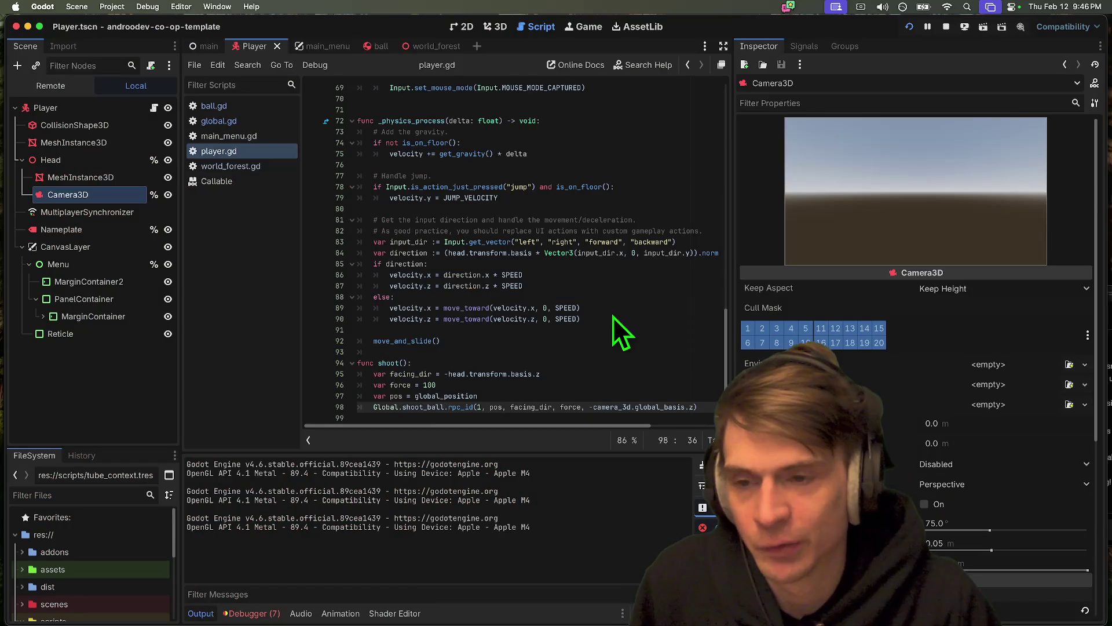
click(426, 45)
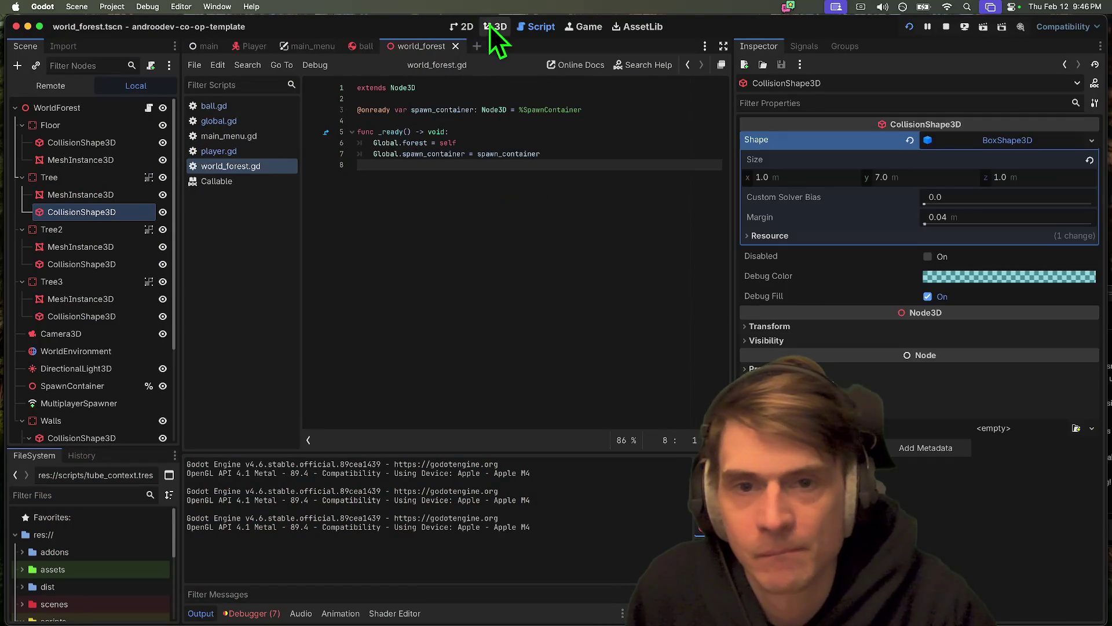
click(493, 27)
key(super+z)
key(super+z)
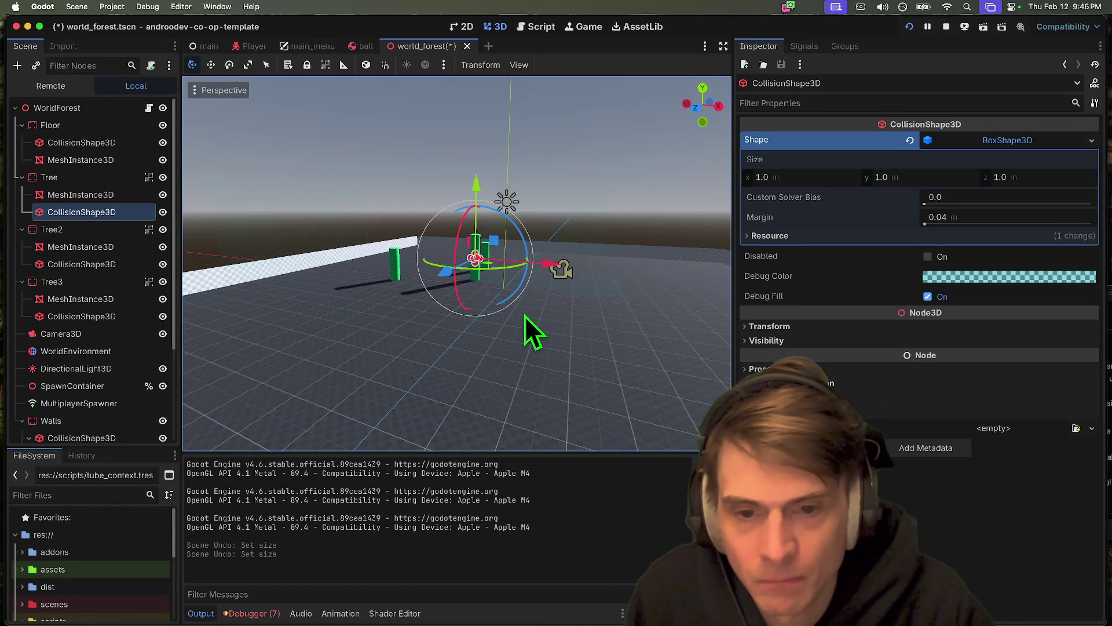
key(super+z)
key(super+s)
key(super+Tab)
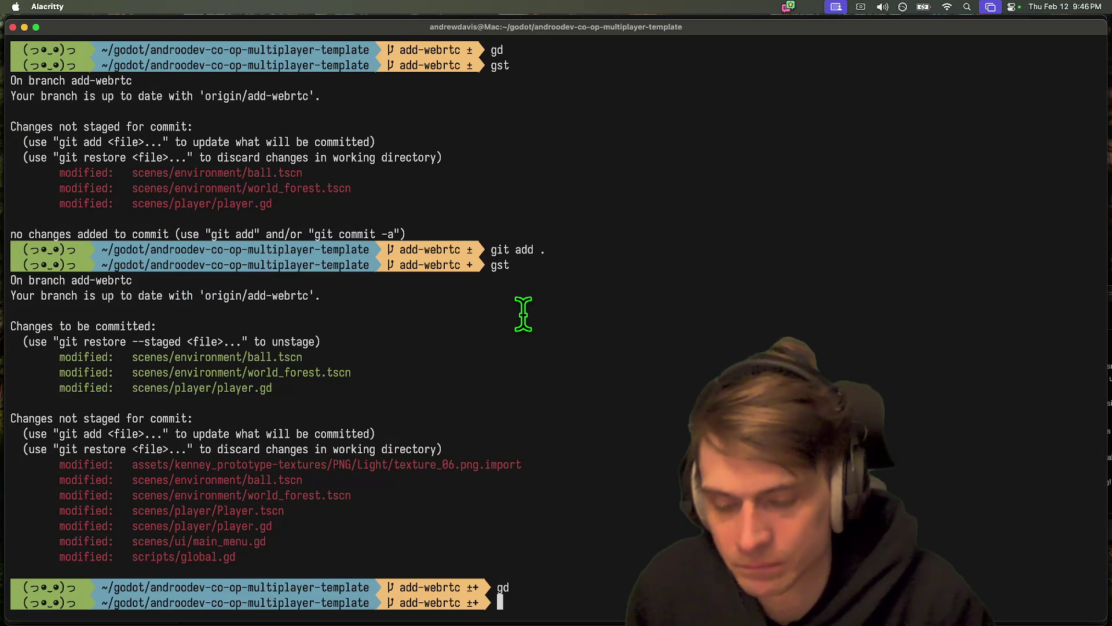
Read the gd diff to its end through ball.tscn, world_forest.tscn and the player.gd shoot changes.
text(gd)
key(Return)
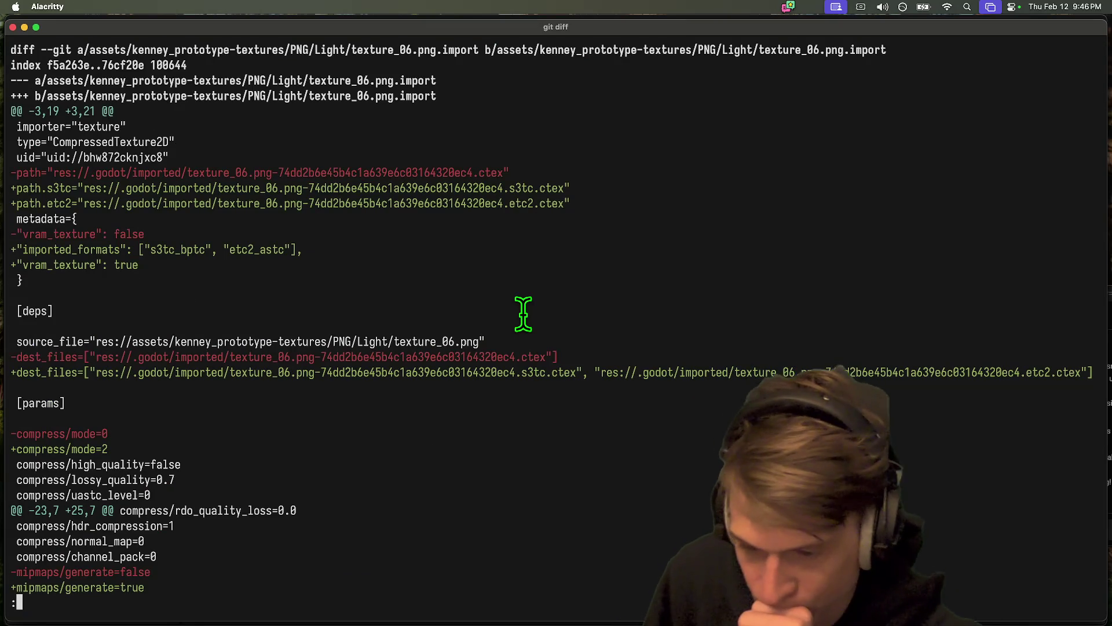
key(space)
key(space)
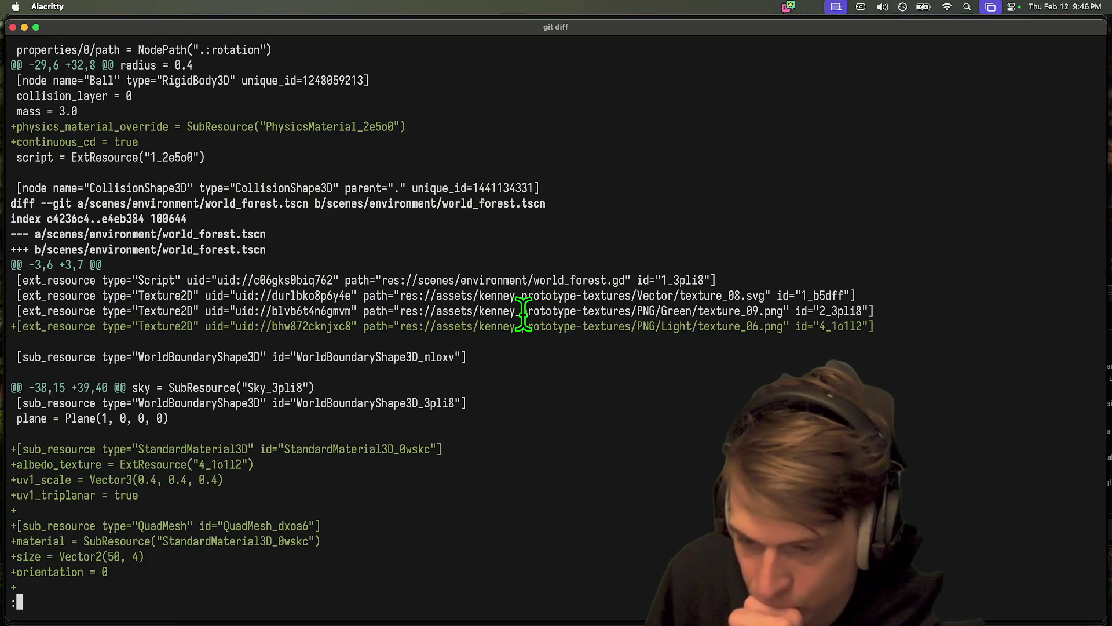
key(space)
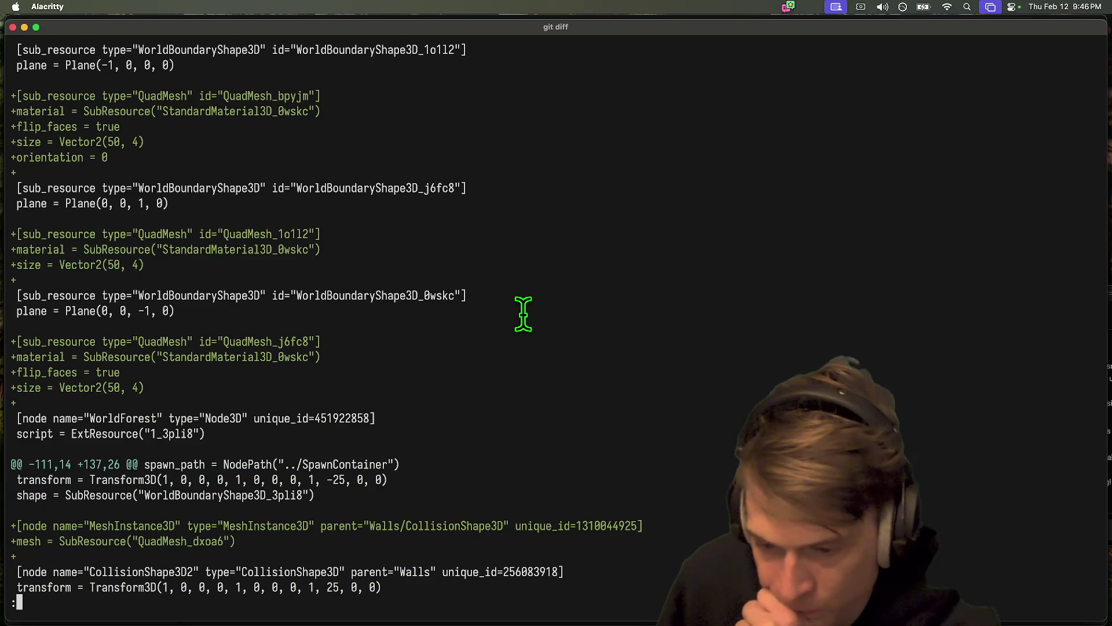
key(space)
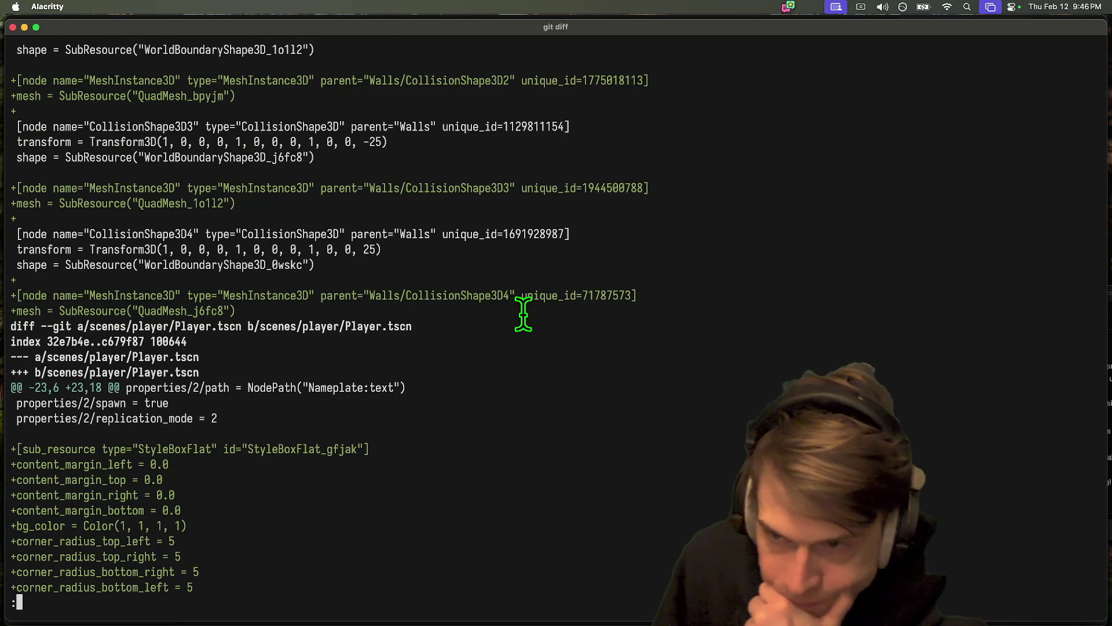
key(space)
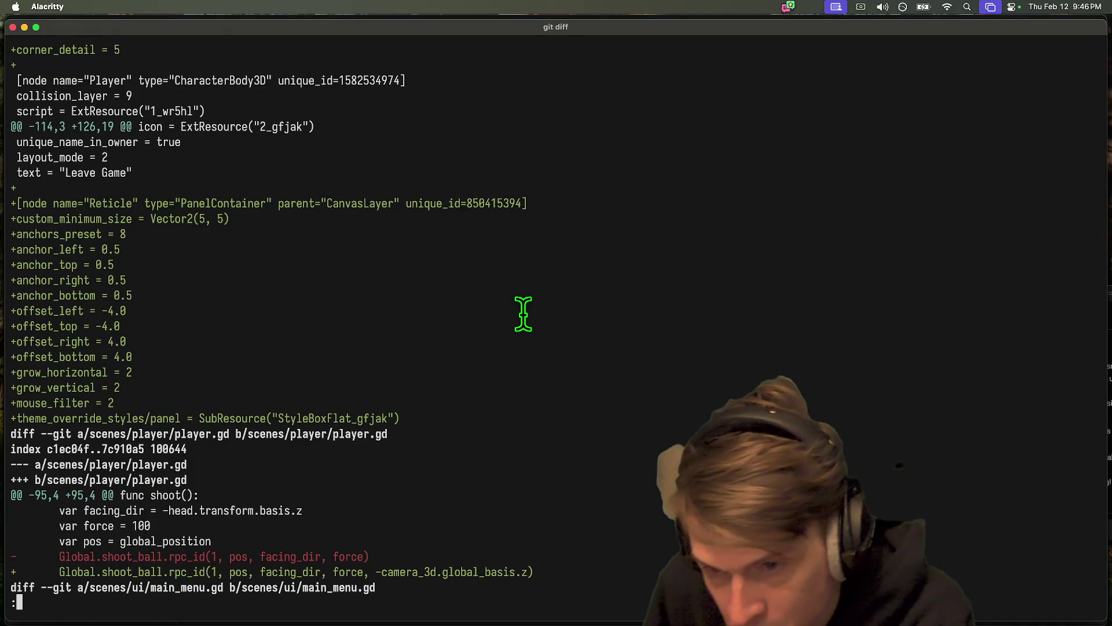
key(space)
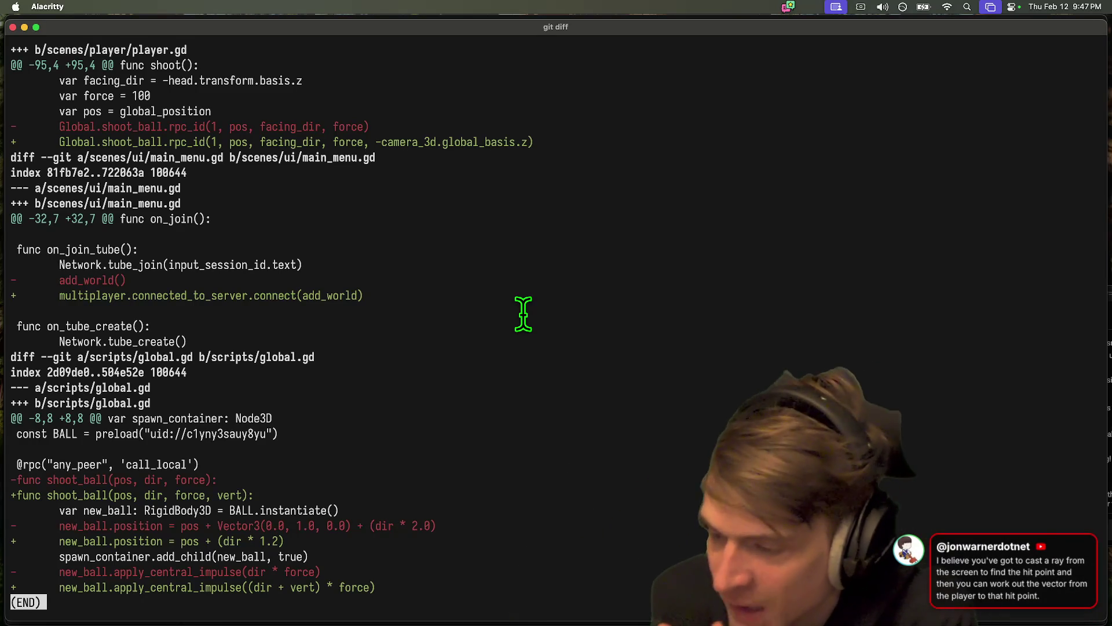
key(super+Tab)
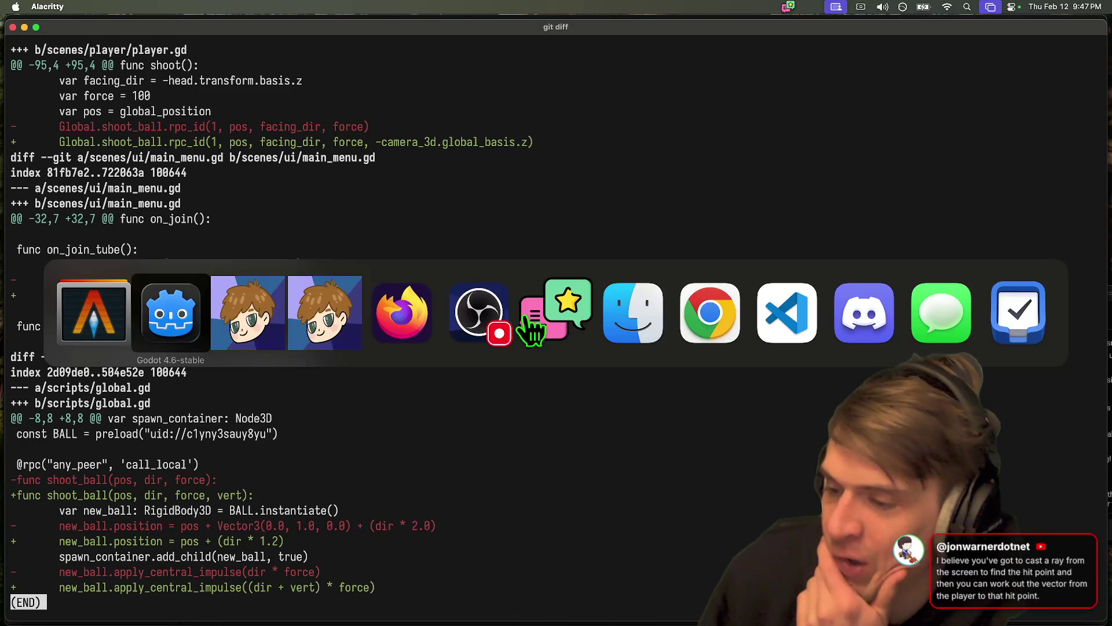
key(super+Tab)
key(super+Tab)
key(super+Tab)
key(super+Tab)
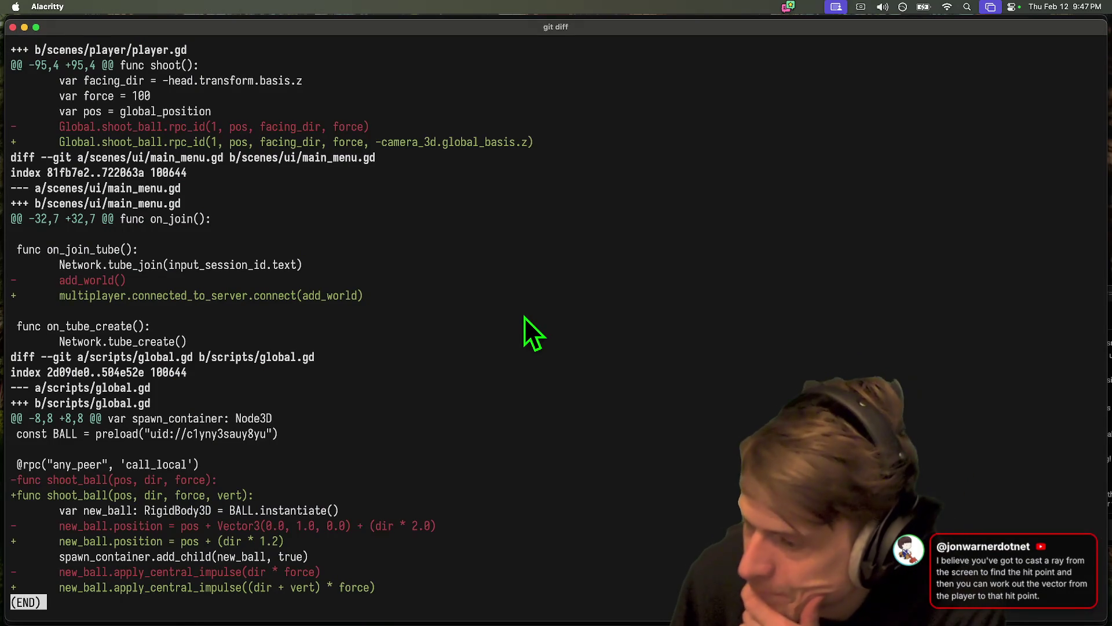
key(super+Tab)
key(super+Tab)
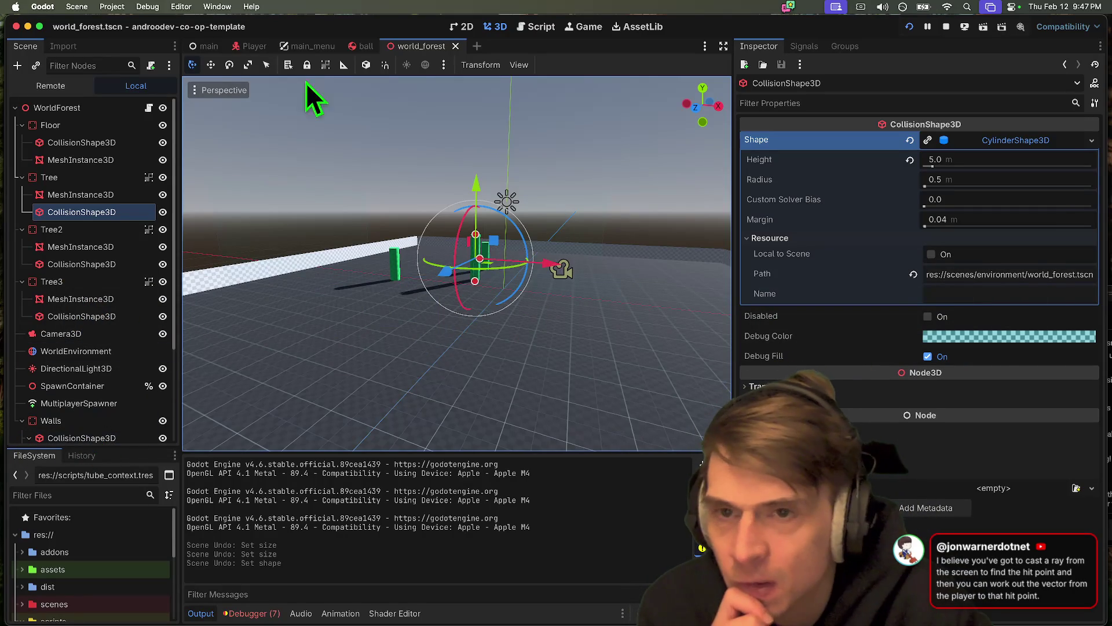
click(258, 48)
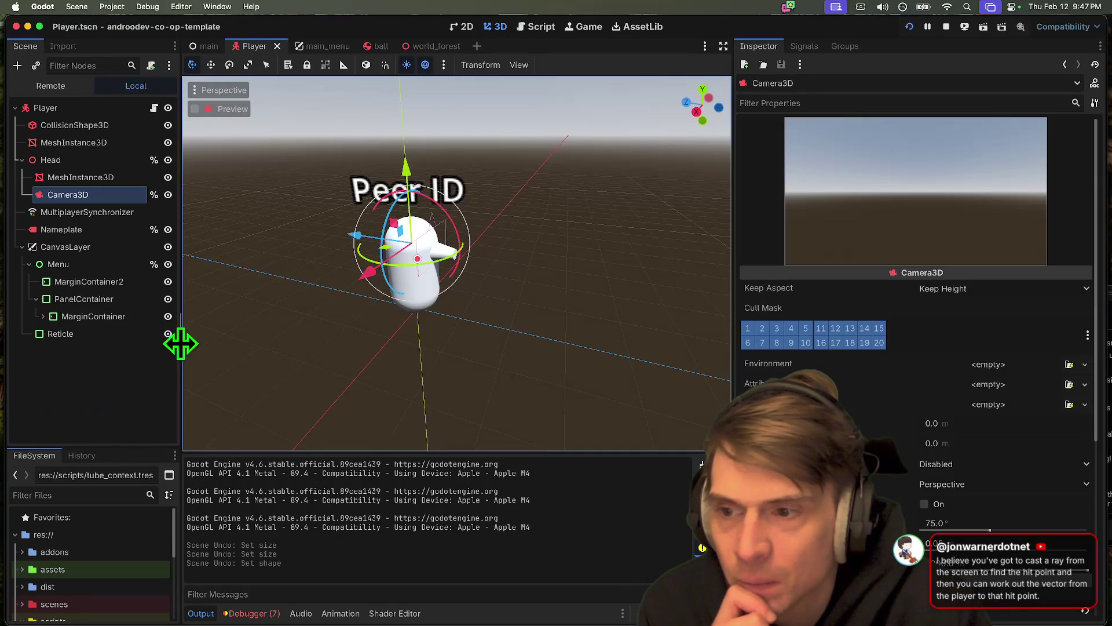
click(124, 380)
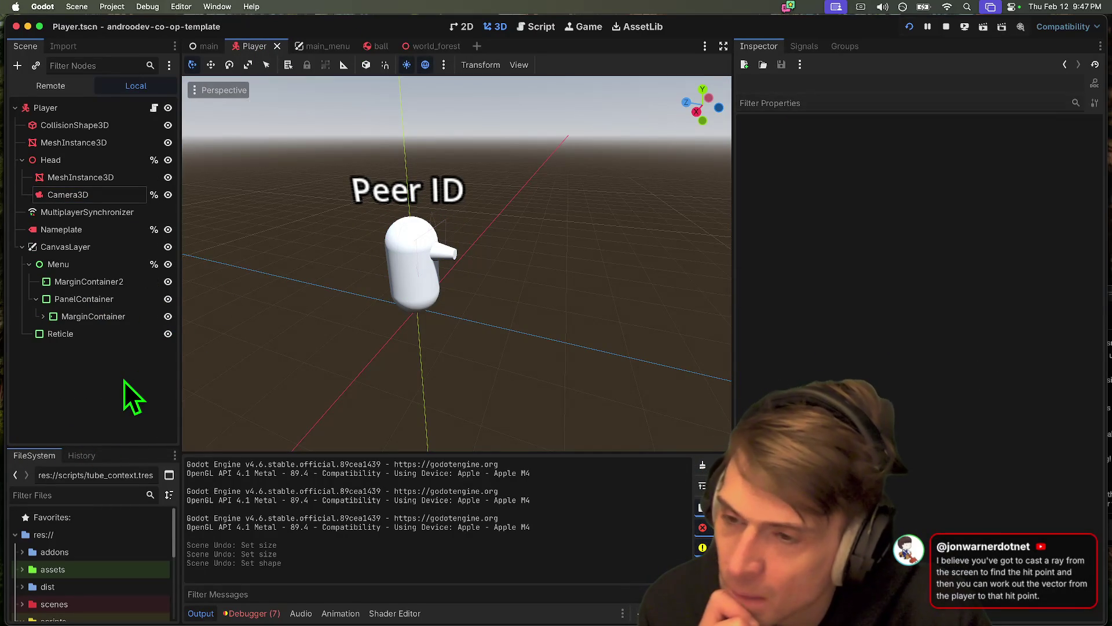
click(105, 196)
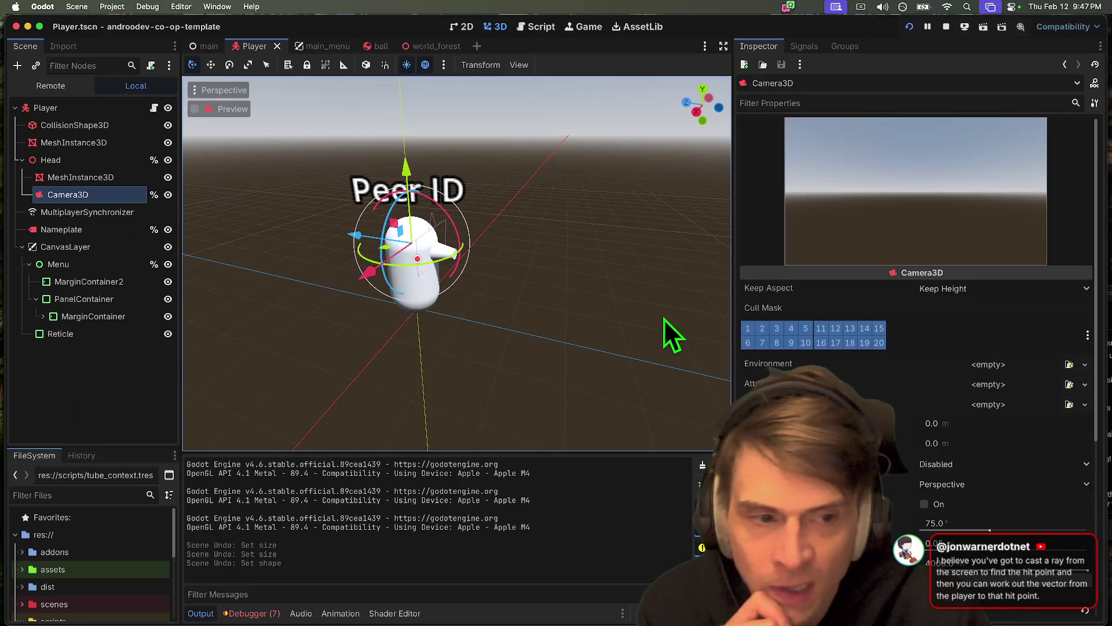
right_click(116, 200)
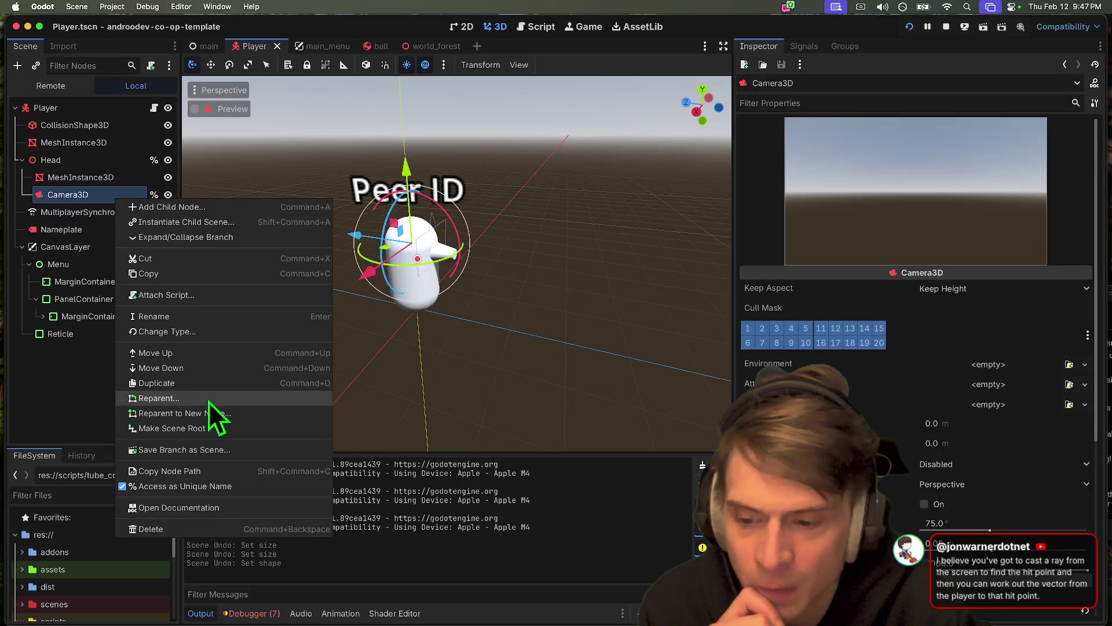
click(204, 513)
scroll(588, 364, down, 10)
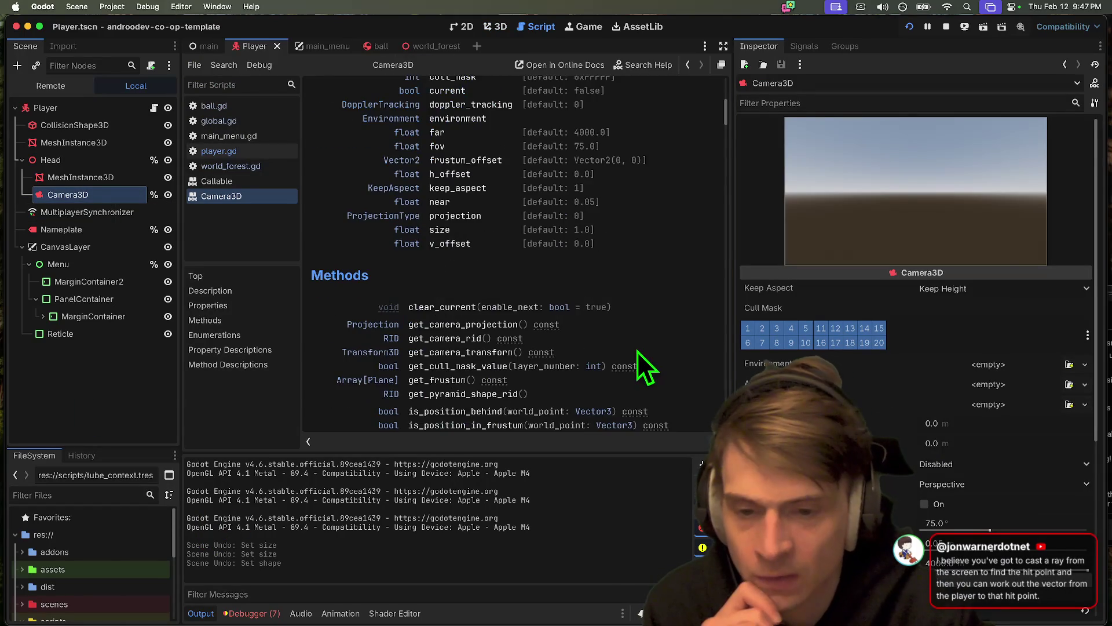
scroll(667, 348, down, 3)
scroll(693, 342, down, 4)
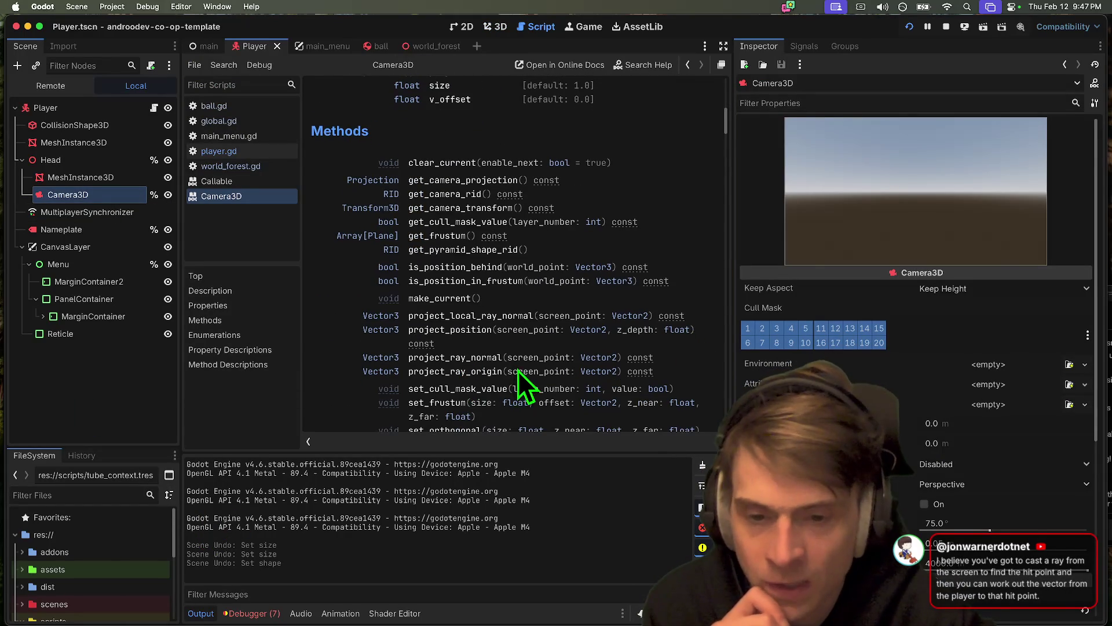
scroll(517, 370, down, 3)
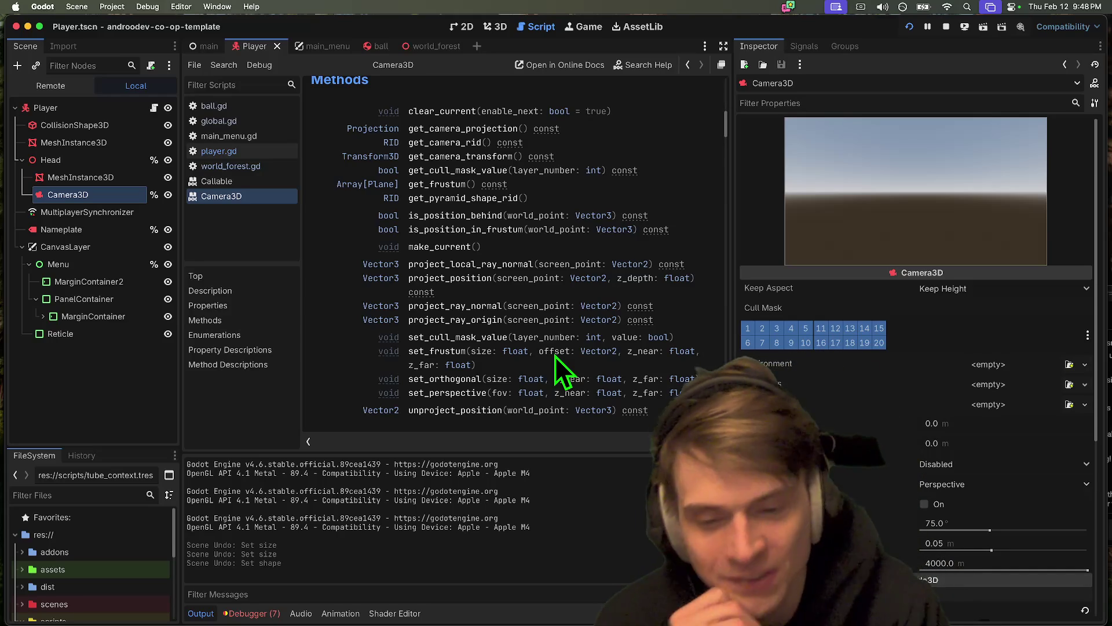
scroll(577, 308, down, 10)
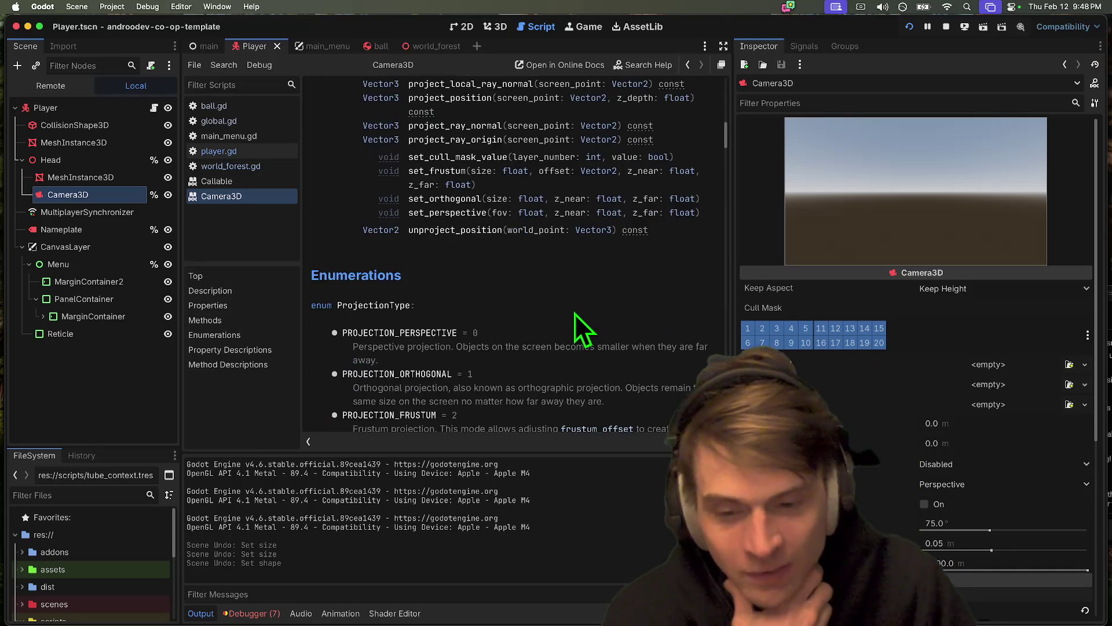
scroll(565, 316, down, 3)
scroll(563, 315, up, 8)
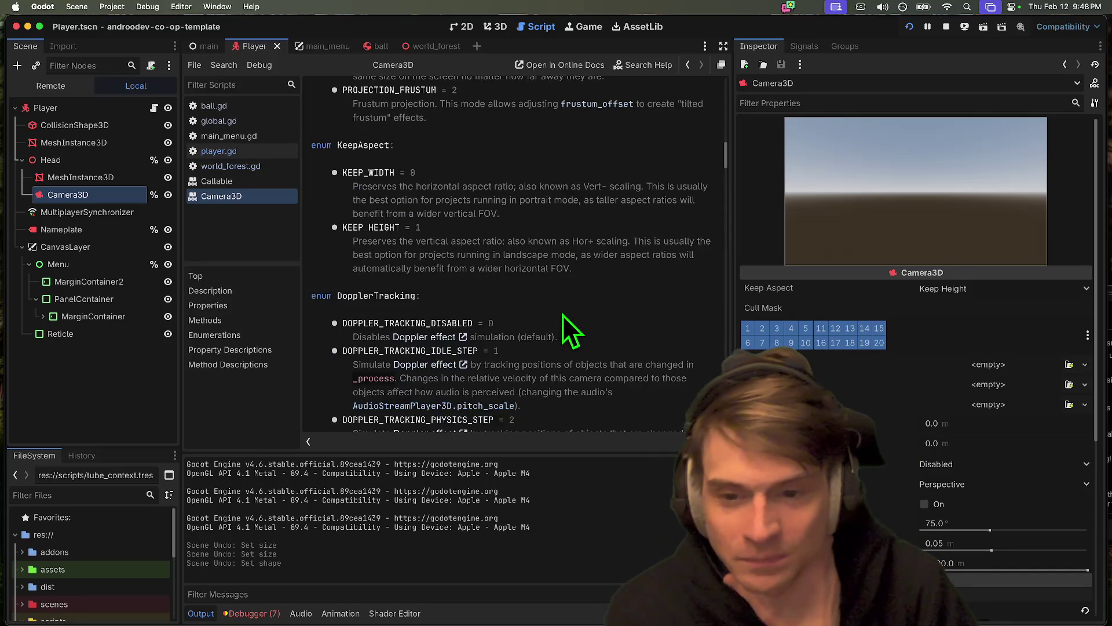
click(272, 597)
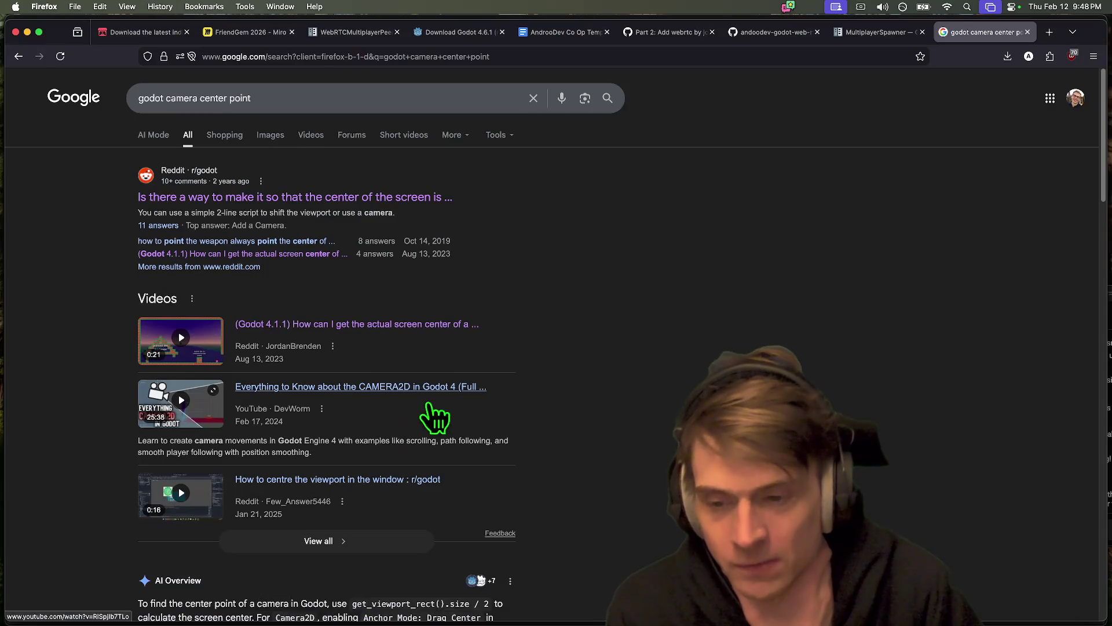
scroll(521, 399, down, 10)
scroll(698, 374, up, 10)
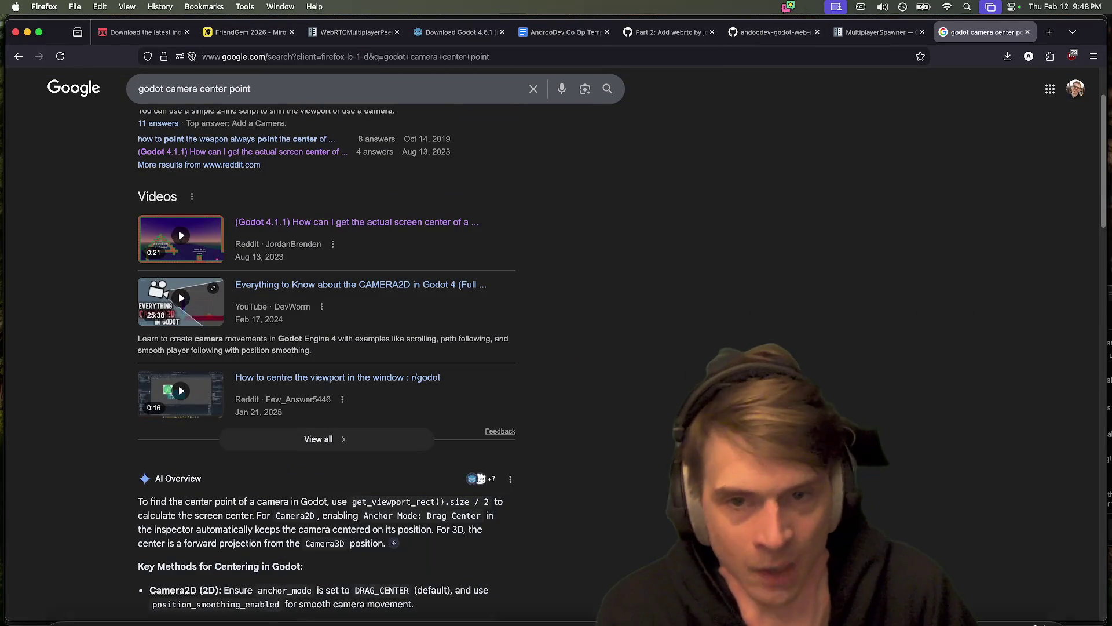
mouse_move(608, 617)
key(super+Tab)
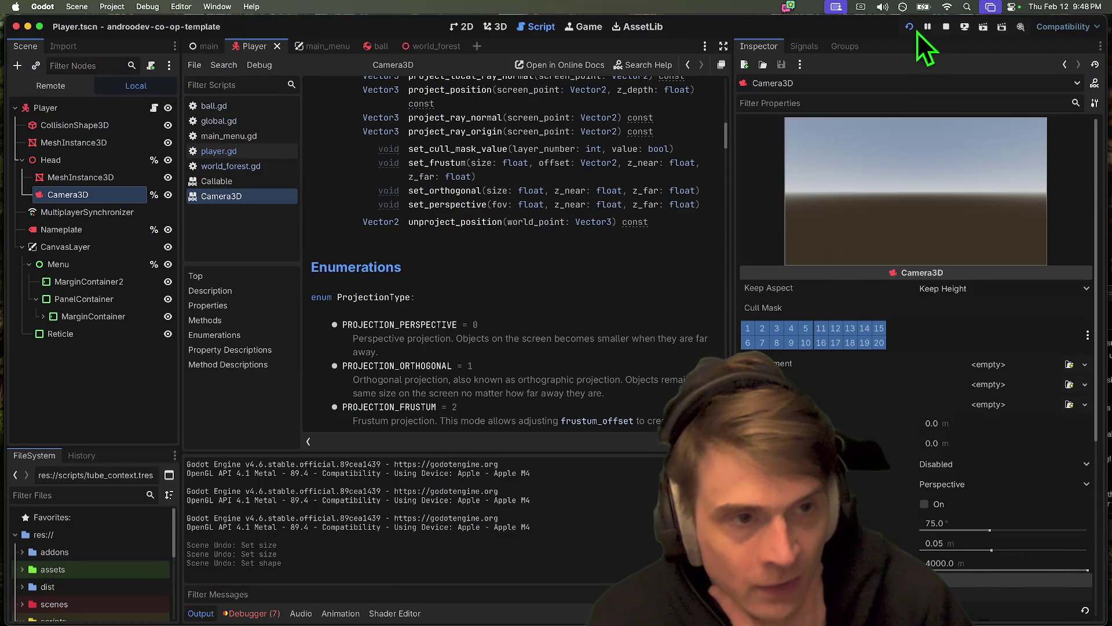
Stop the running game and check the new shoot_ball vert parameter in the terminal's git diff.
click(946, 26)
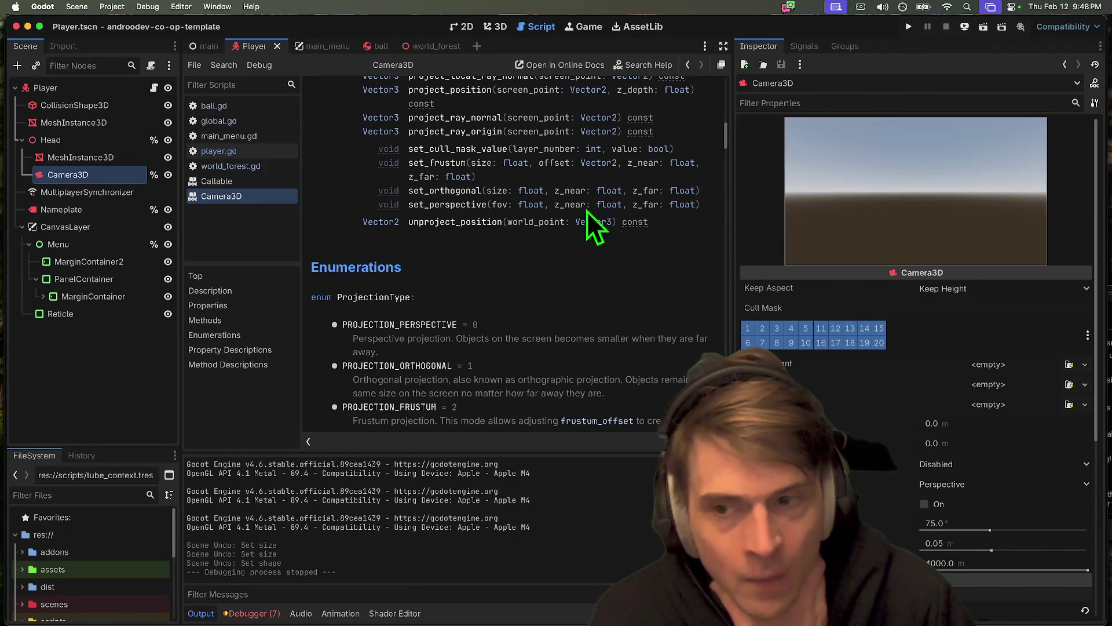
click(406, 605)
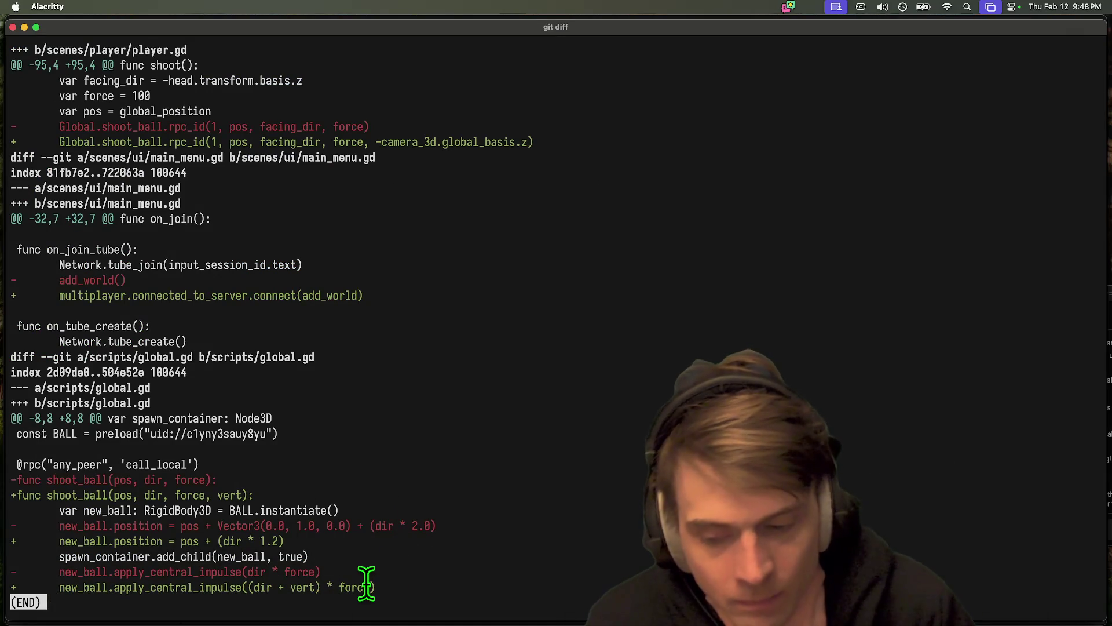
double_click(231, 495)
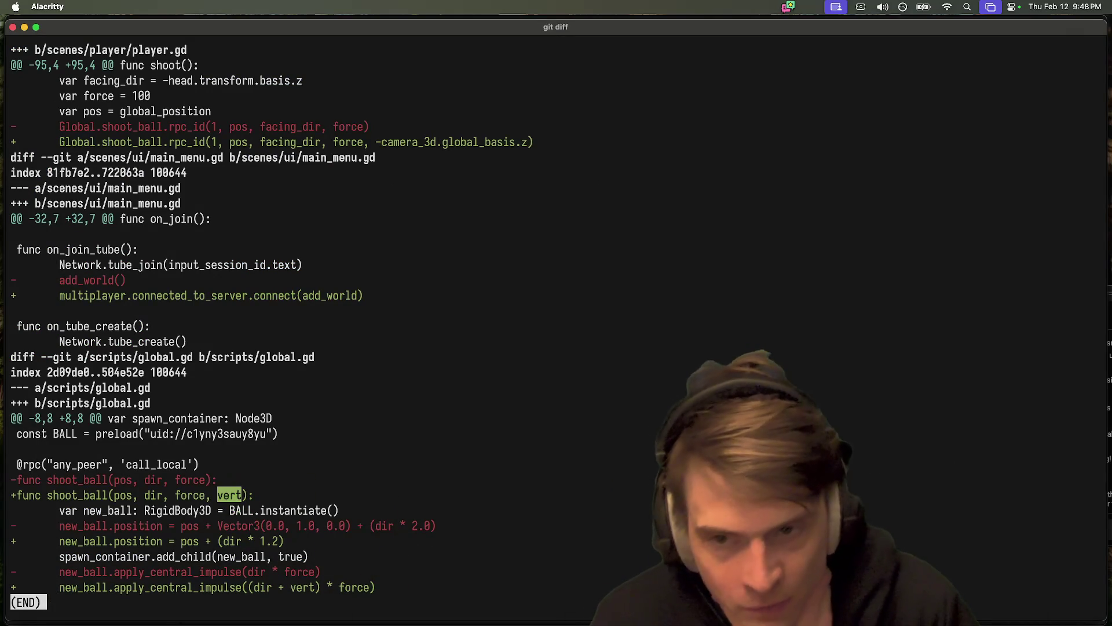
key(super+Tab)
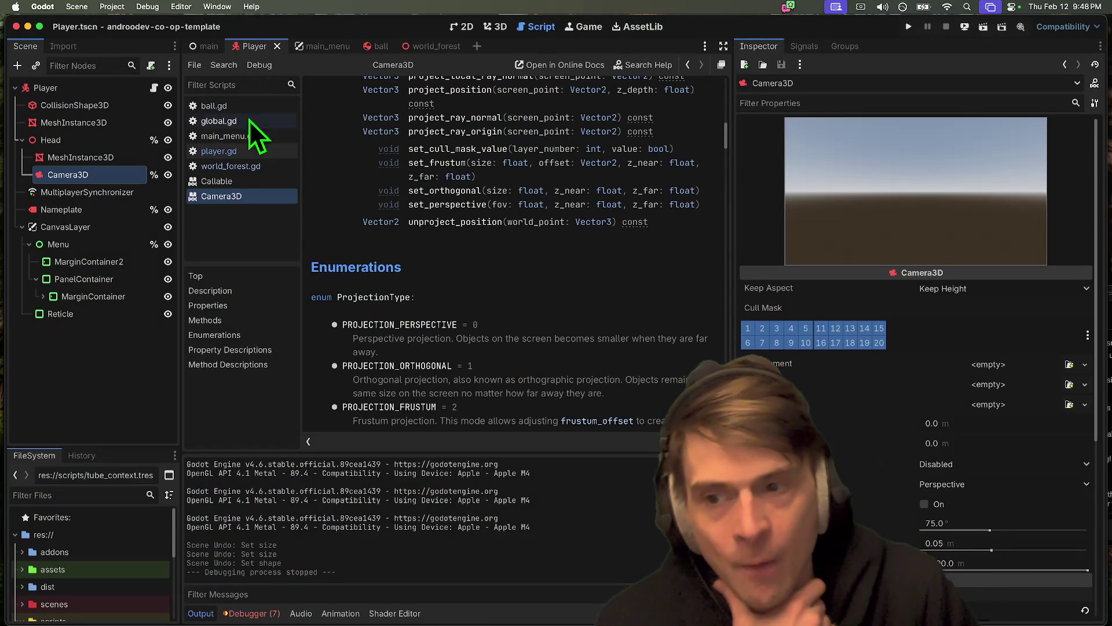
click(242, 153)
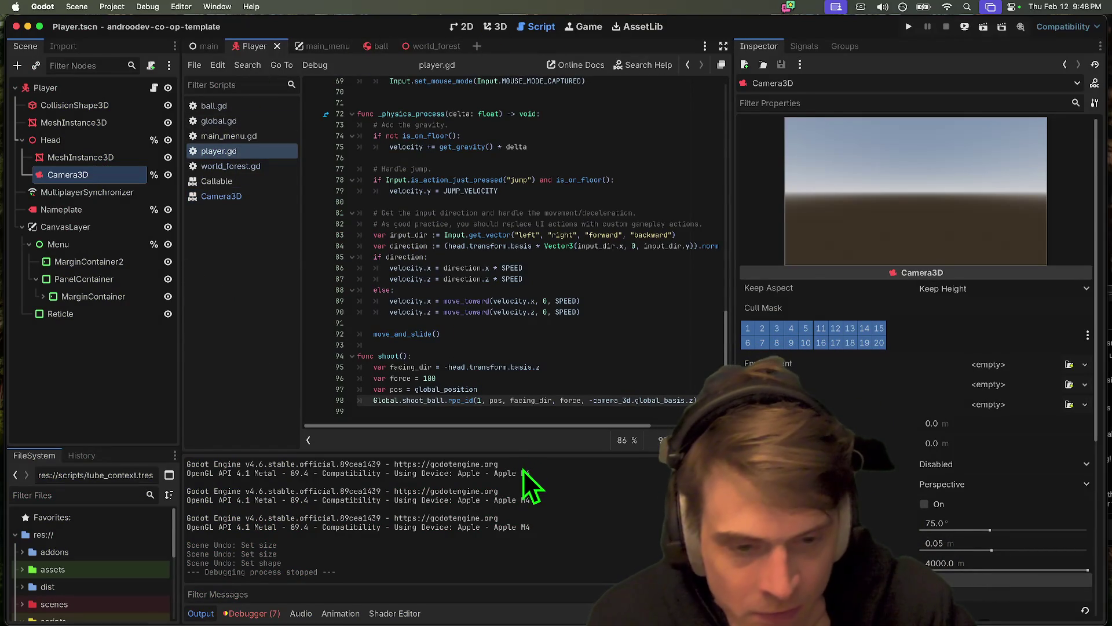
Run the game from player.gd, create a session, and fire balls along the camera direction.
mouse_move(697, 400)
mouse_down()
mouse_move(563, 400)
mouse_move(589, 400)
mouse_up()
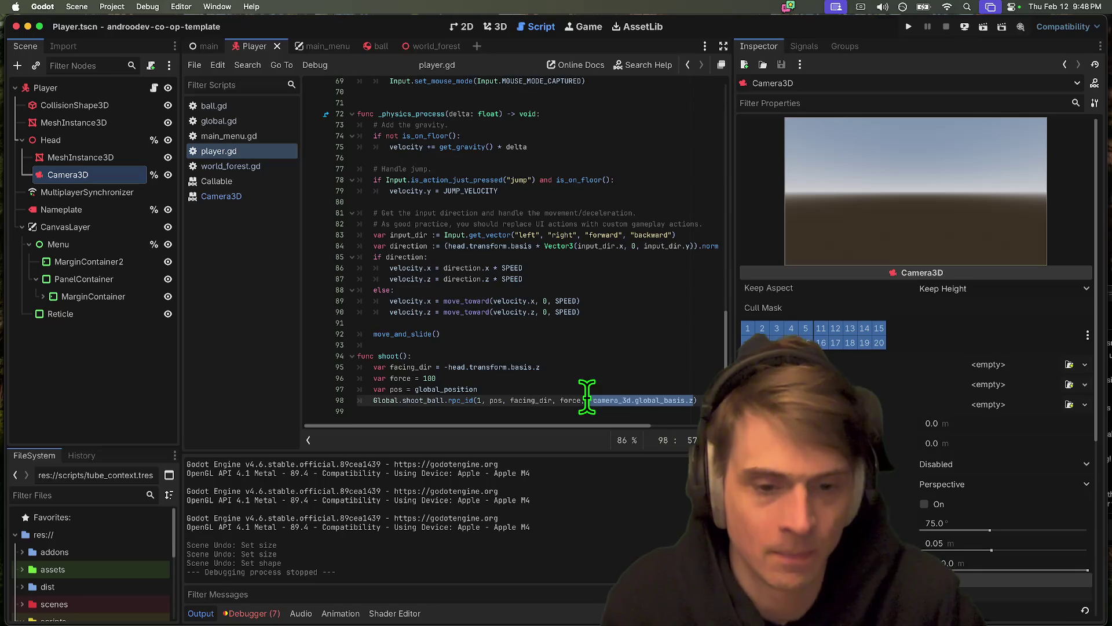
key(super+b)
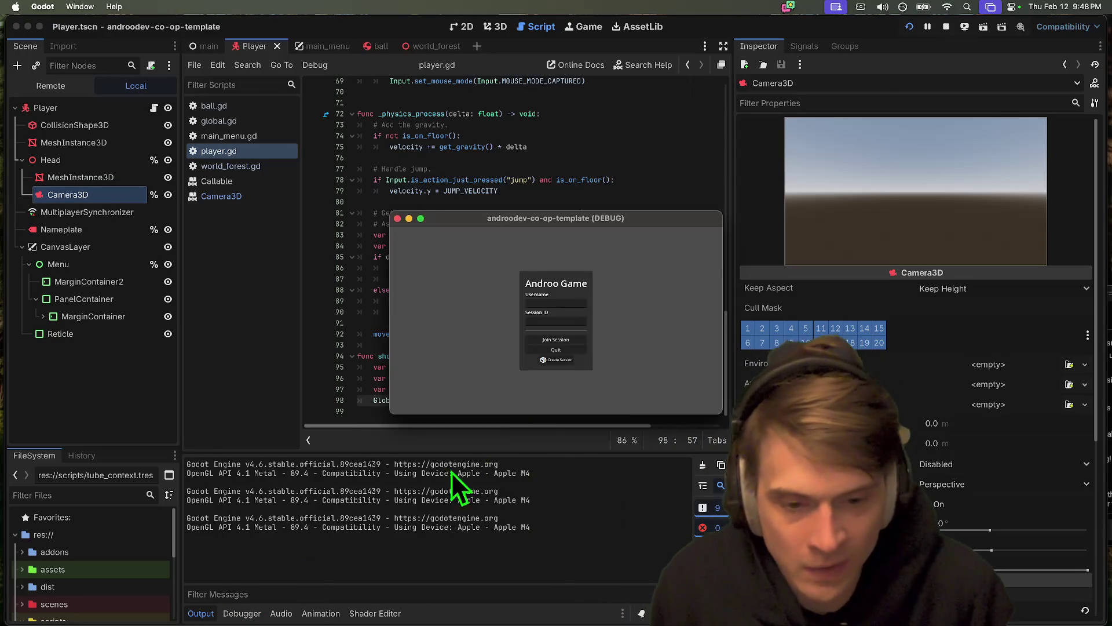
click(401, 455)
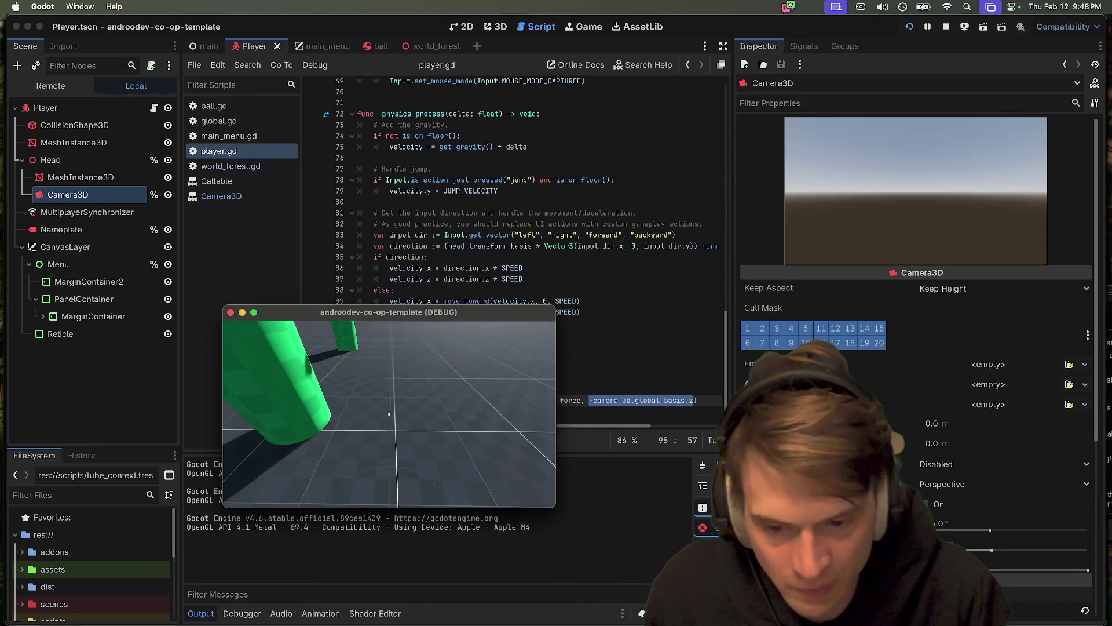
click(389, 414)
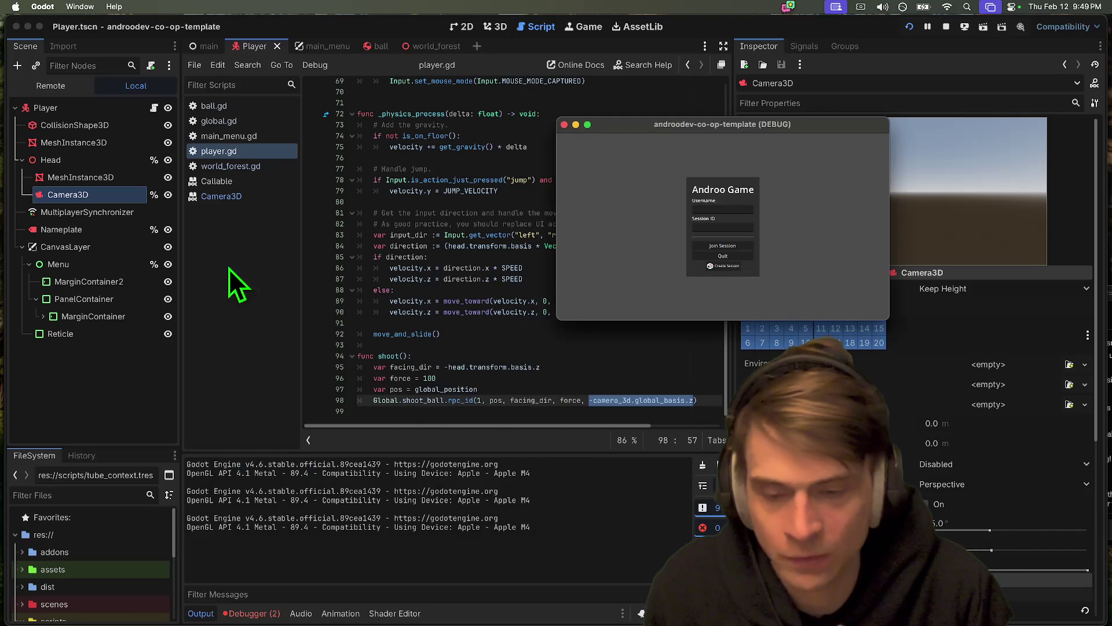
key(super+Tab)
Reset the ball's Bounce, clear its Physics Material Override to empty, then save and test-run.
click(374, 46)
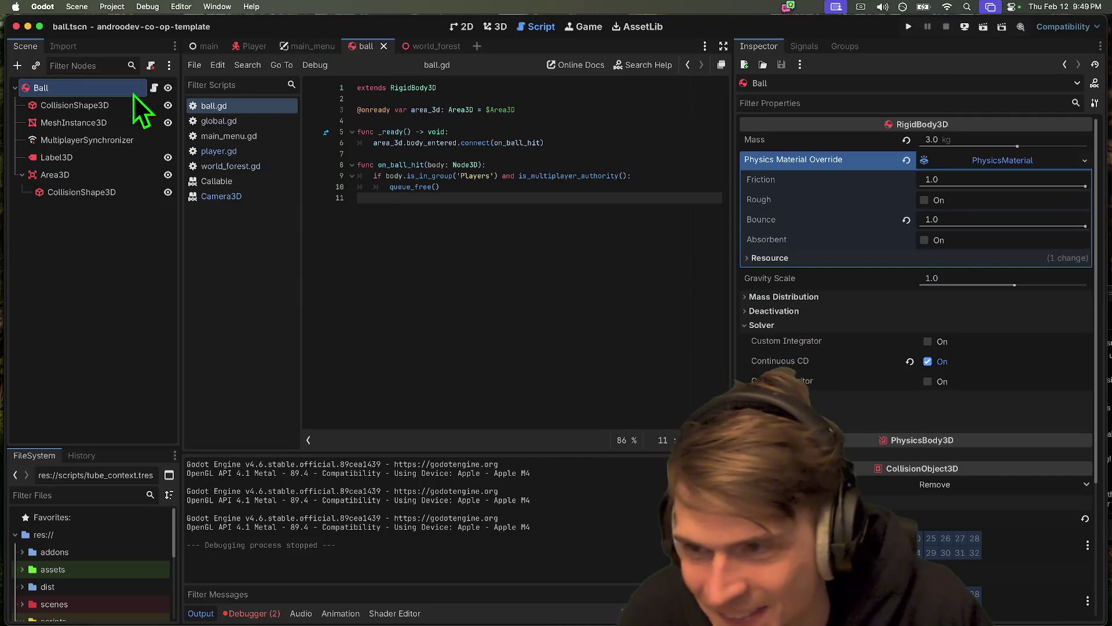
click(907, 219)
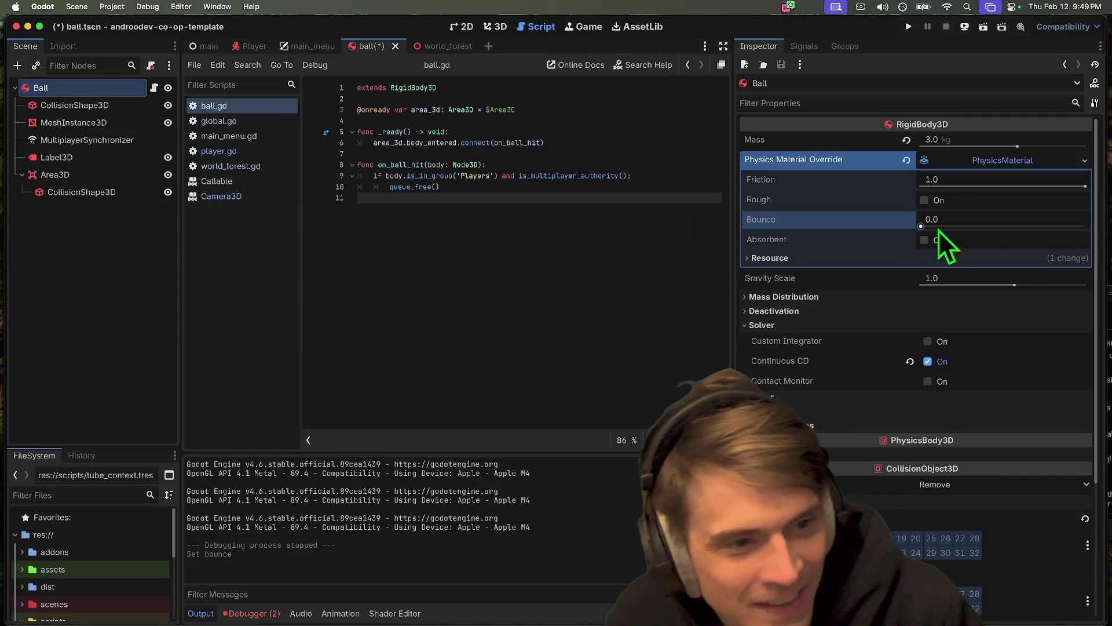
click(906, 160)
key(super+b)
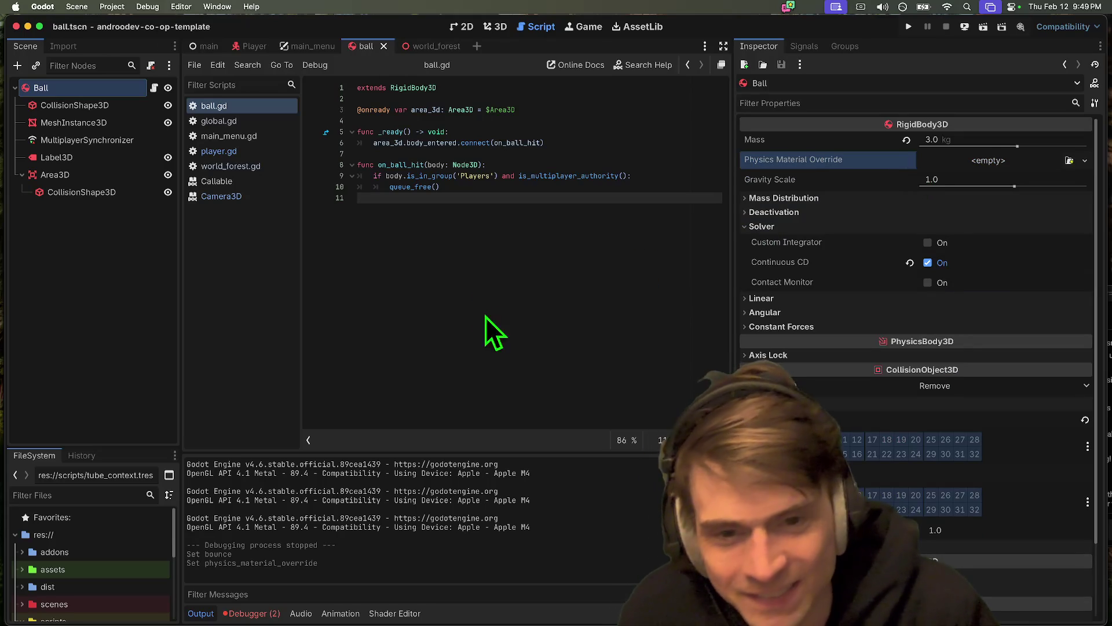
click(391, 454)
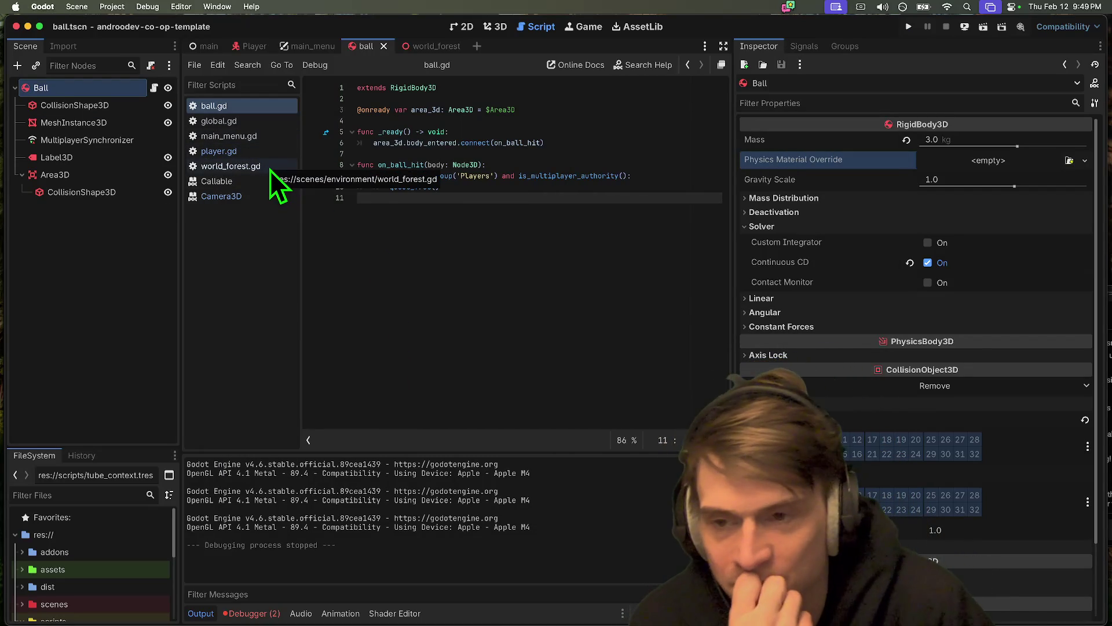
Add a Vector3(0.0, 1.0, 0.0) offset after pos on global.gd line 13, then save and test-run.
click(249, 121)
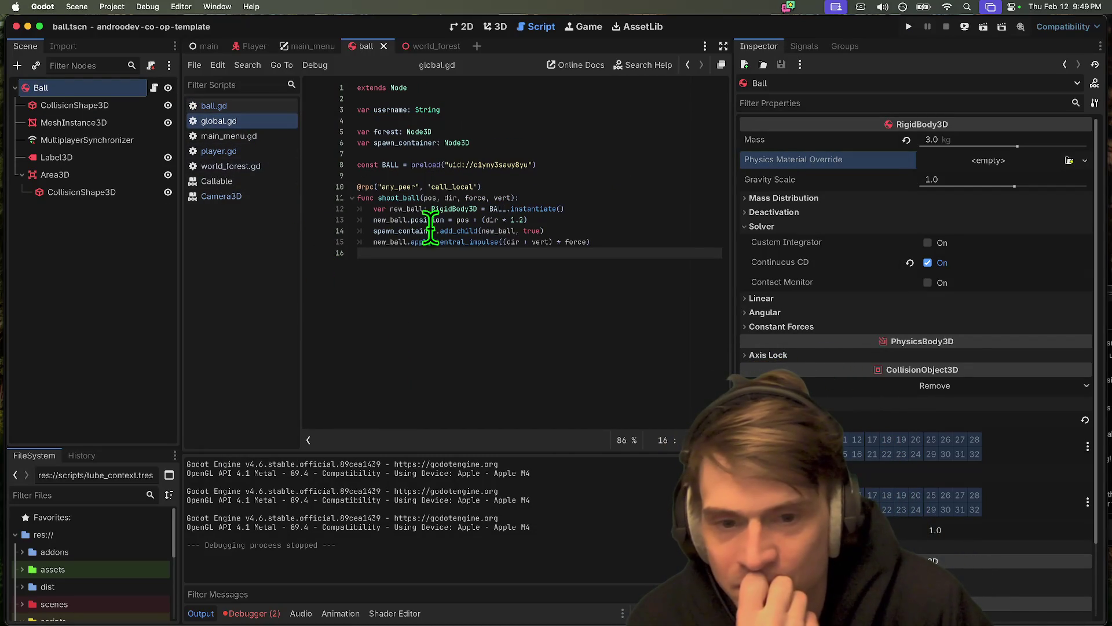
double_click(534, 242)
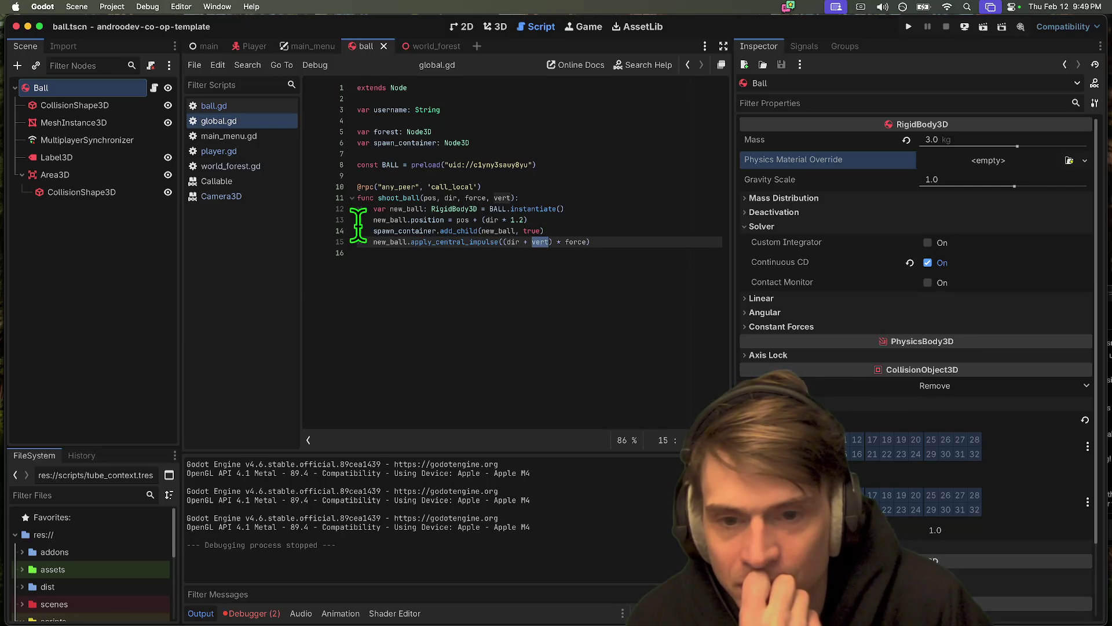
click(484, 220)
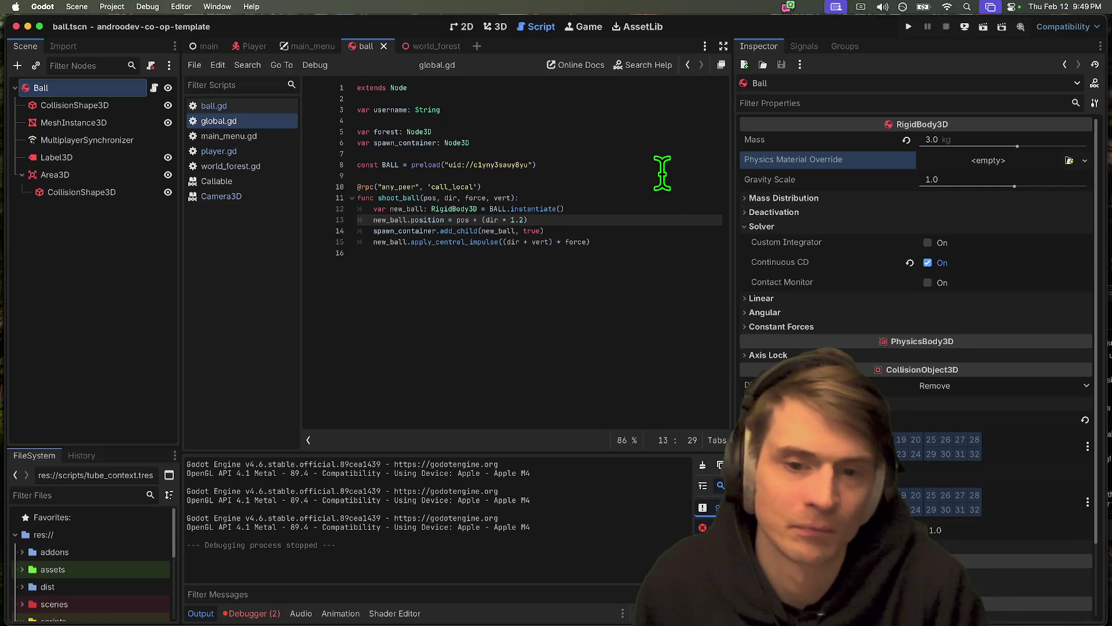
key(Right)
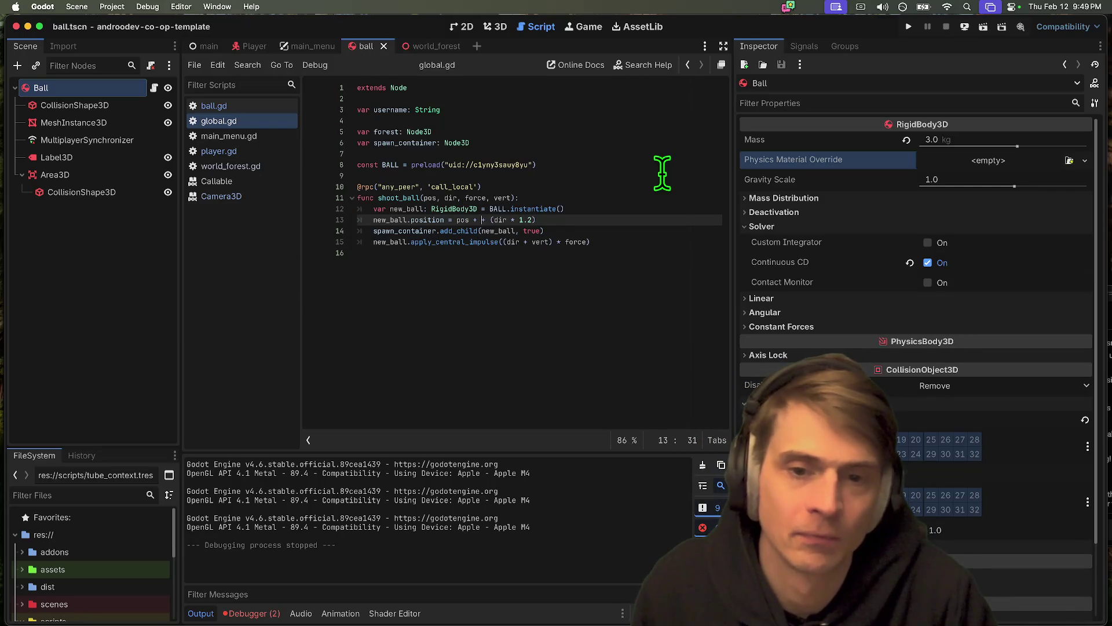
text(tor3(0.0, 1.0, .0)
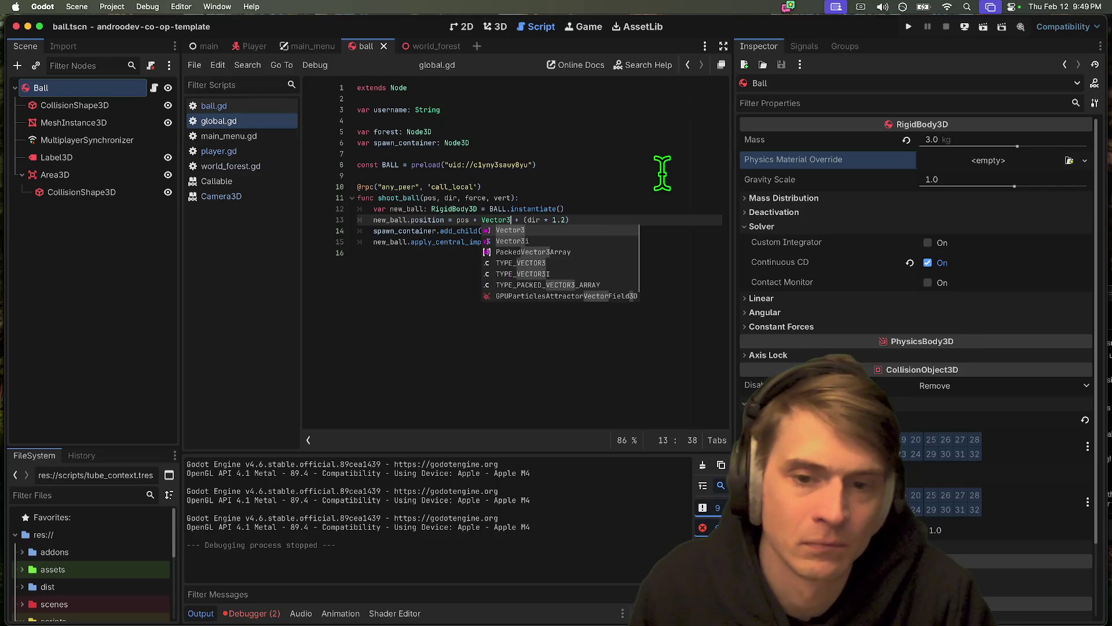
key(Return)
text(0.0, 1.0, .0))
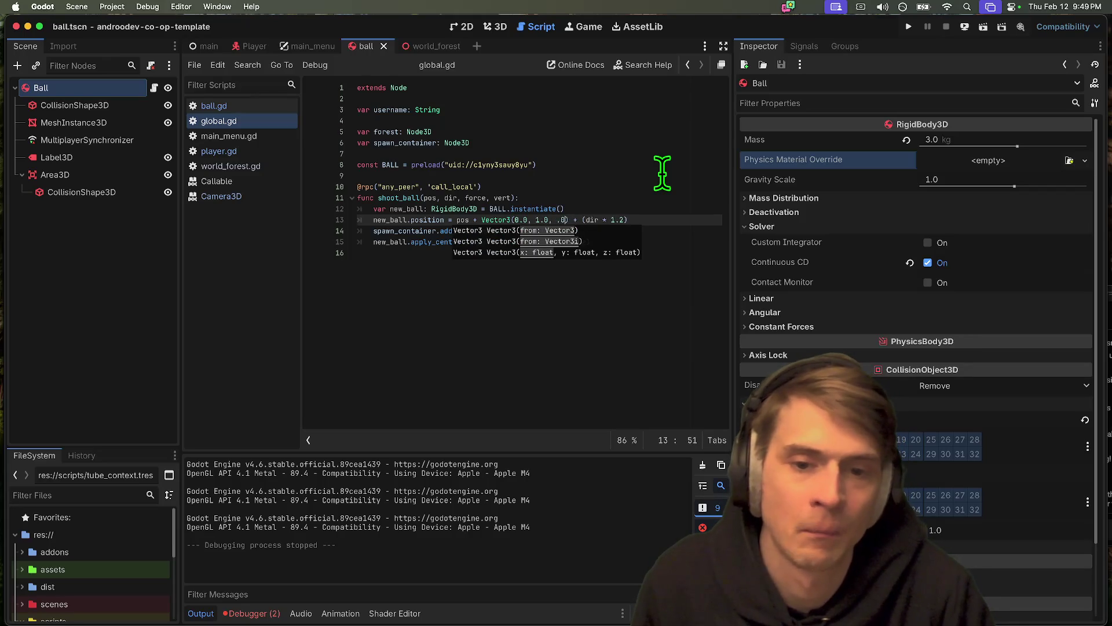
key(BackSpace)
click(614, 348)
key(super+b)
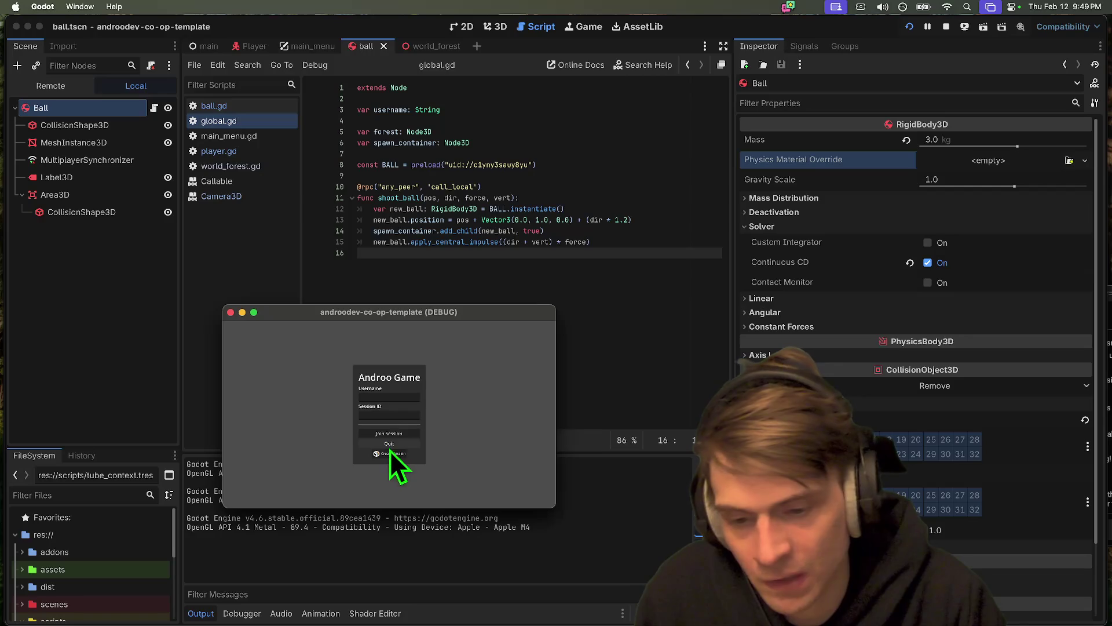
click(390, 453)
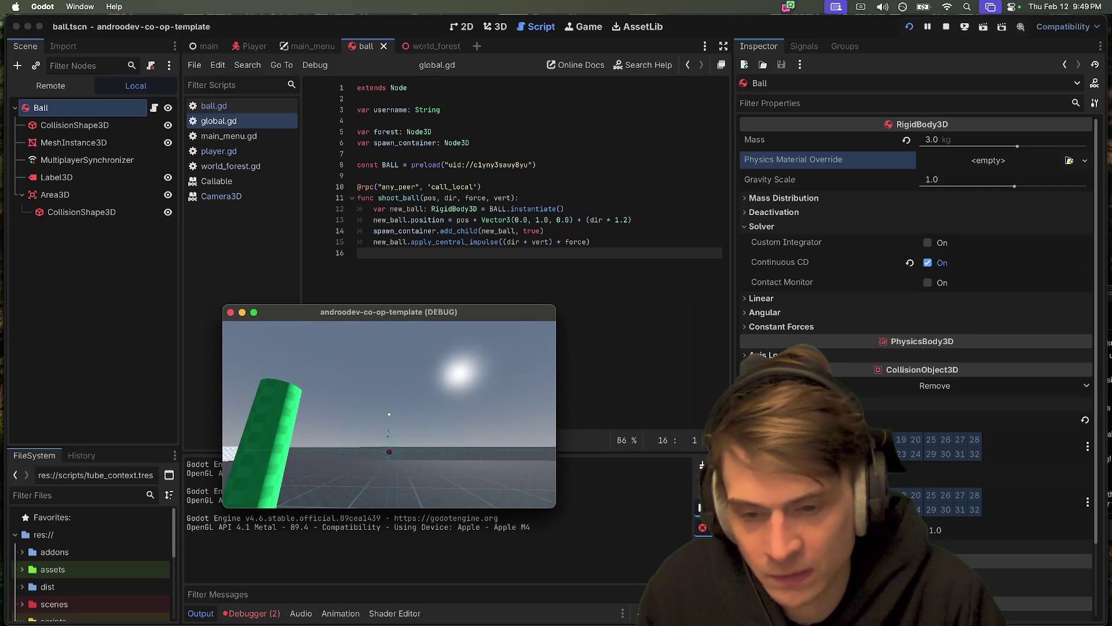
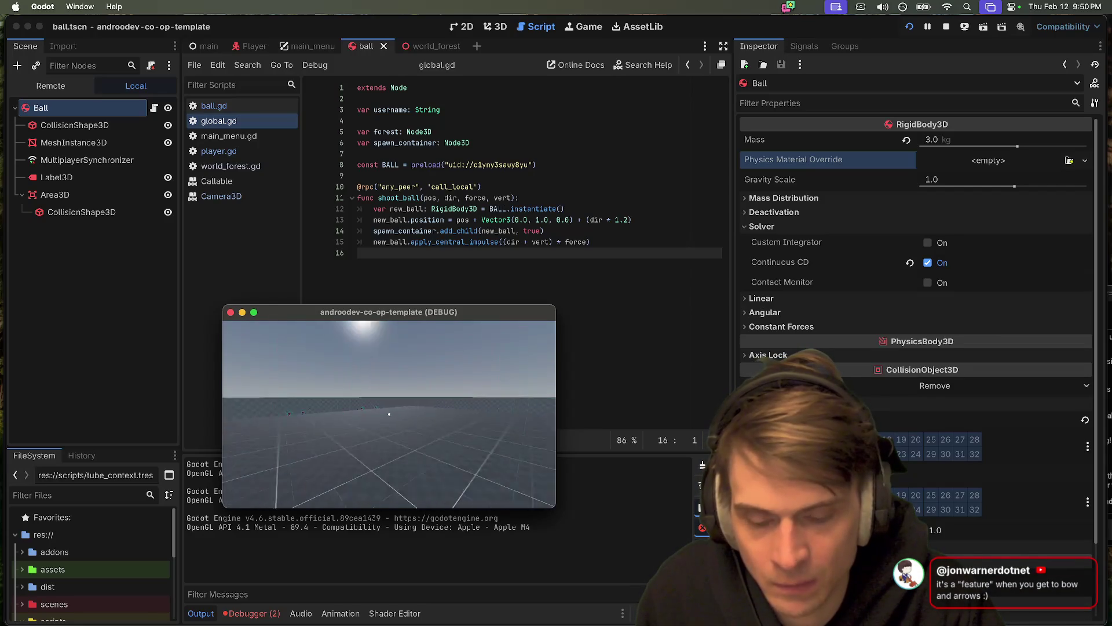
Stop the running game and bring up the Player scene in the 2D view.
key(Escape)
key(Escape)
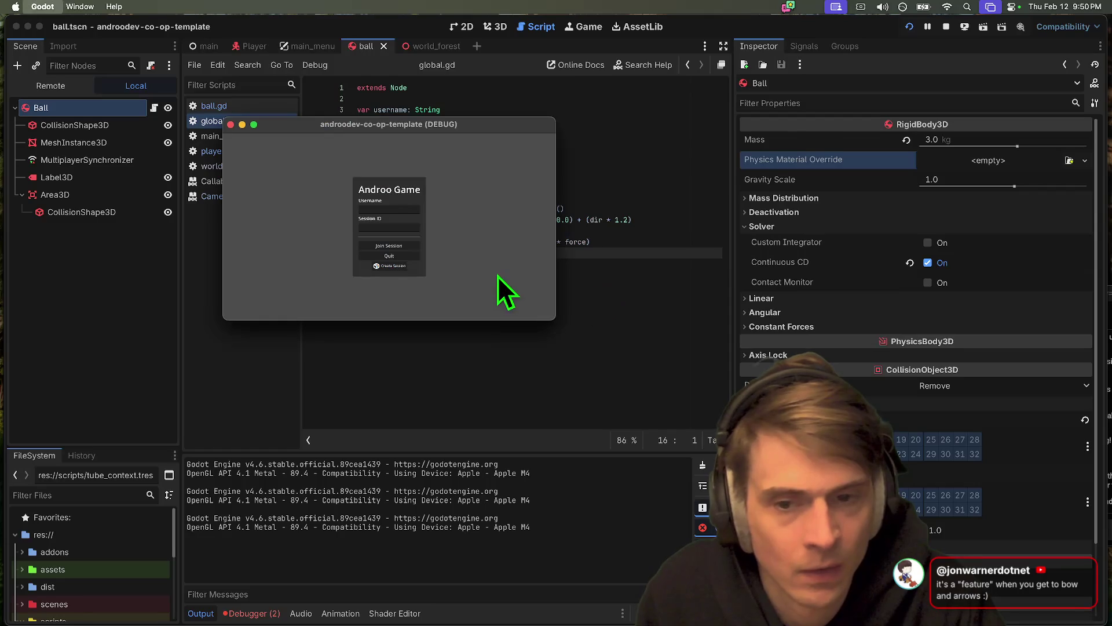
key(Escape)
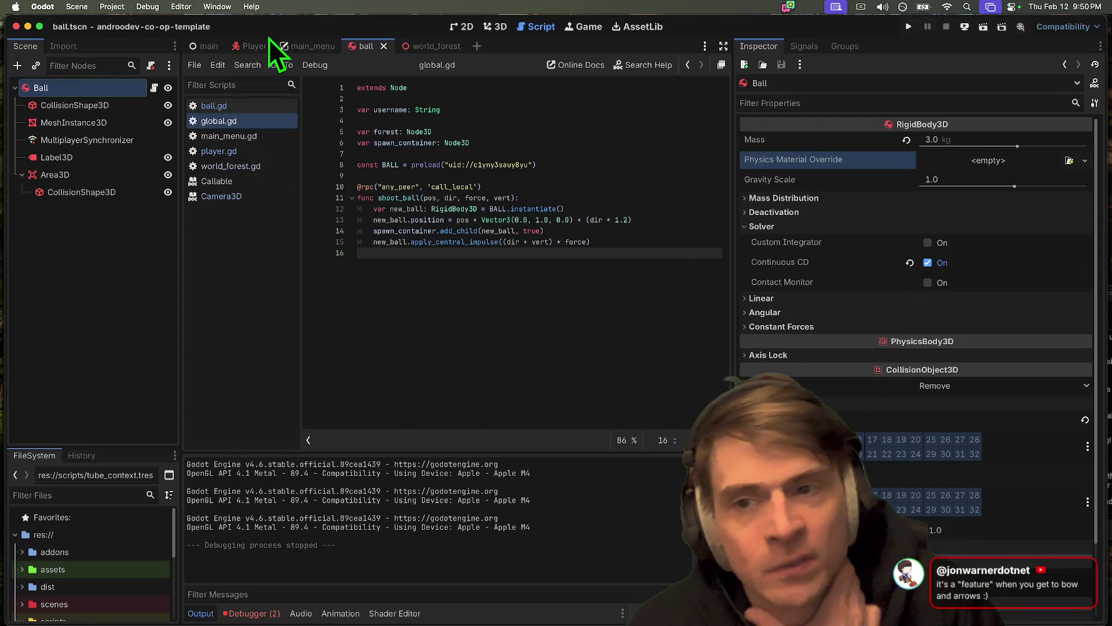
click(308, 47)
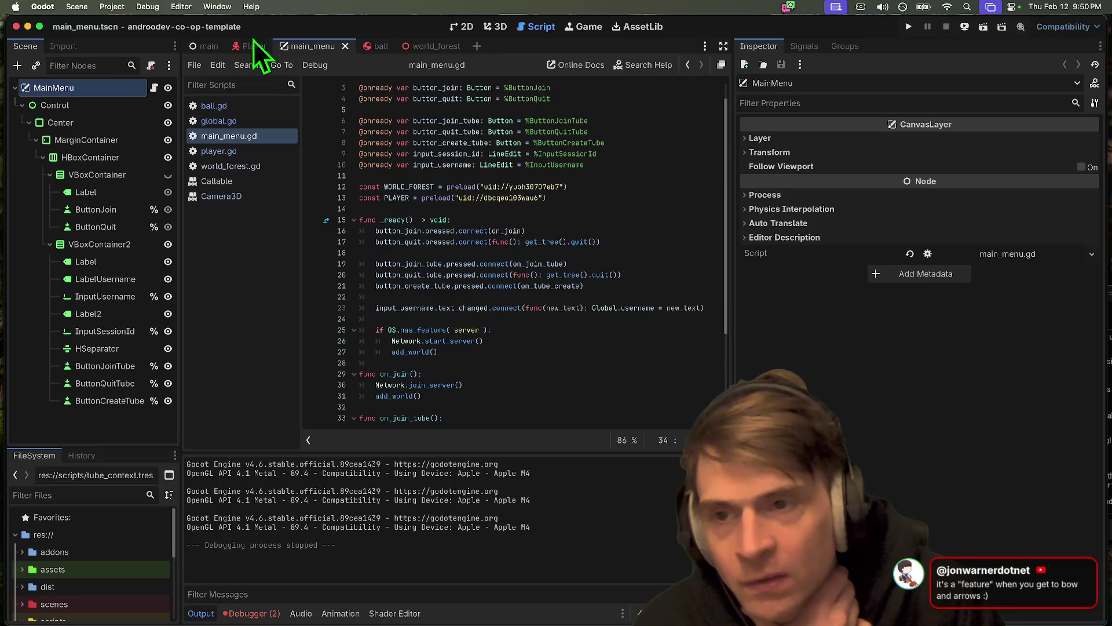
click(254, 45)
click(463, 27)
scroll(470, 330, down, 10)
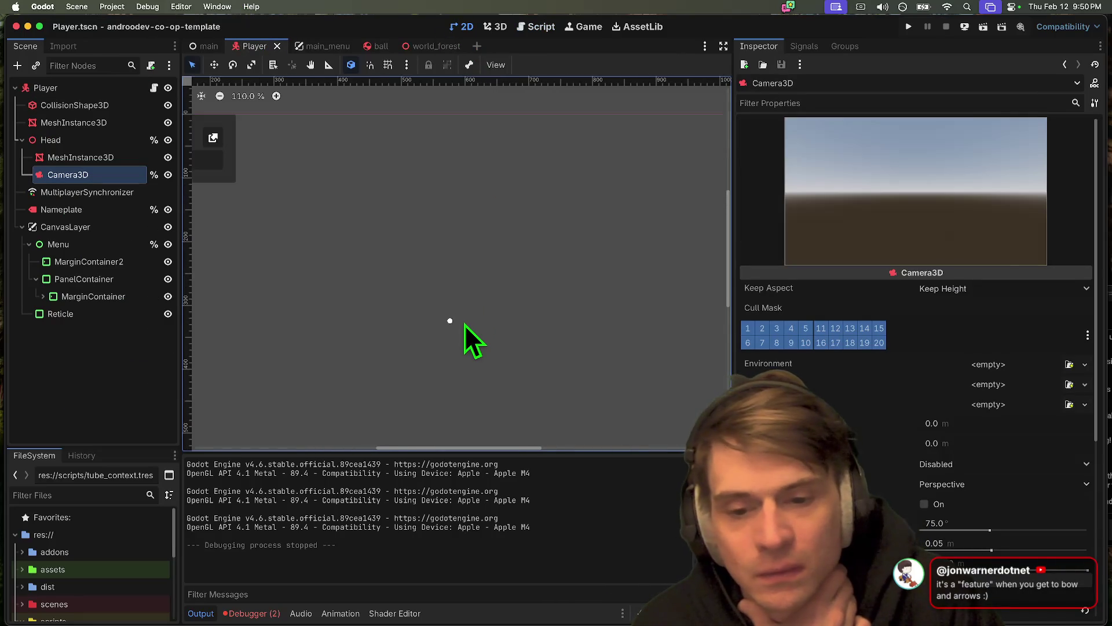
scroll(457, 289, down, 2)
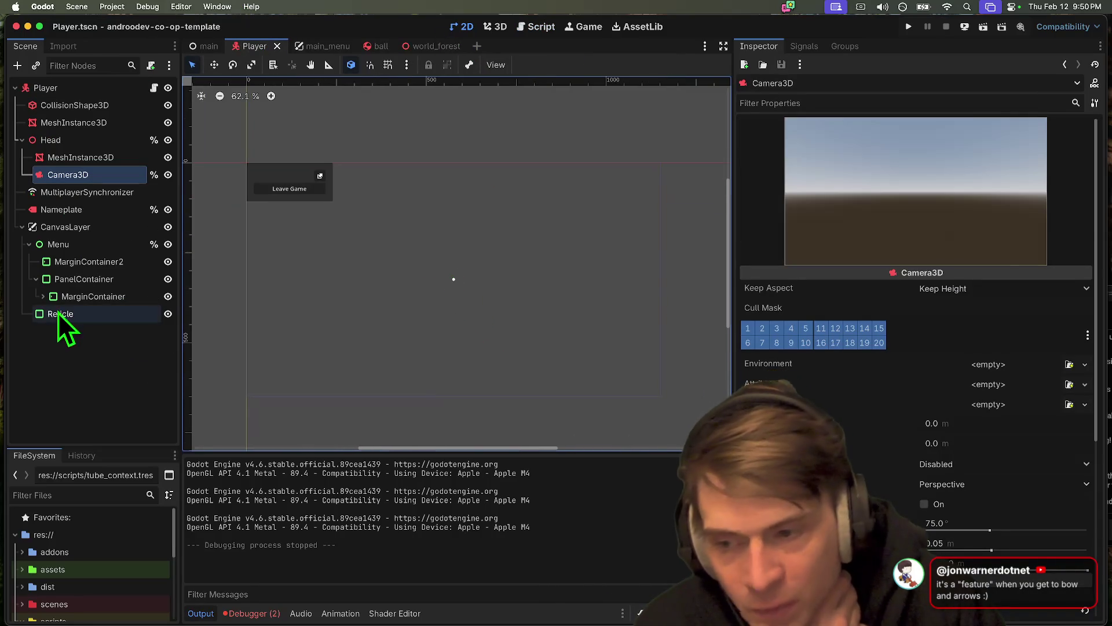
Delete the Reticle node from the Player scene and save the scene.
click(58, 315)
scroll(1036, 373, up, 5)
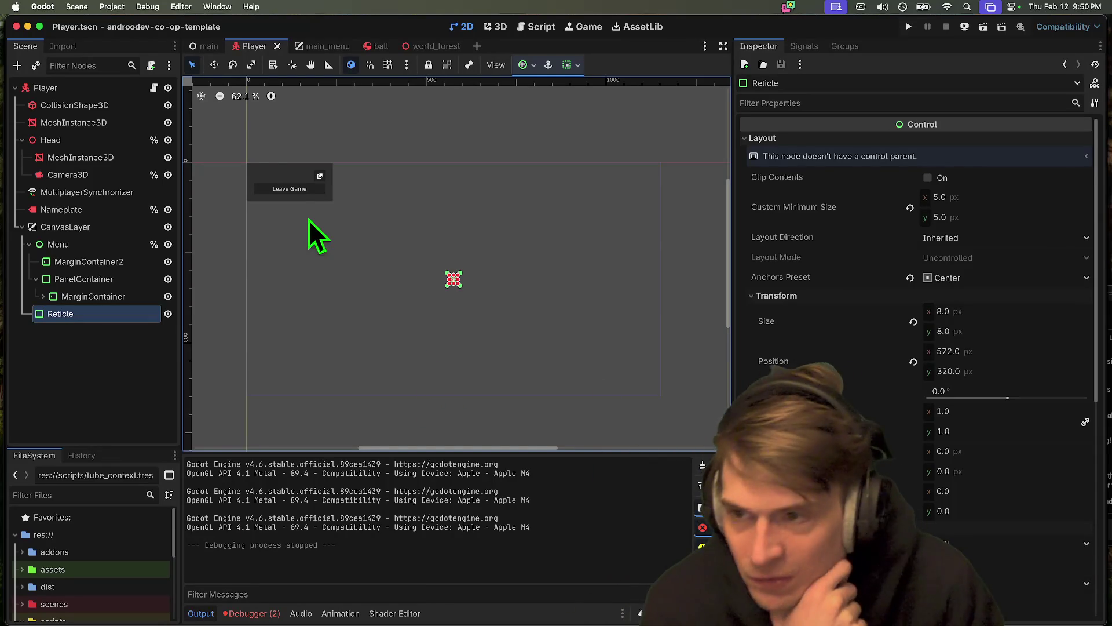
click(97, 380)
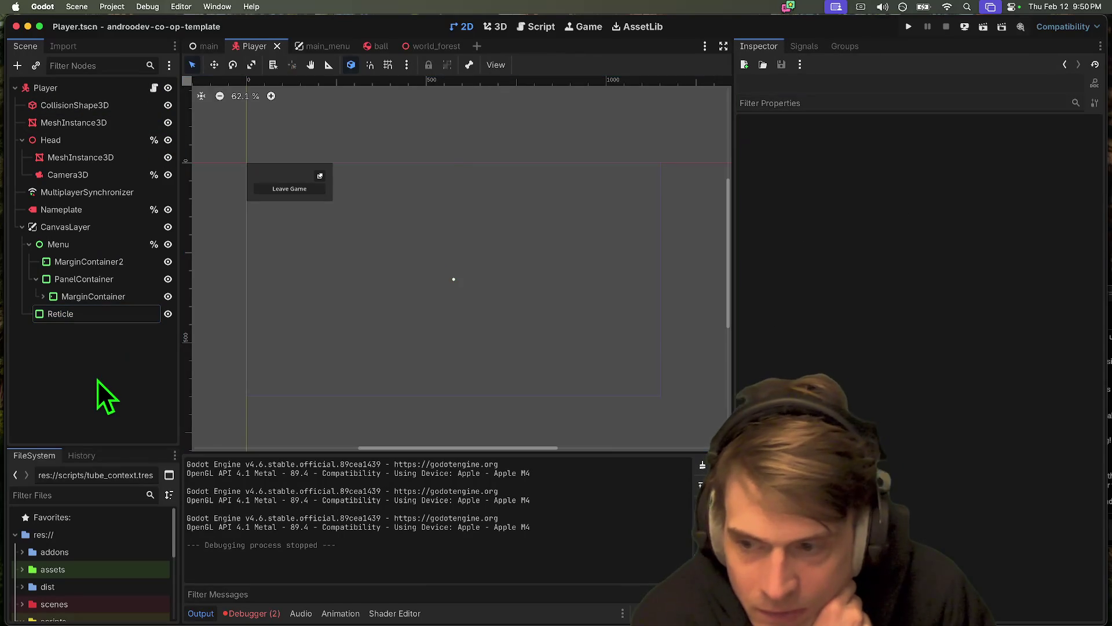
click(100, 324)
right_click(100, 324)
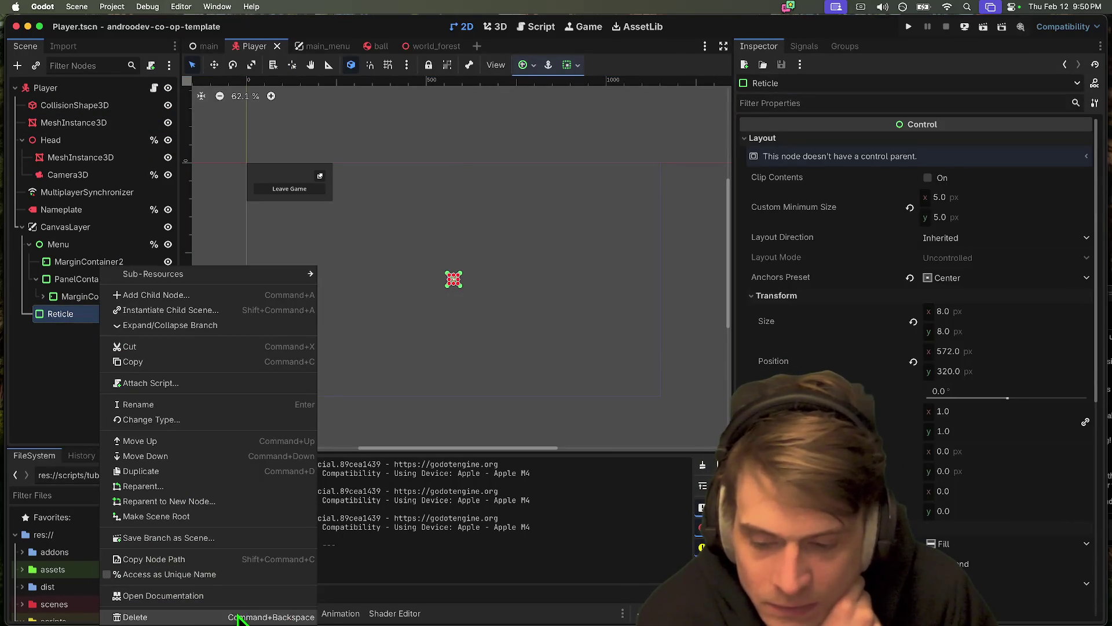
click(242, 615)
click(597, 332)
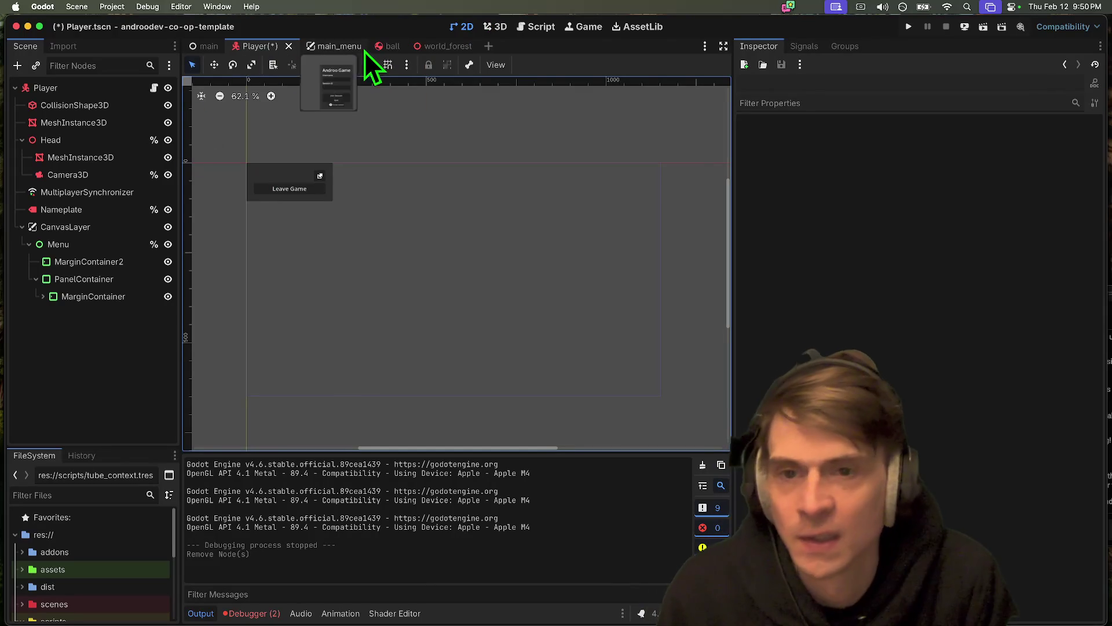
key(super+s)
click(153, 87)
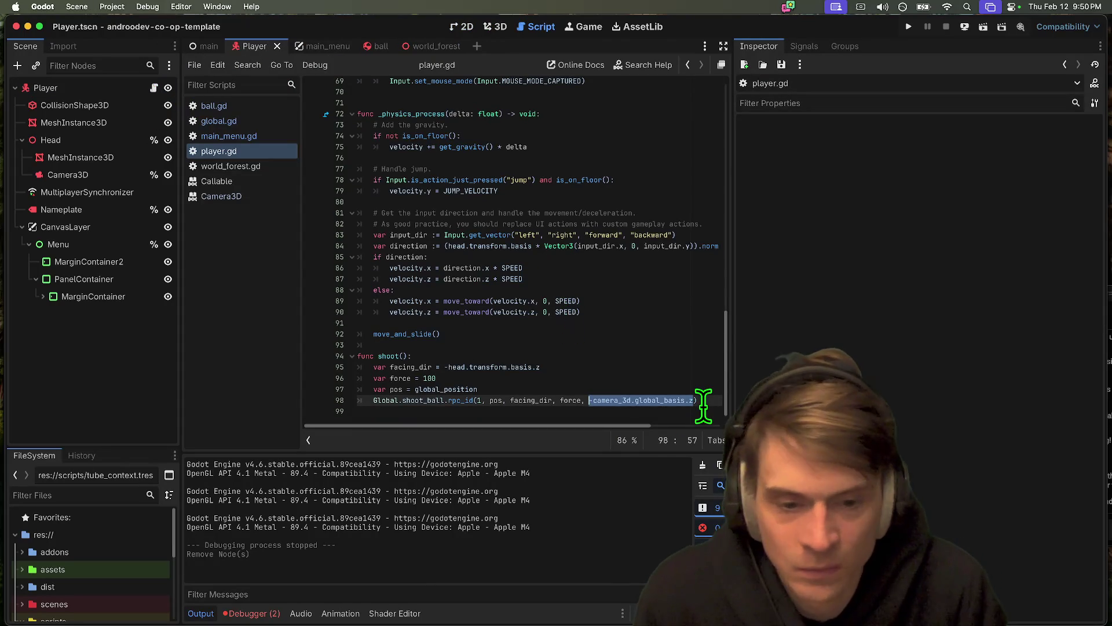
Drop the vert argument from the shoot call and global.gd's shoot_ball, then test-run.
key(BackSpace)
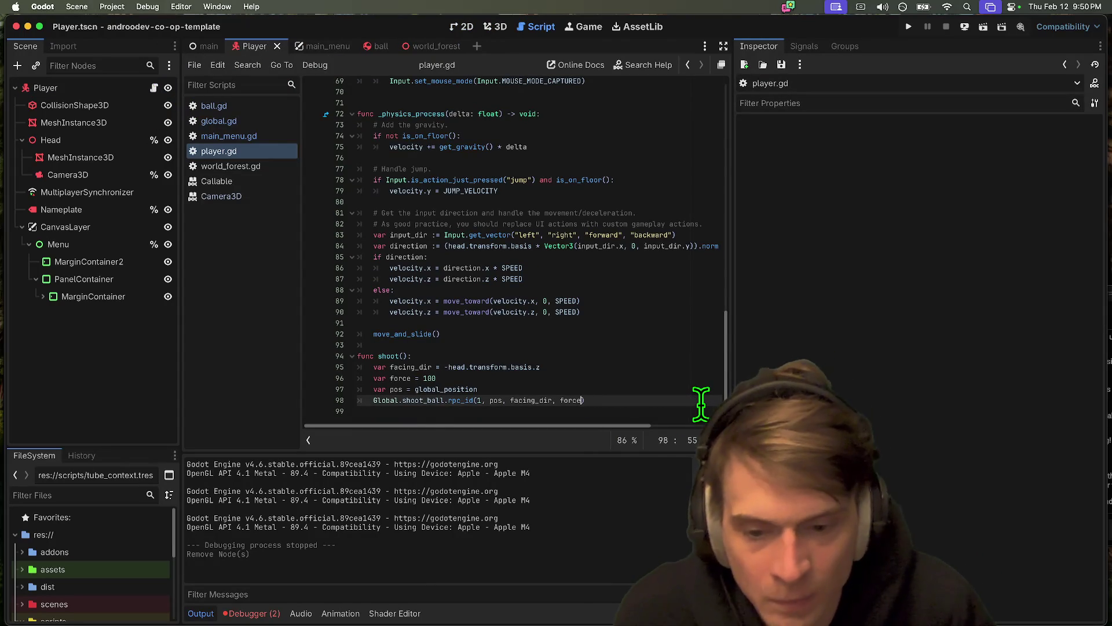
super+click(427, 399)
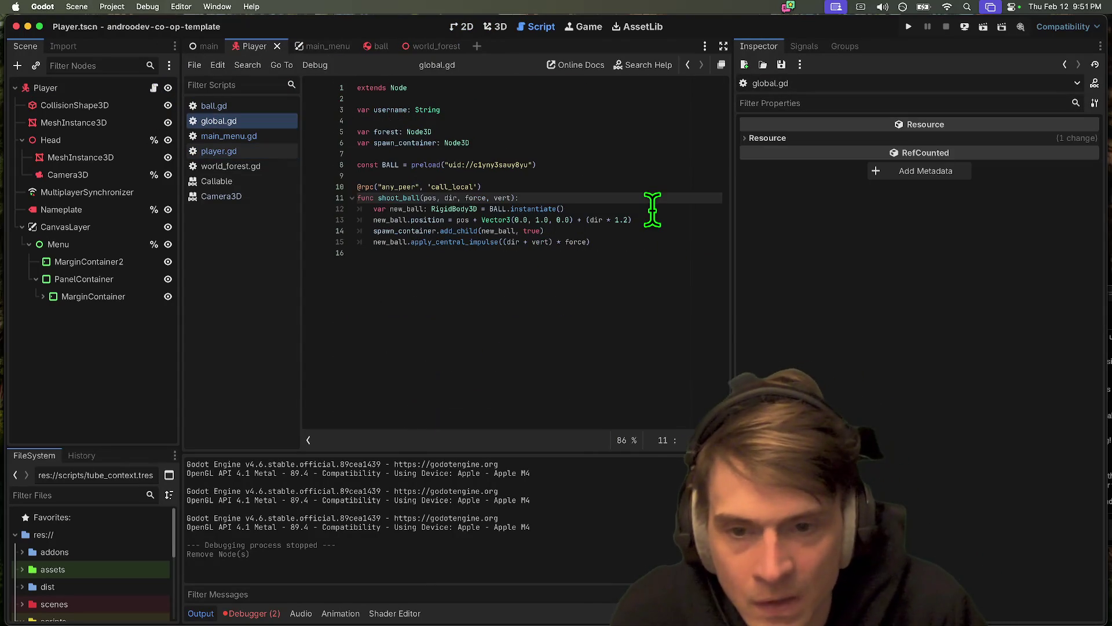
click(676, 200)
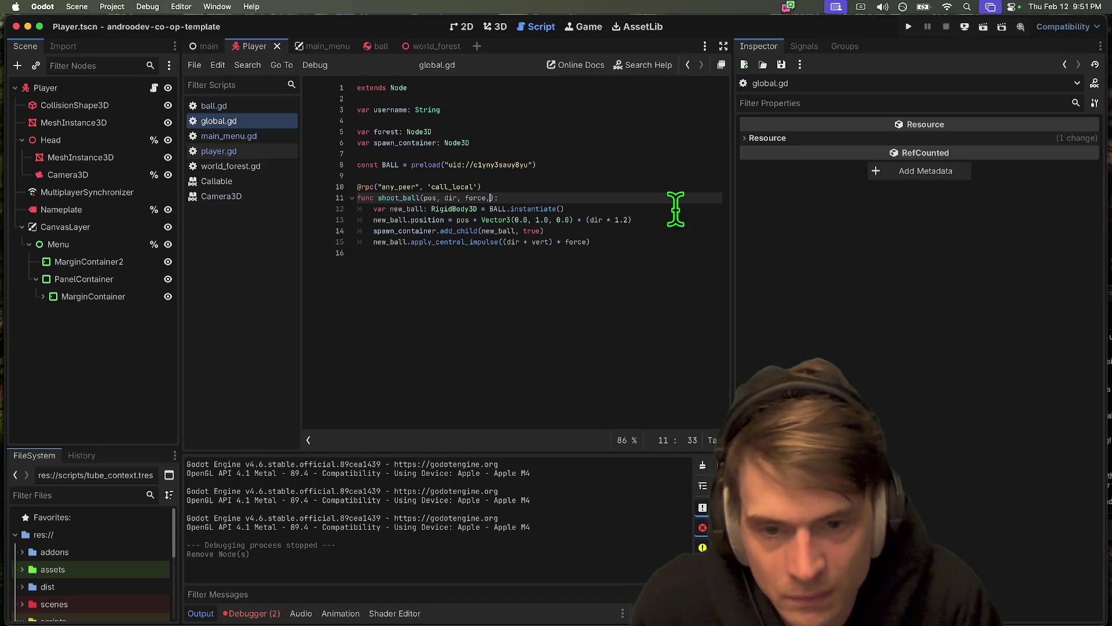
click(674, 268)
double_click(539, 242)
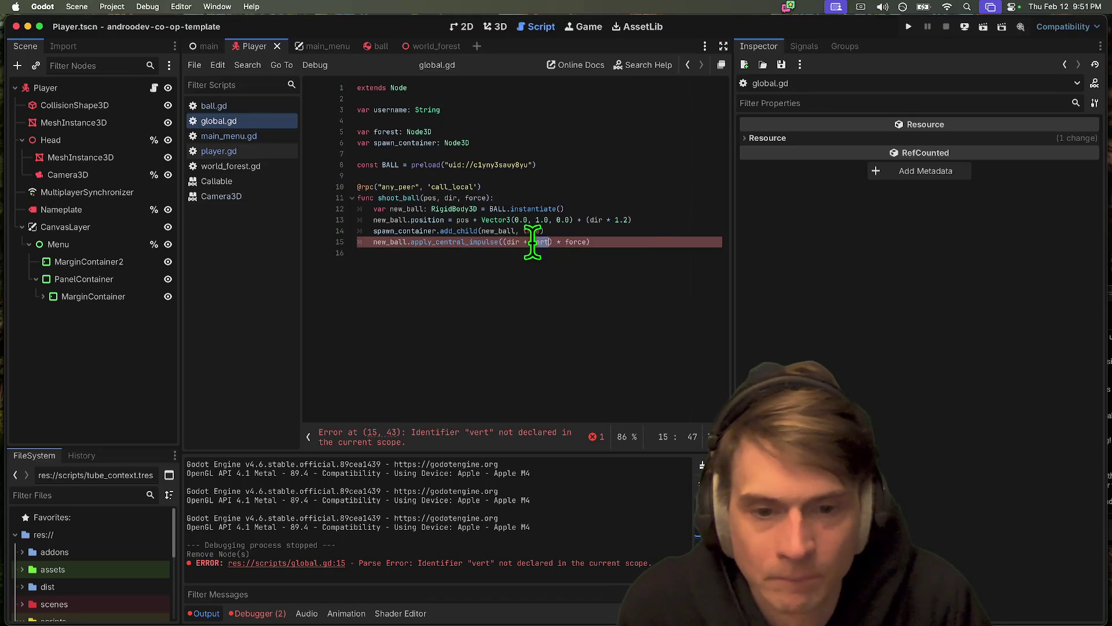
key(BackSpace)
key(Delete)
key(BackSpace)
key(End)
key(super+b)
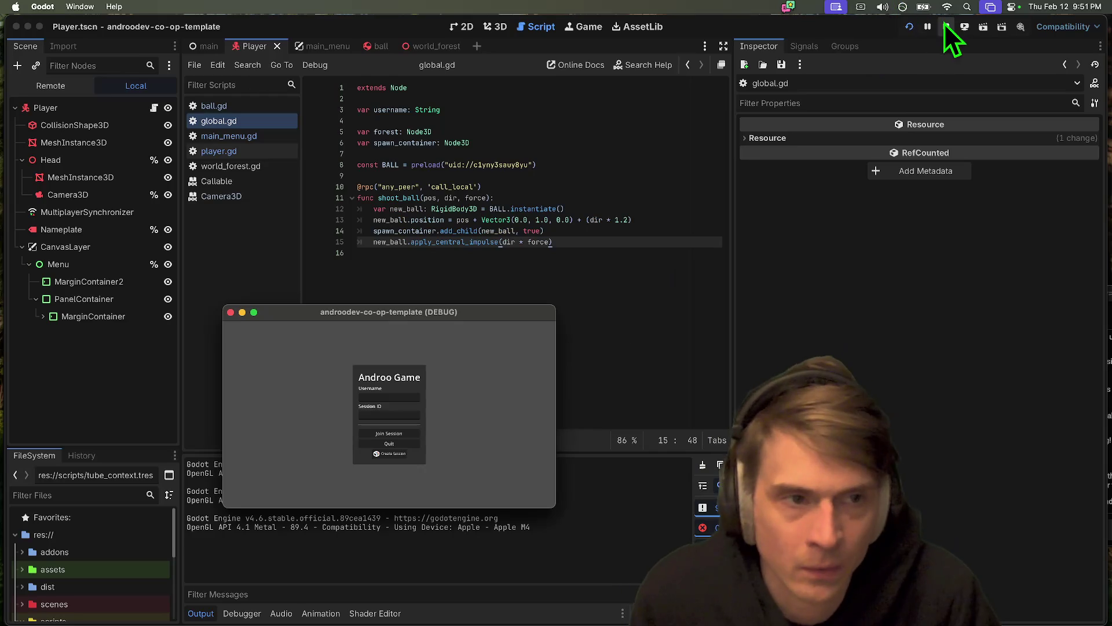
Change the spawn offset on line 13 to 0 and run the project again.
click(944, 25)
click(613, 221)
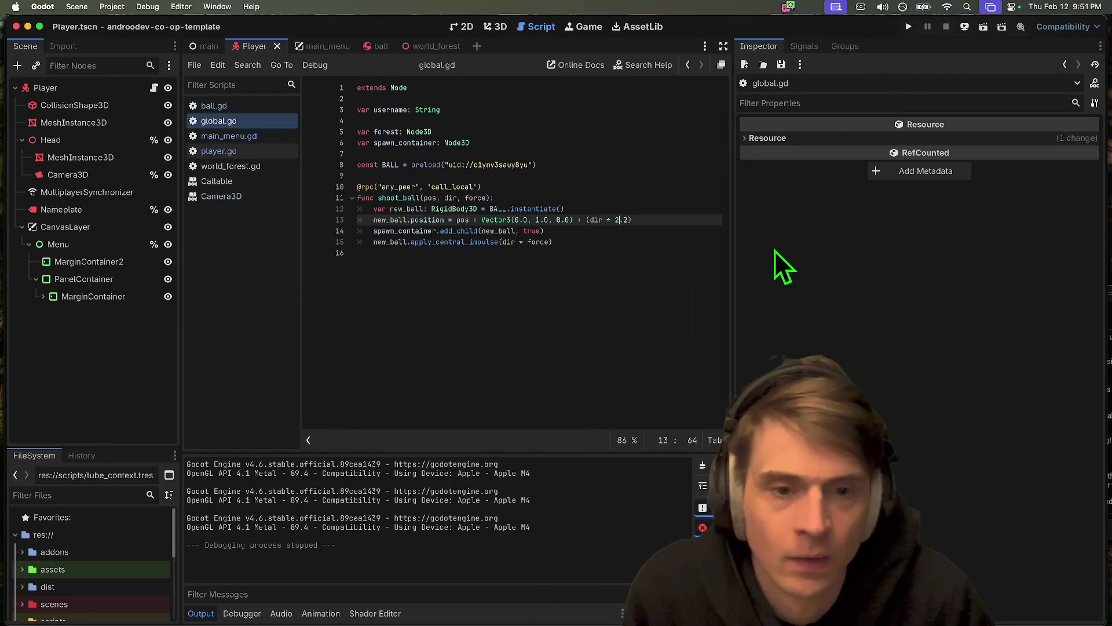
key(Right)
key(Right)
key(BackSpace)
text(0)
key(super+b)
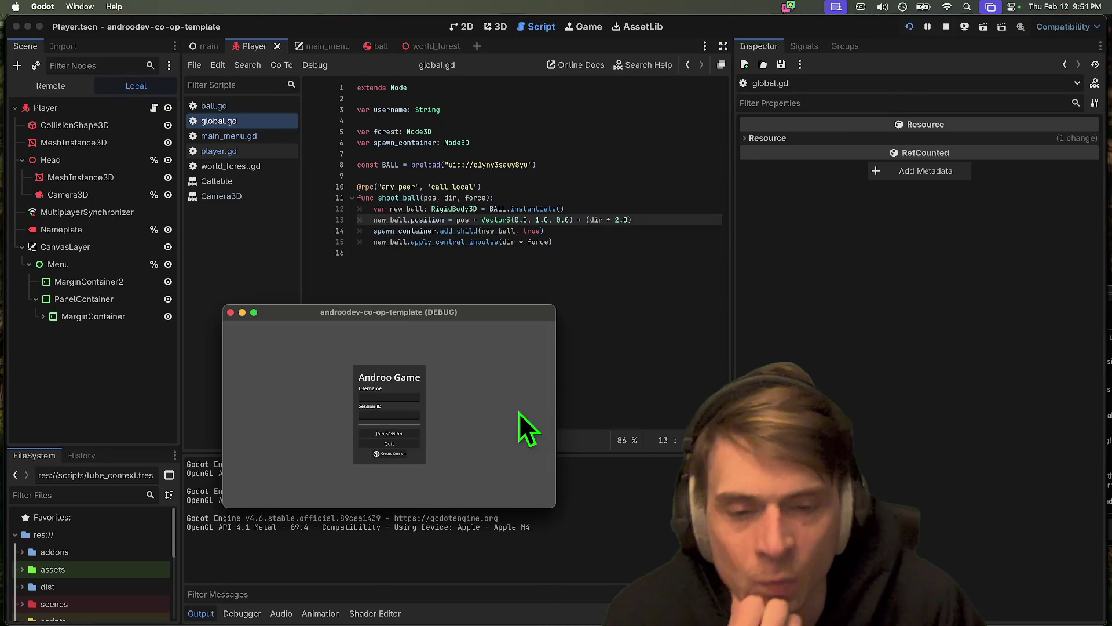
click(946, 26)
Restore (dir + vert) in the impulse line and the vert parameter of shoot_ball.
click(618, 343)
key(super+z)
key(Down)
key(Down)
text((dir + vert))
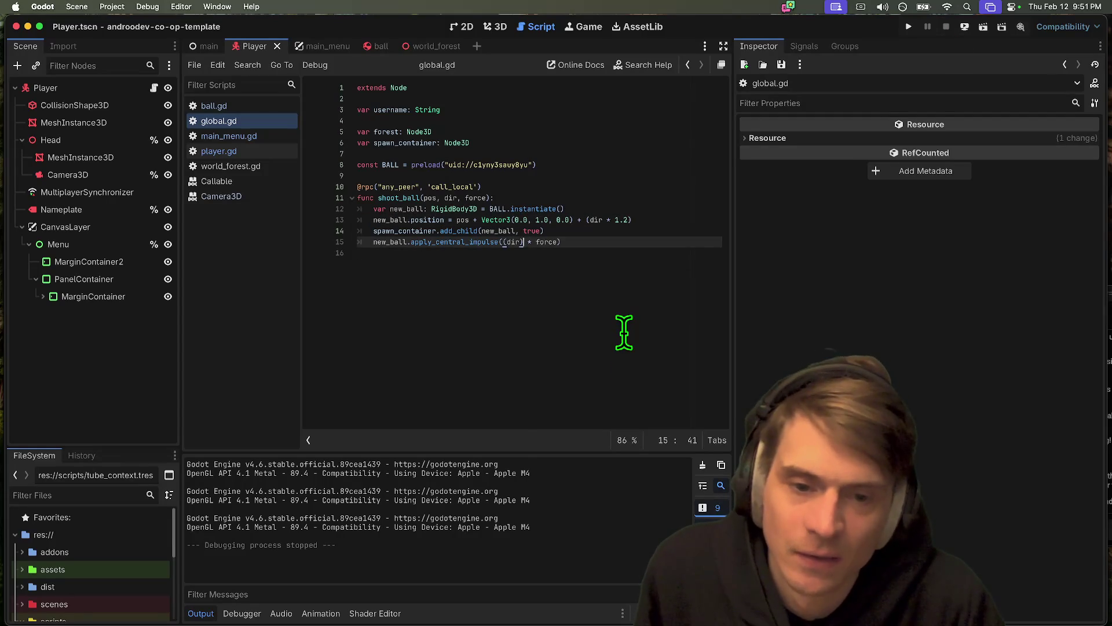
key(Up)
key(Up)
key(Up)
key(End)
key(Left)
key(Left)
text(, vert)
Revert the spawn position line, save global.gd, and undo the Reticle node deletion.
key(Down)
key(Down)
key(alt+Right)
key(alt+Right)
key(alt+Right)
key(BackSpace)
key(BackSpace)
key(BackSpace)
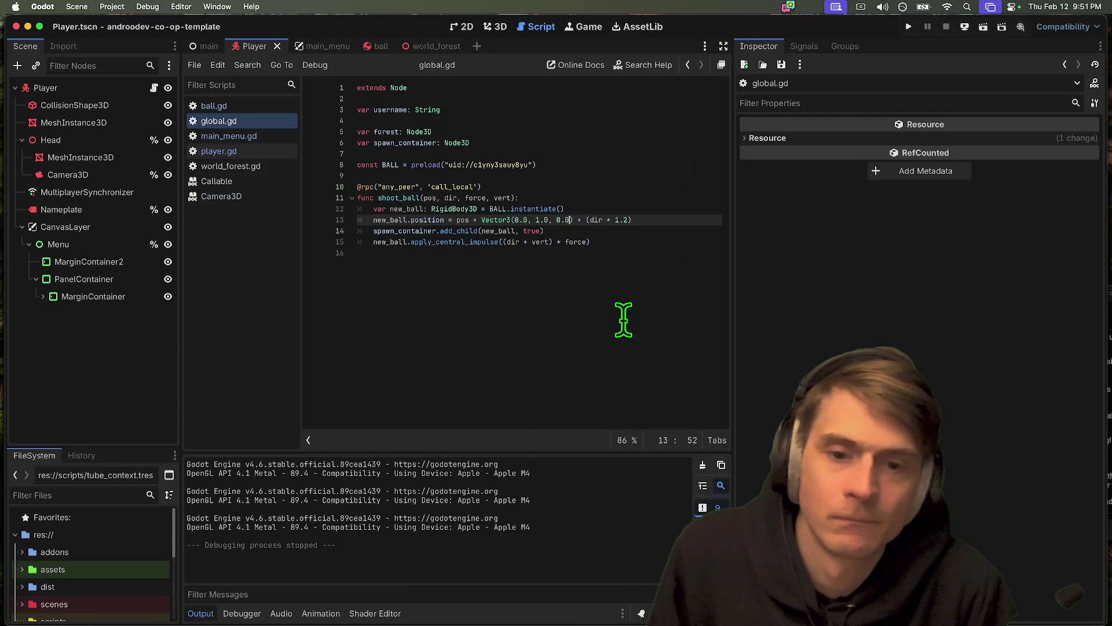
click(623, 317)
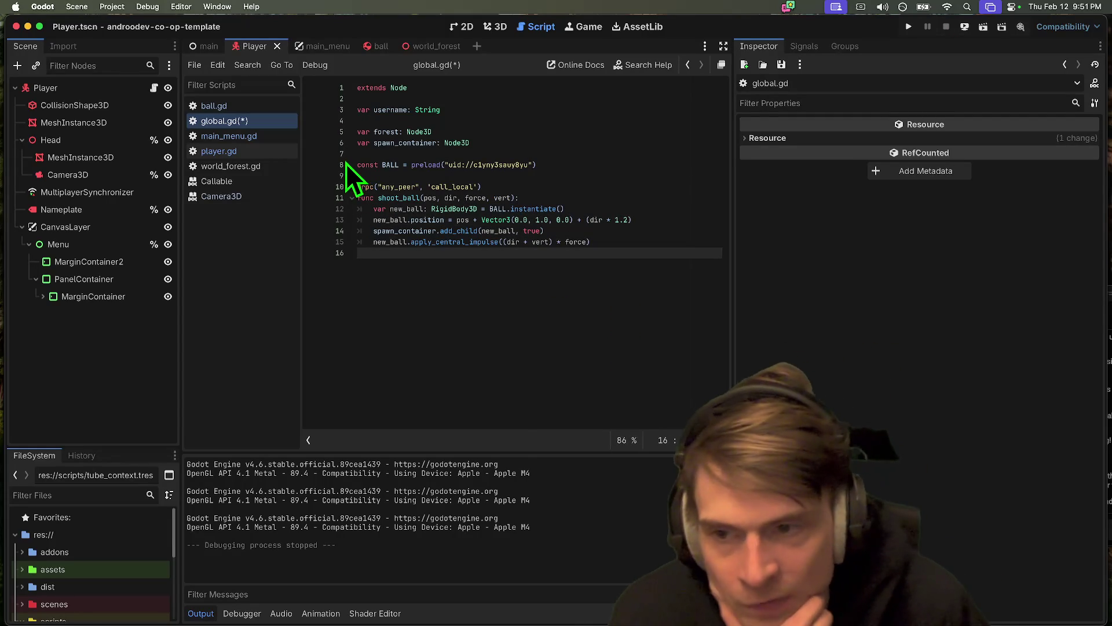
key(ctrl+s)
key(ctrl+z)
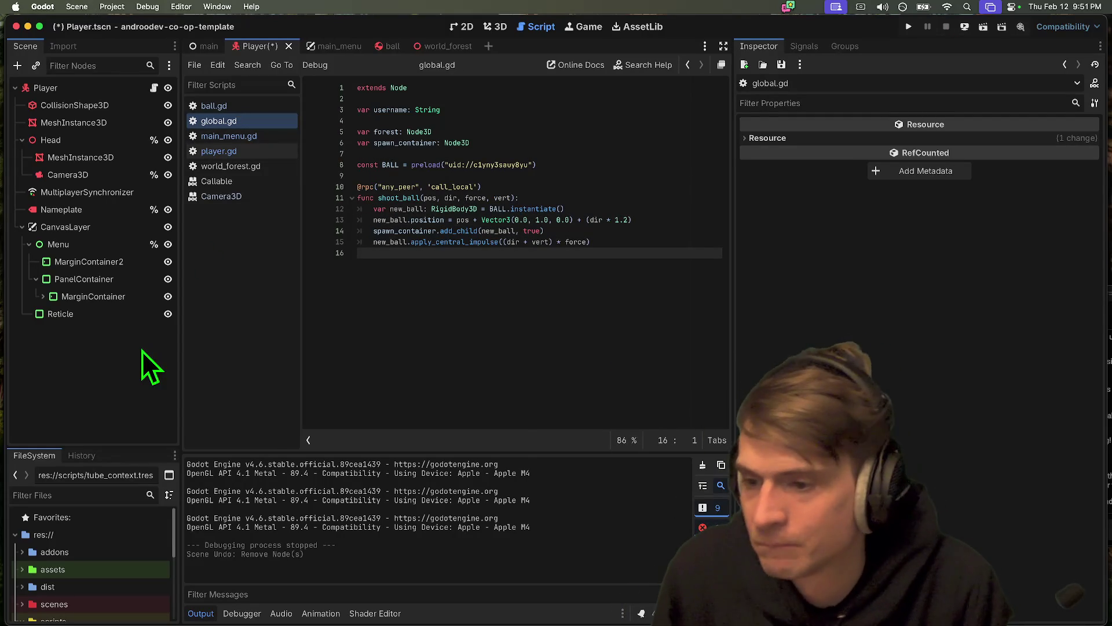
Save the Player scene and close world_forest.gd, main_menu.gd, global.gd and the help pages.
key(ctrl+s)
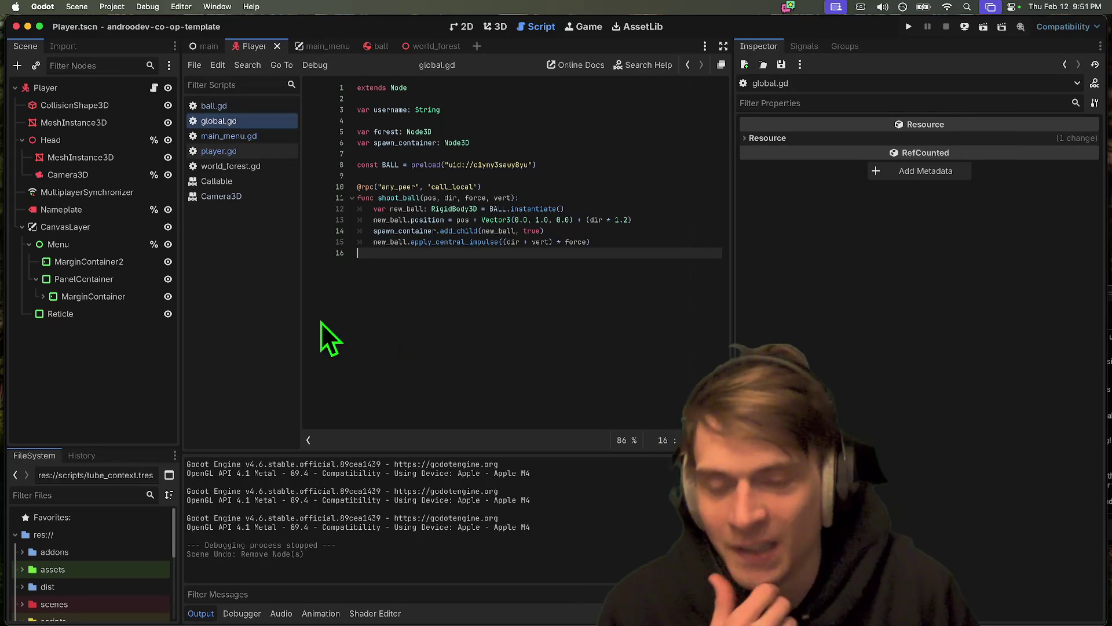
middle_click(223, 180)
middle_click(226, 167)
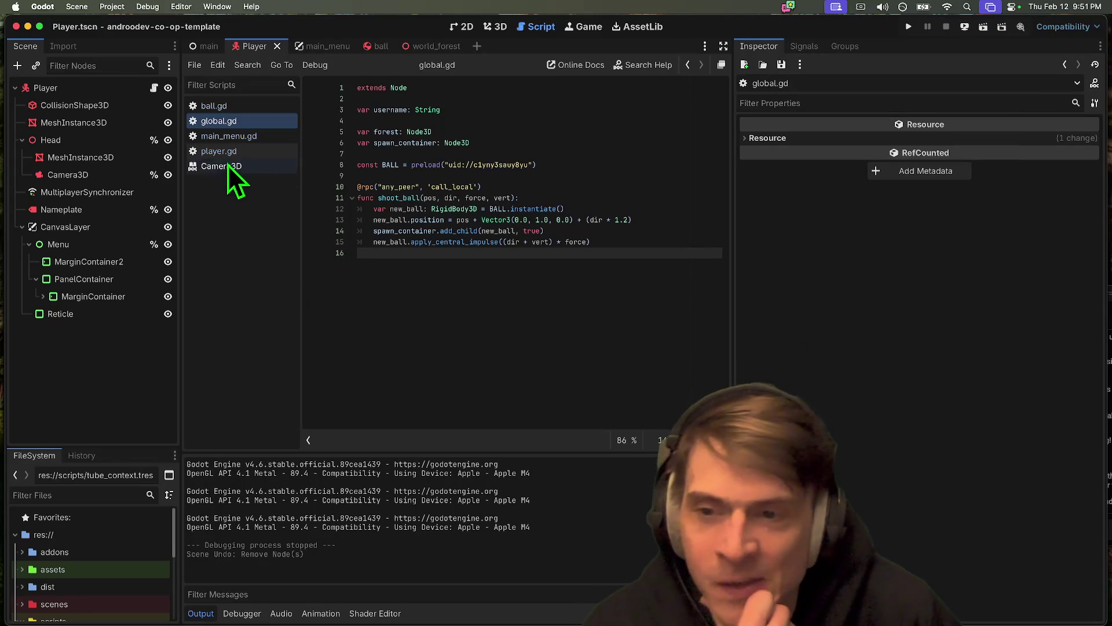
middle_click(226, 168)
middle_click(243, 140)
middle_click(260, 122)
middle_click(264, 107)
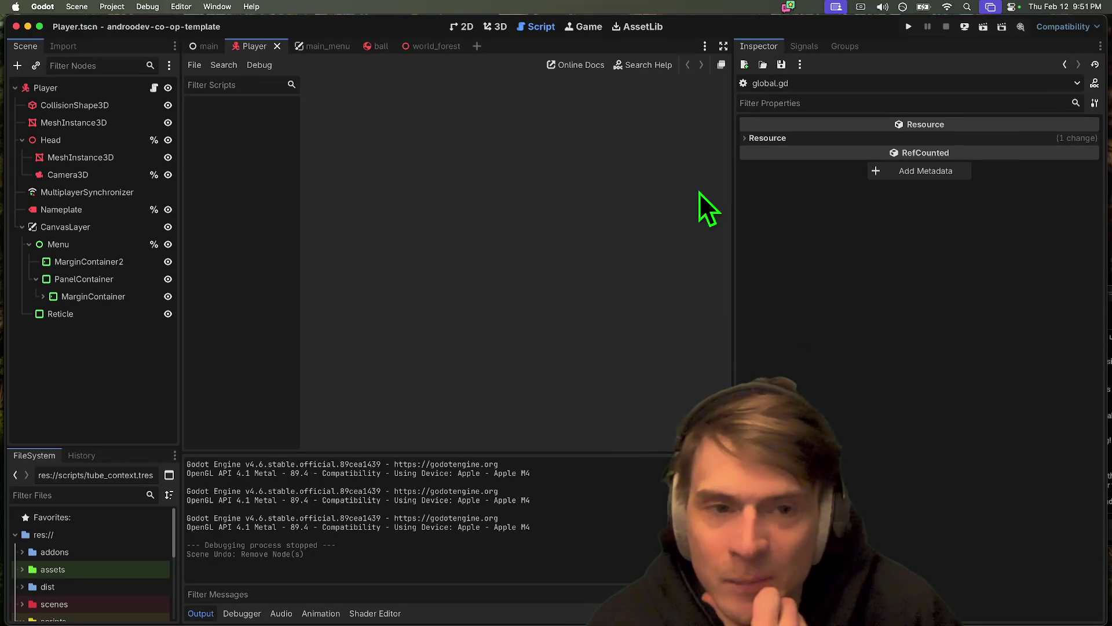
Switch to the ball scene and do a quick run-and-stop of the project.
click(378, 46)
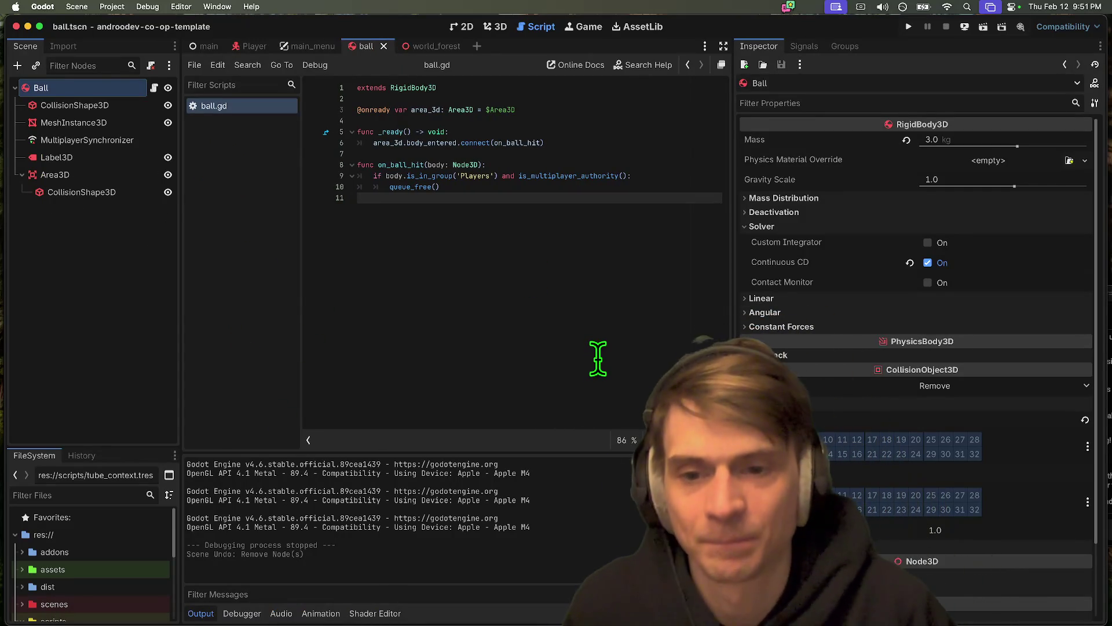
key(super+b)
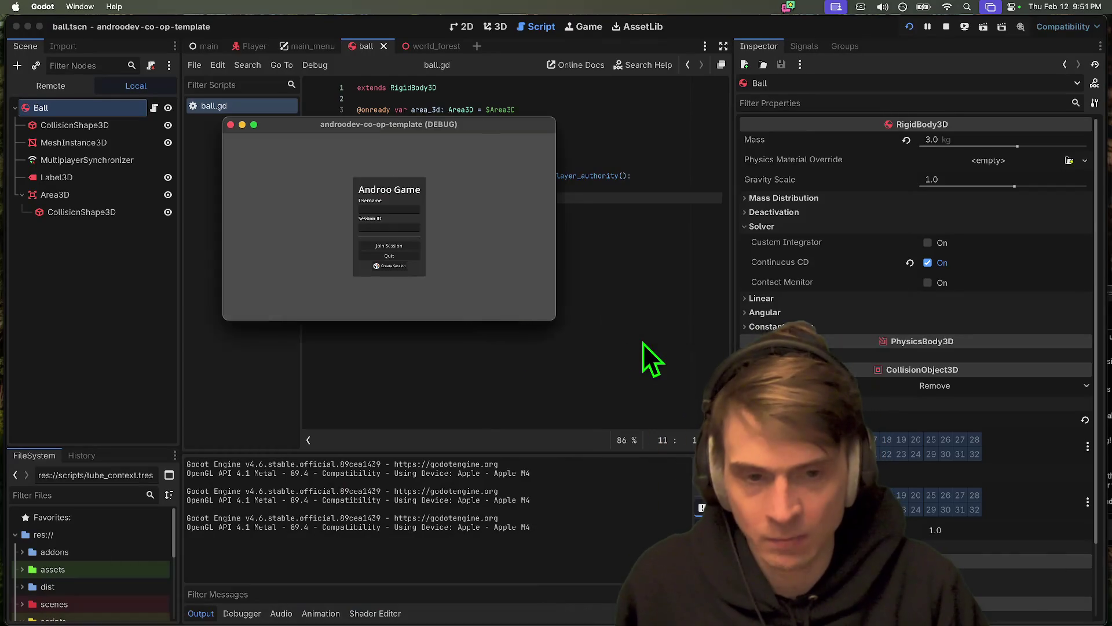
key(super+period)
key(super+Tab)
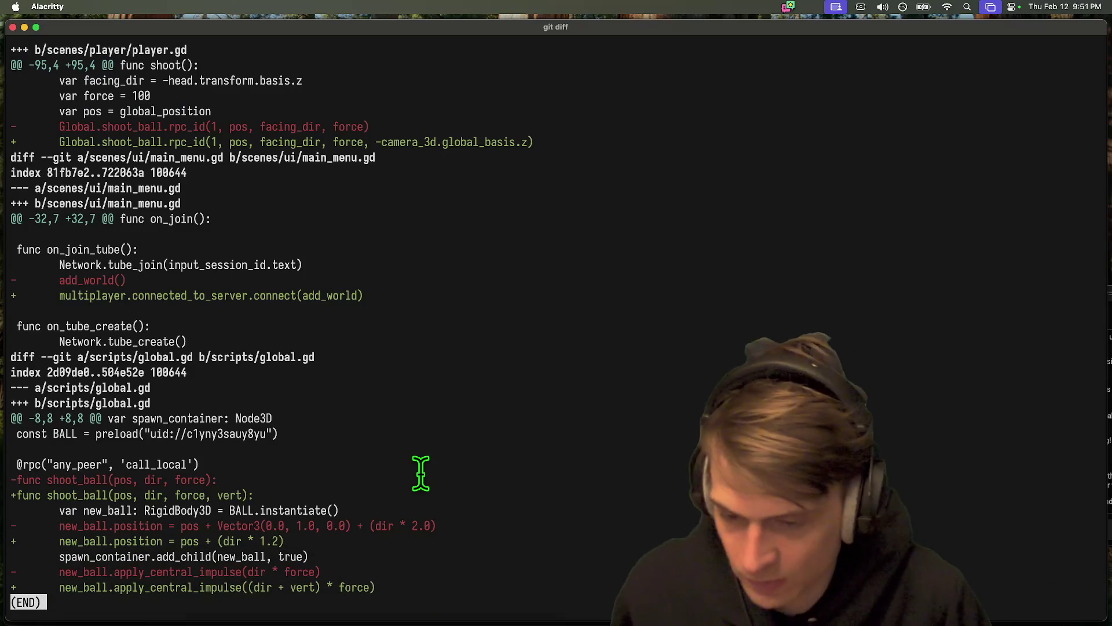
Page through the git diff via the gd alias to the end, then launch Godot 4.6 from the Dock.
key(q)
key(BackSpace)
text(gd)
key(Return)
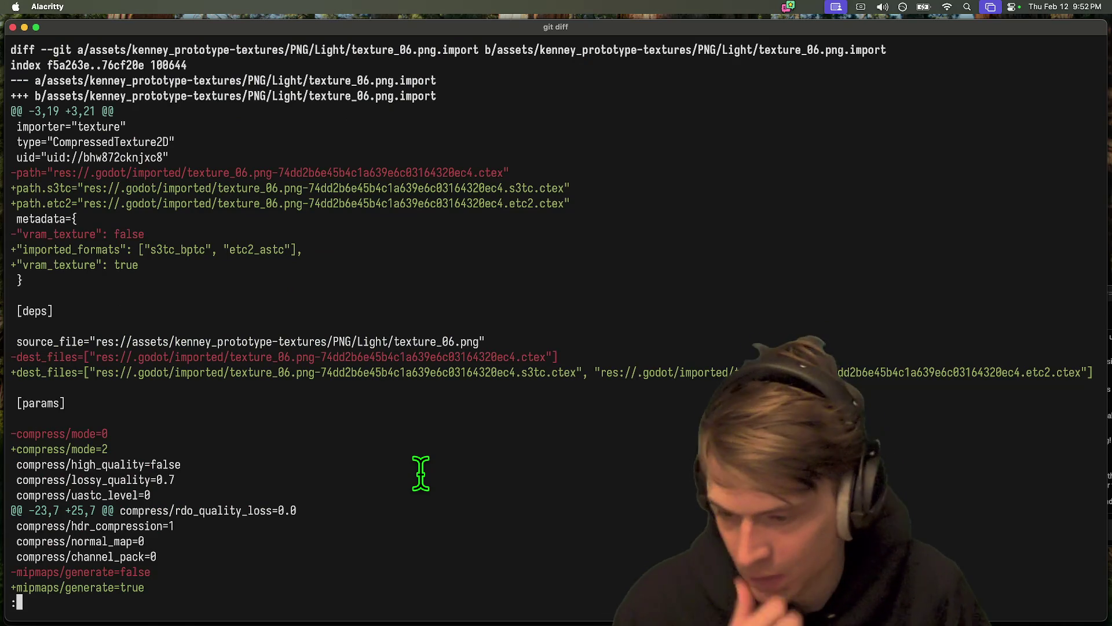
key(space)
key(space)
key(space)
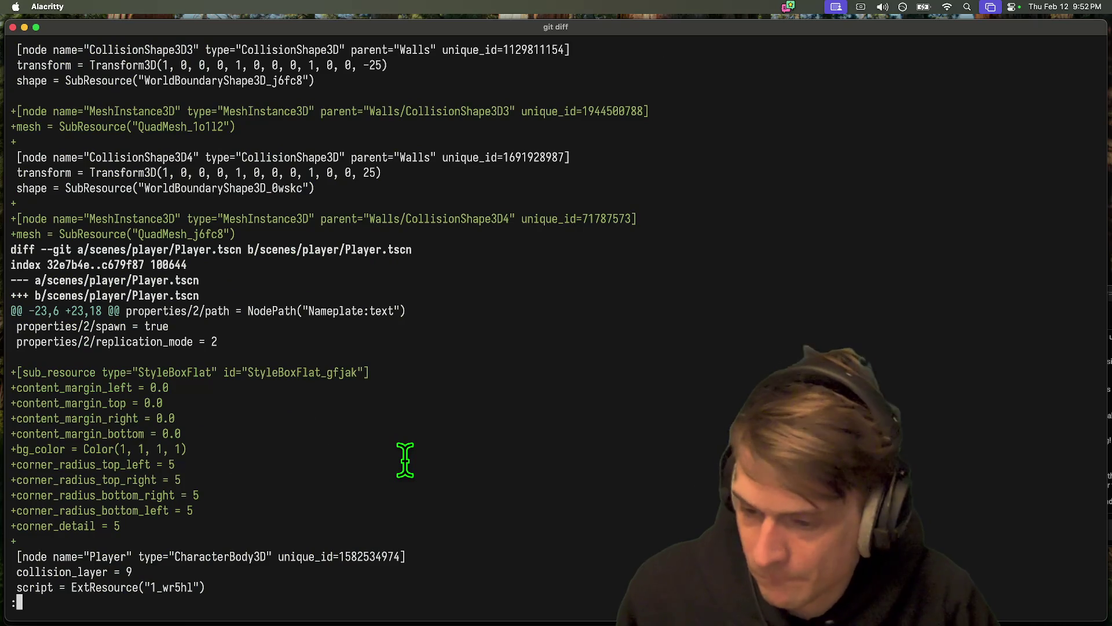
key(space)
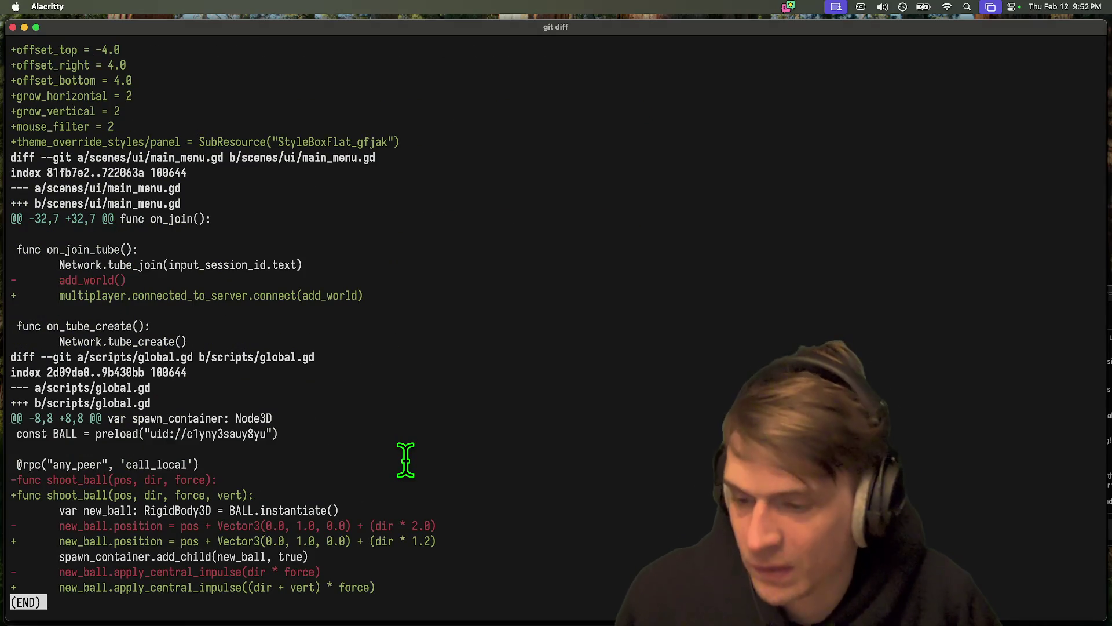
key(q)
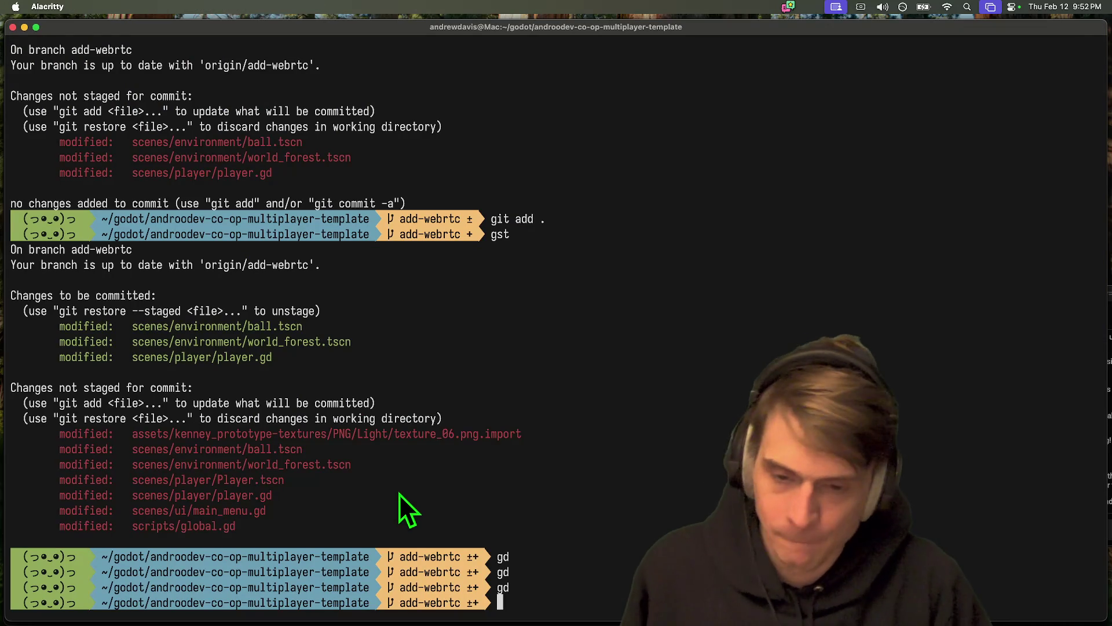
mouse_move(230, 605)
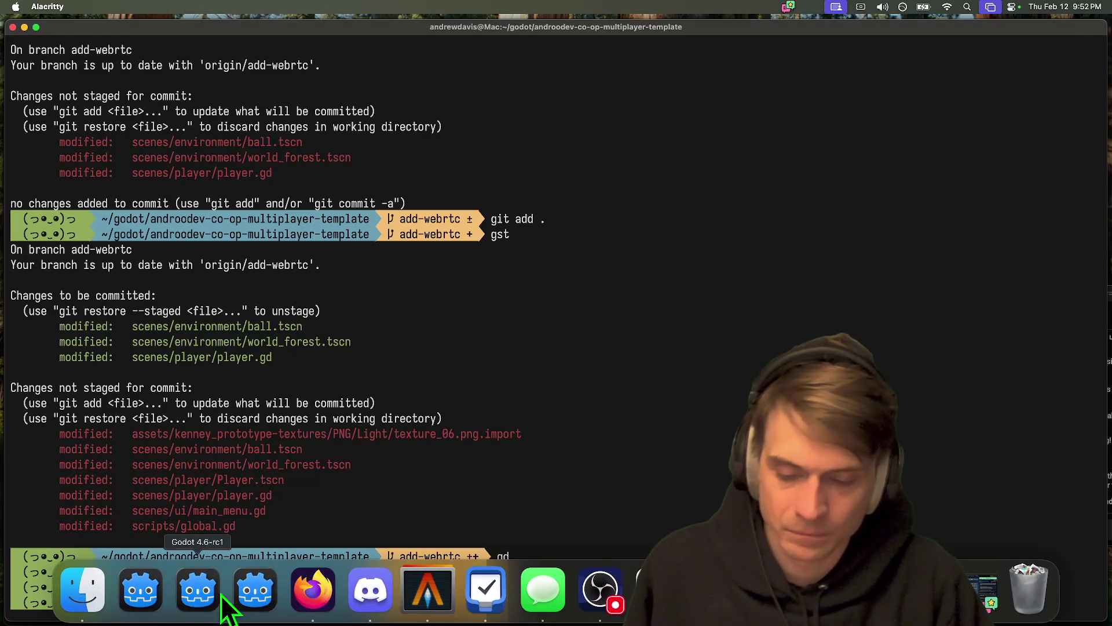
click(164, 596)
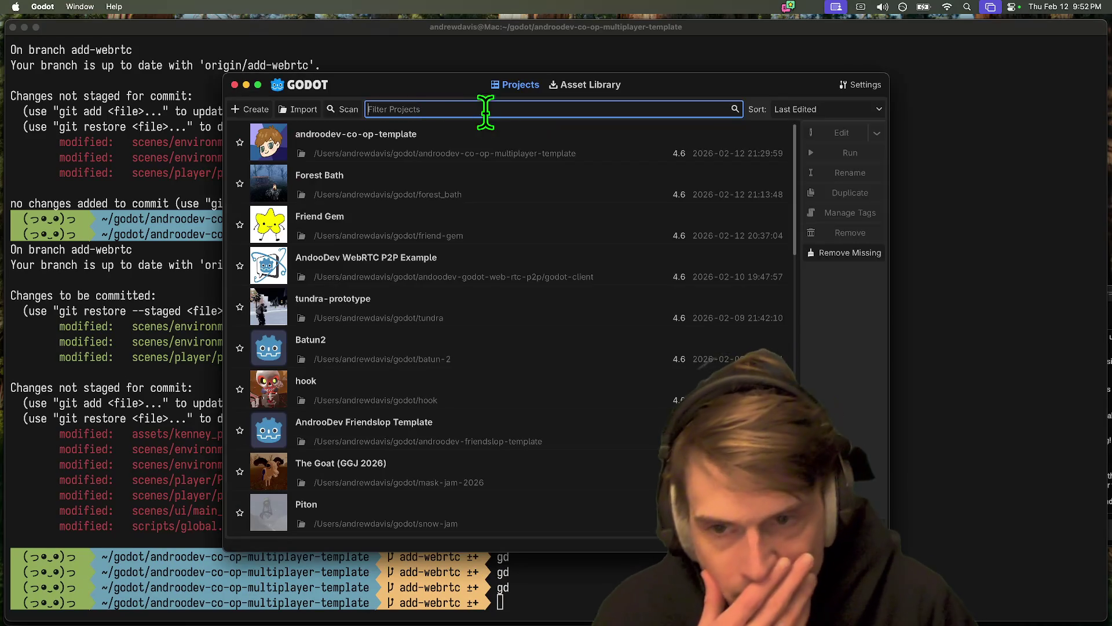
Open the androodev-co-op-template project and main_menu.gd from the main_menu scene.
double_click(469, 147)
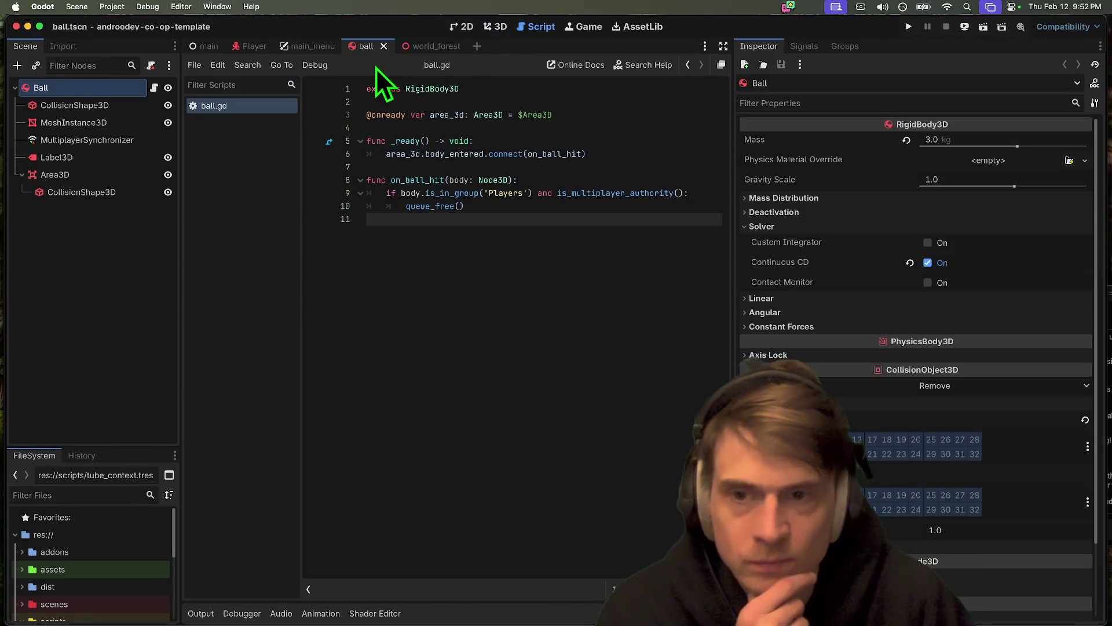
click(464, 33)
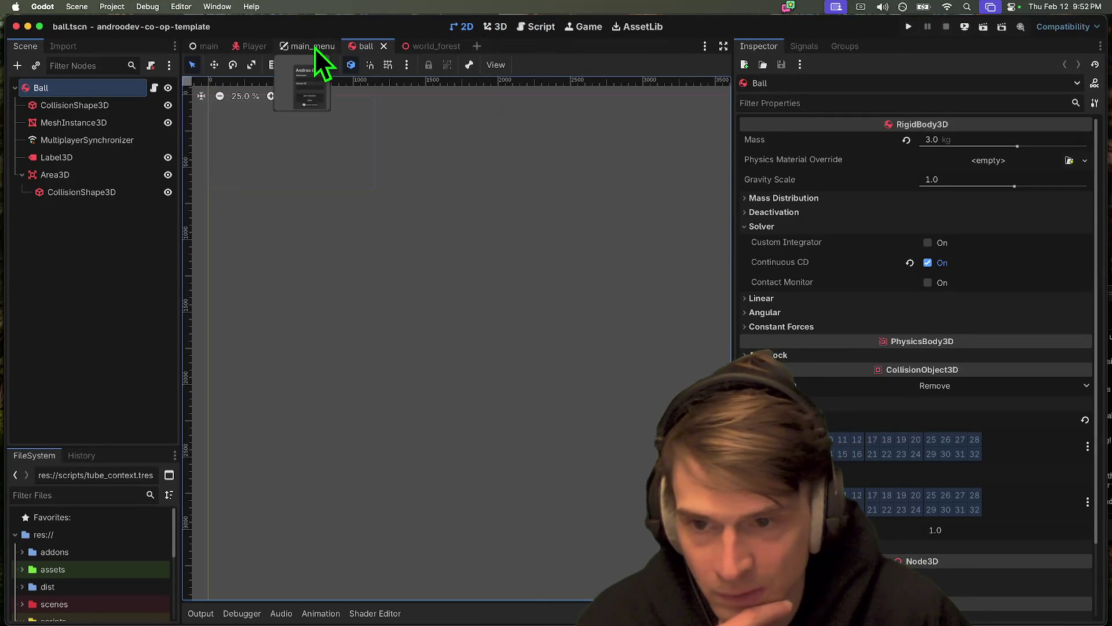
click(315, 47)
scroll(481, 296, up, 4)
click(482, 283)
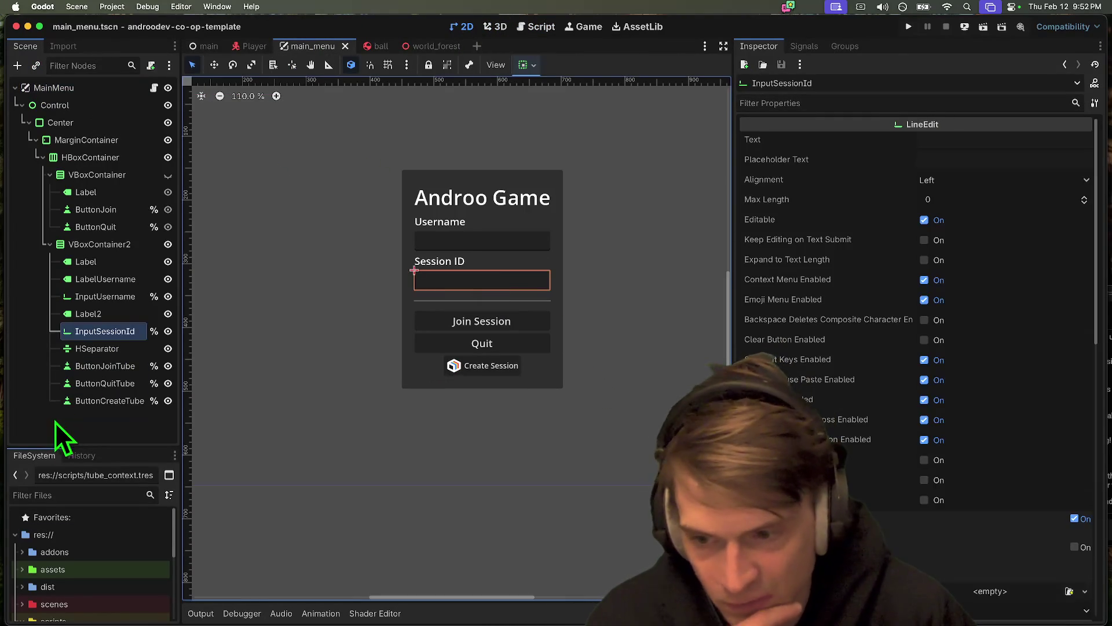
click(154, 89)
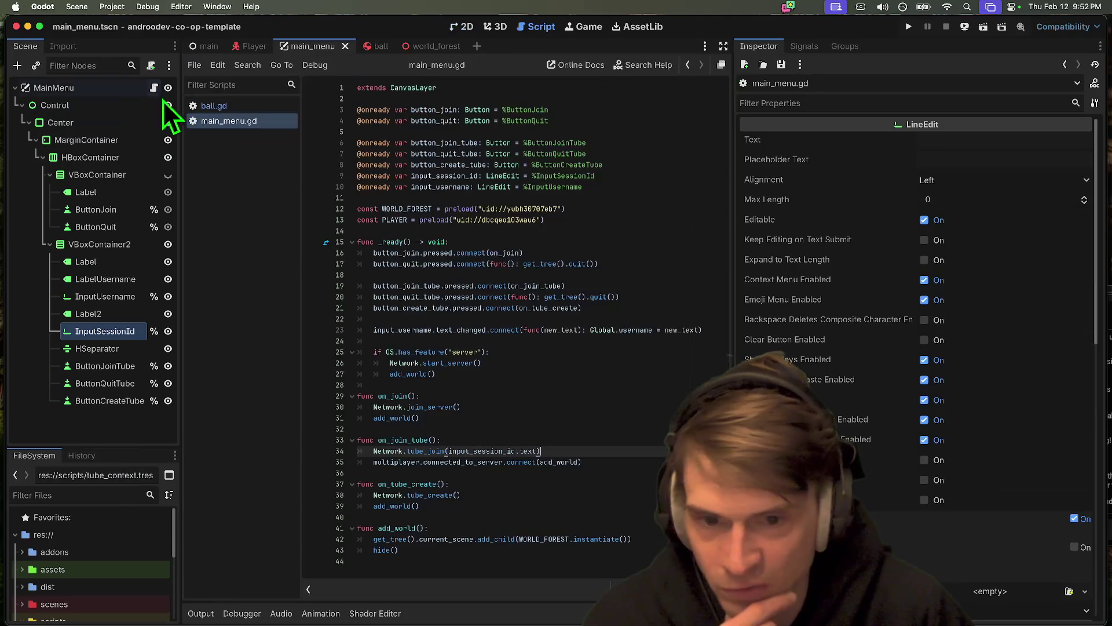
Insert input_session_id.disabled = true on a new line inside _ready of main_menu.gd.
click(424, 340)
double_click(454, 176)
key(ctrl+c)
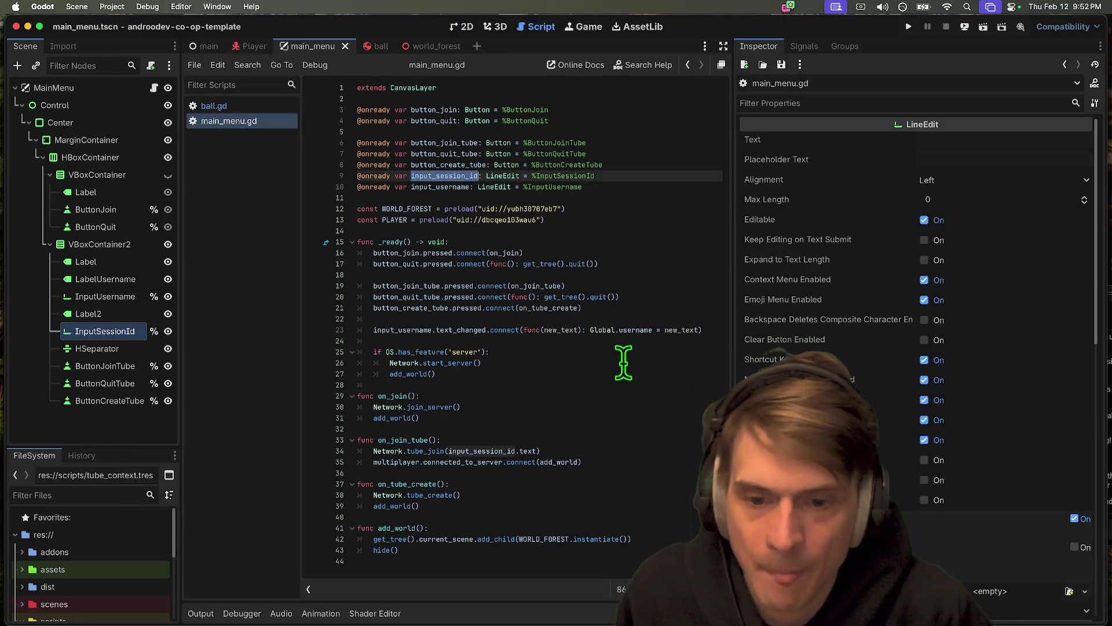
click(675, 318)
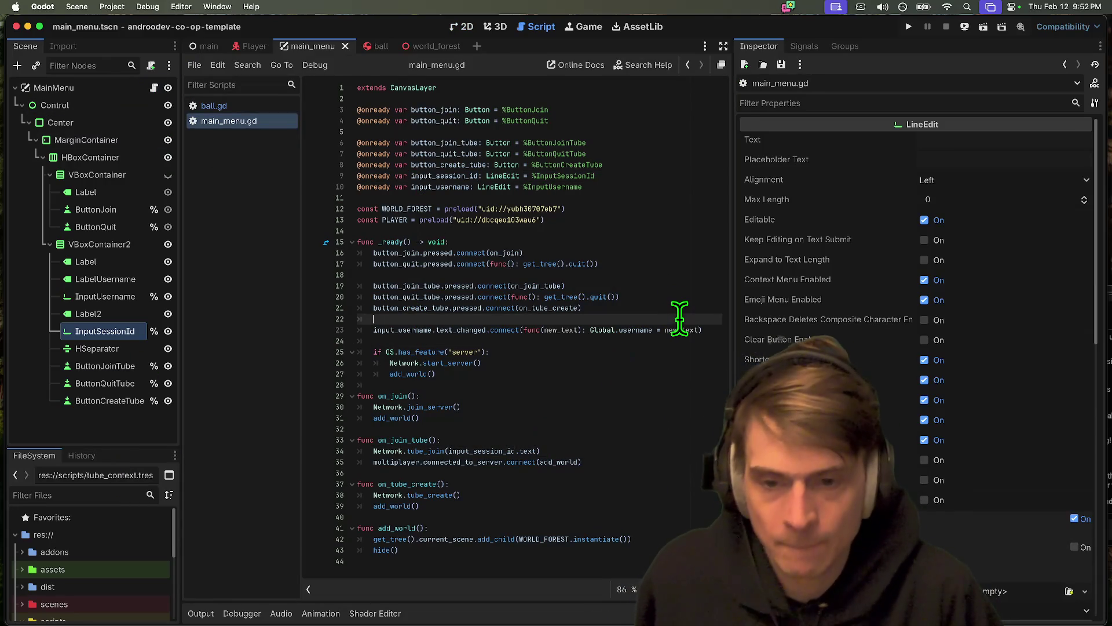
key(Return)
key(ctrl+v)
text(.disa)
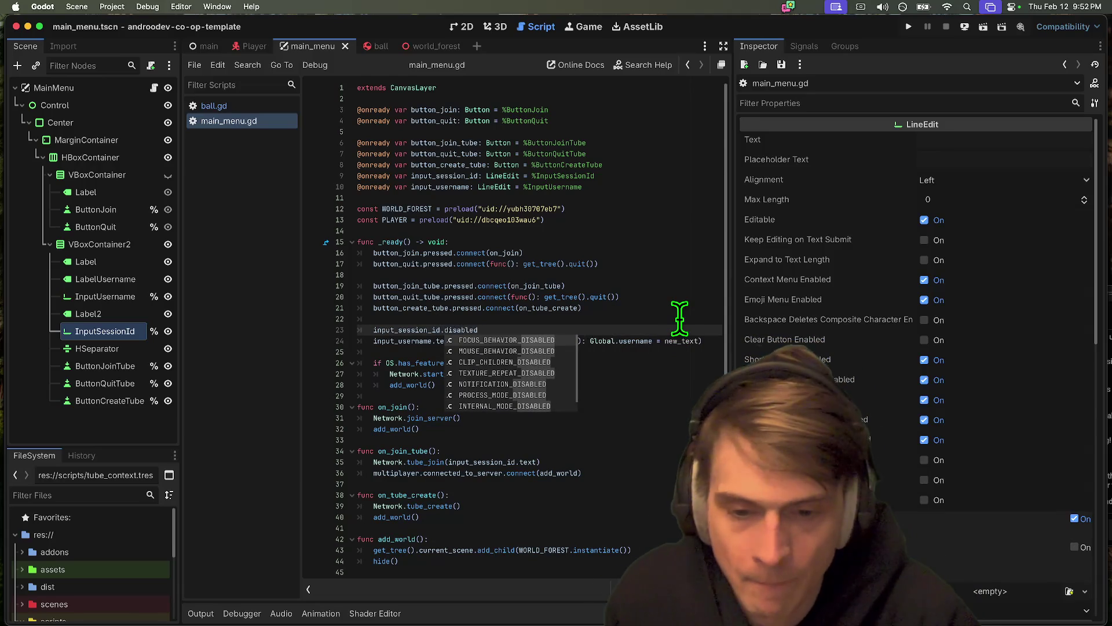
key(BackSpace)
key(BackSpace)
key(BackSpace)
text(is_)
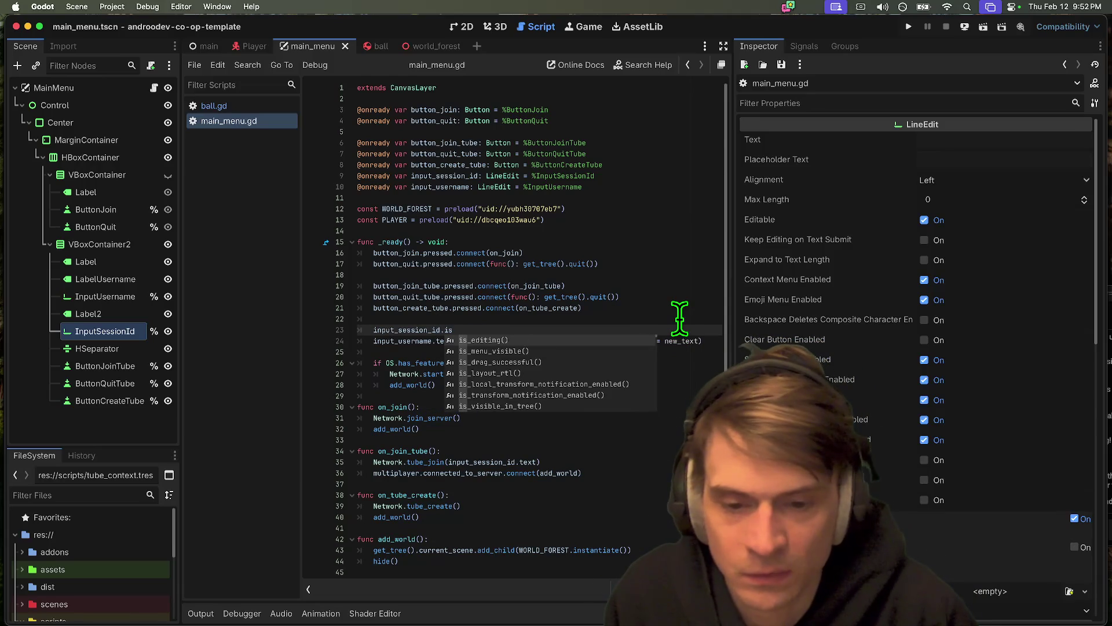
text(dis)
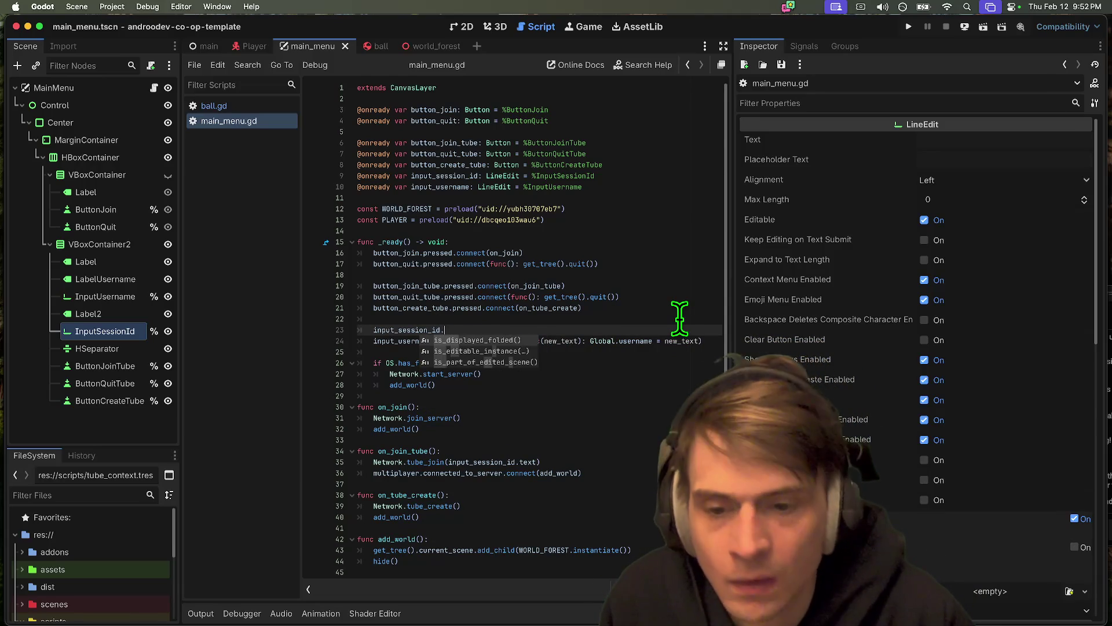
key(BackSpace)
key(BackSpace)
key(BackSpace)
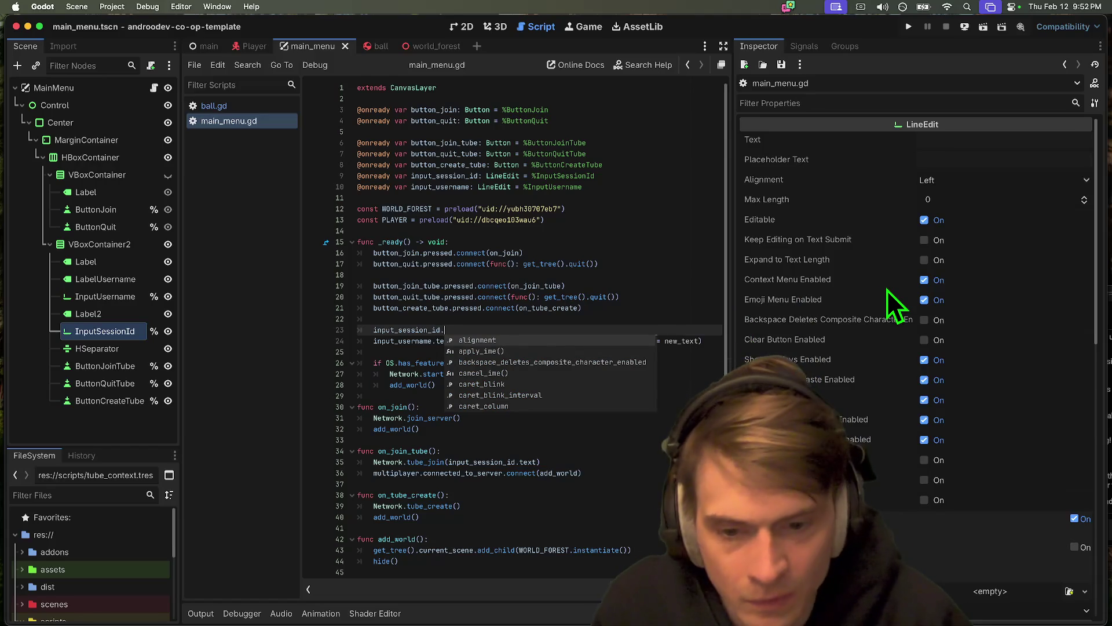
text(disabled = )
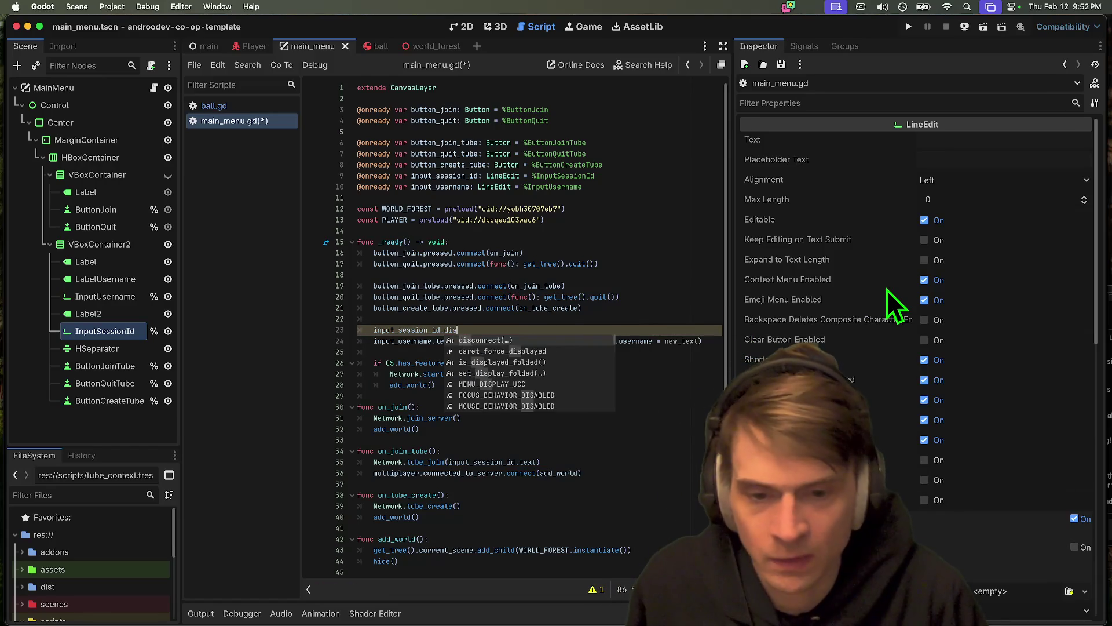
text(true)
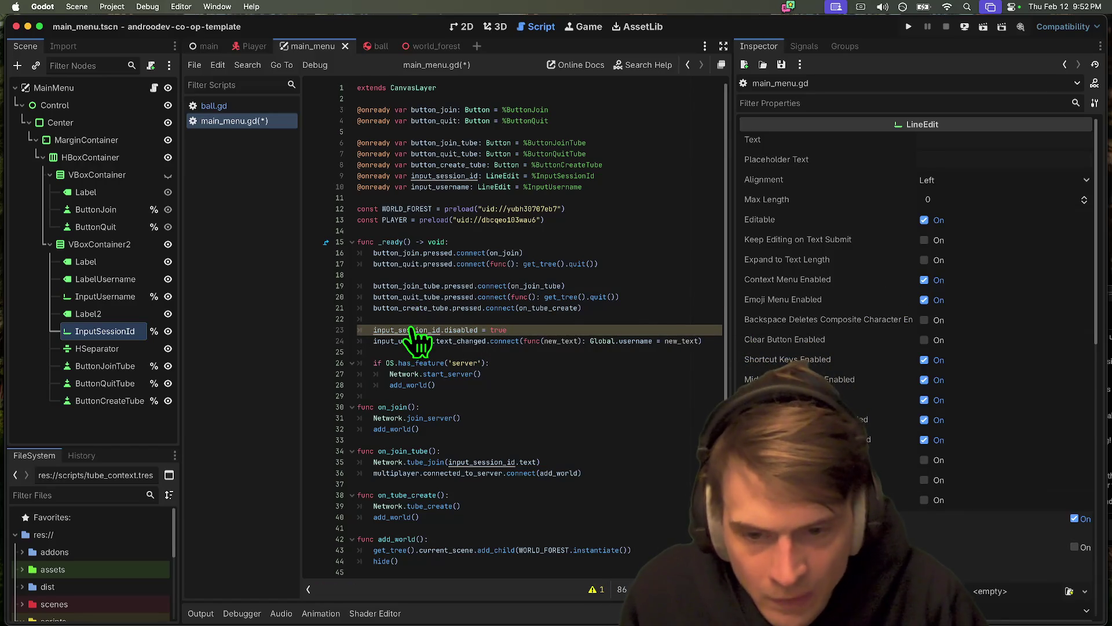
super+click(498, 176)
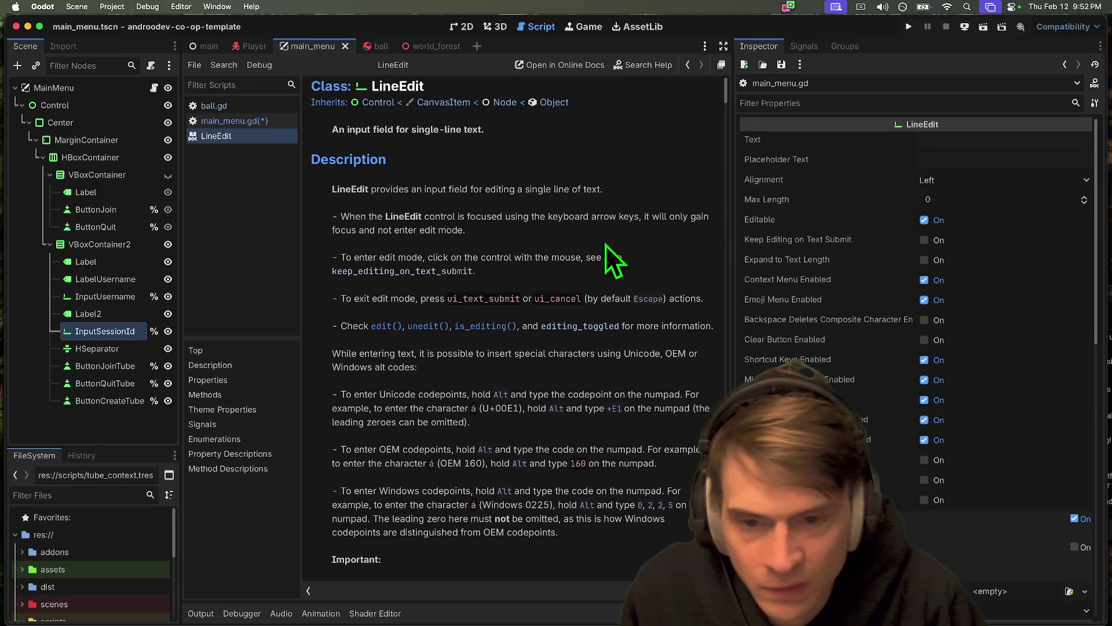
Search the LineEdit class reference for 'disa' and browse through its matches.
key(super+f)
text(dis)
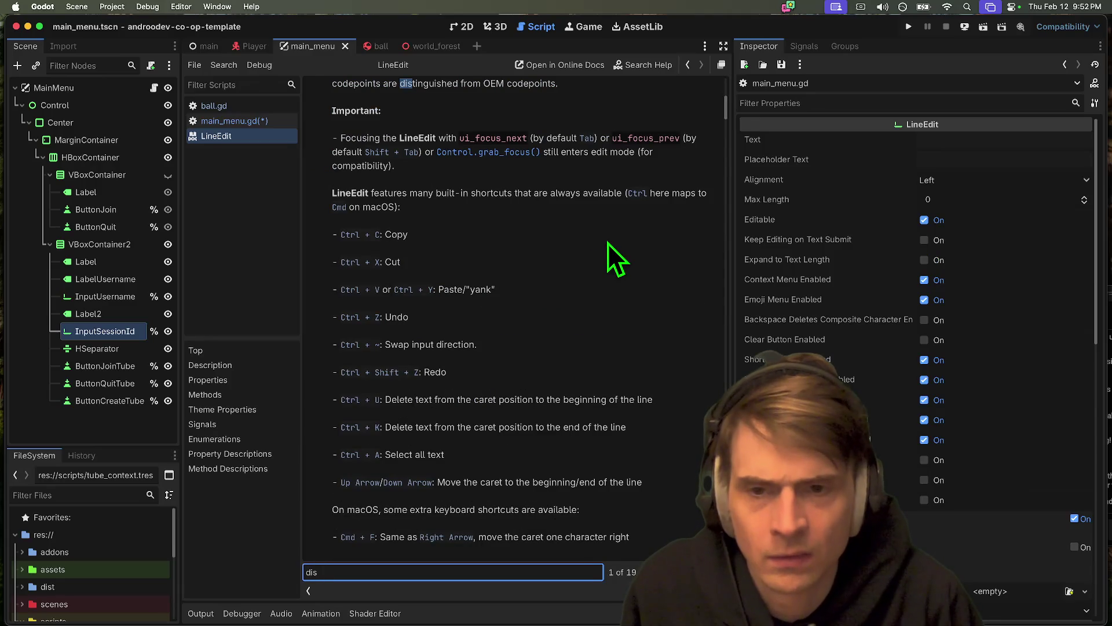
text(a)
key(Return)
key(Return)
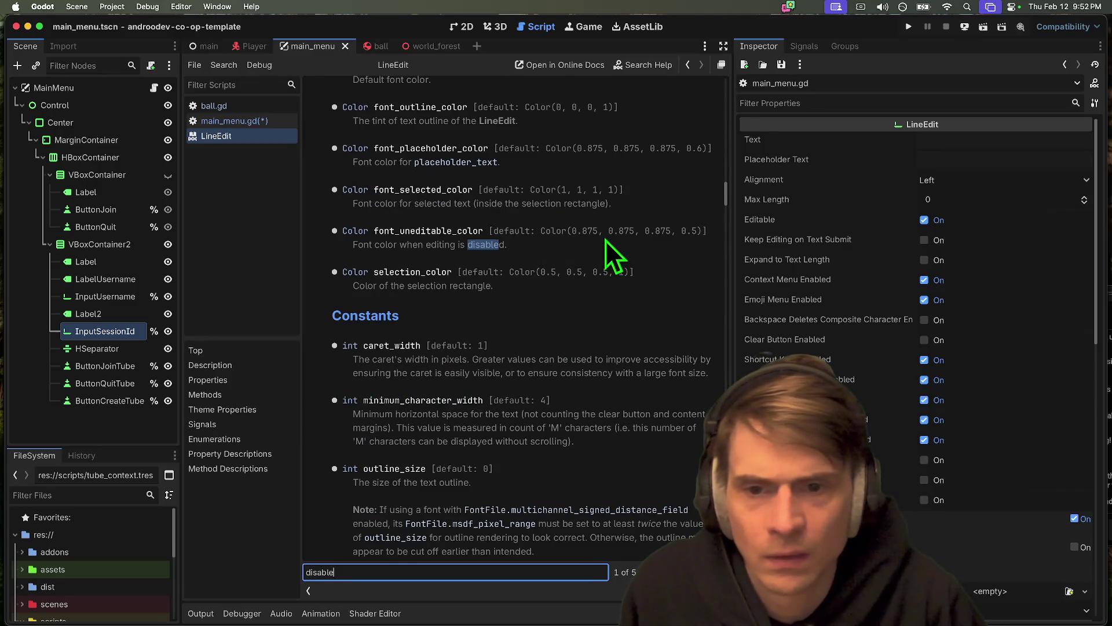
key(shift+Return)
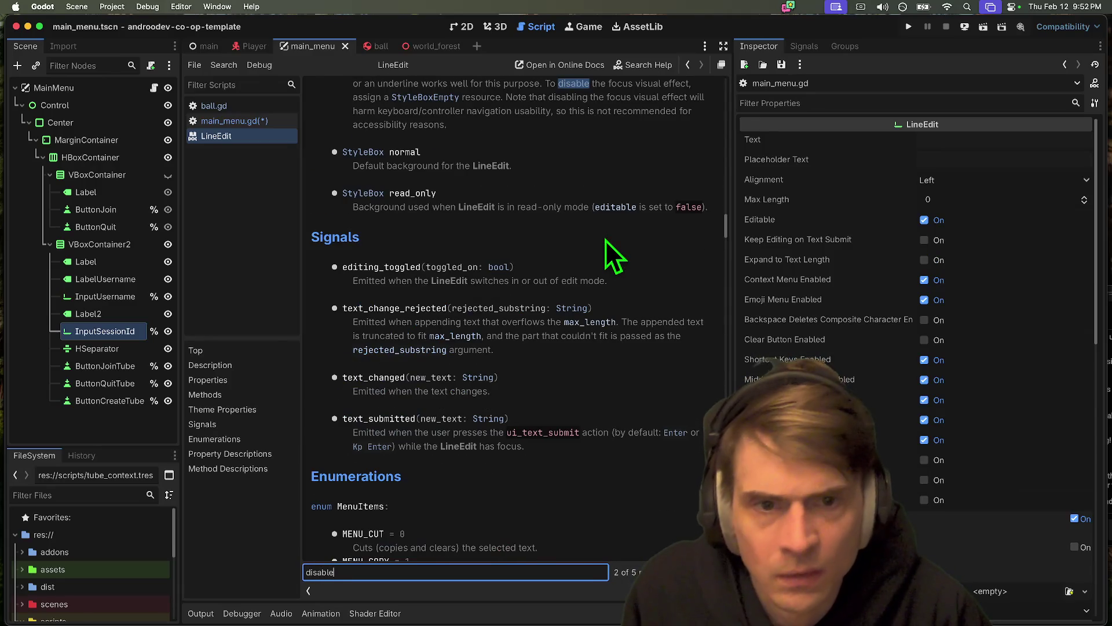
key(Return)
key(Return)
key(Return)
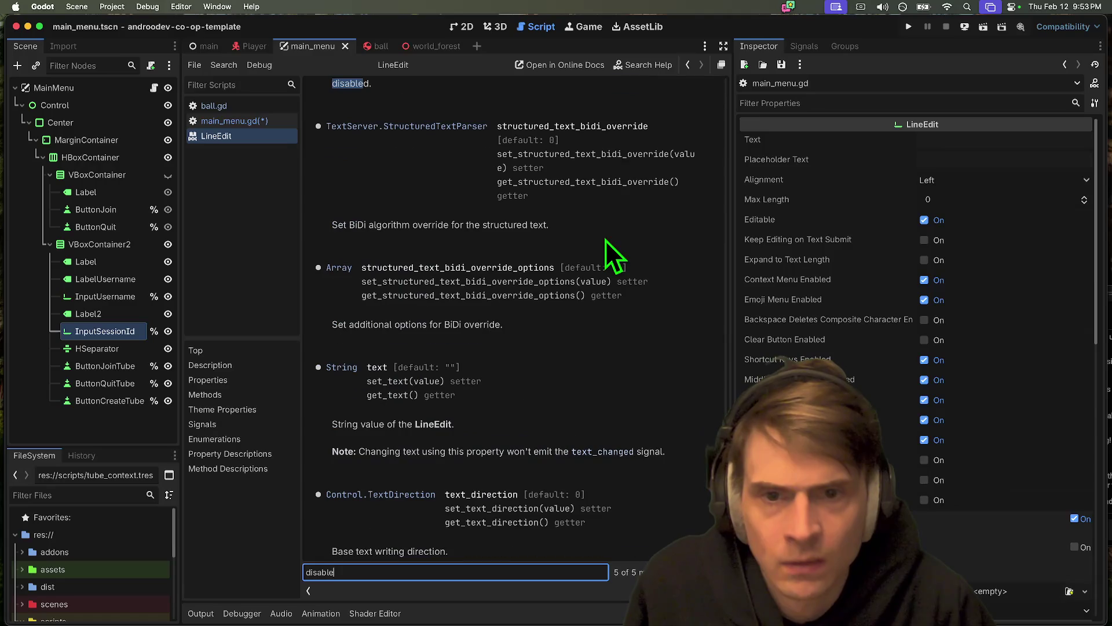
scroll(606, 240, up, 3)
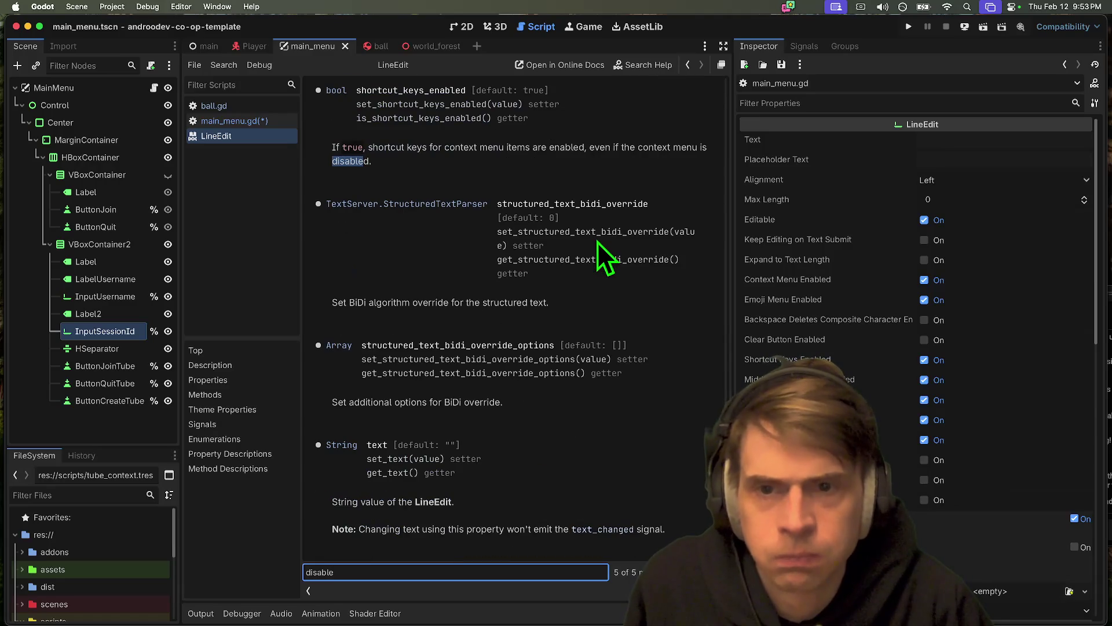
drag(725, 324, 723, 70)
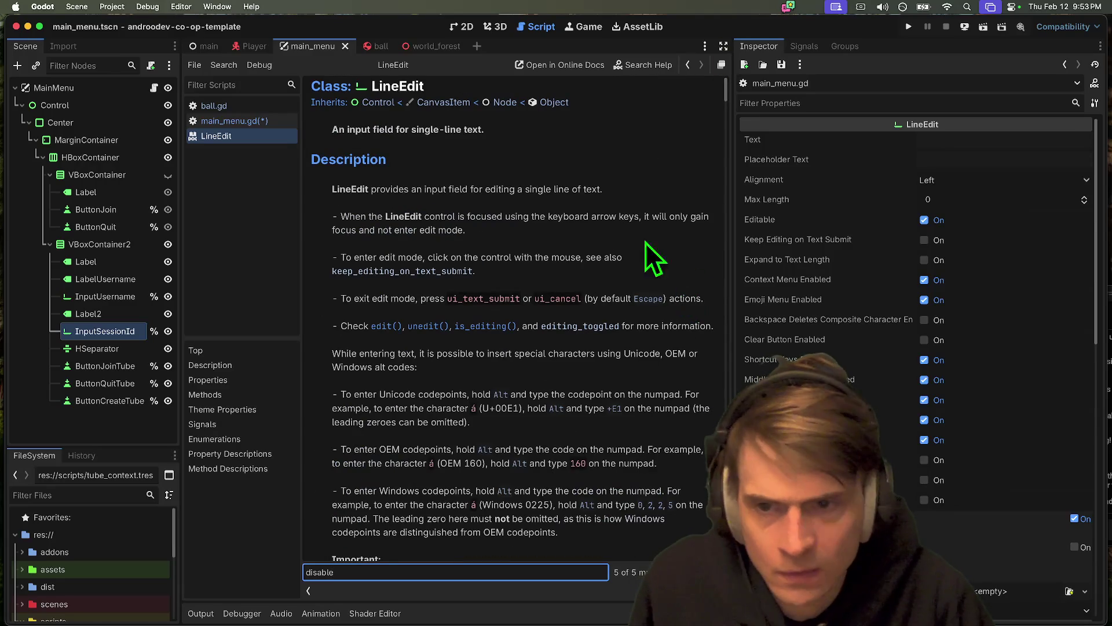
scroll(700, 196, down, 15)
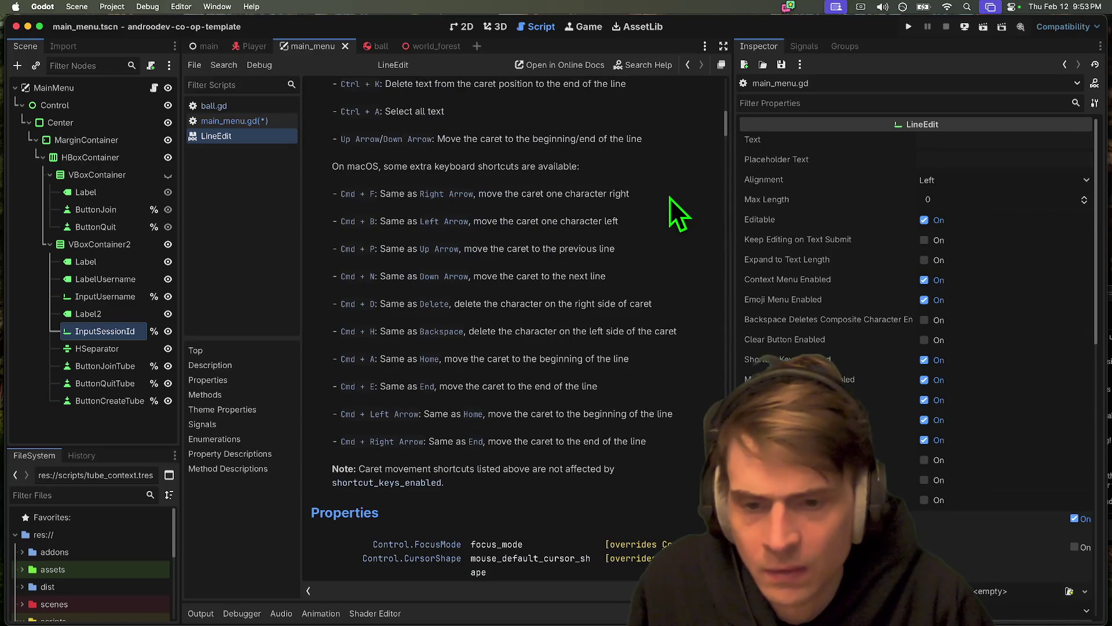
scroll(927, 292, down, 15)
scroll(927, 290, up, 8)
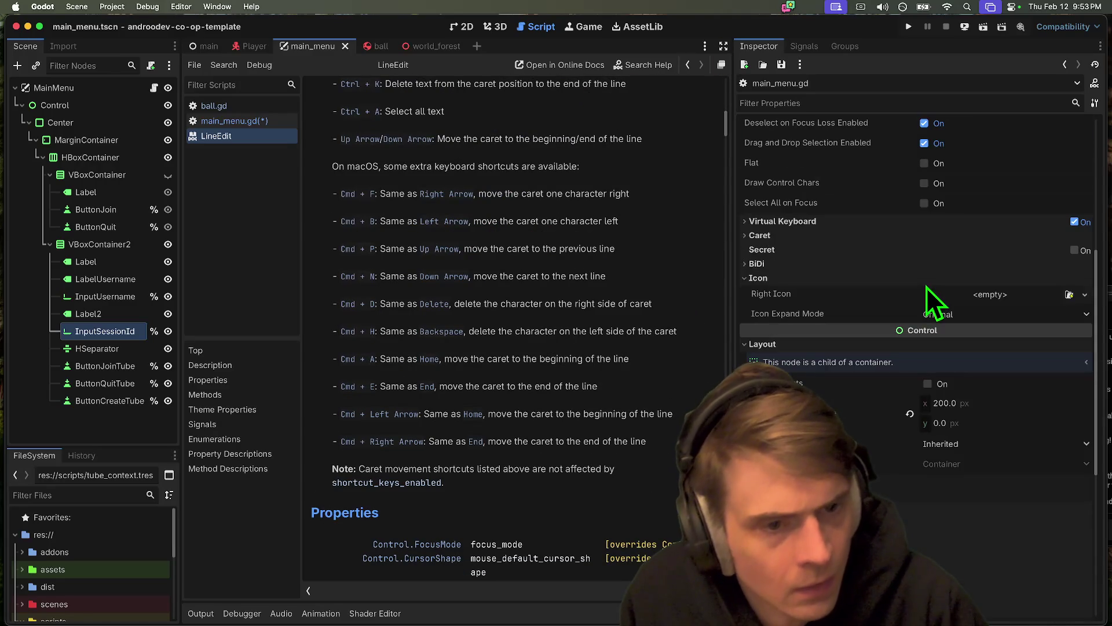
scroll(923, 263, up, 5)
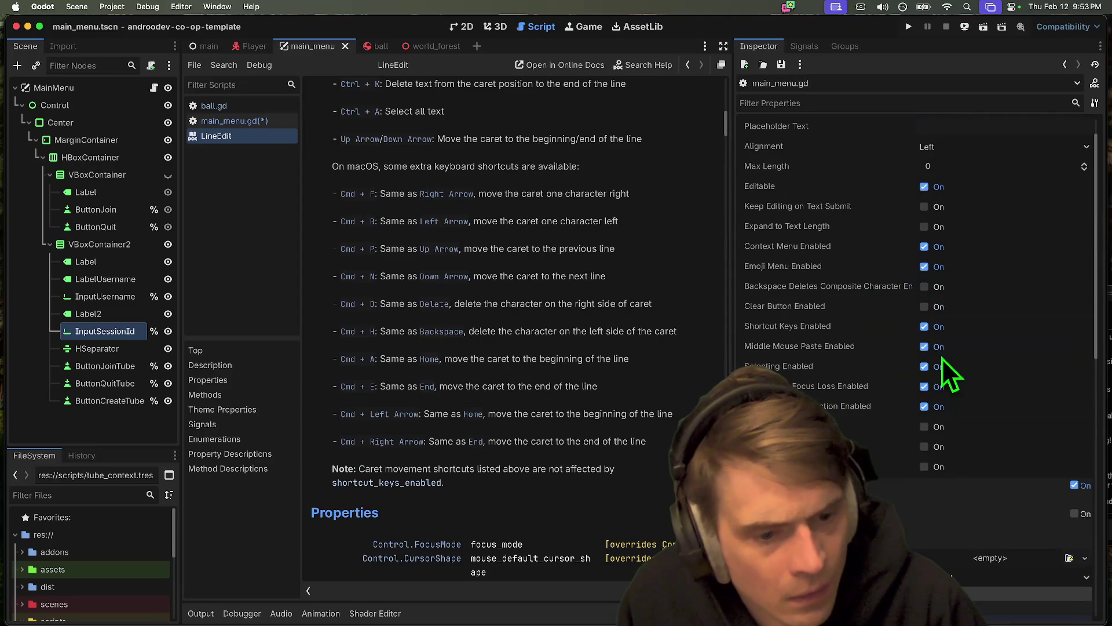
scroll(794, 350, up, 2)
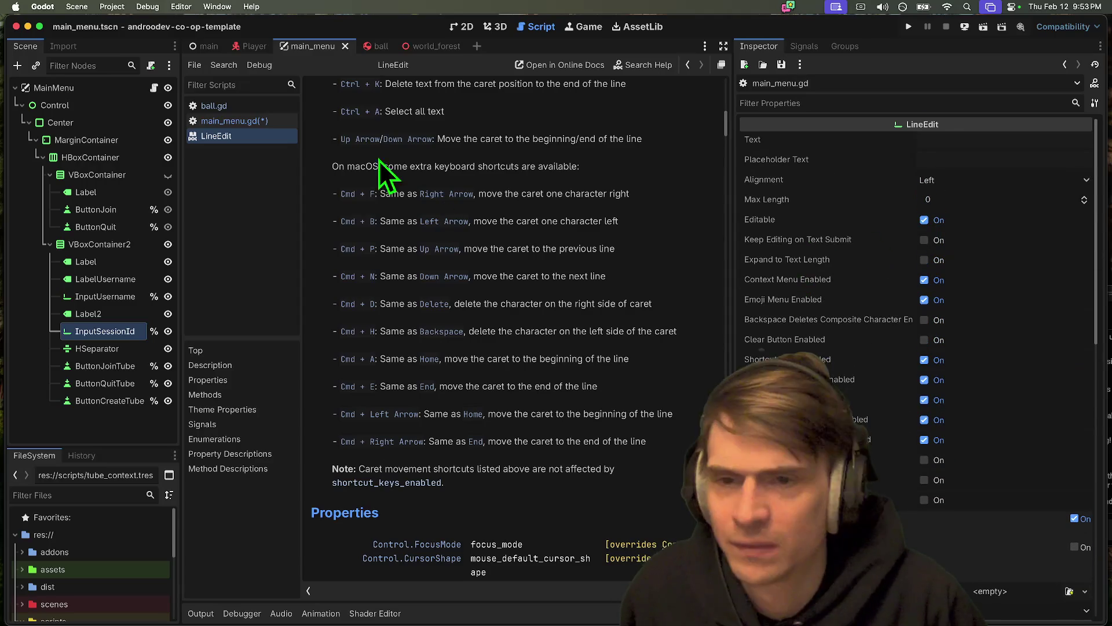
click(255, 121)
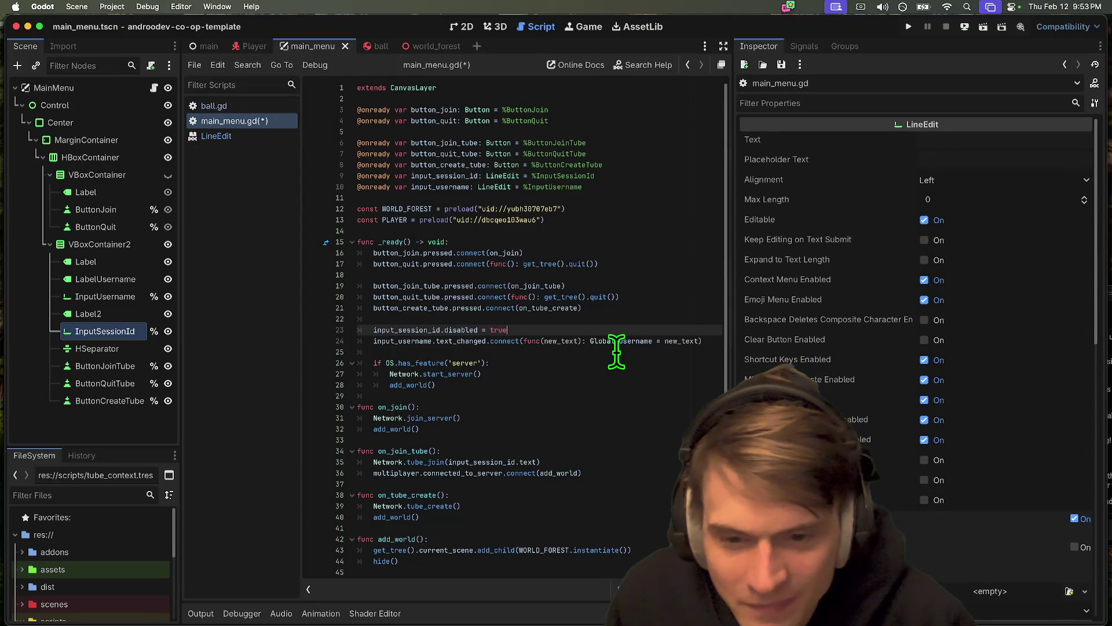
Rewrite line 23 as input_session_id.editable = false and add a blank line below.
text(edit)
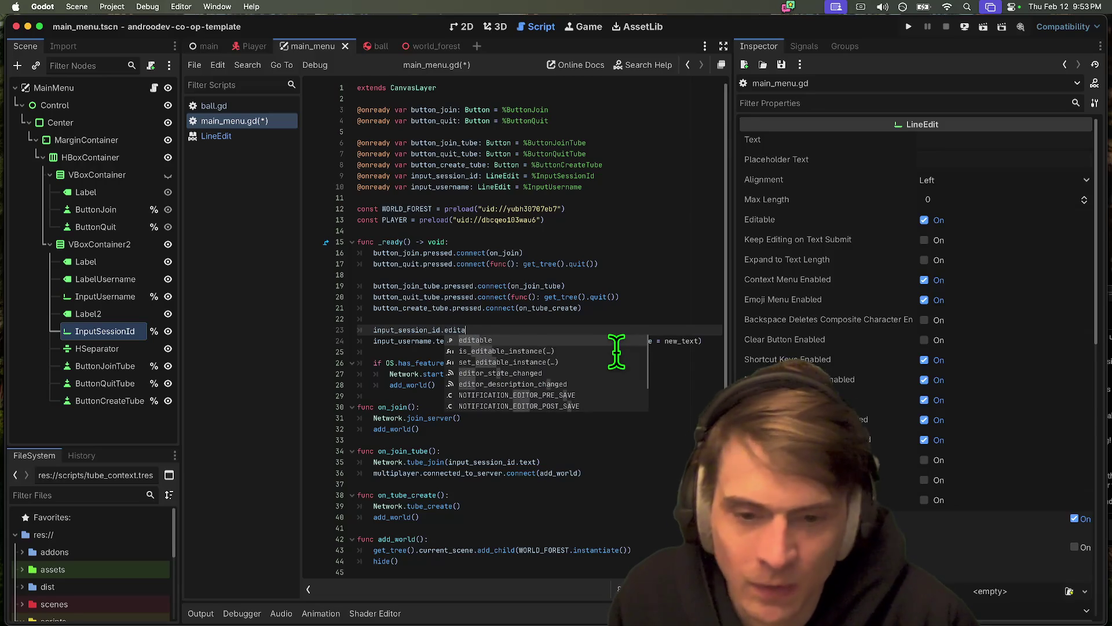
key(Return)
text(f)
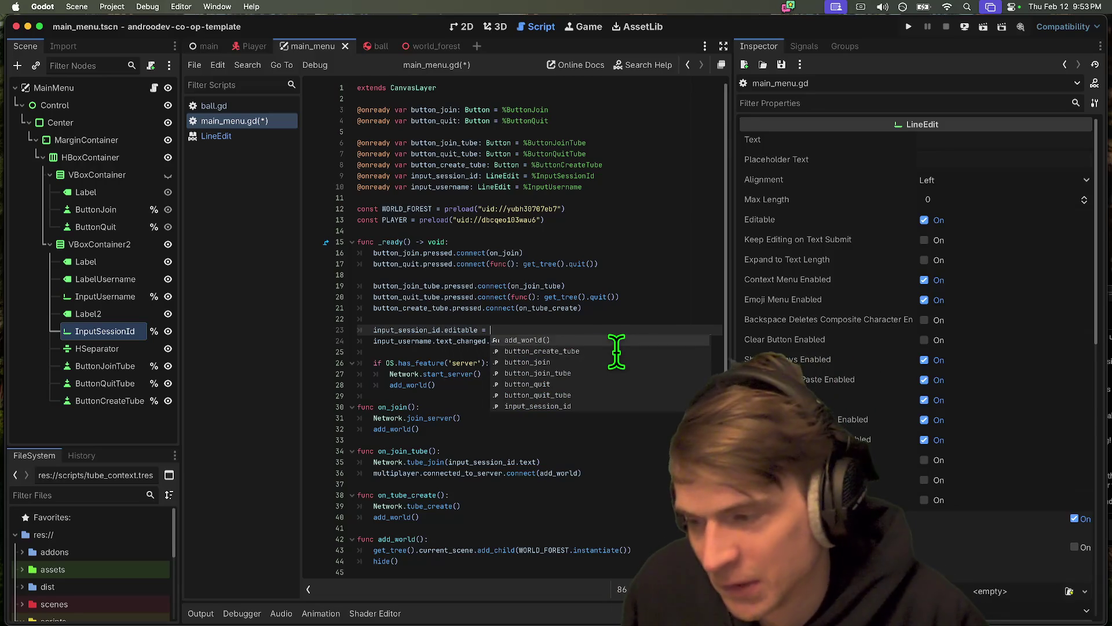
text(alse)
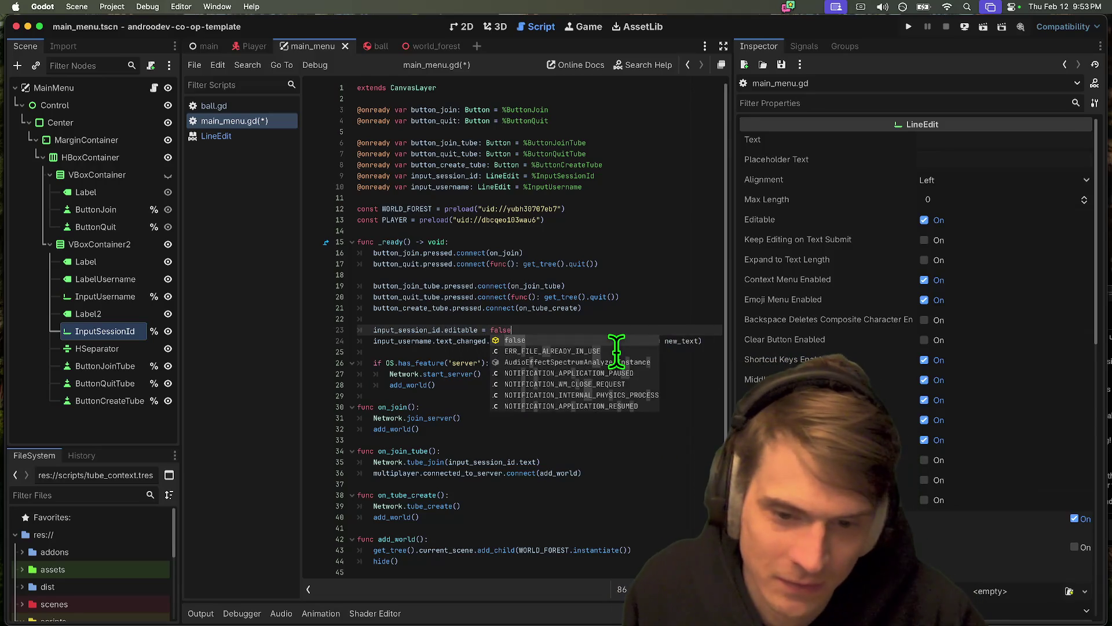
key(Return)
double_click(422, 329)
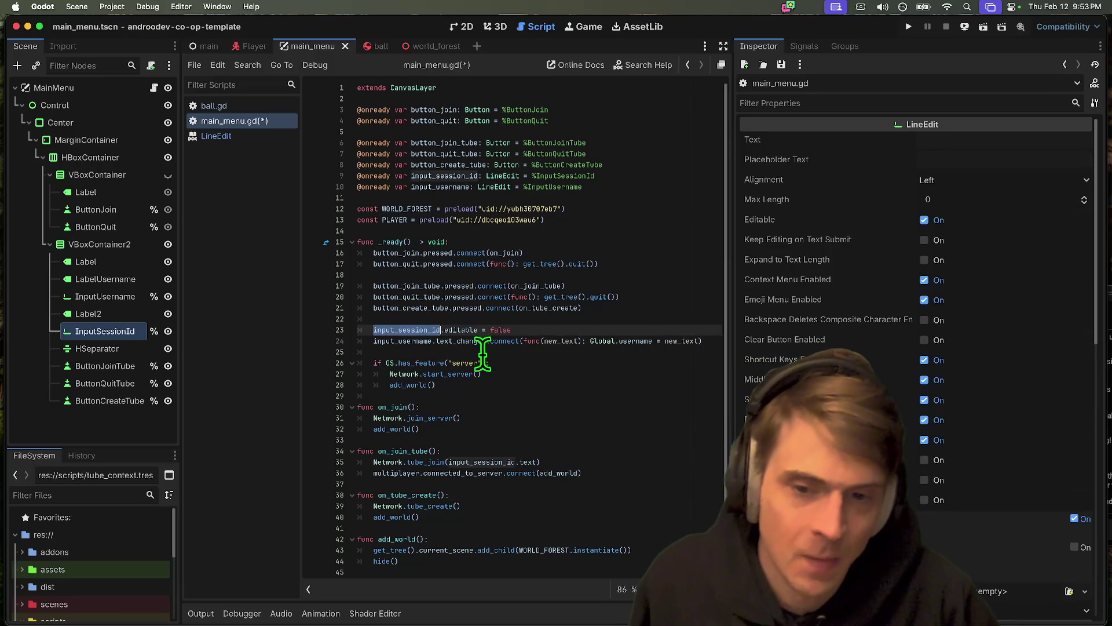
click(560, 351)
key(Return)
key(Up)
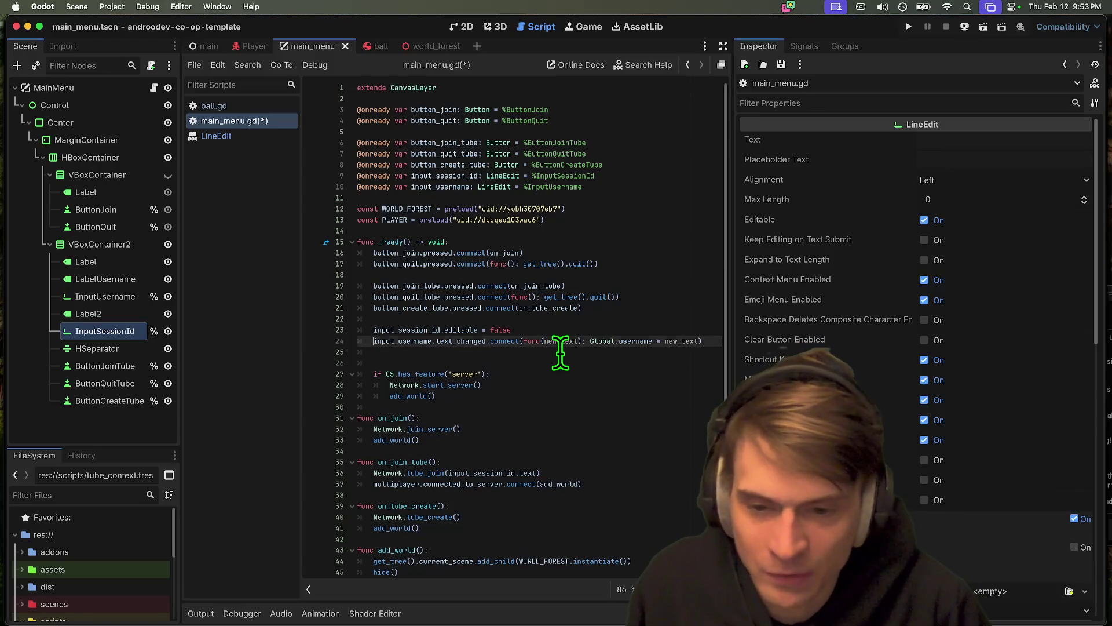